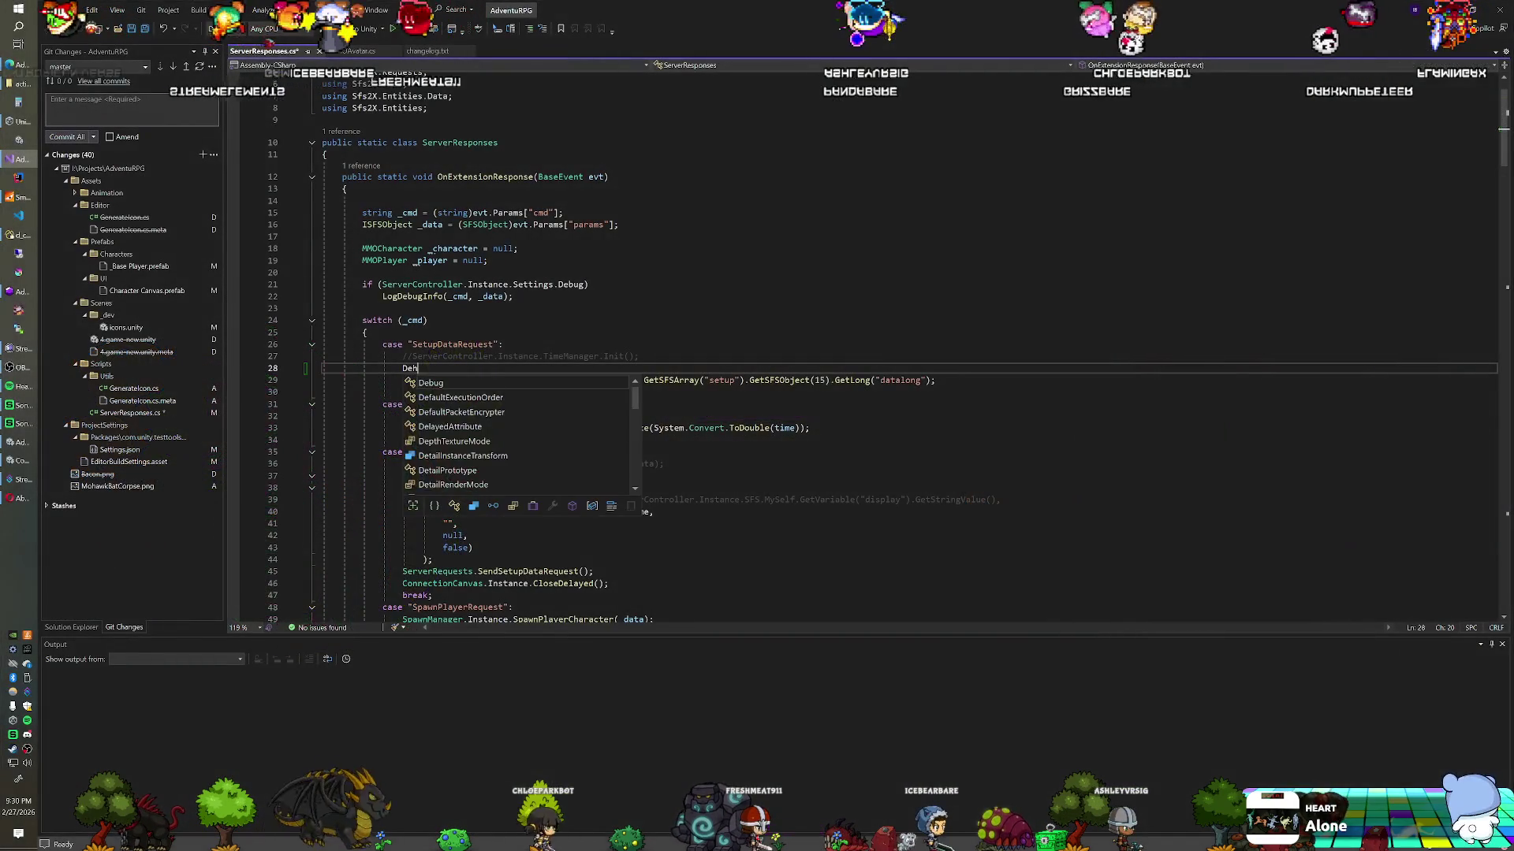
Step: Add Debug.Log(_data.GetDump()); on line 28 of ServerResponses.cs, then return to Unity to recompile
type(".Log(_data.GetDump")
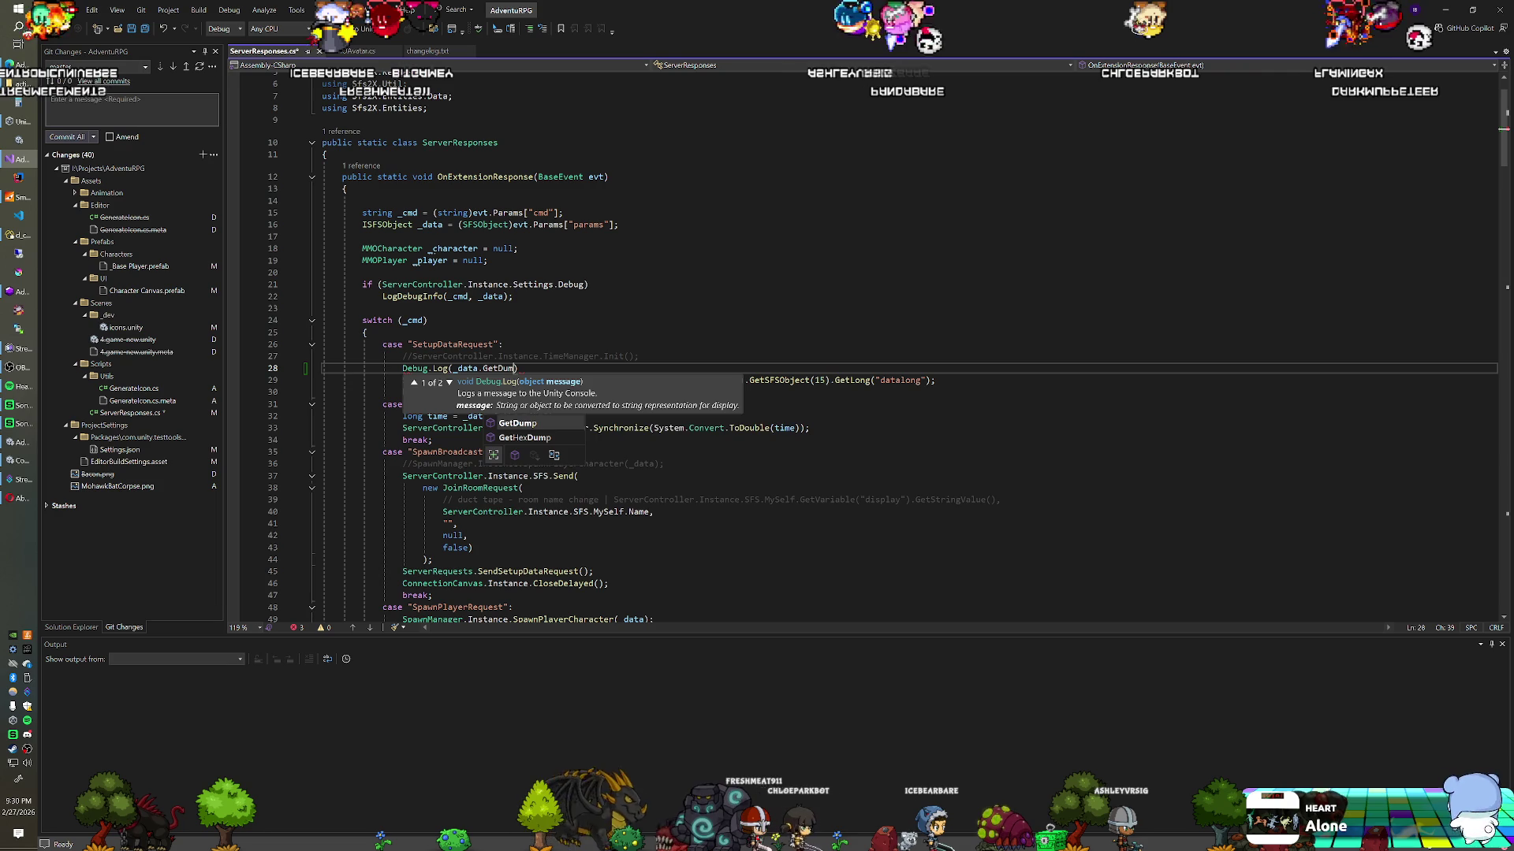
type("());")
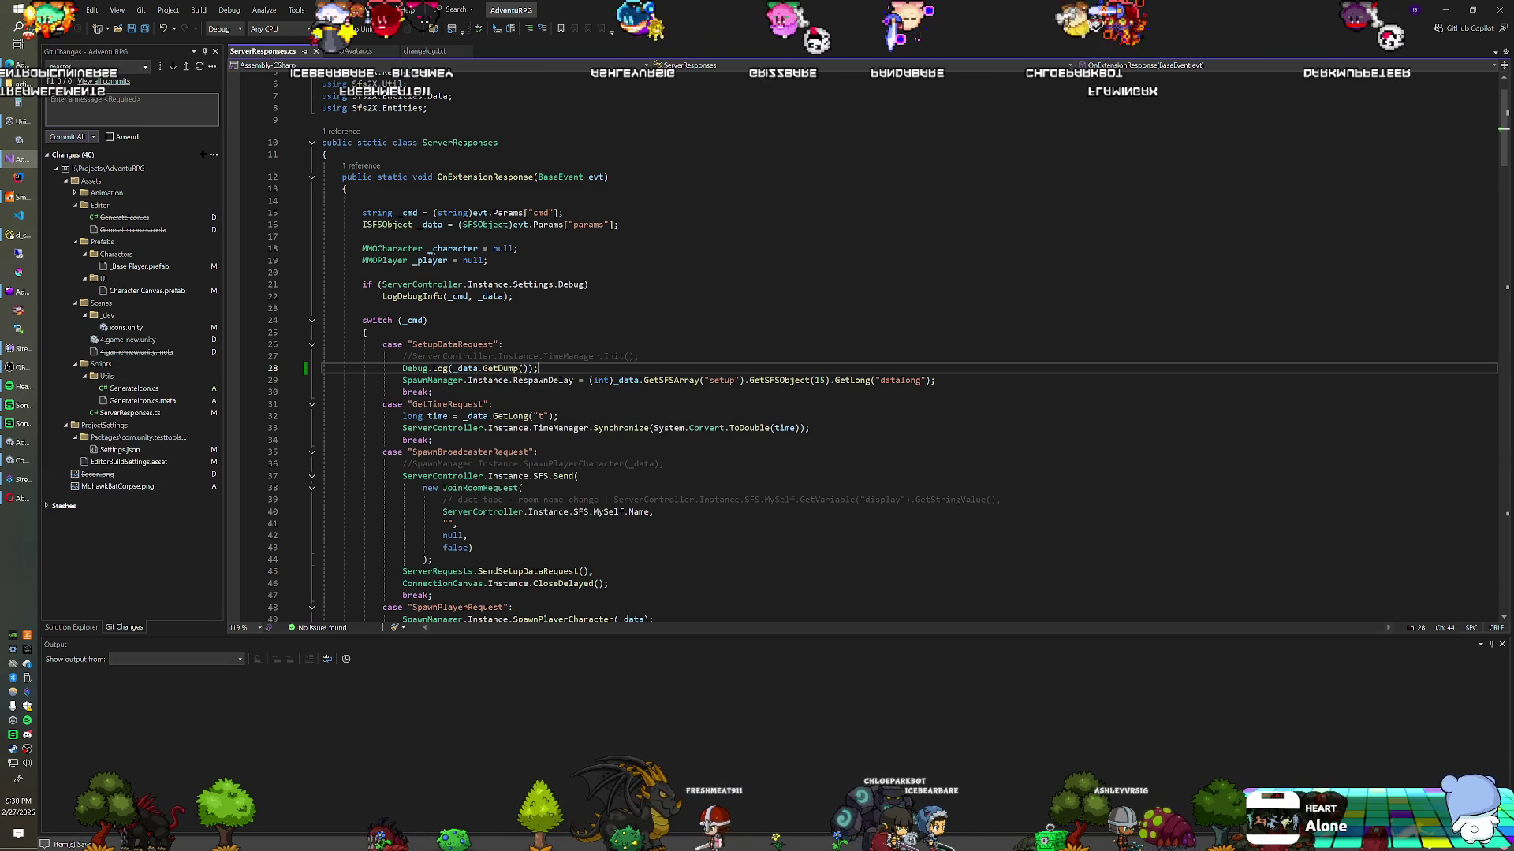
key("alt+Tab")
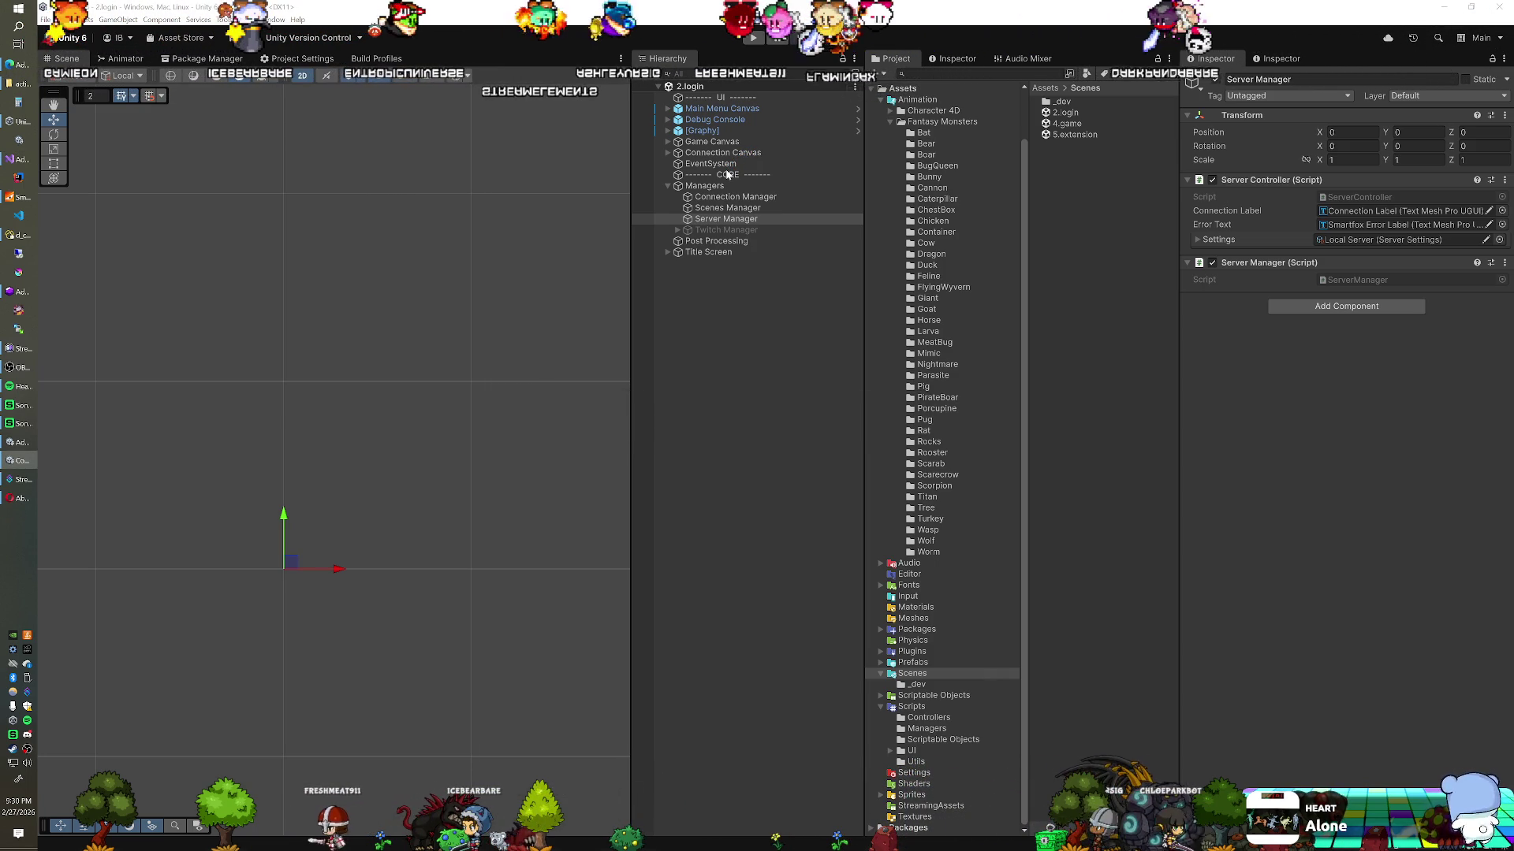
Step: Enter play mode and drag the 5.extension scene into the Hierarchy alongside 2.login
left_click(753, 38)
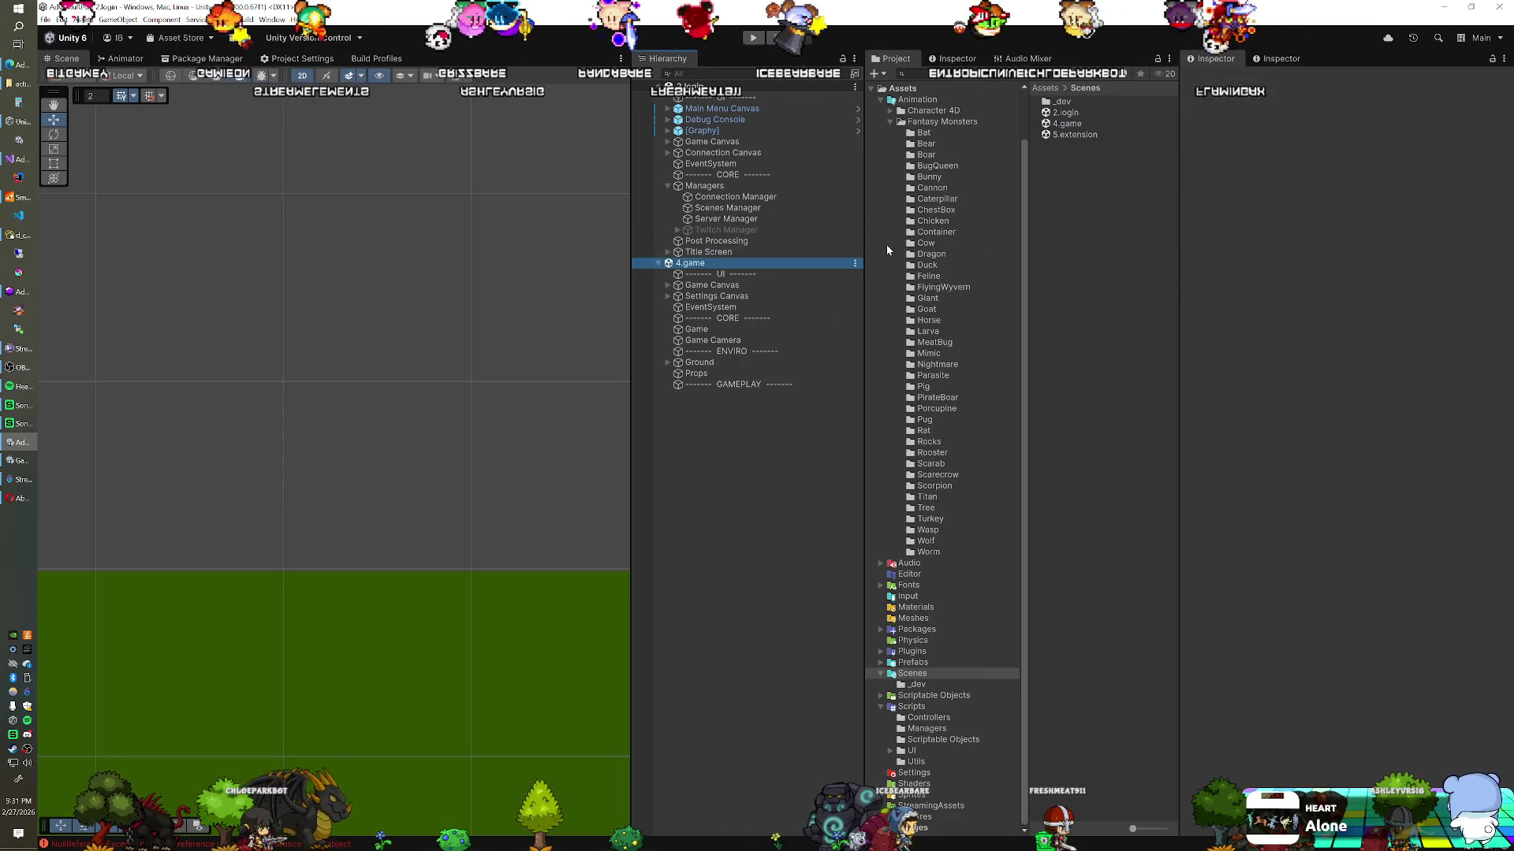
mouse_move(1074, 135)
left_mouse_down()
mouse_move(770, 470)
mouse_move(765, 457)
left_mouse_up()
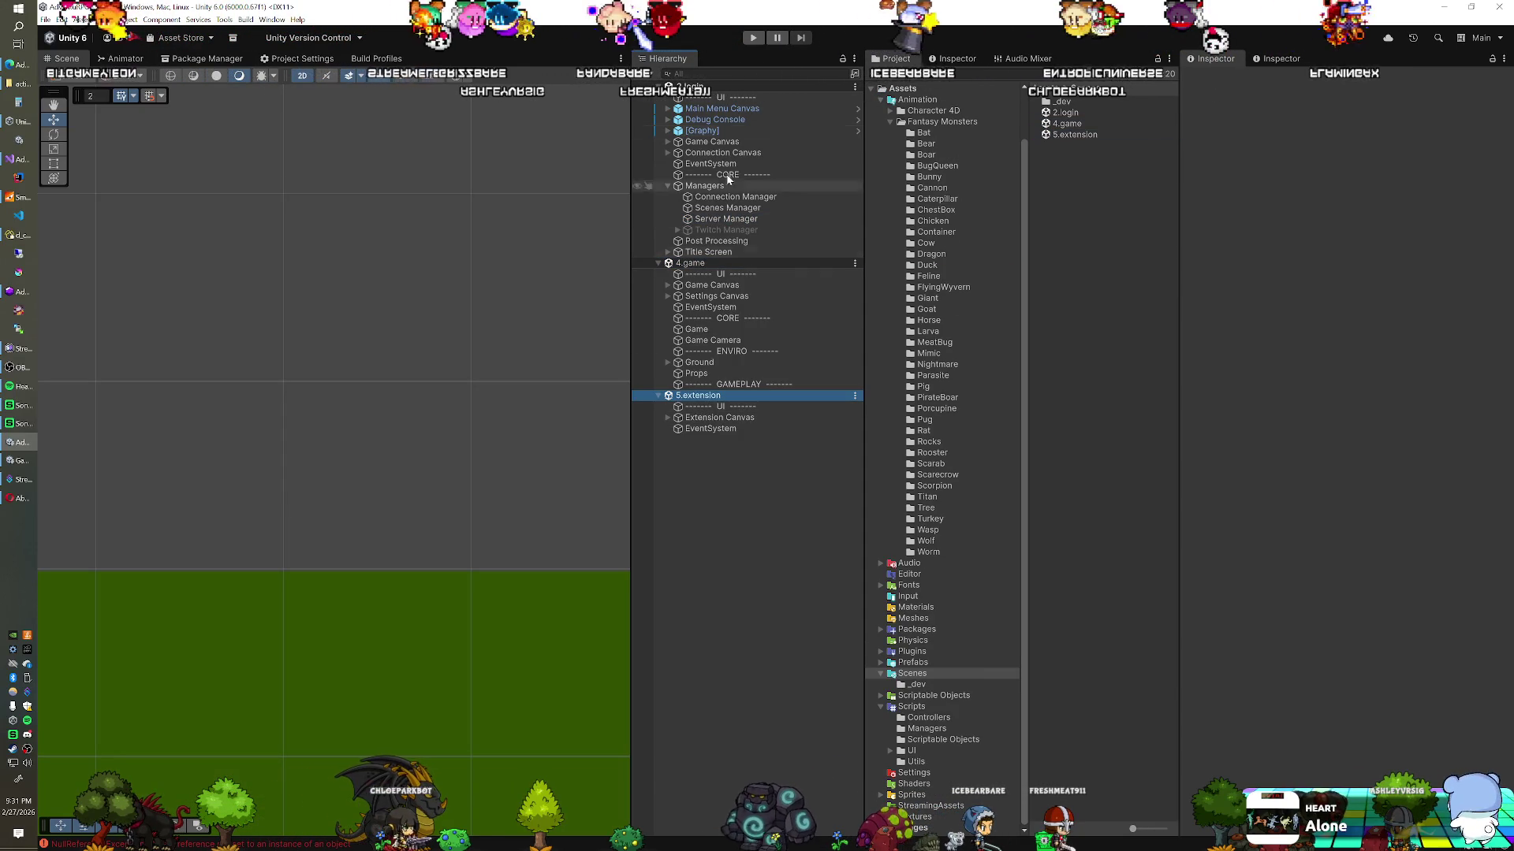
Step: Start play mode with Ctrl+P and zoom out the Scene view over the spawned gameplay clones
key("ctrl+p")
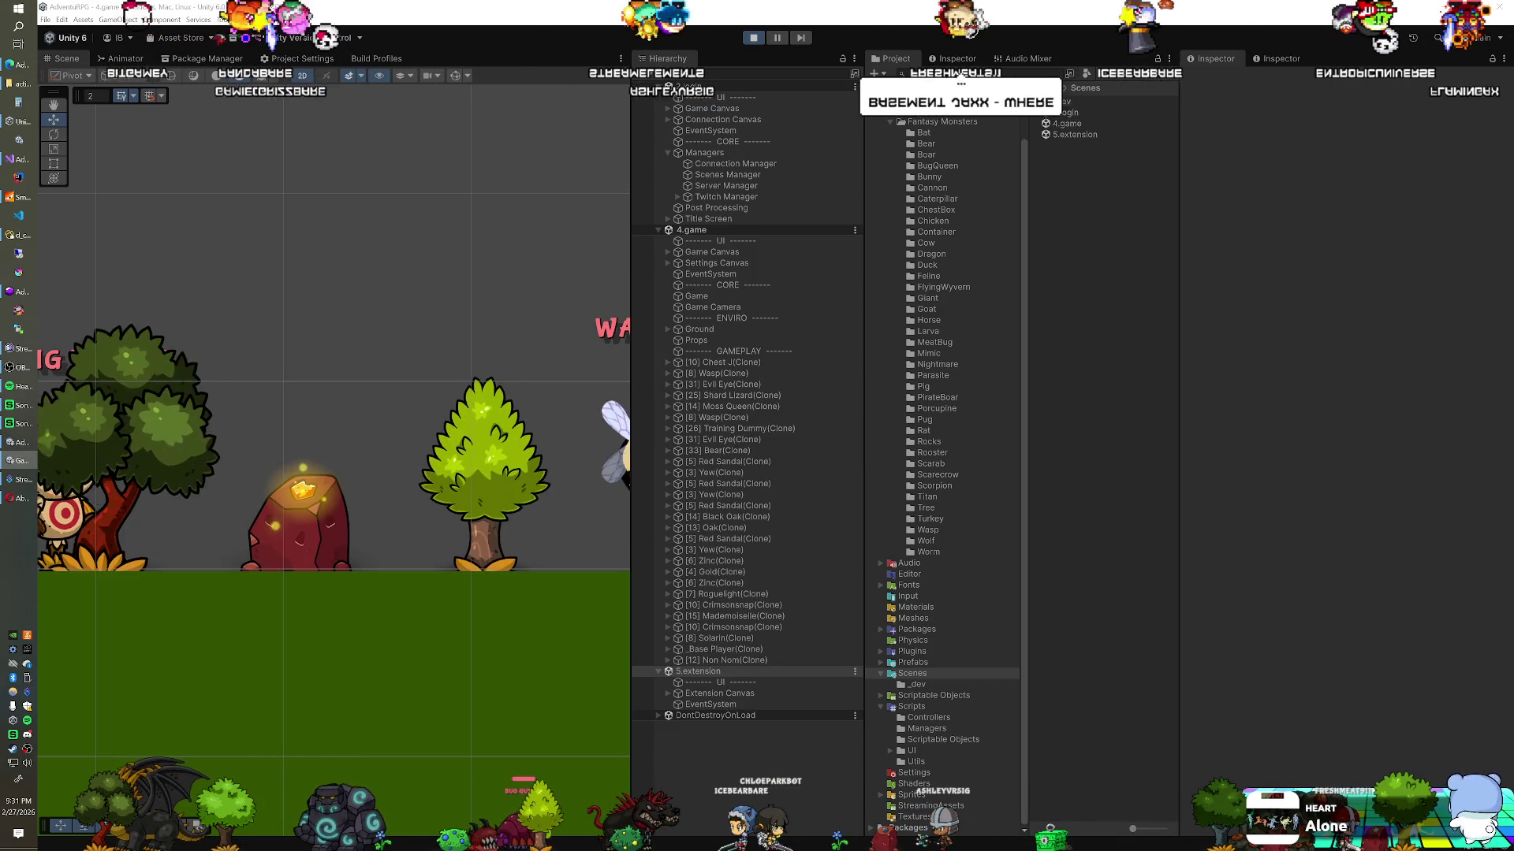
scroll(407, 262, "down", 5)
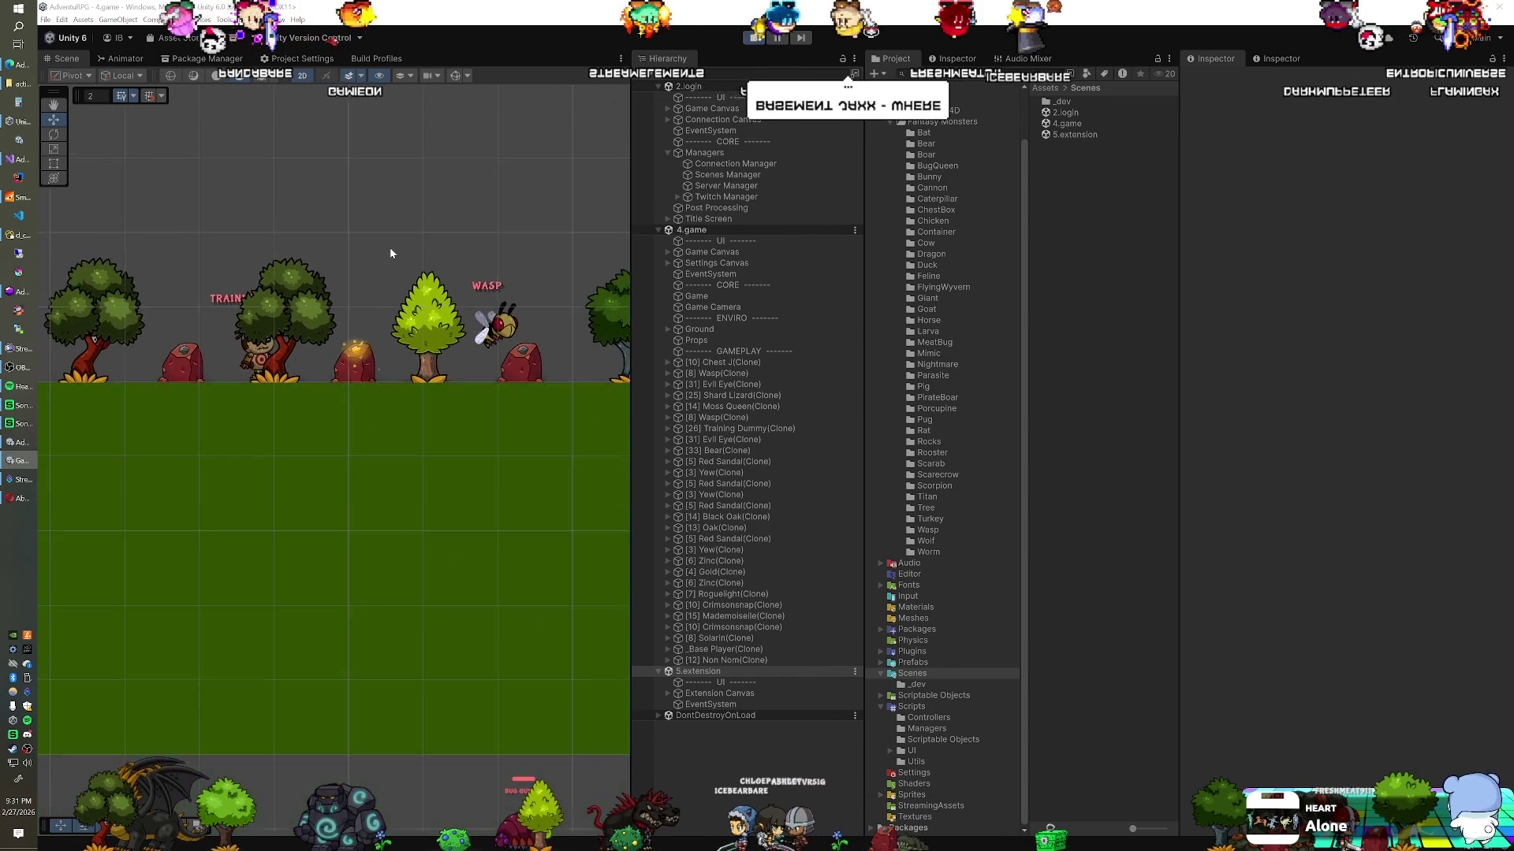
scroll(359, 426, "down", 3)
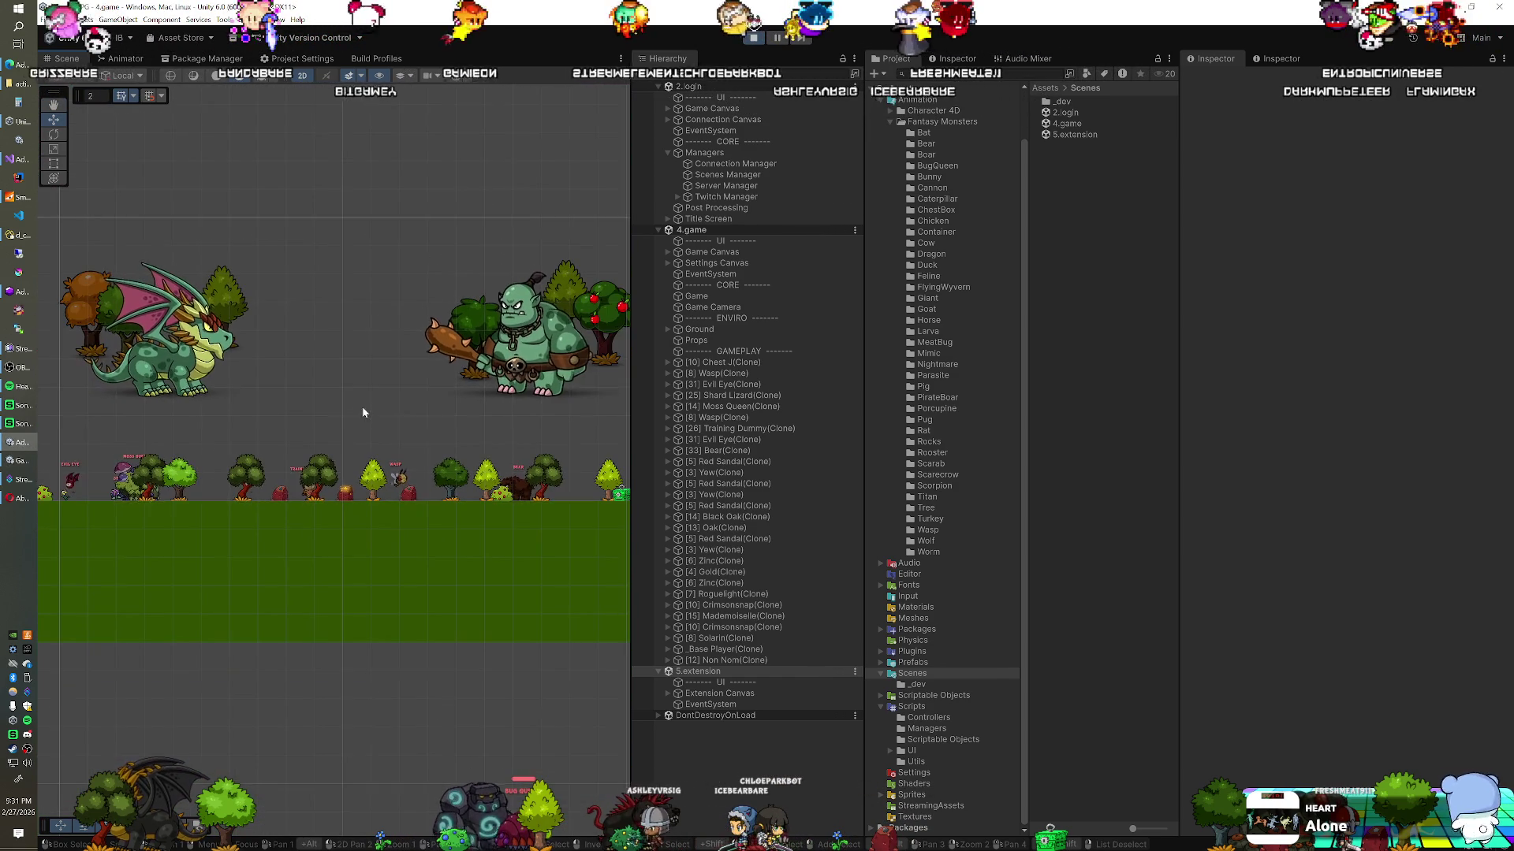
scroll(369, 442, "down", 2)
scroll(377, 455, "down", 1)
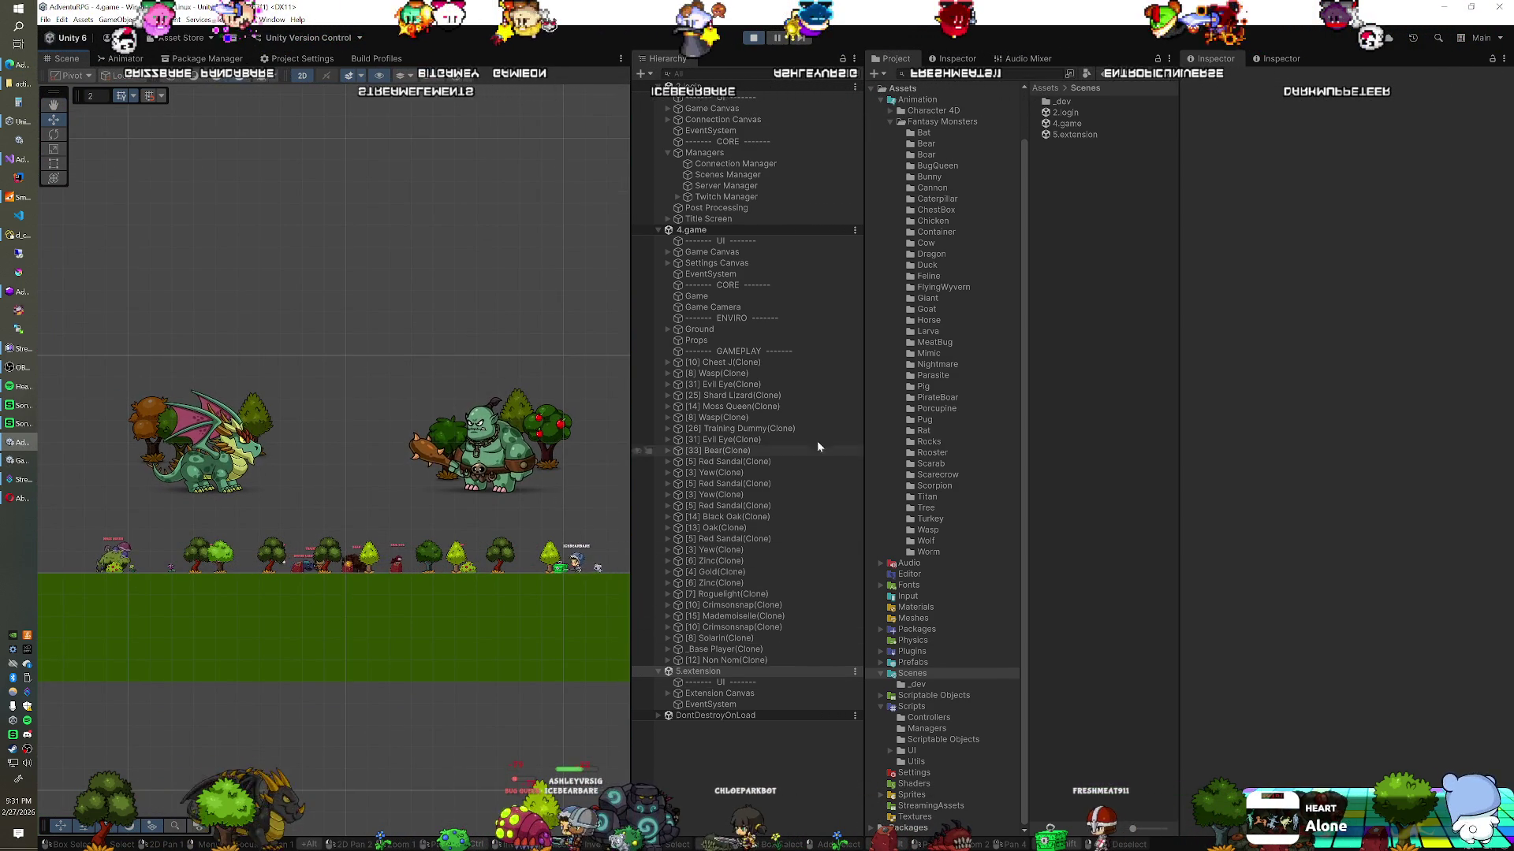
Step: Review the Connection Canvas component settings and stop the running game
left_click(737, 120)
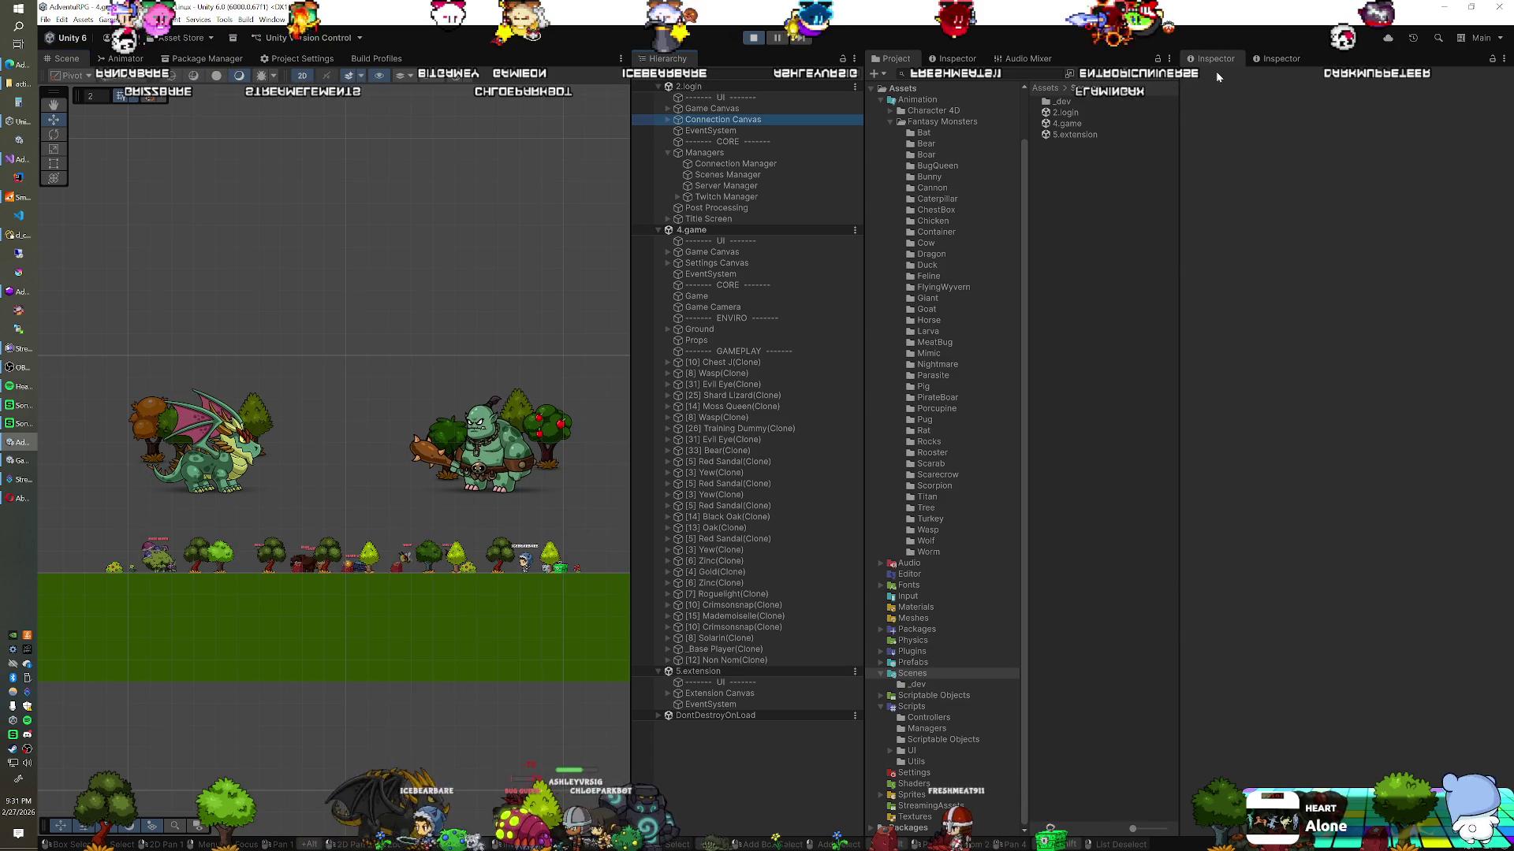
left_click(1208, 80)
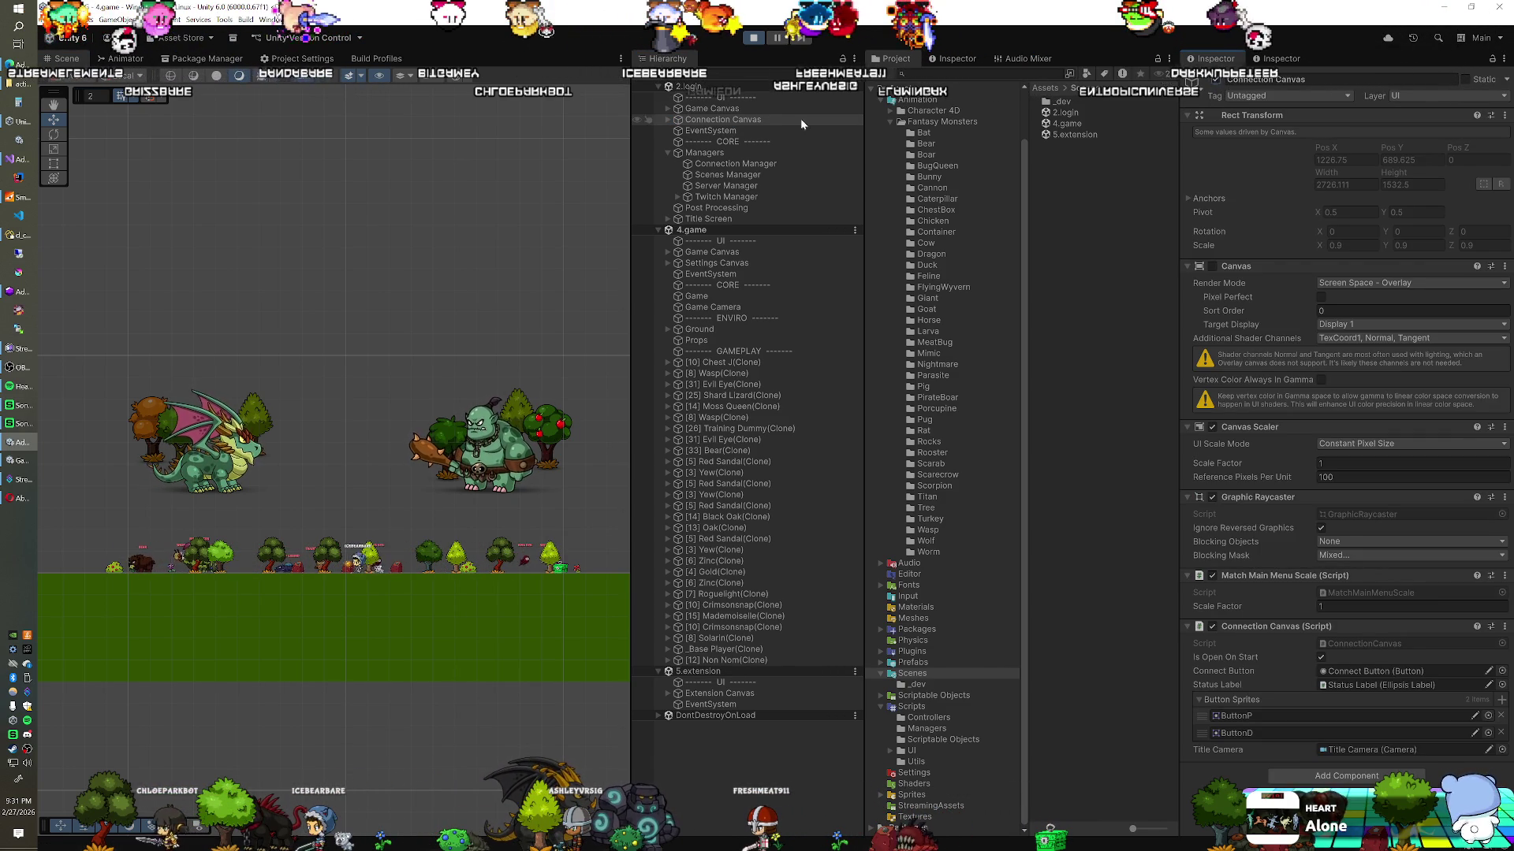
left_click(753, 37)
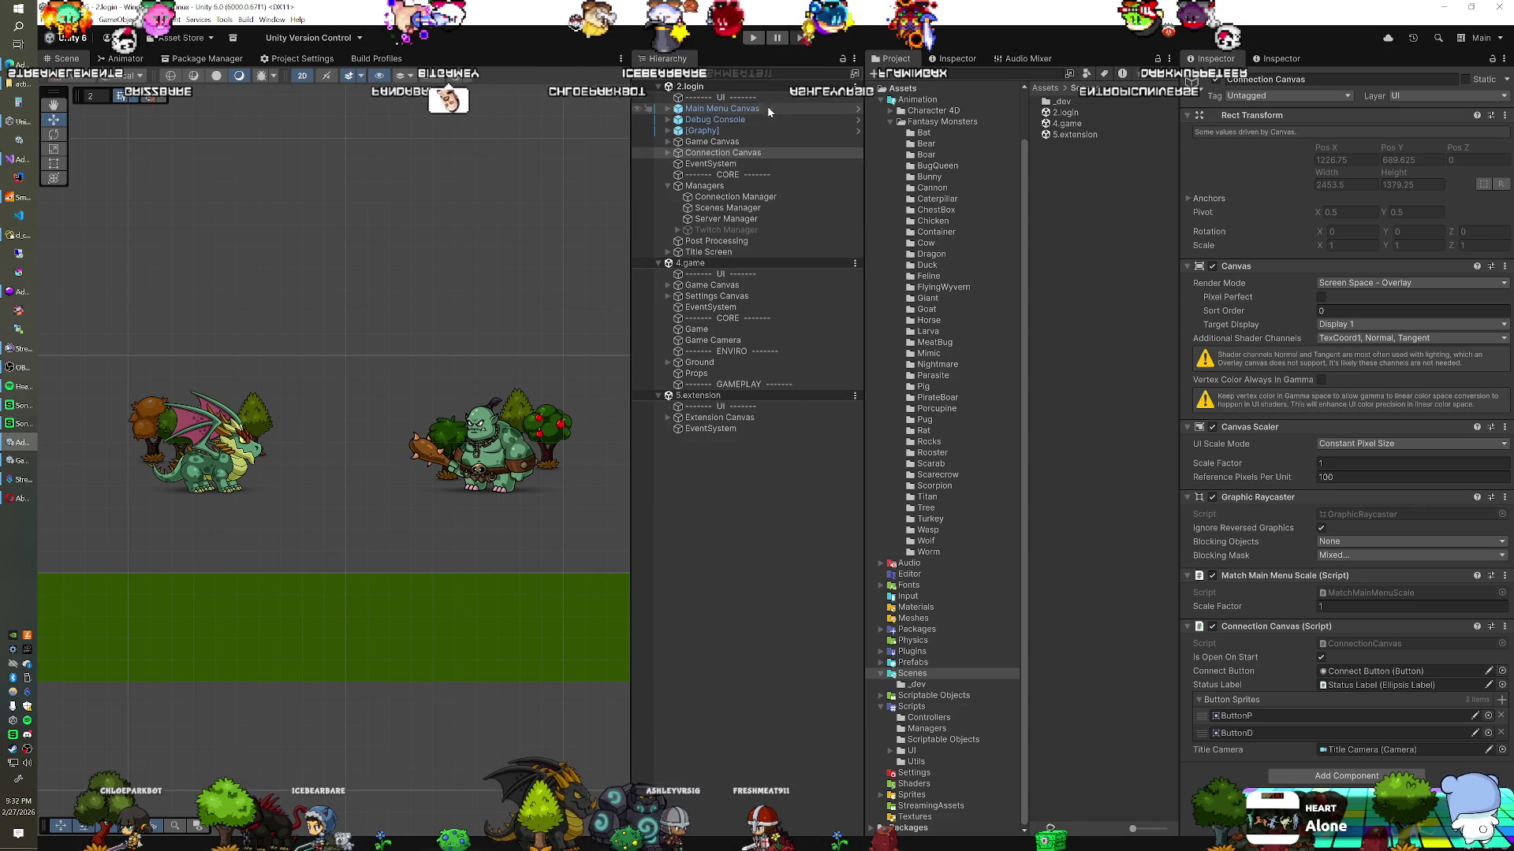
Step: Delete the Game Canvas from 2.login and reselect the Connection Canvas
left_click(724, 143)
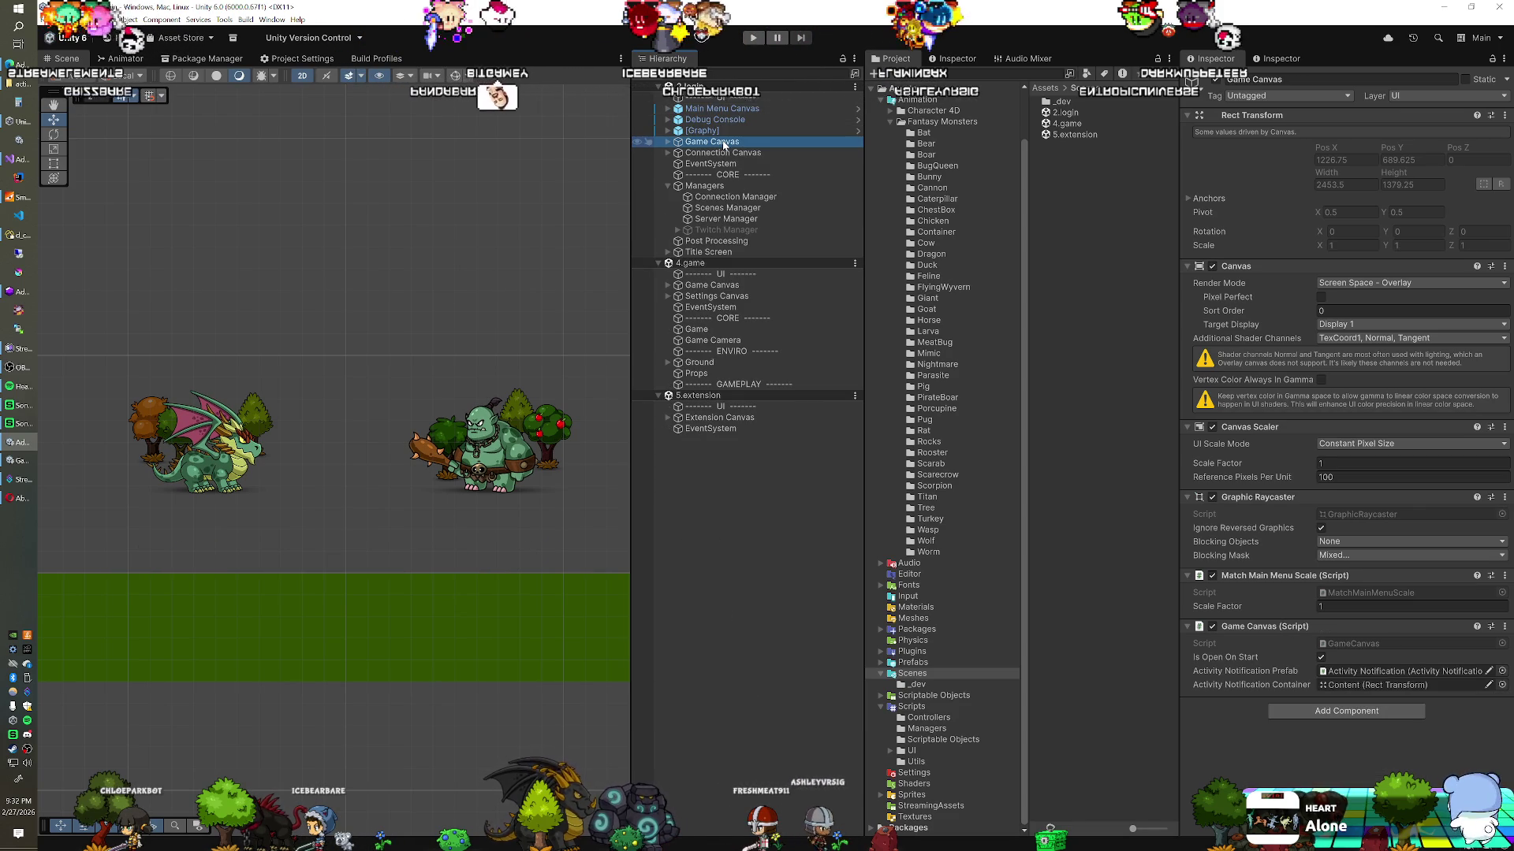
left_click(669, 142)
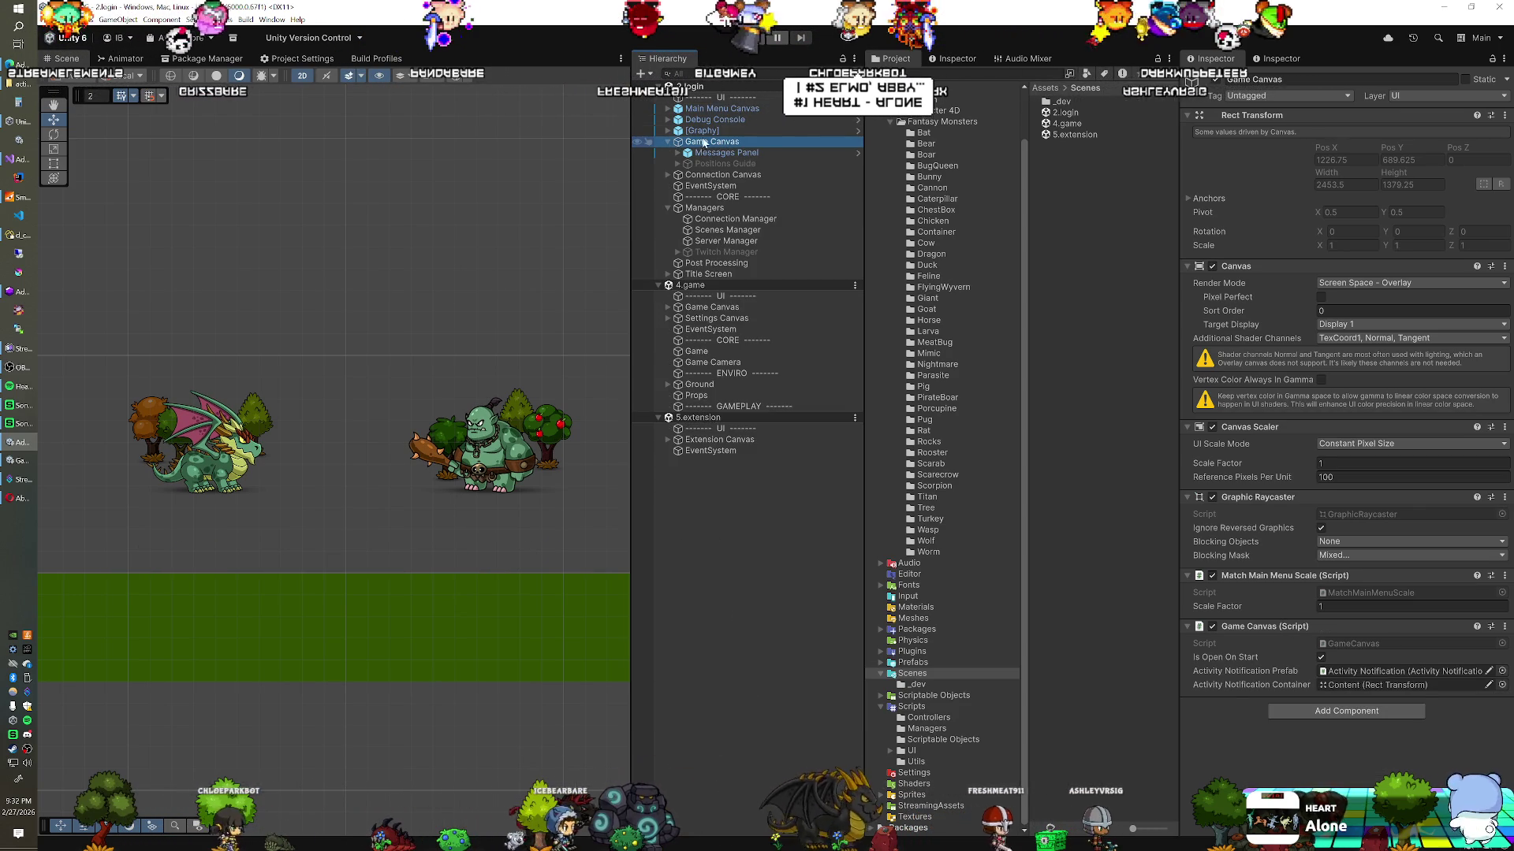
key("Delete")
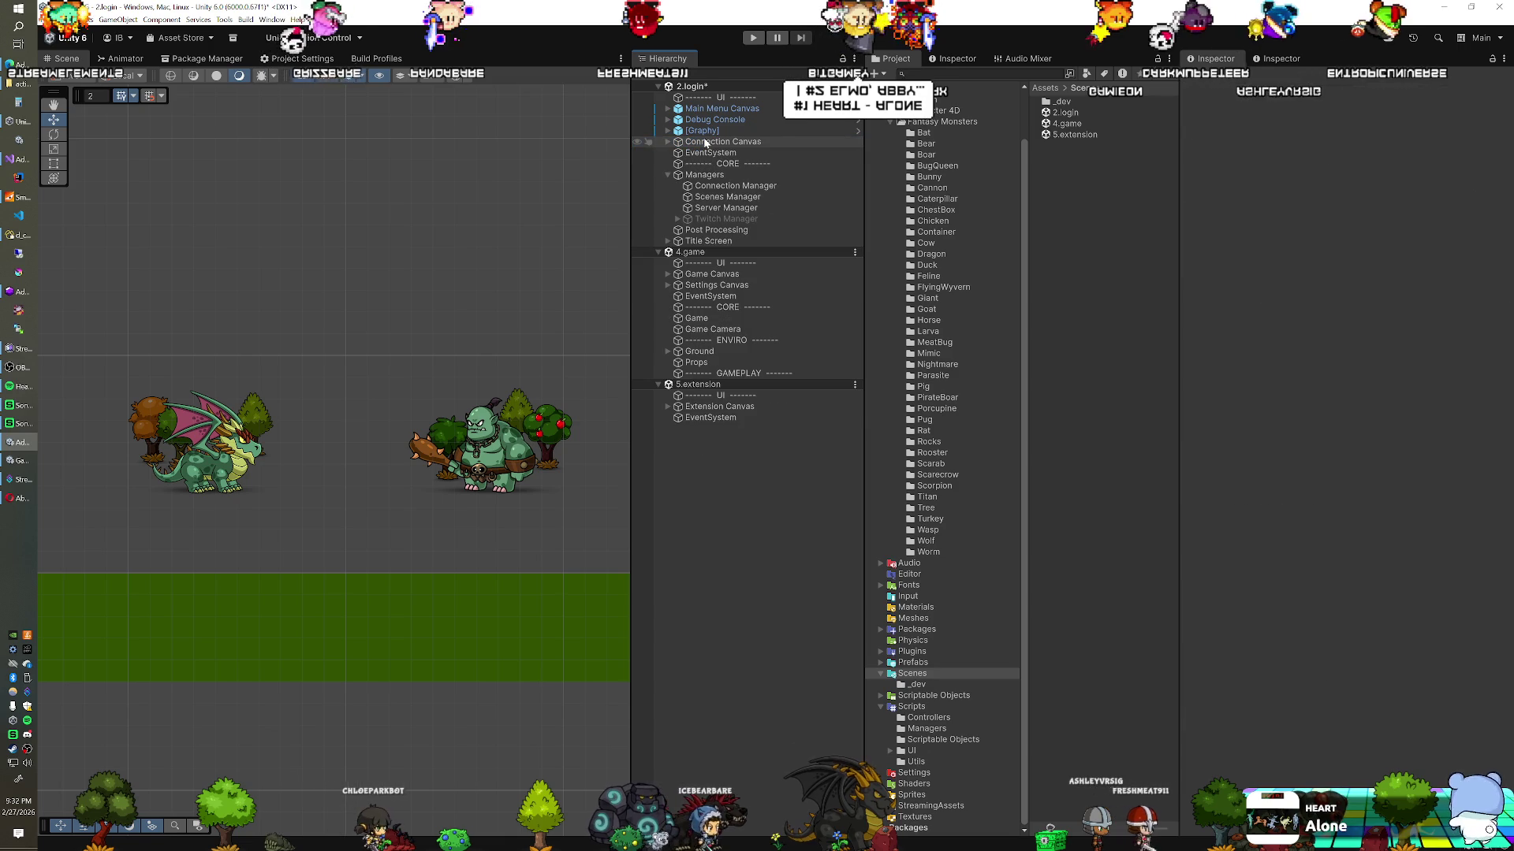
left_click(705, 143)
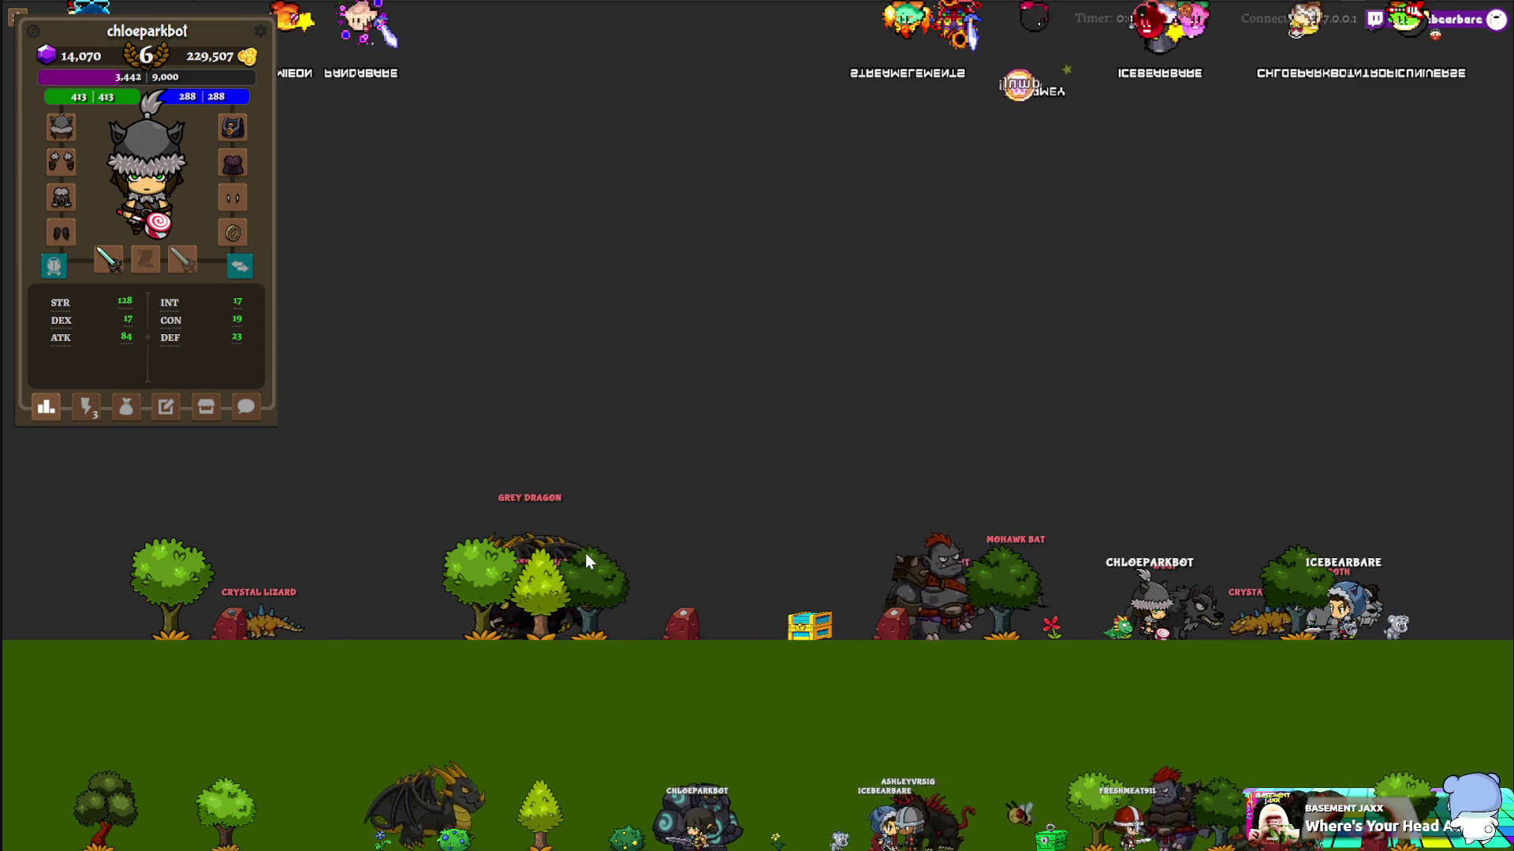
Step: Perform an action on the white bear, close the Shard Lizard Corpse loot window, reopen the actions list
left_click(86, 407)
left_click(146, 339)
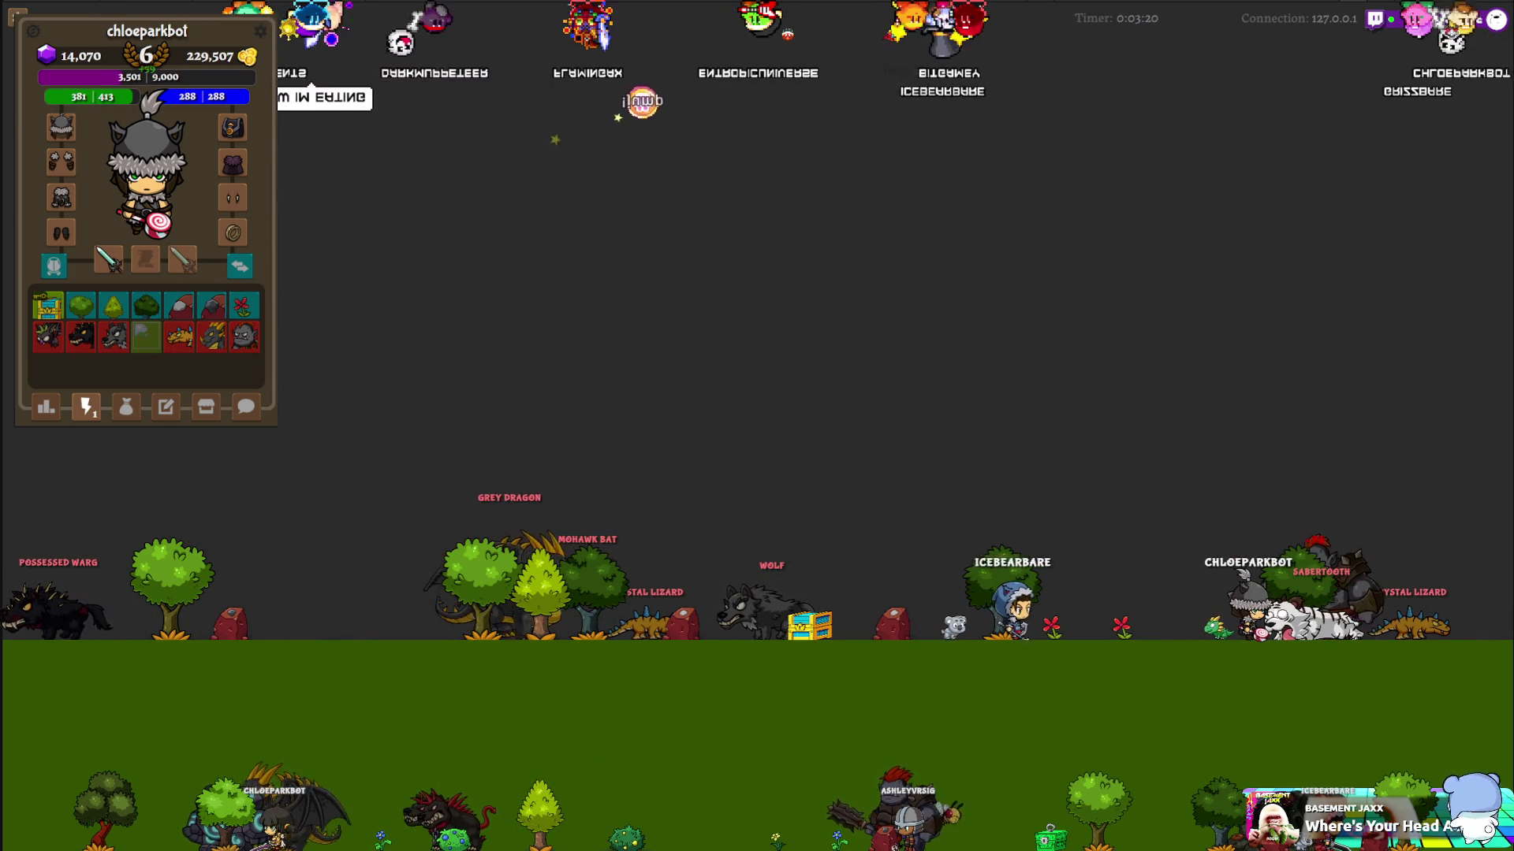
left_click(250, 161)
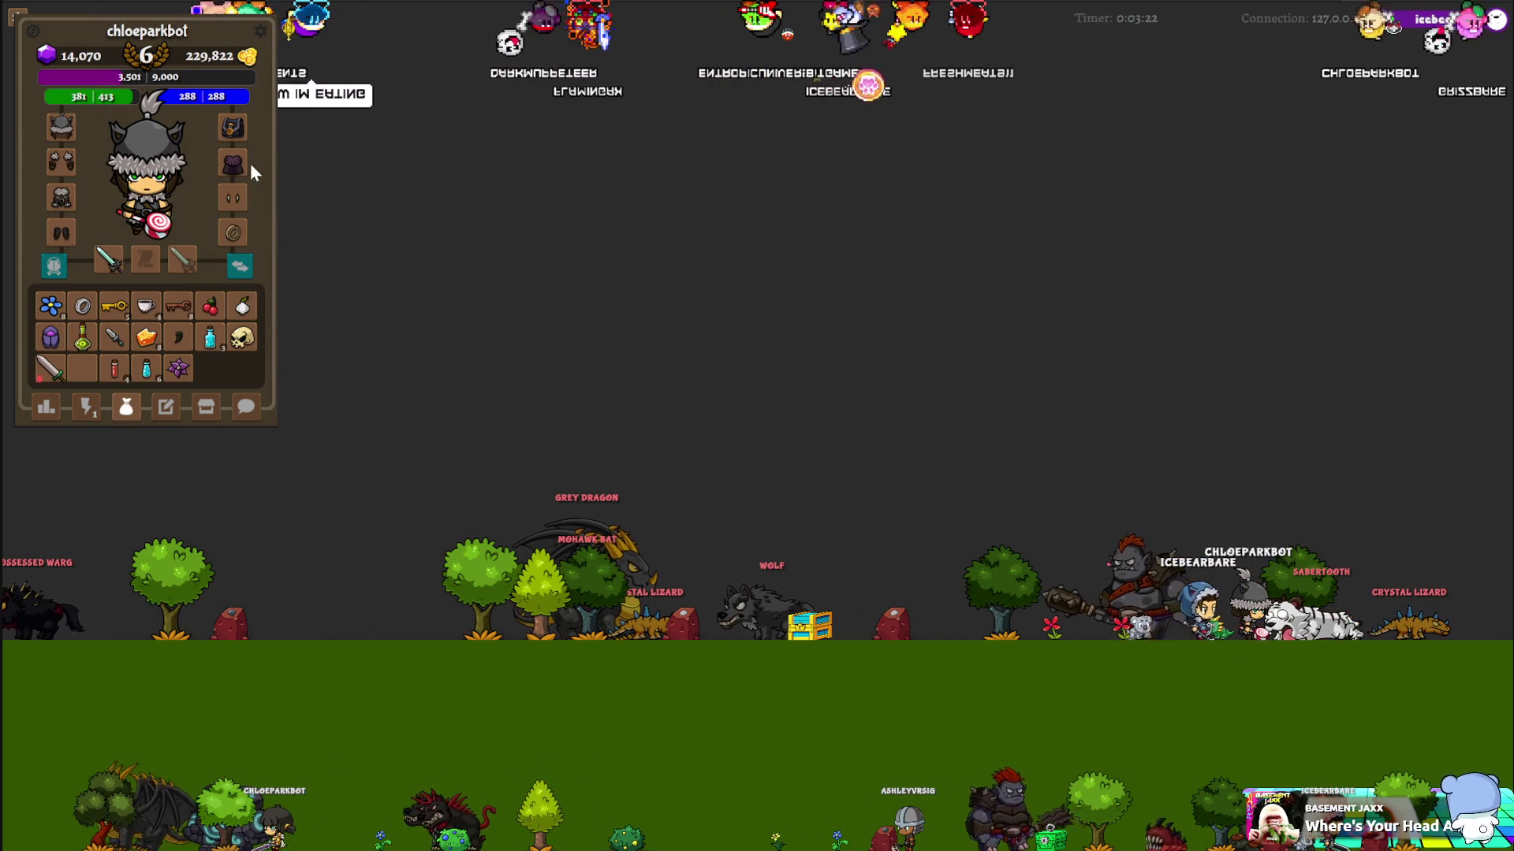
left_click(89, 407)
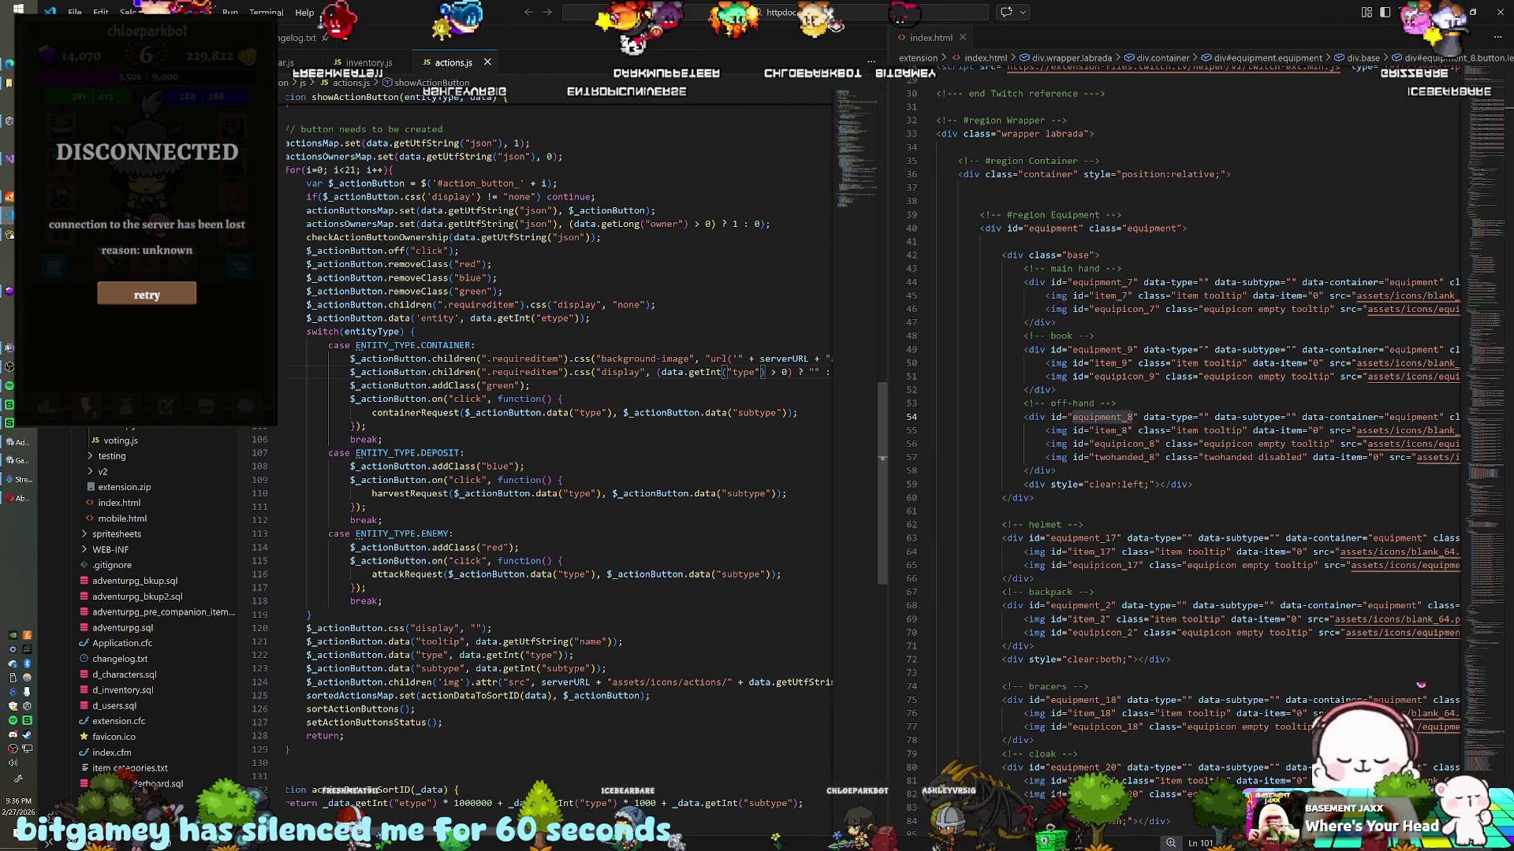
Step: Add console.log(data.getUtfString("json")); after the container case's click handler, then return to Unity
scroll(552, 394, "right", 4)
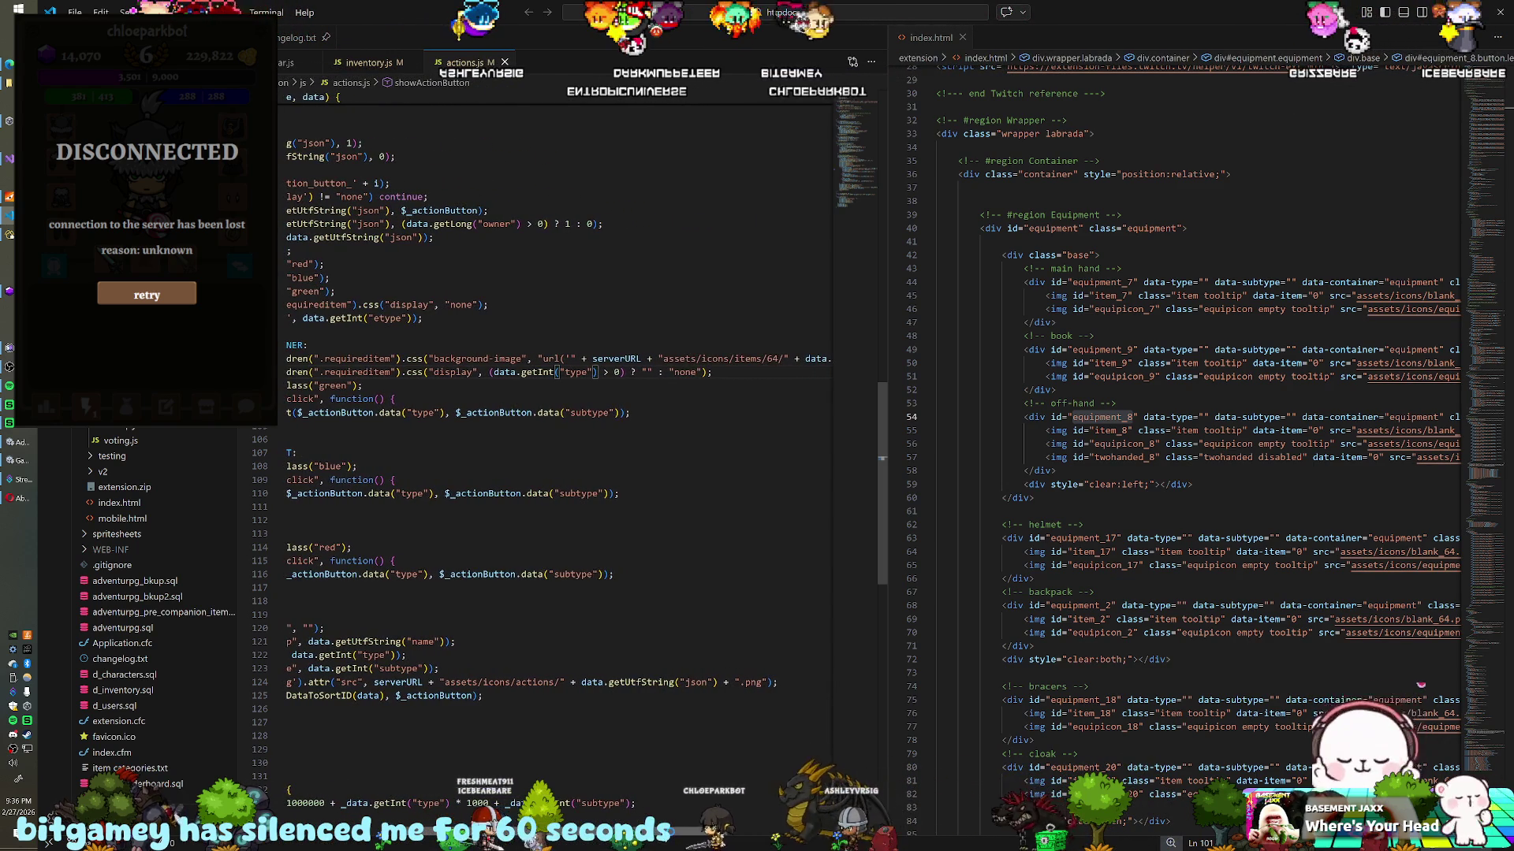
scroll(552, 394, "left", 5)
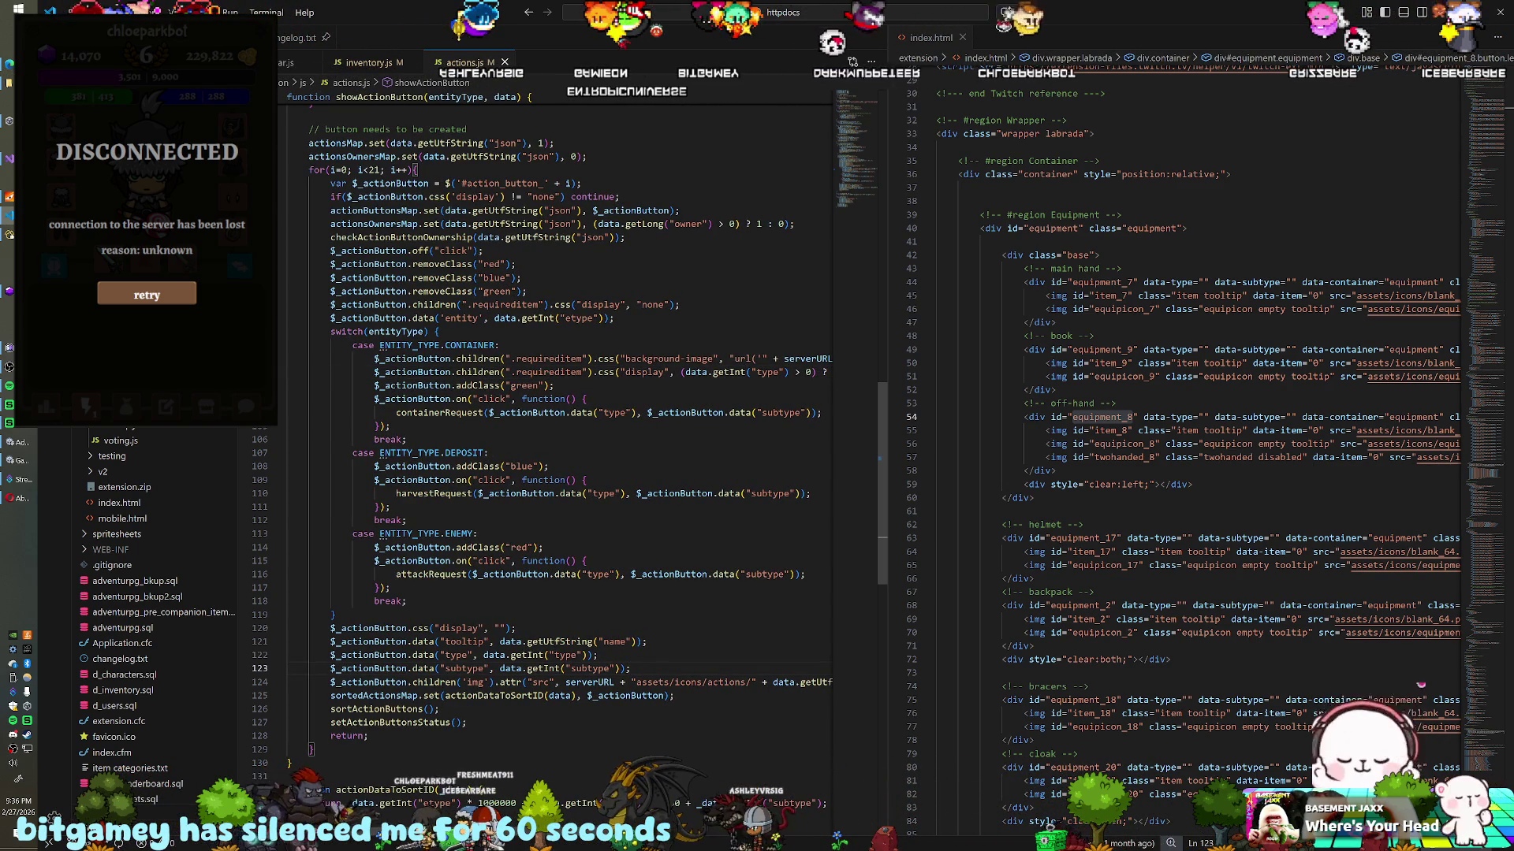
key("Return")
type("cons")
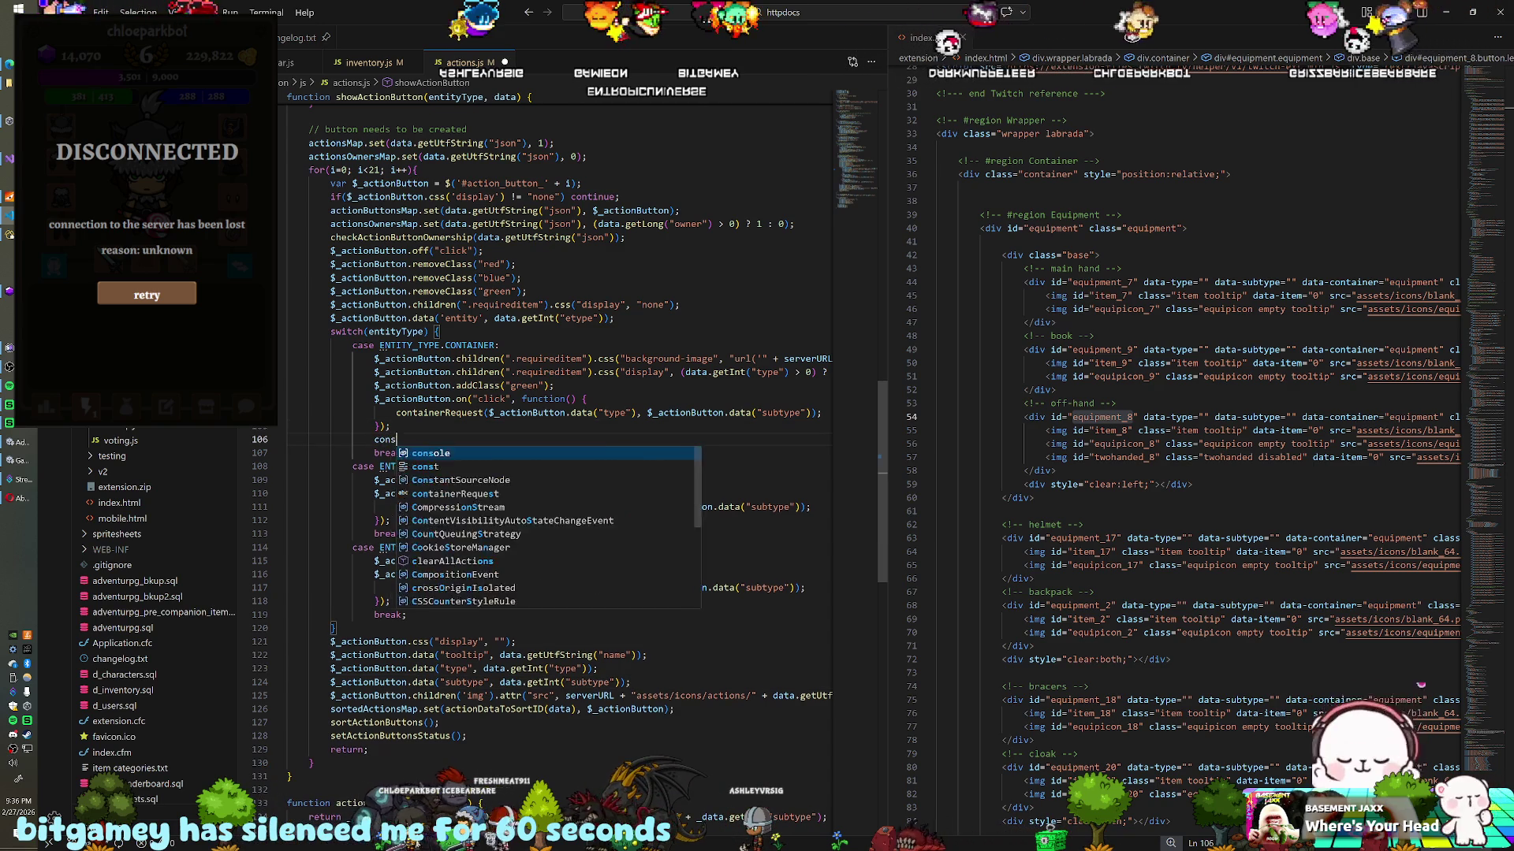
type("ole.log(data.getUtfStri")
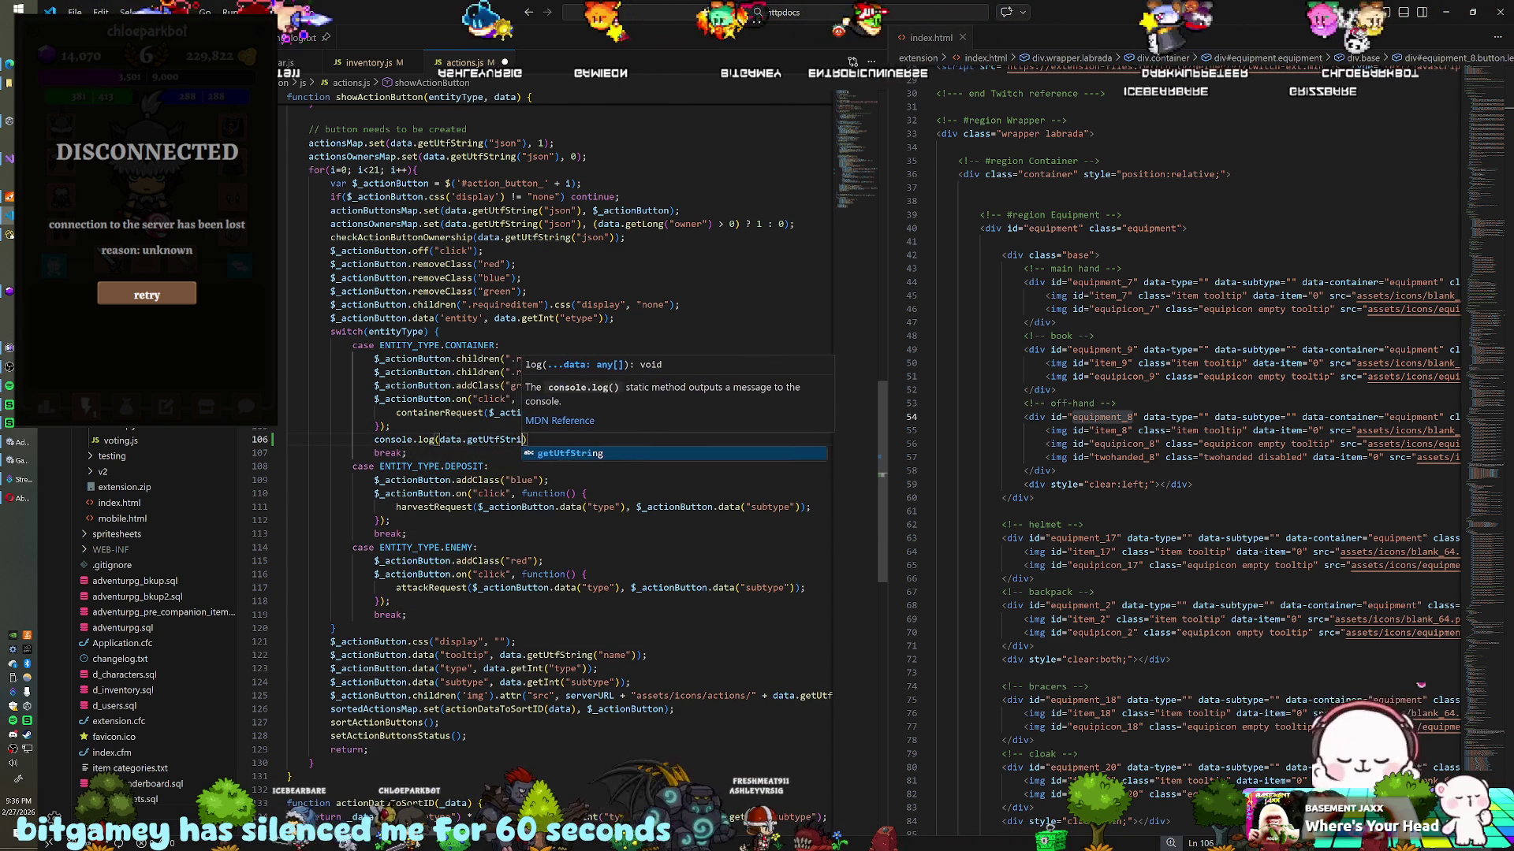
key("Tab")
type("(")
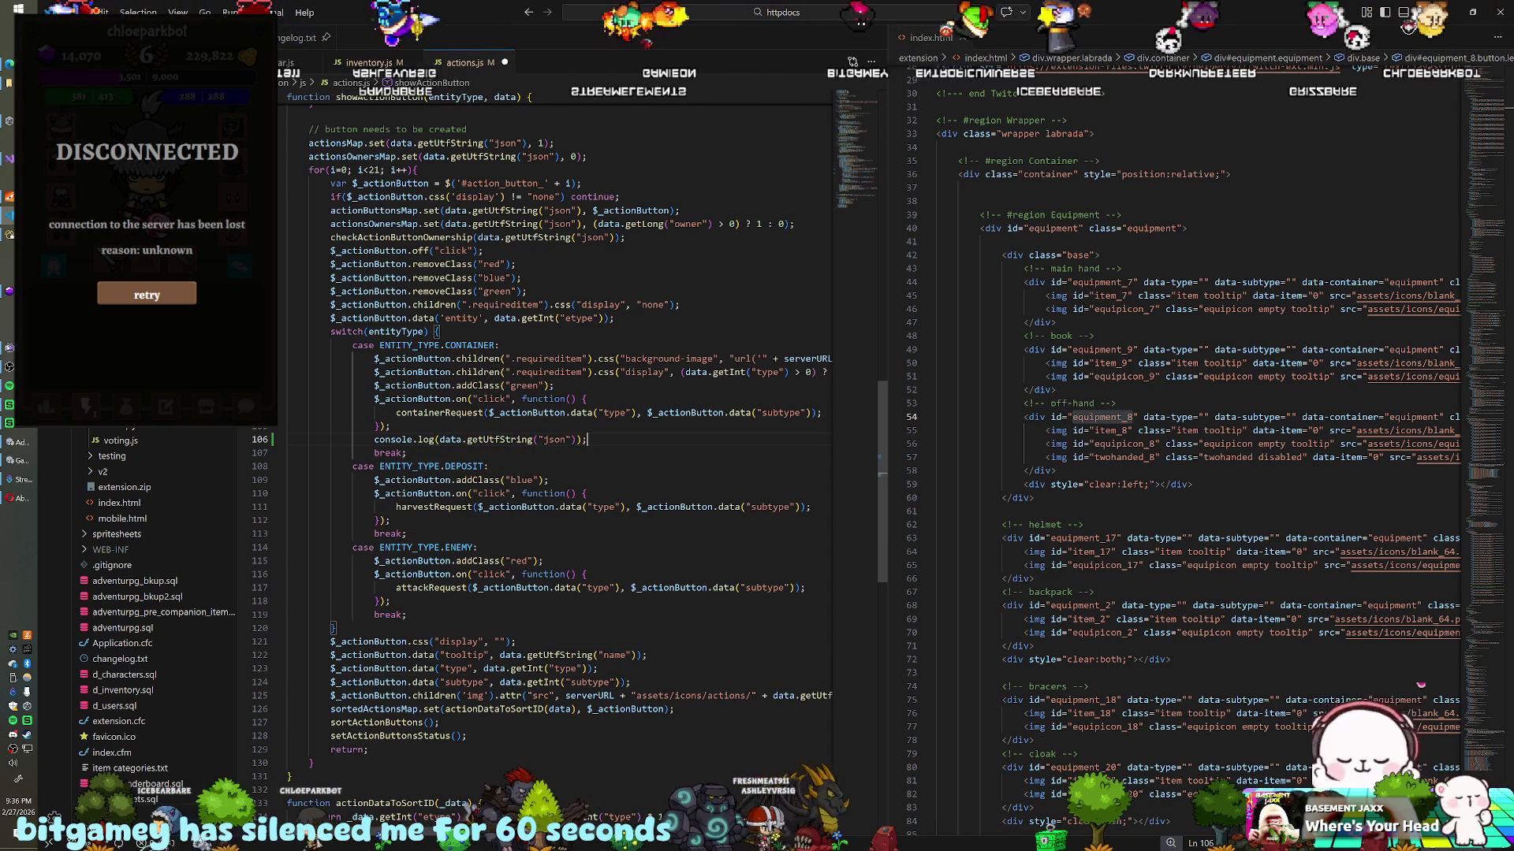
key("alt+Tab")
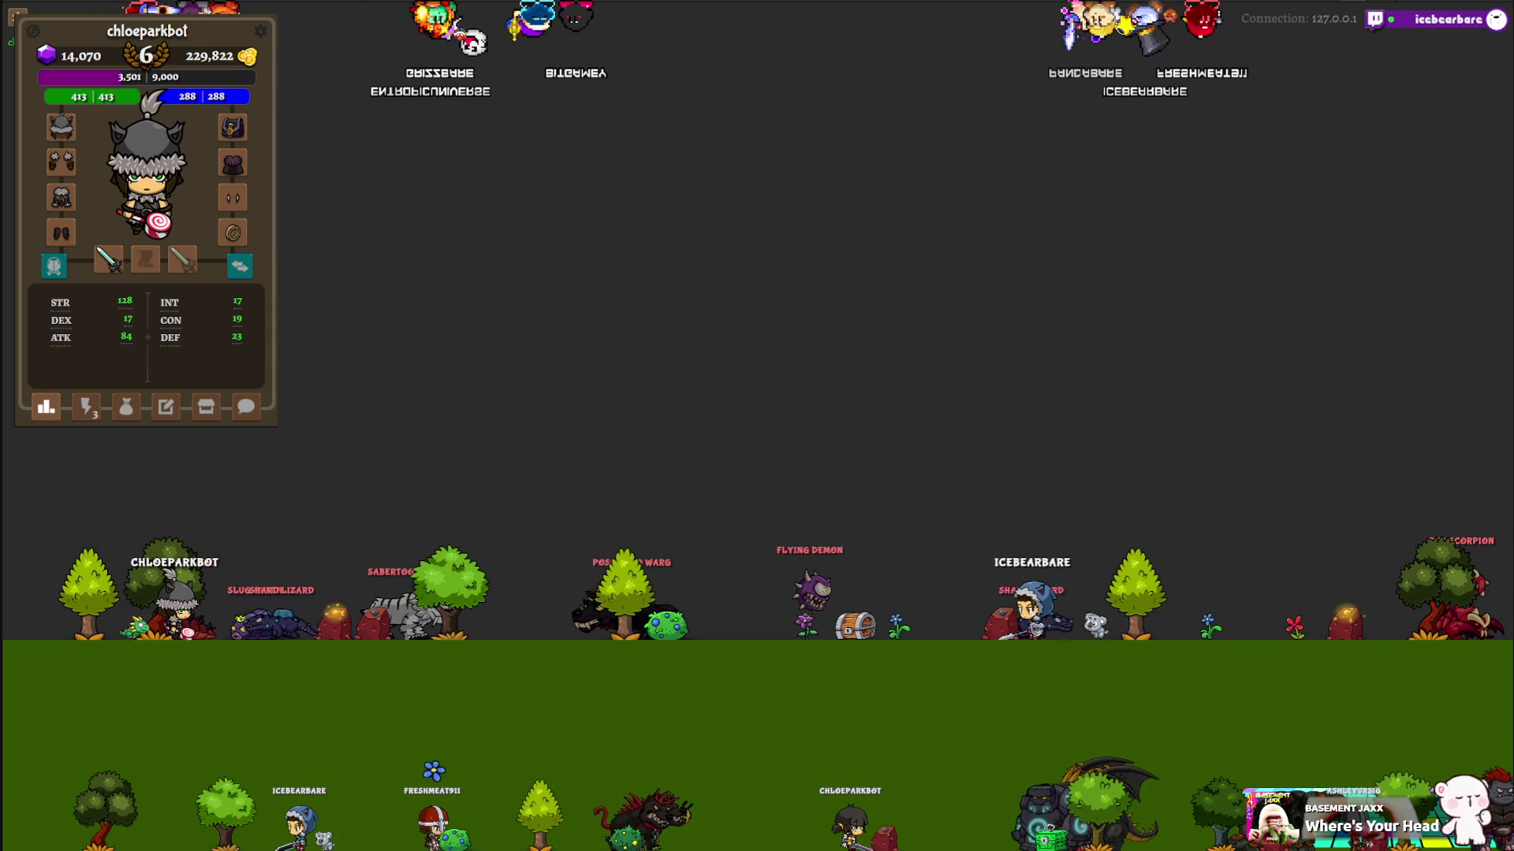
Step: Use one of the character's action icons, close the Shard Lizard Corpse loot window, show the other inventory page
left_click(93, 420)
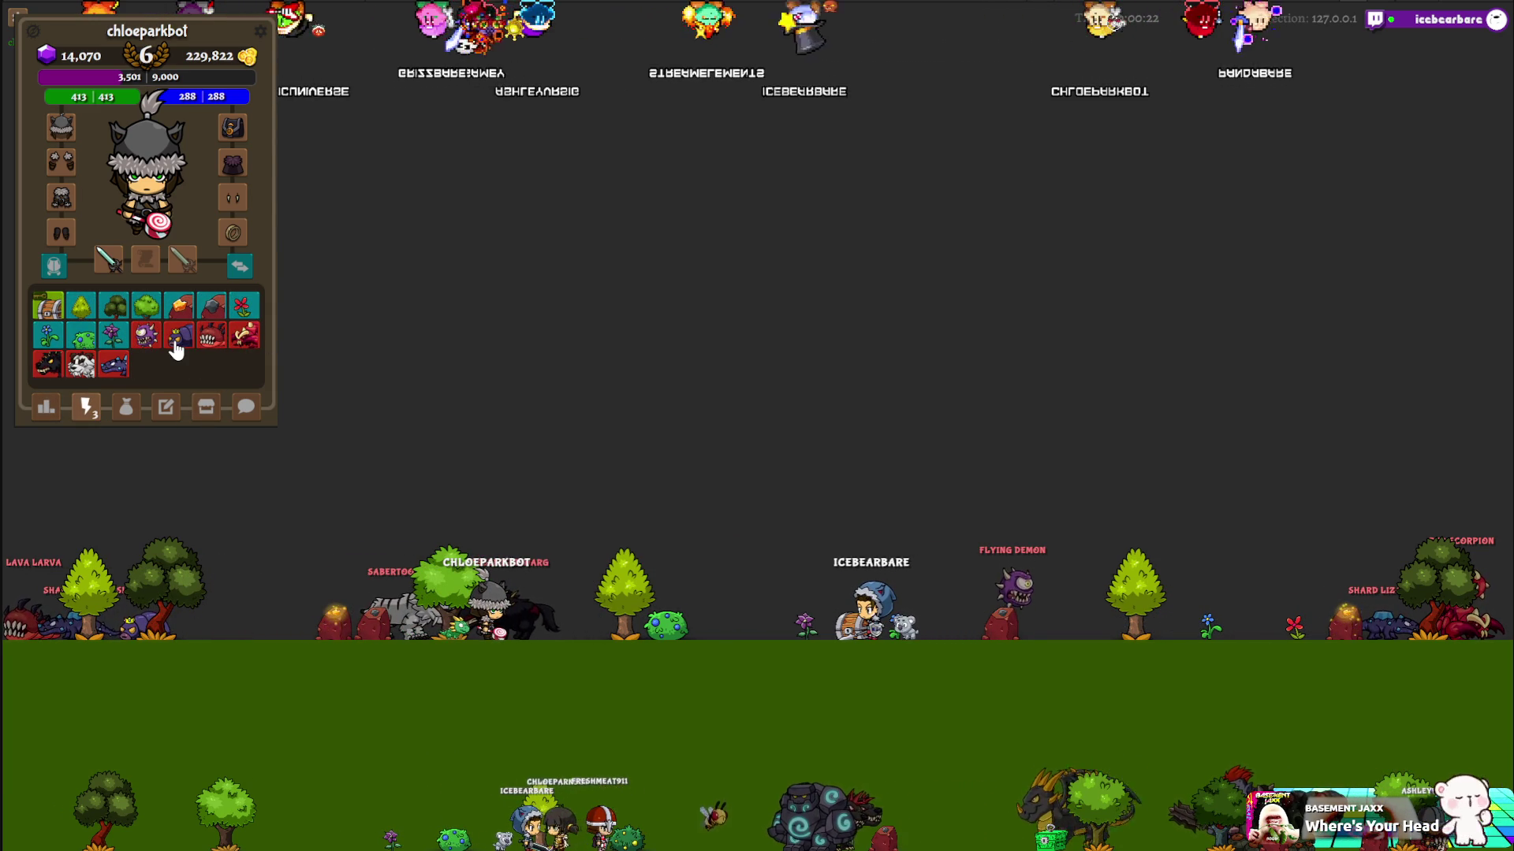
left_click(178, 346)
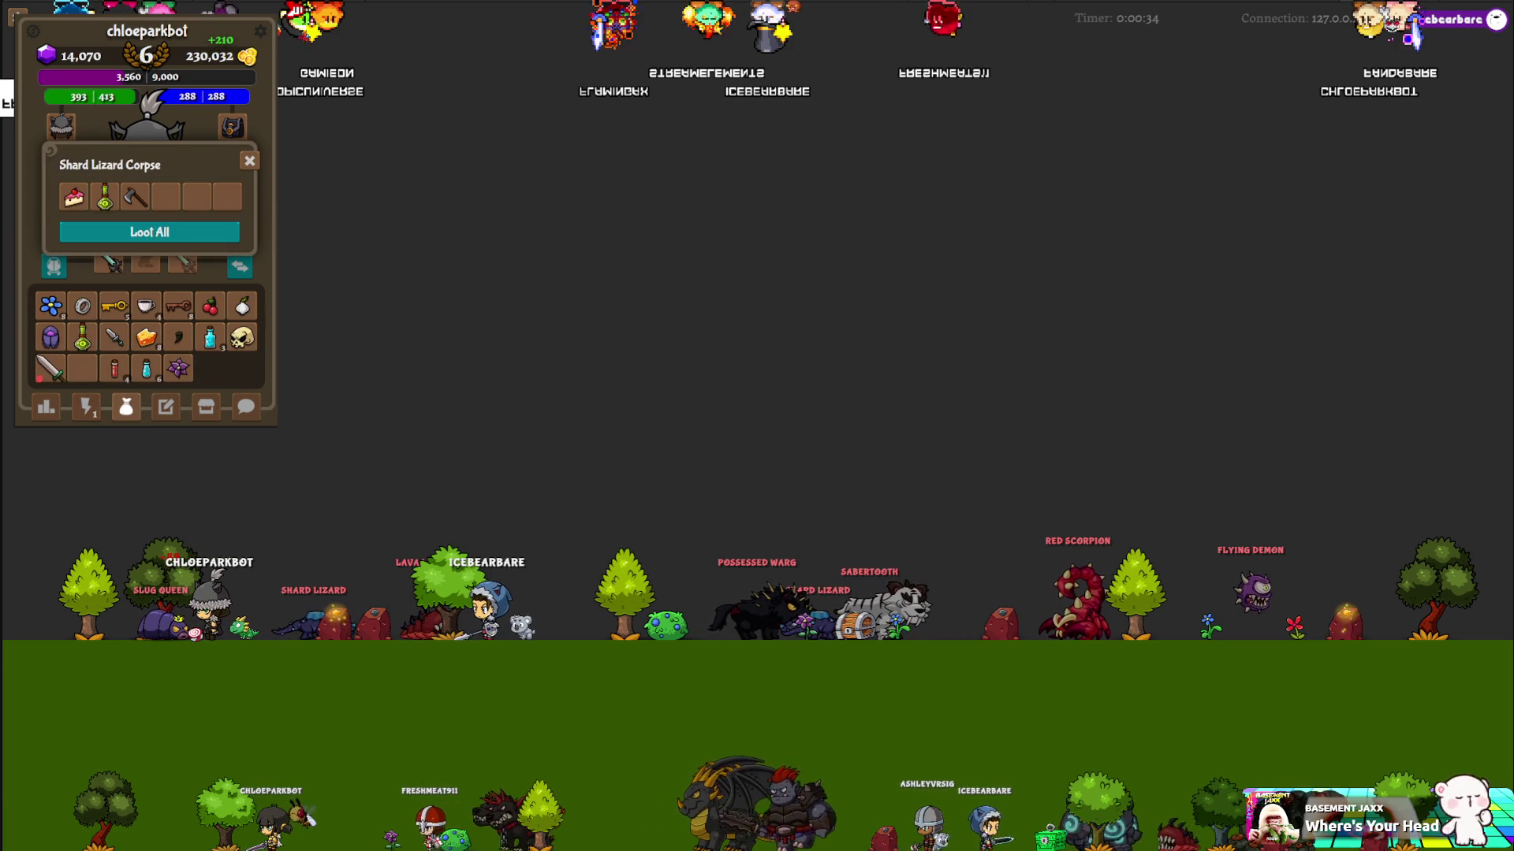
left_click(249, 161)
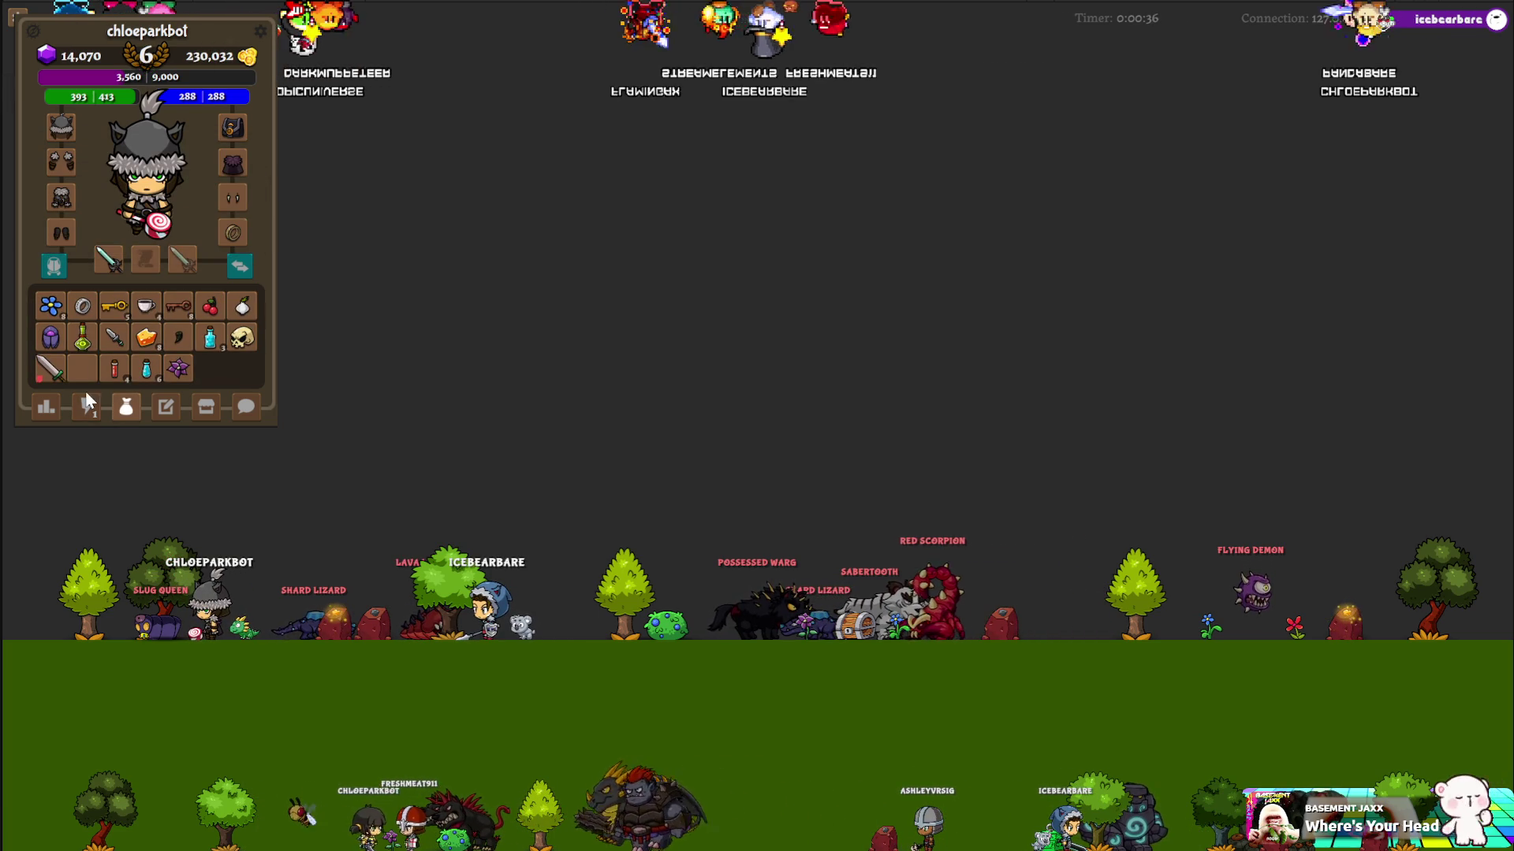
left_click(136, 404)
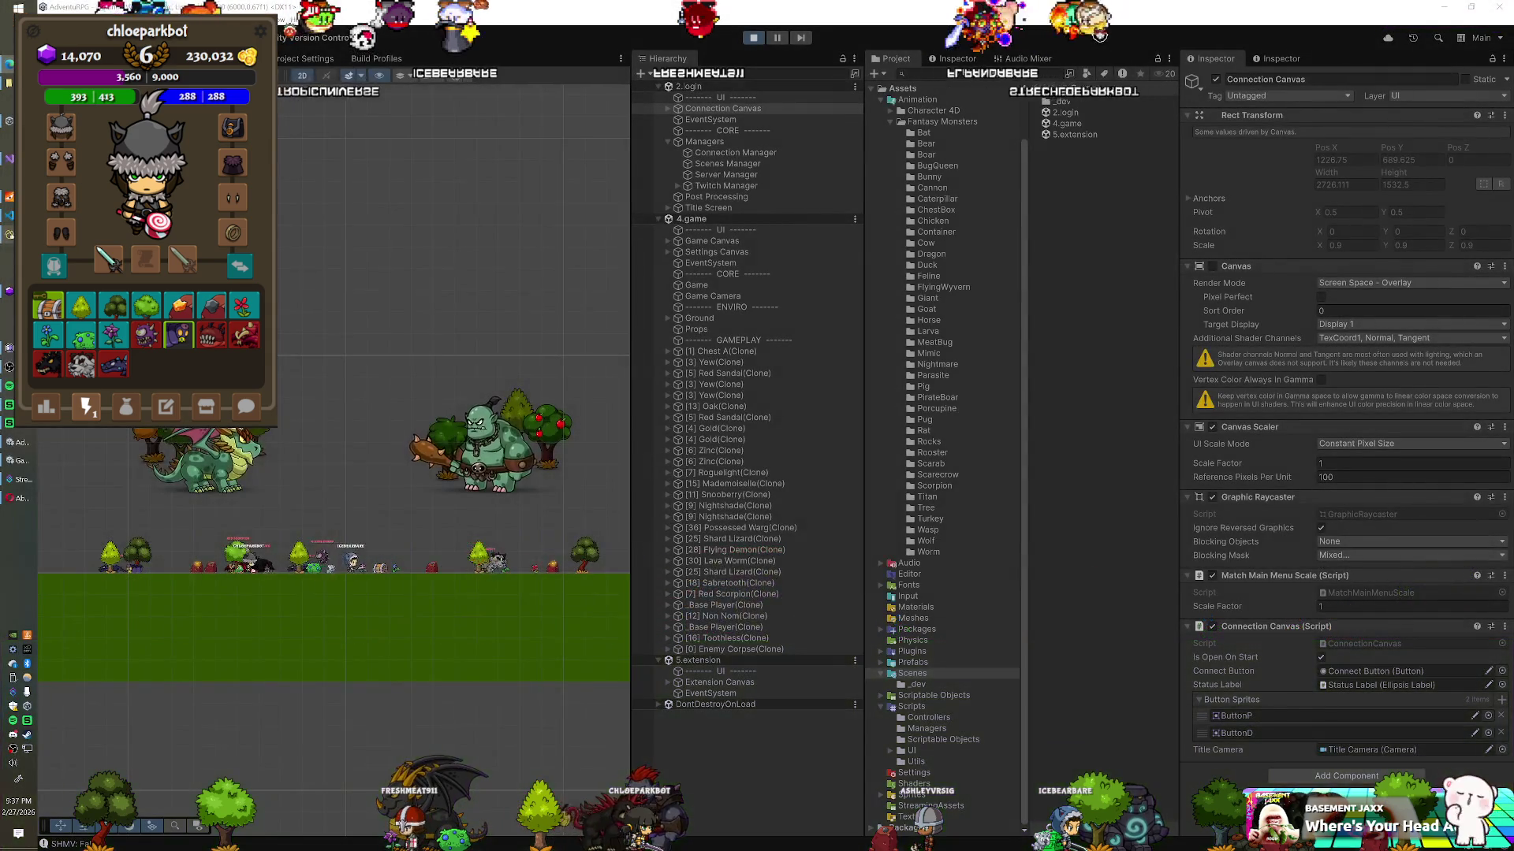
Step: Switch past the d_characters table to the action icons folder and select SabretoothCorpse.png
key("alt+Tab")
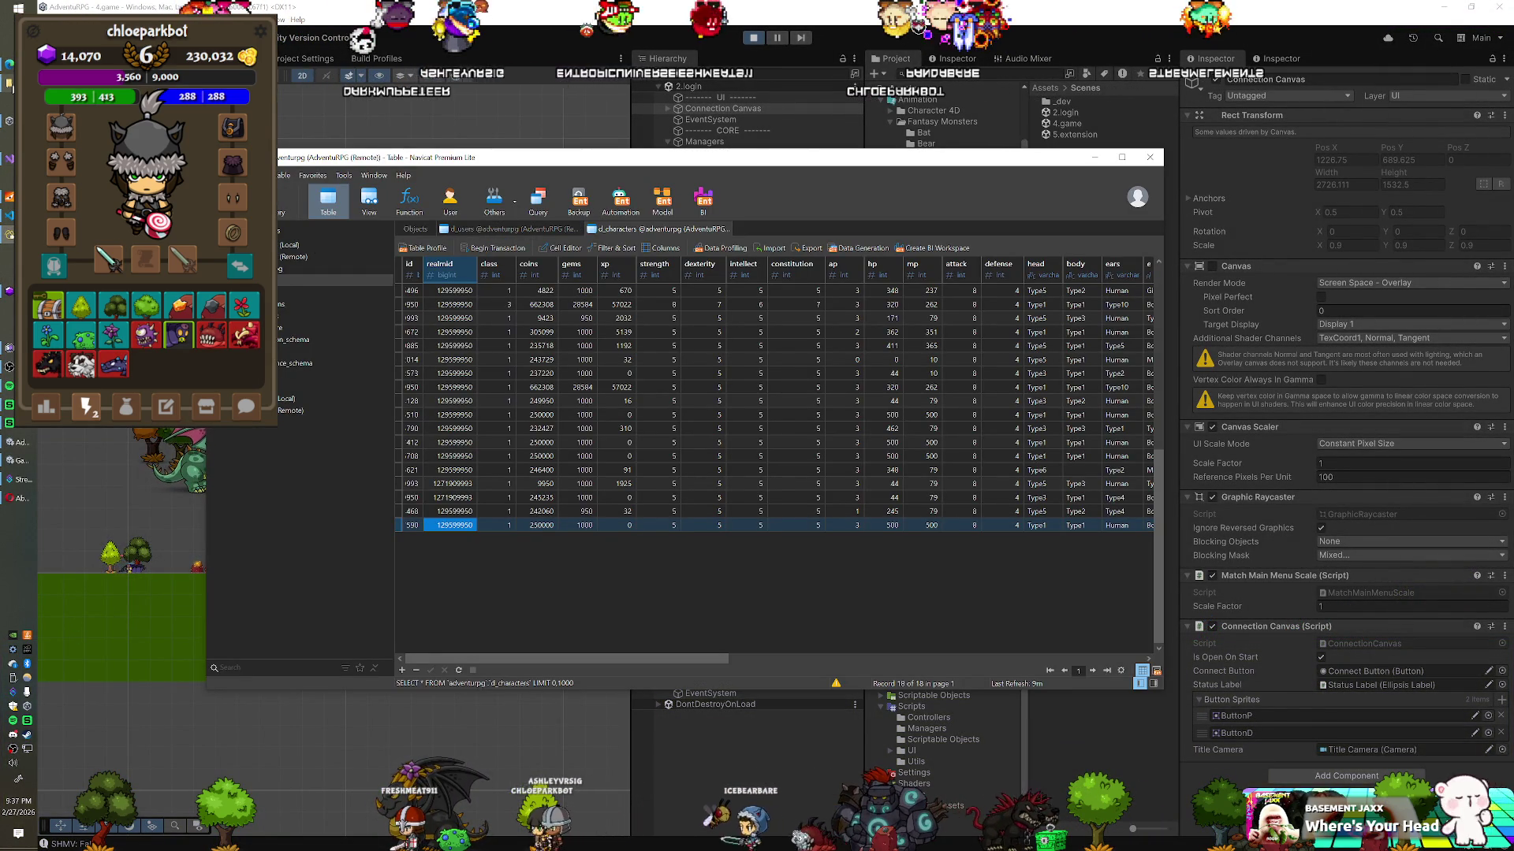
key("alt+Tab")
left_click(587, 470)
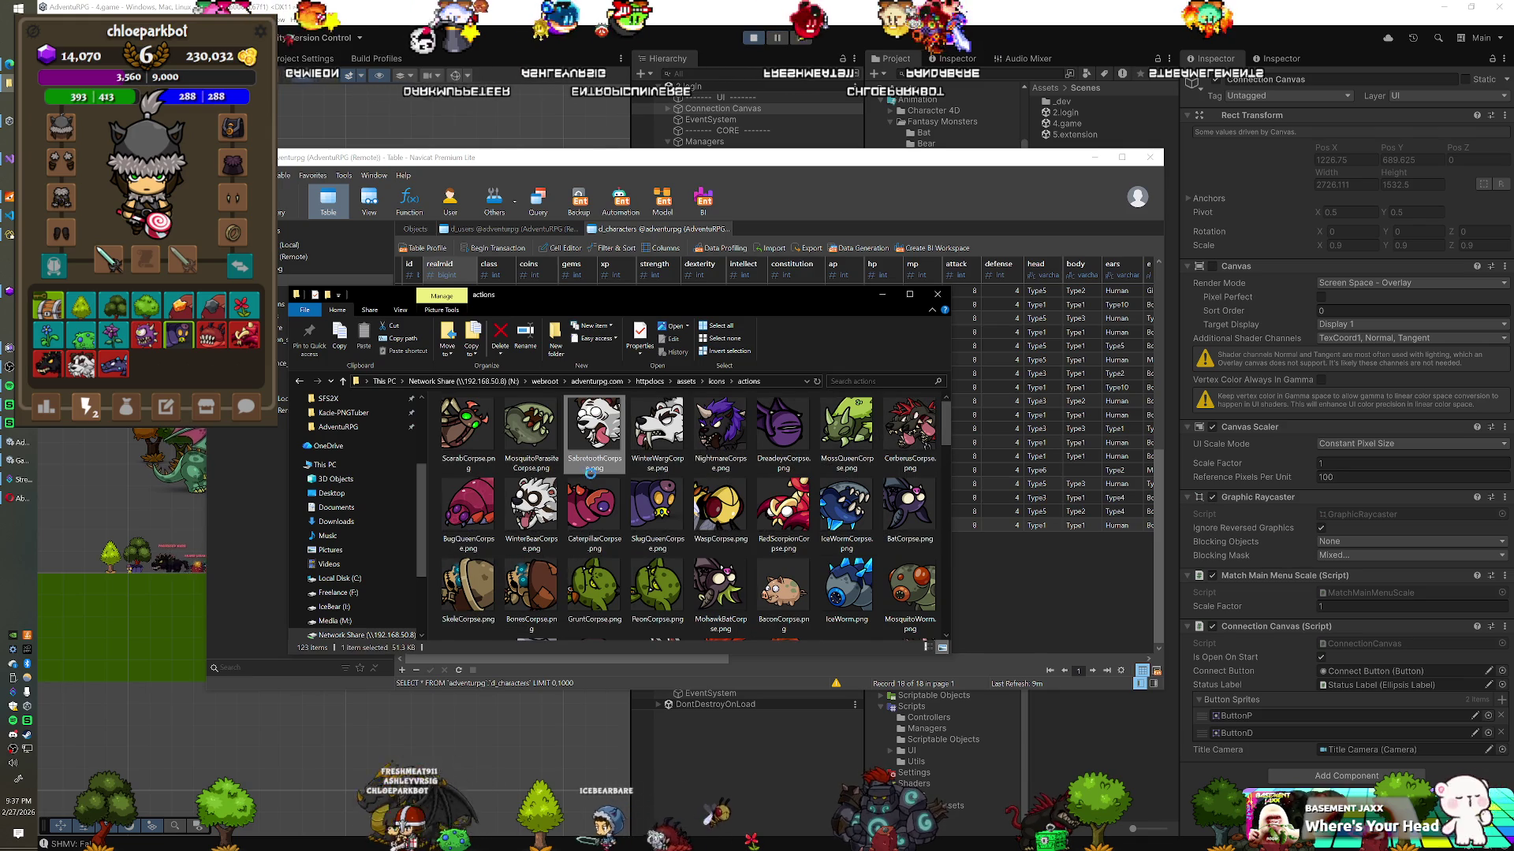
Step: Switch the actions icon folder to the Details layout showing date, type and size
left_click(401, 310)
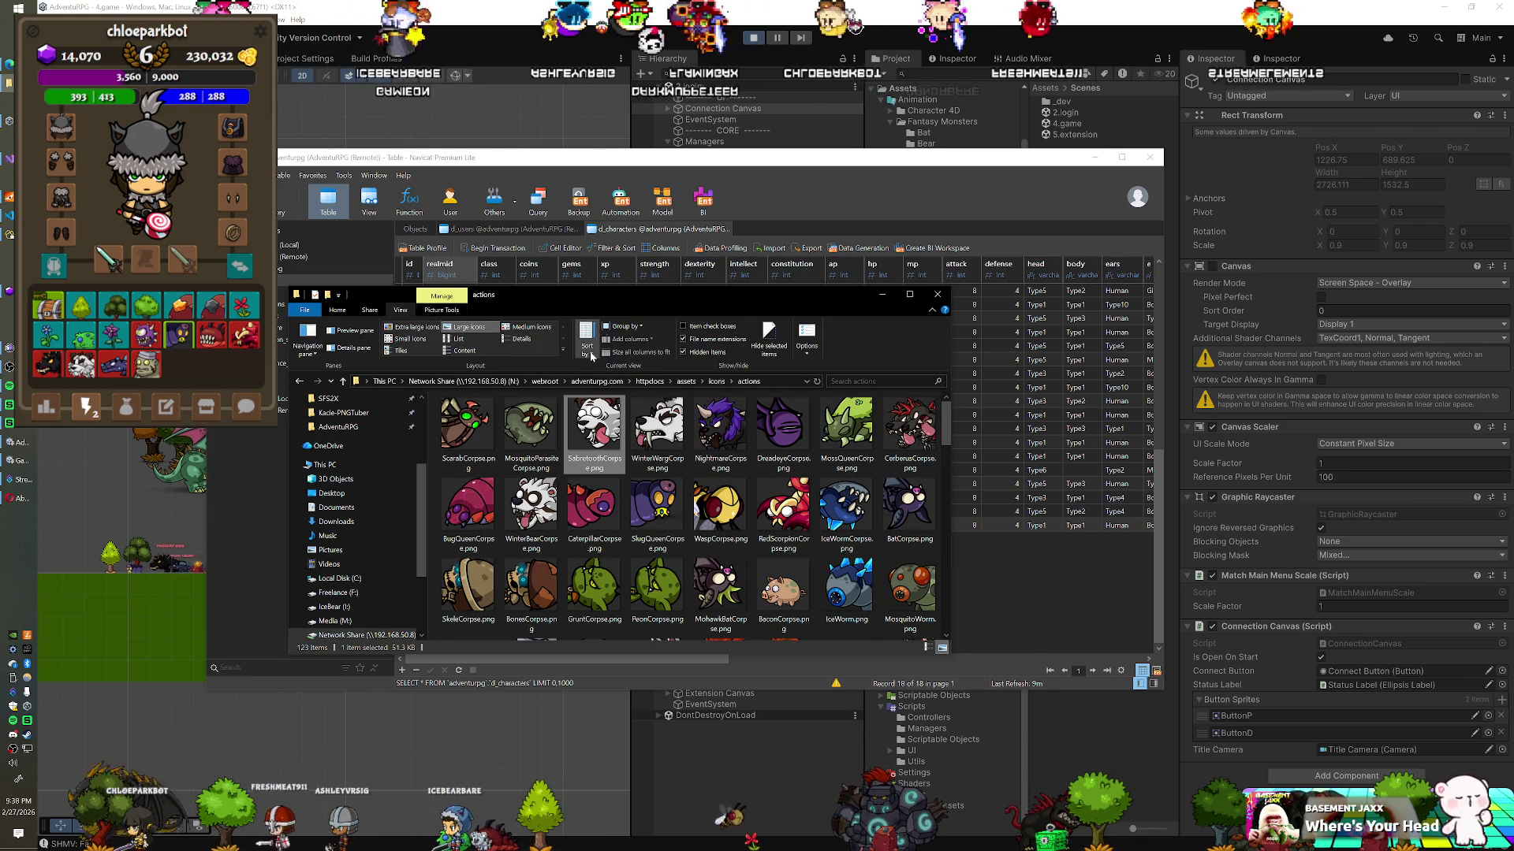
left_click(505, 343)
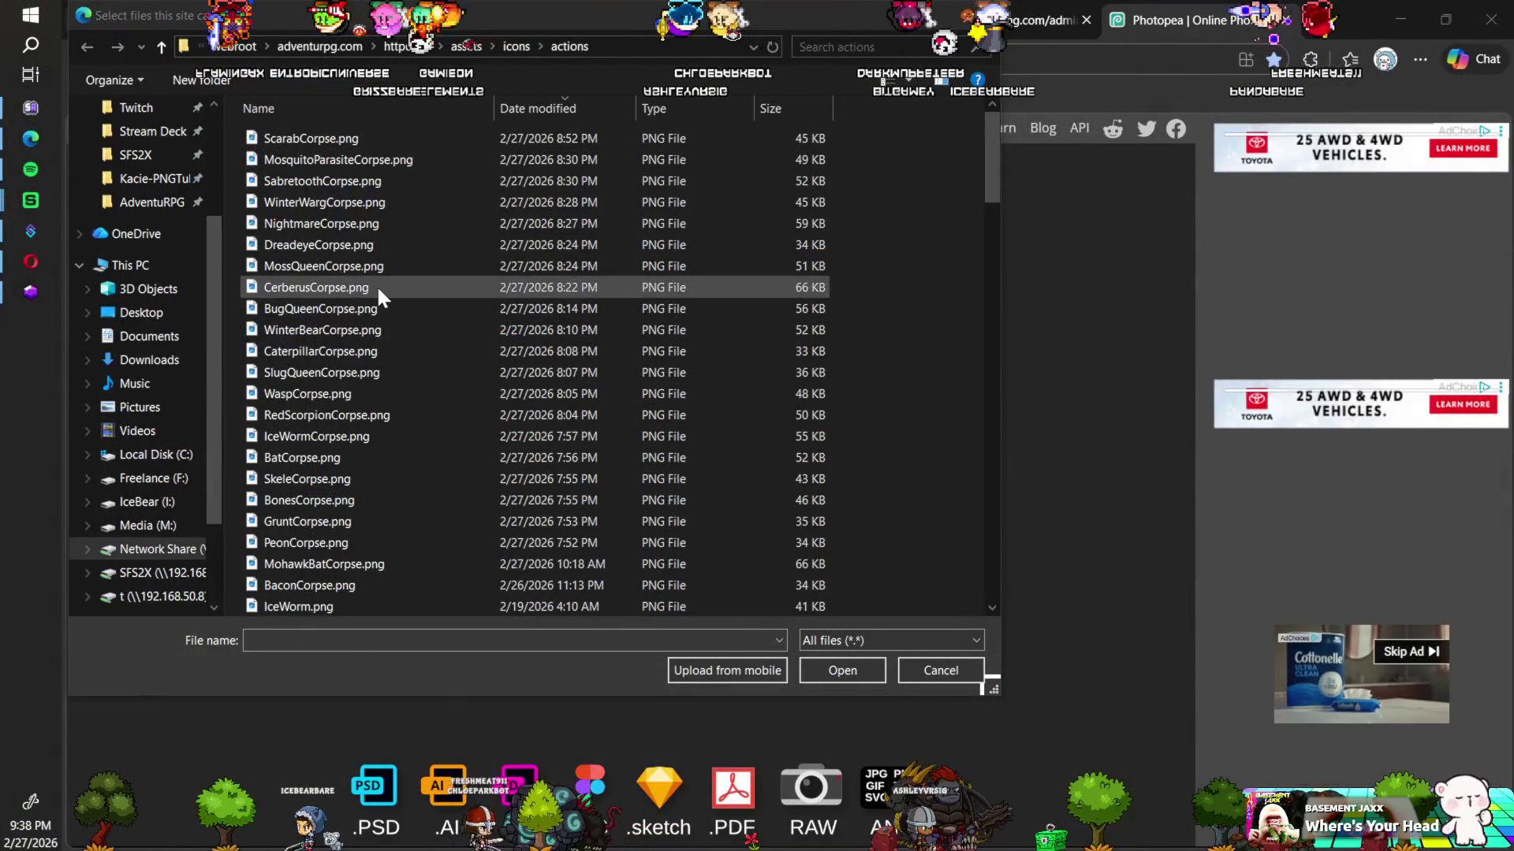
Step: Select ScarabCorpse, MosquitoParasiteCorpse, SabretoothCorpse and WinterWargCorpse in the Open dialog and scroll the list
left_click(370, 145)
left_click(367, 161, "ctrl")
left_click(363, 180, "ctrl")
left_click(352, 202, "ctrl")
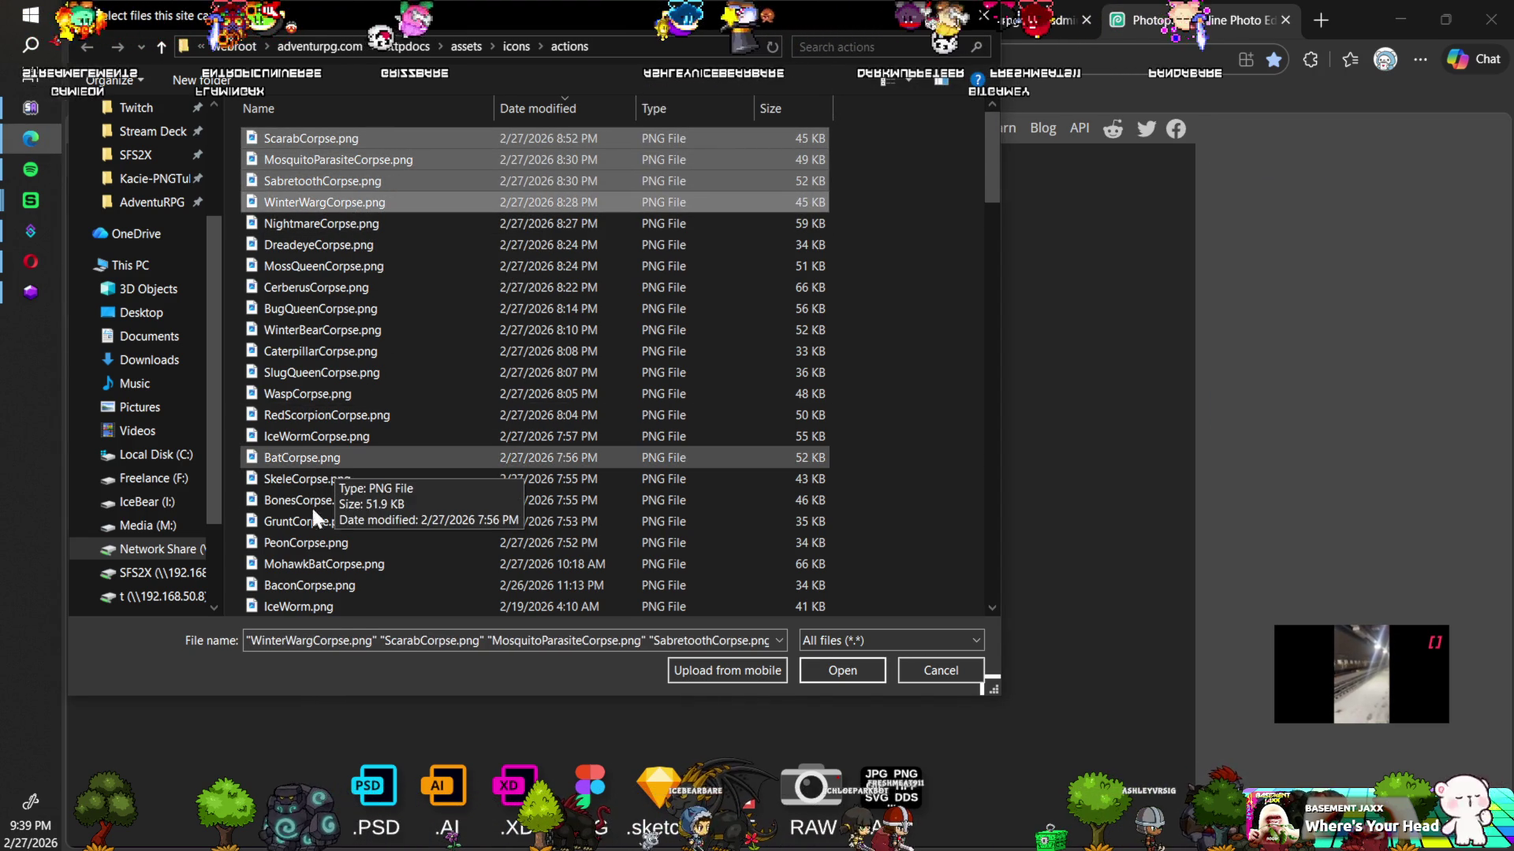
scroll(324, 524, "down", 1)
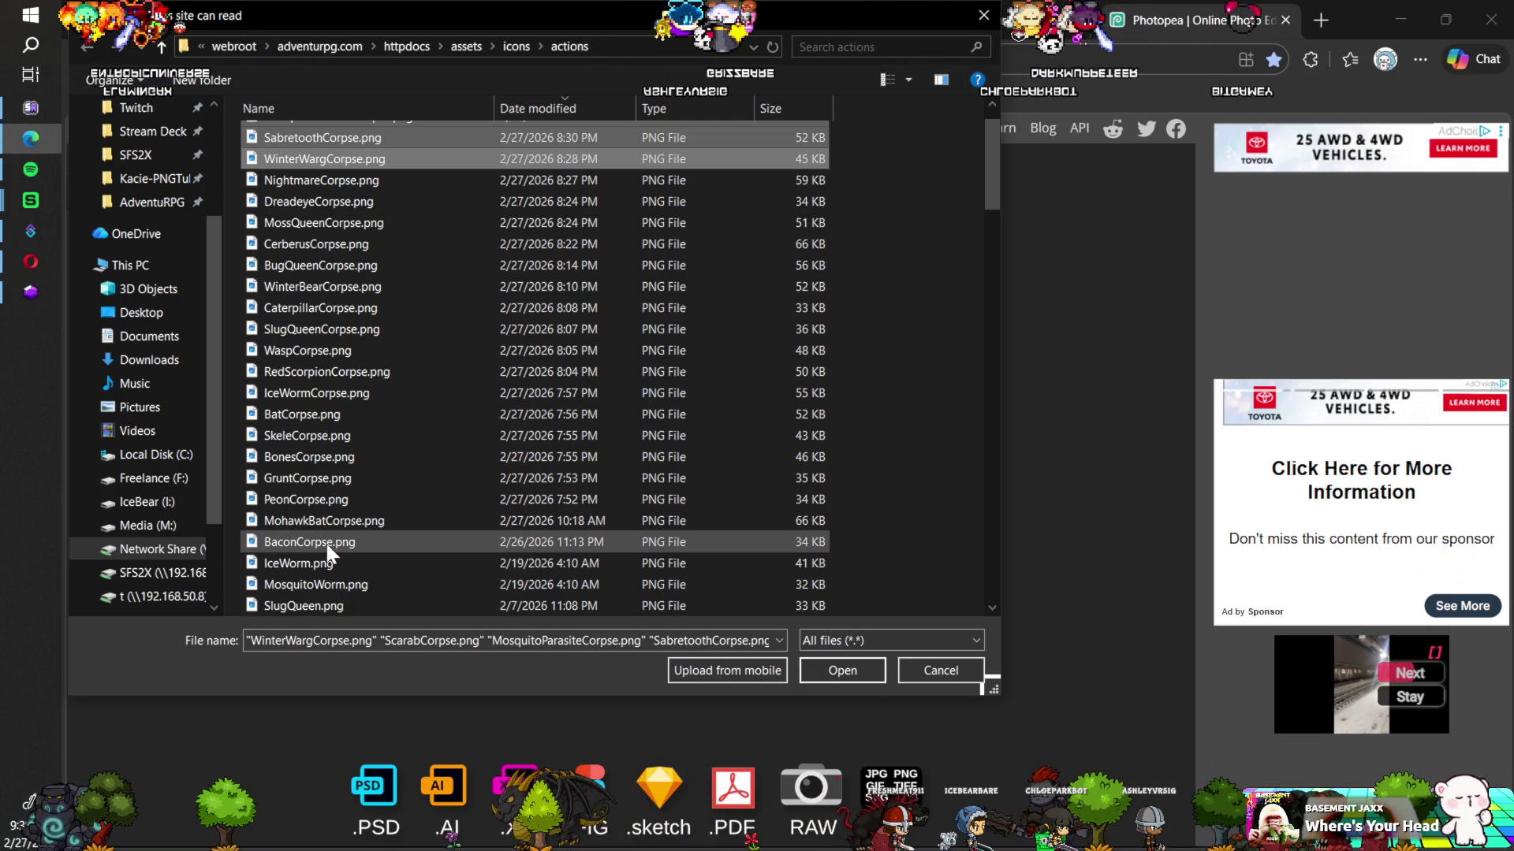
scroll(331, 520, "down", 3)
scroll(353, 475, "down", 3)
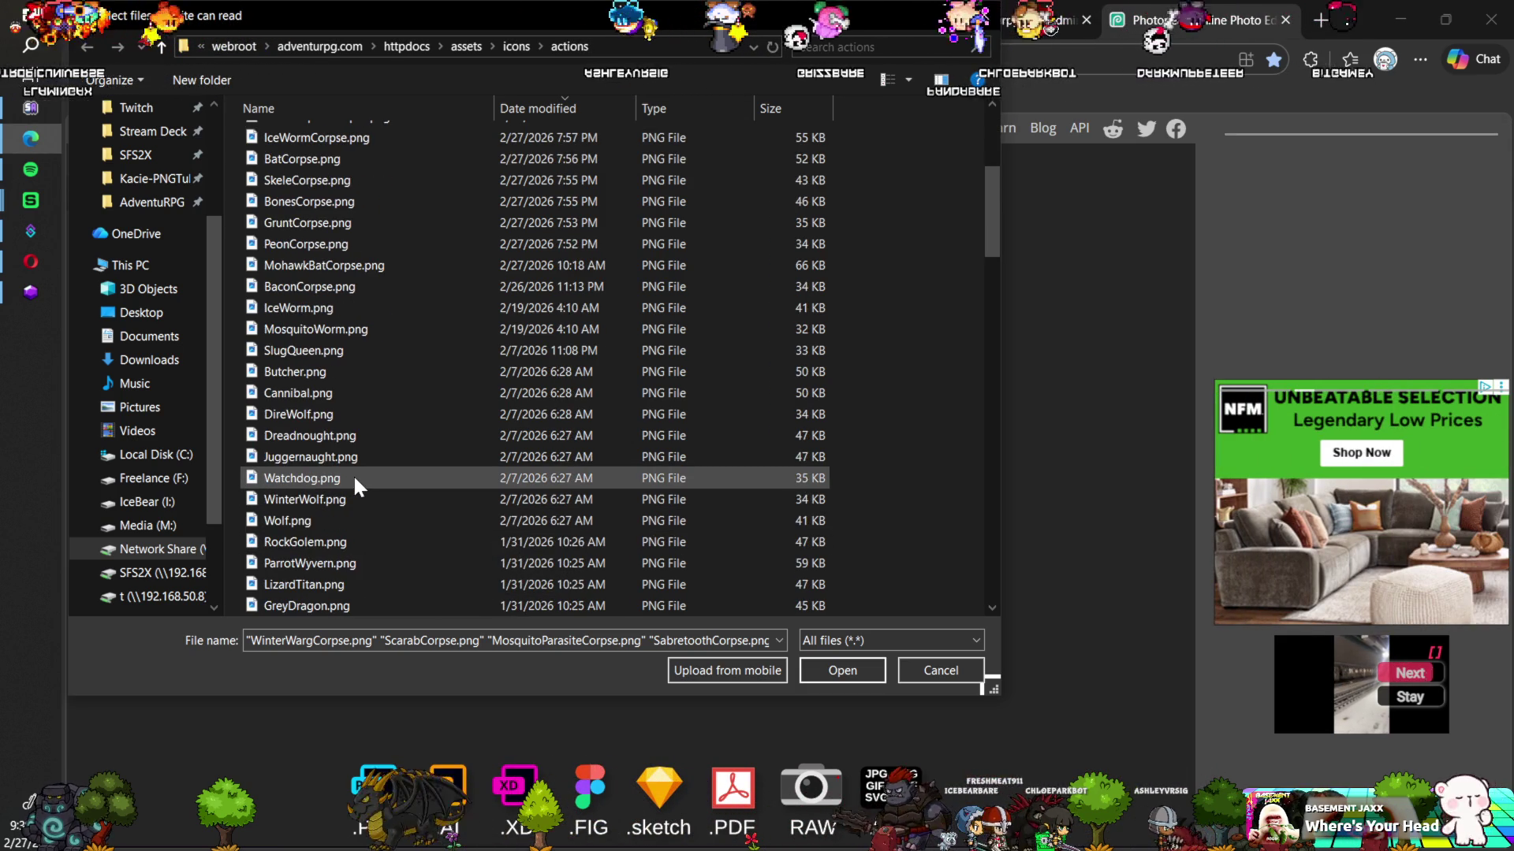
scroll(353, 475, "down", 10)
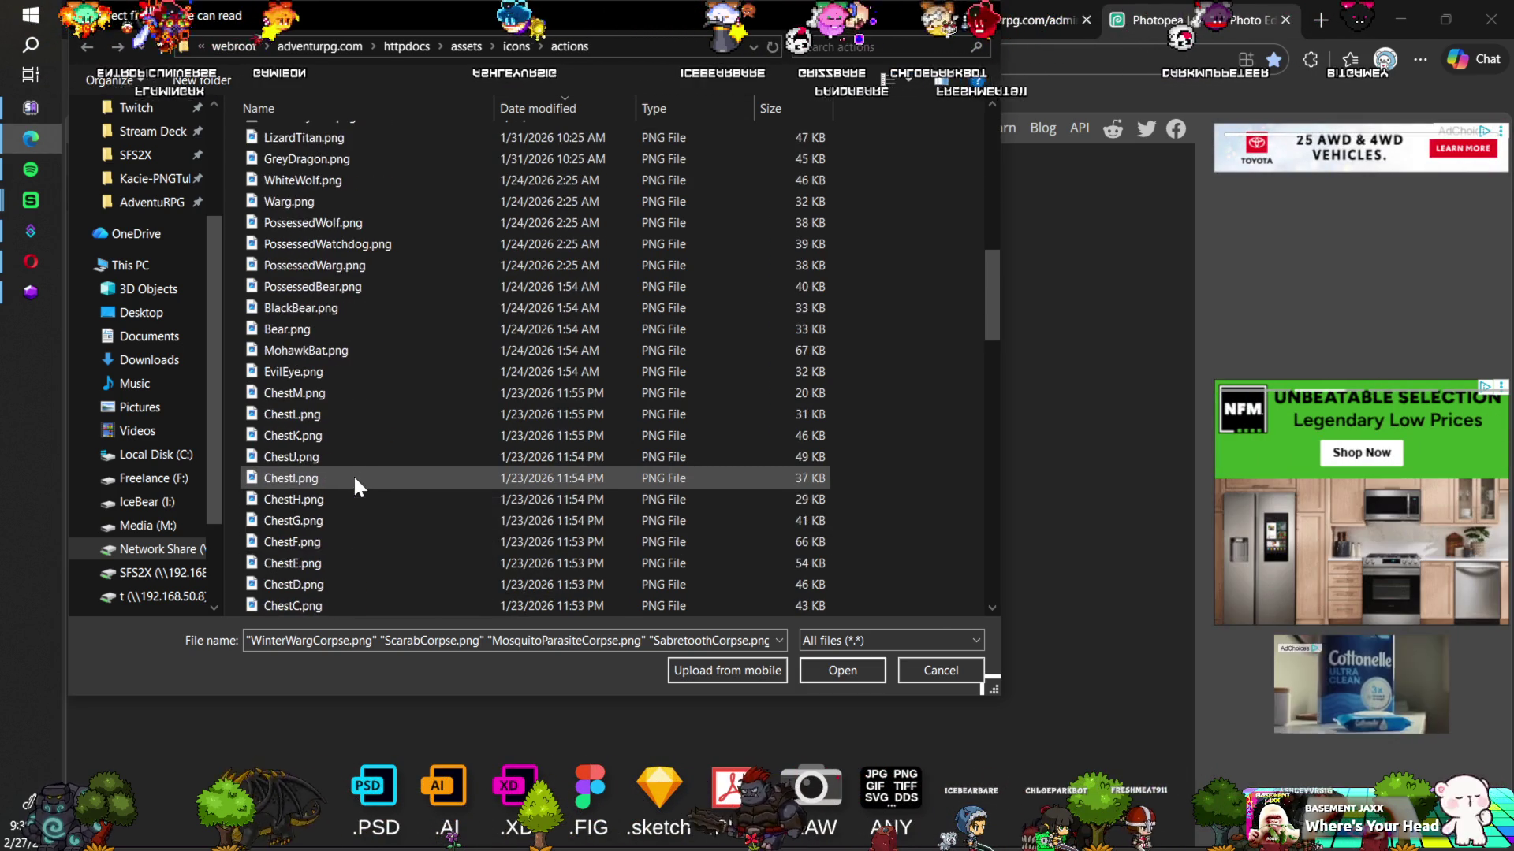
scroll(352, 474, "down", 5)
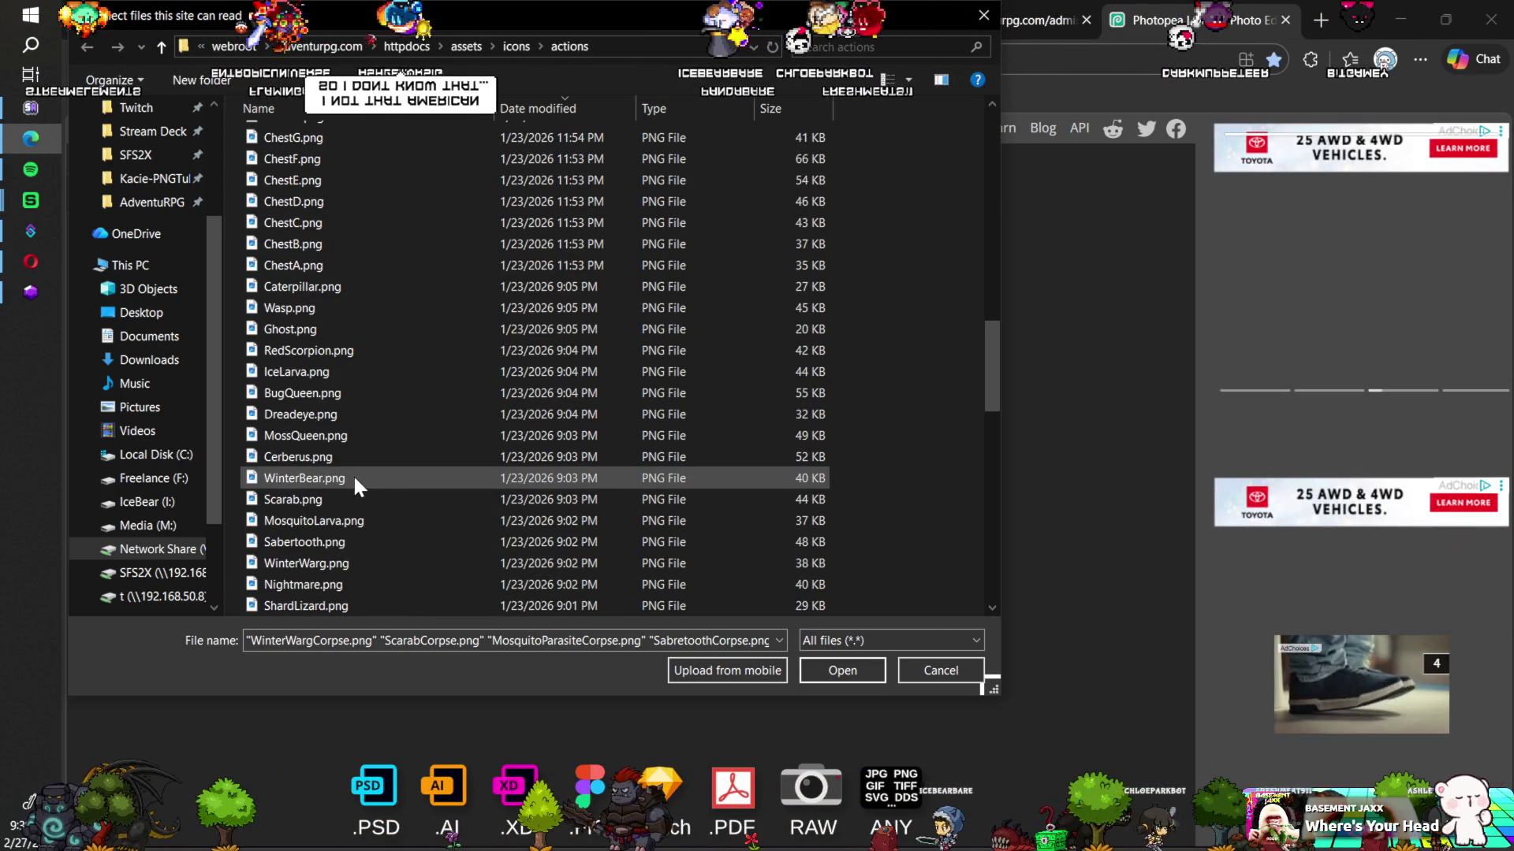
scroll(353, 475, "down", 8)
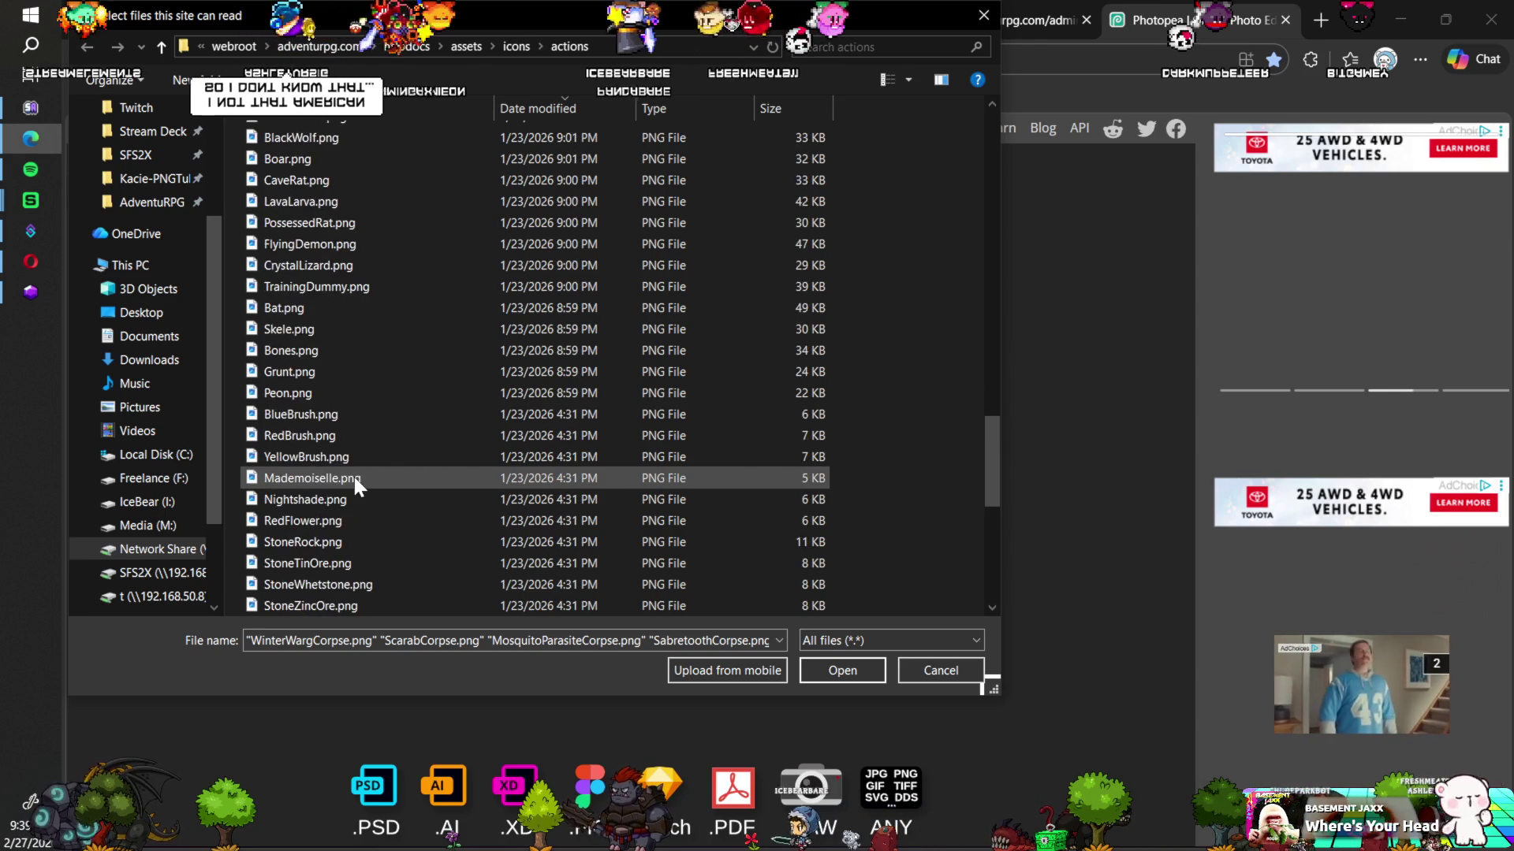
scroll(352, 475, "up", 6)
Step: Sort the files by name and open BaconCorpse.png as a Photopea document
left_click(363, 110)
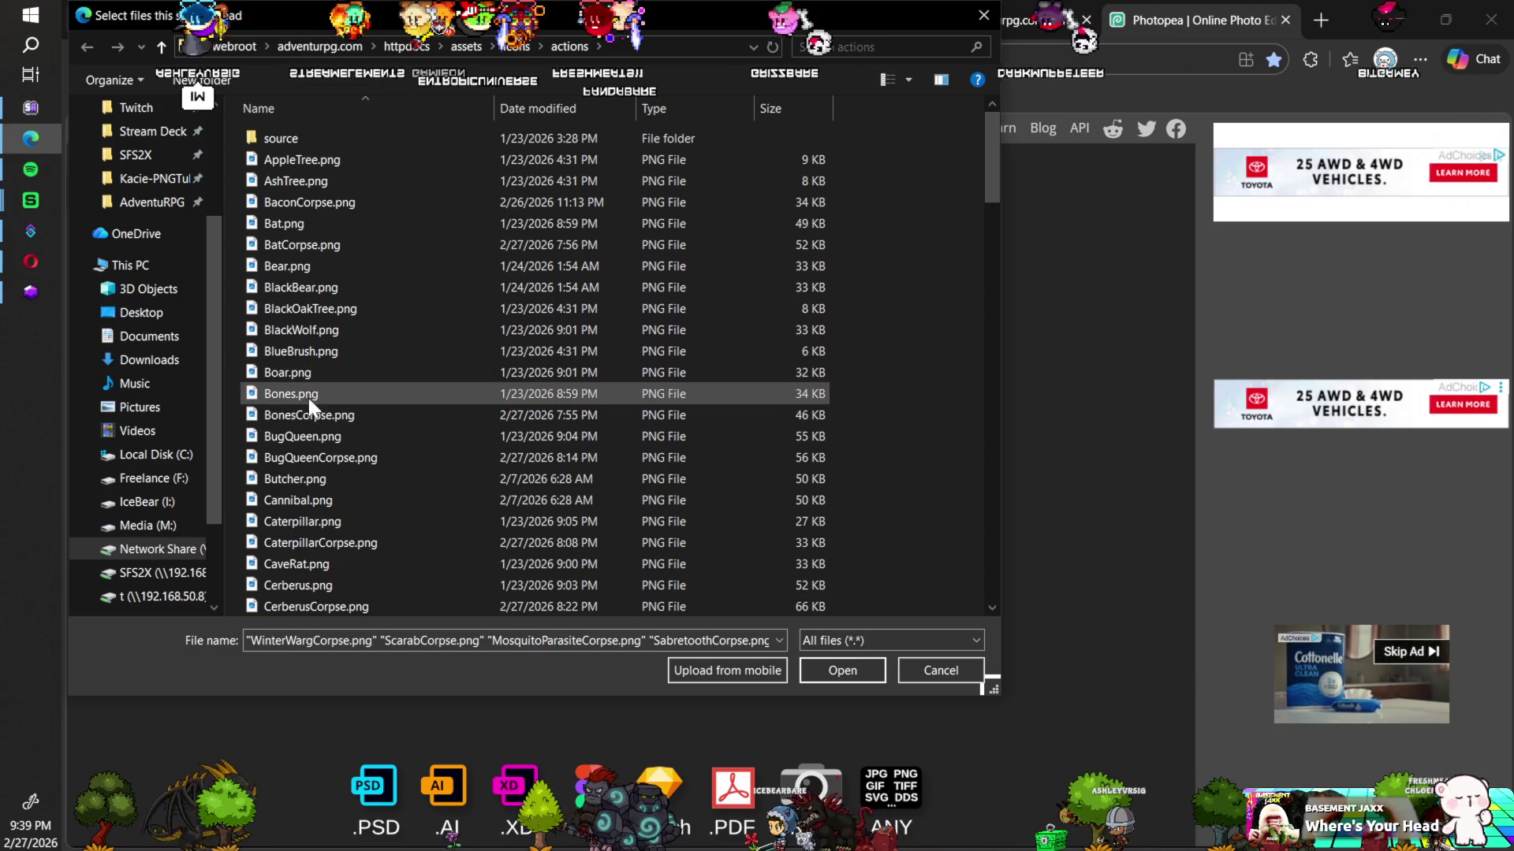
left_click(299, 200)
double_click(299, 202)
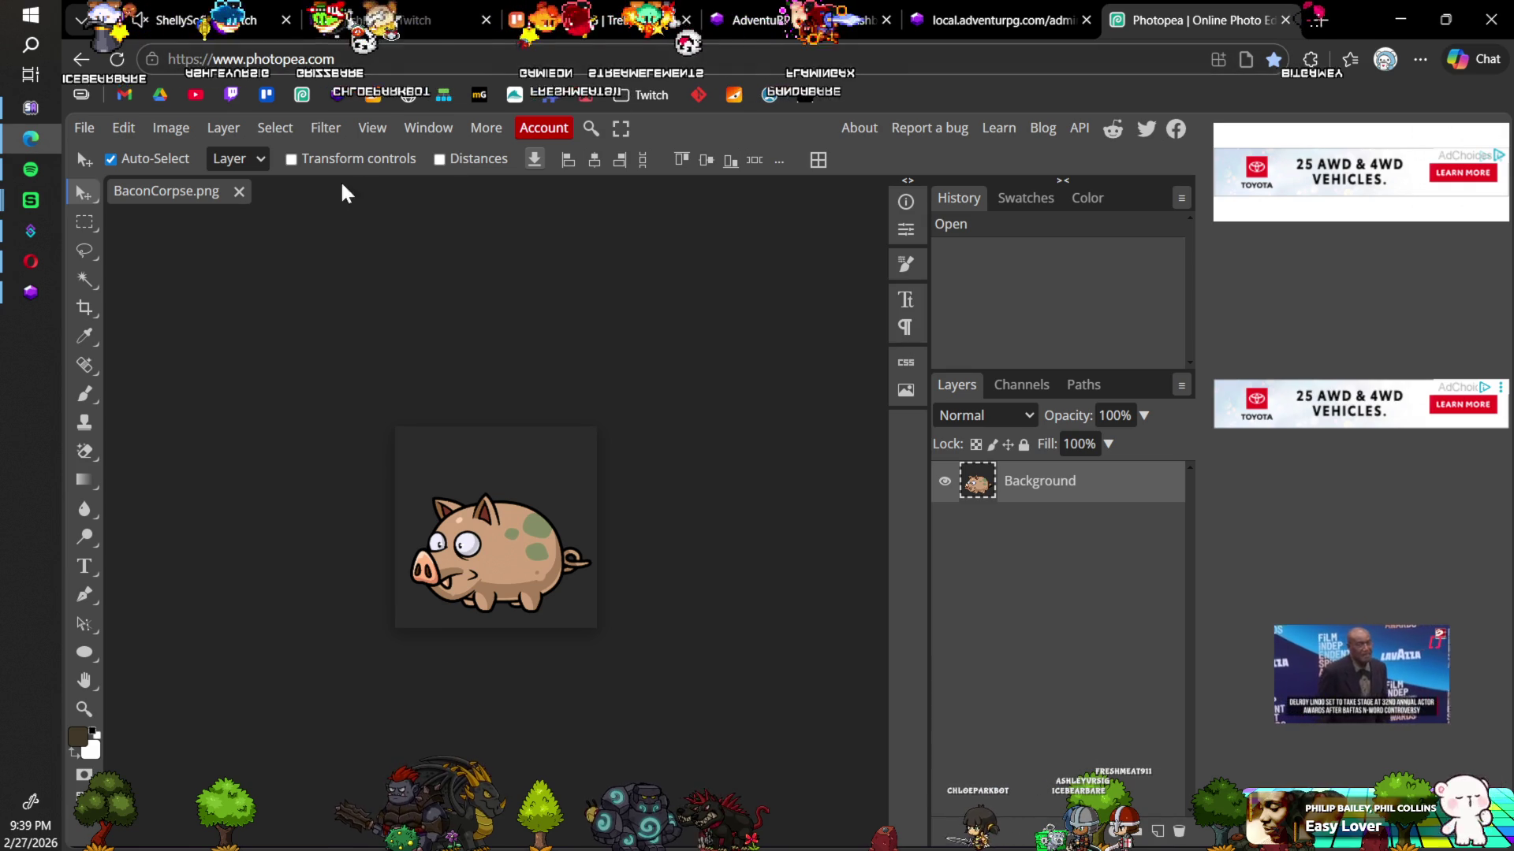
Step: Close the BaconCorpse.png document and browse back to icons > actions in the open-file dialog
left_click(238, 192)
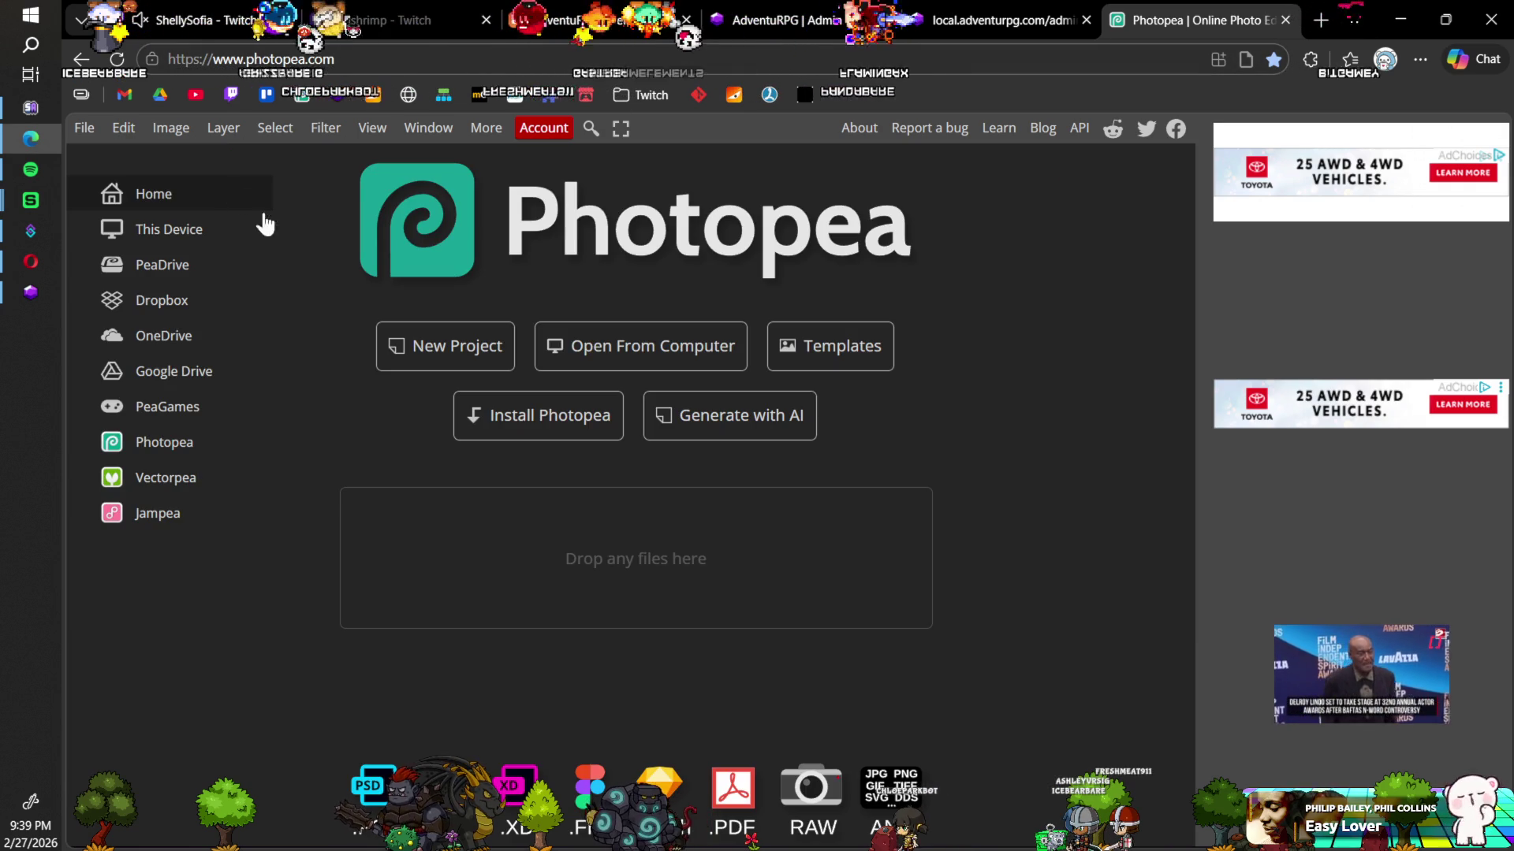
left_click(602, 363)
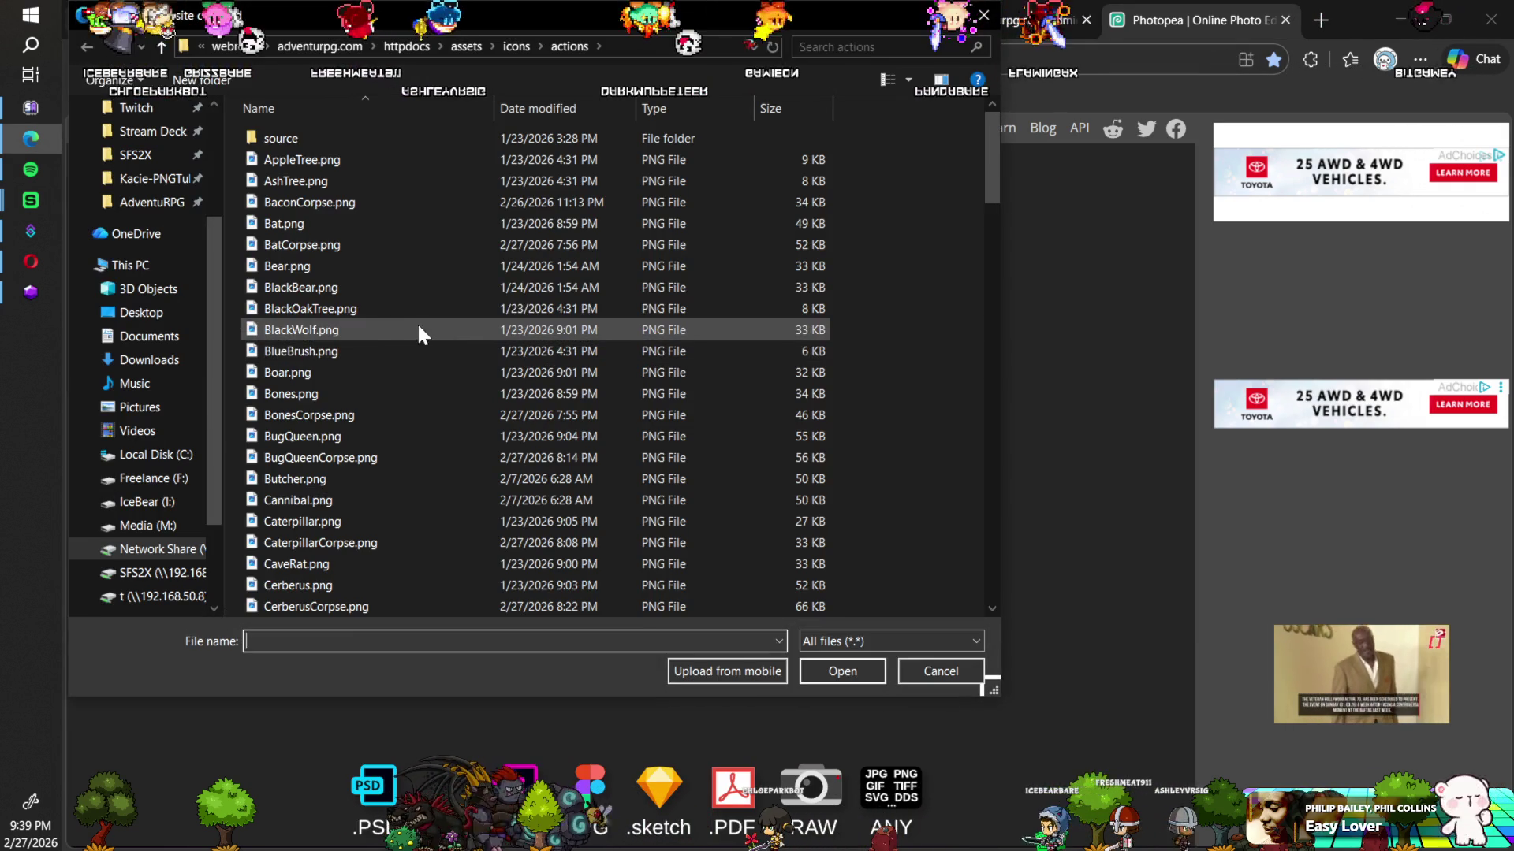
left_click(514, 46)
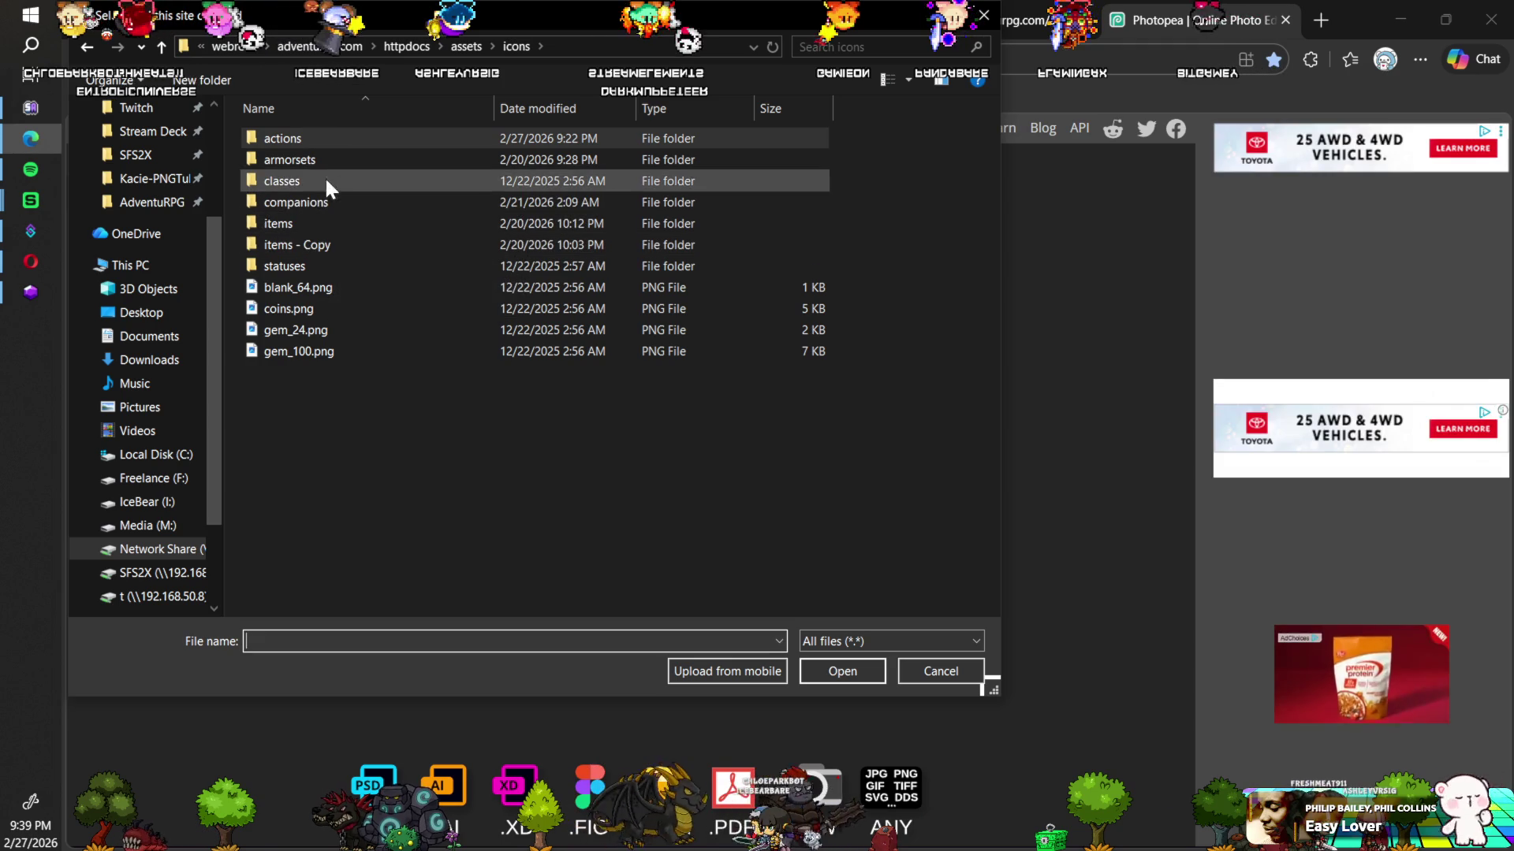
double_click(320, 139)
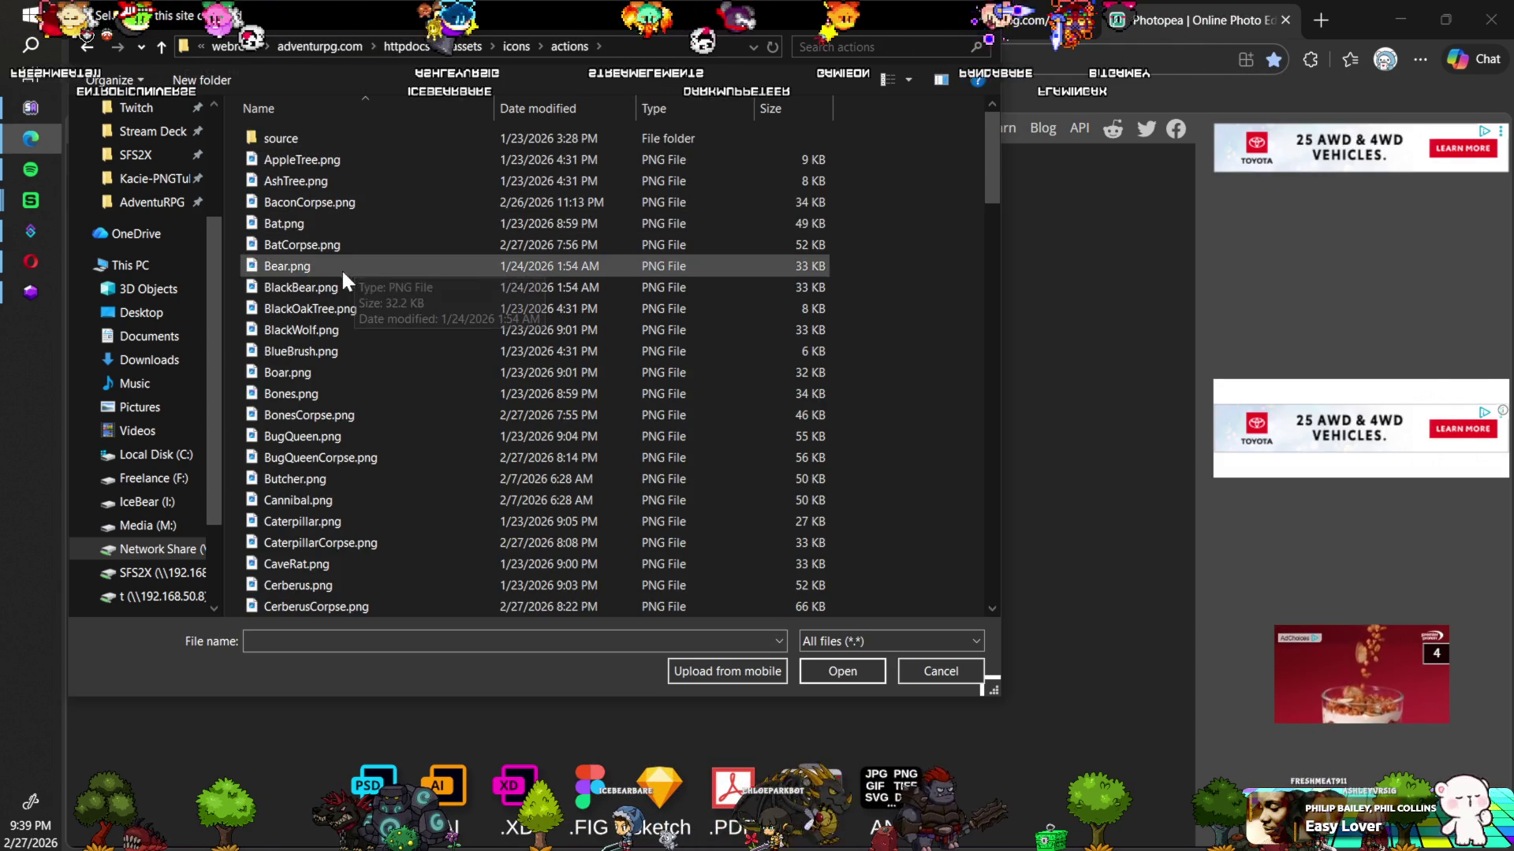
Step: Permanently delete BaconCorpse.png from the actions folder and sort the files newest first
left_click(325, 248)
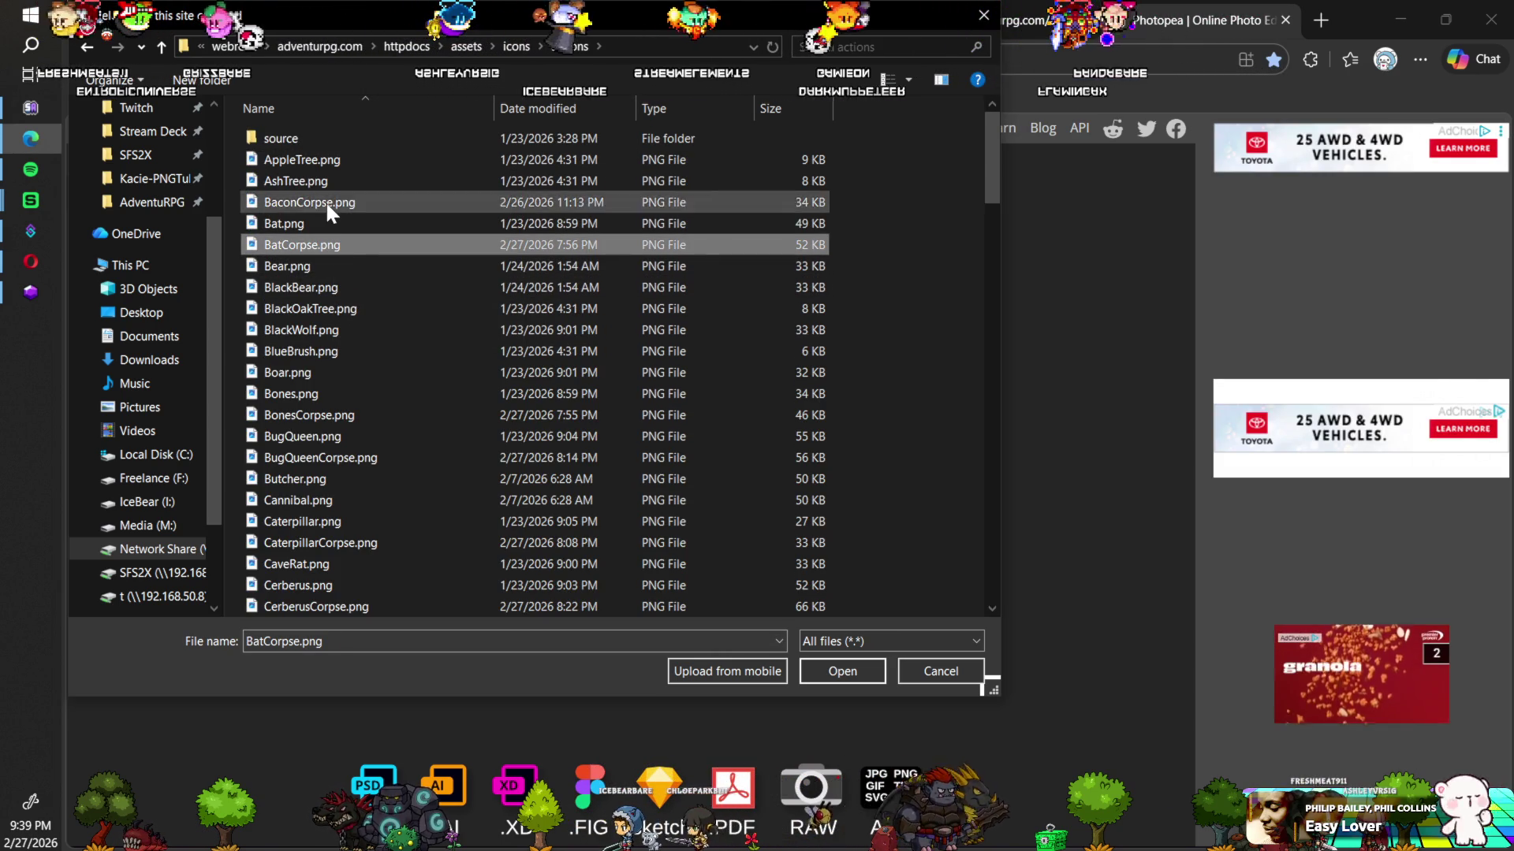
left_click(327, 204)
key("Delete")
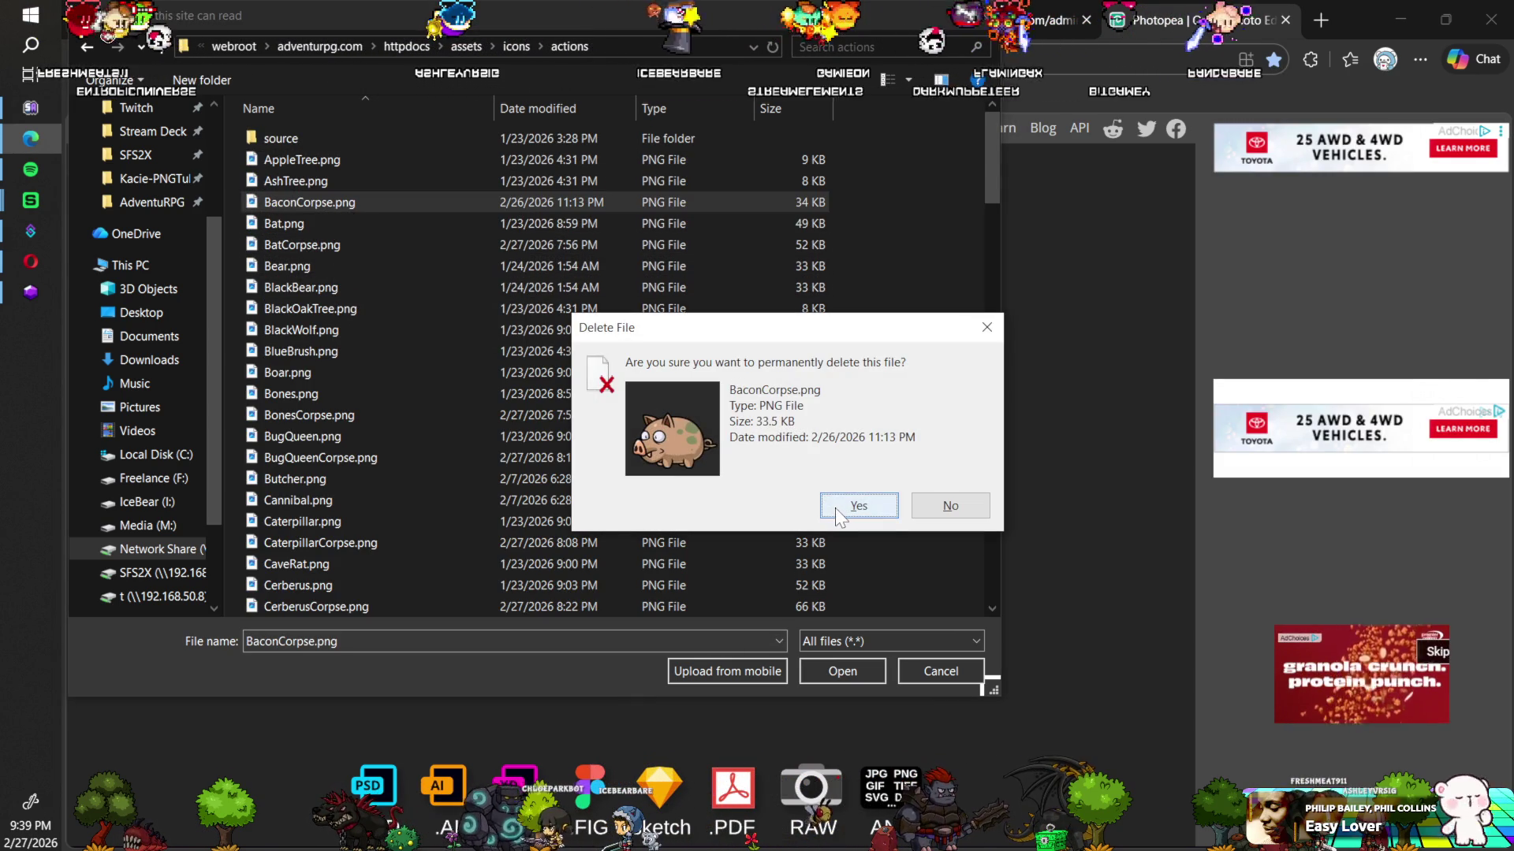
key("Return")
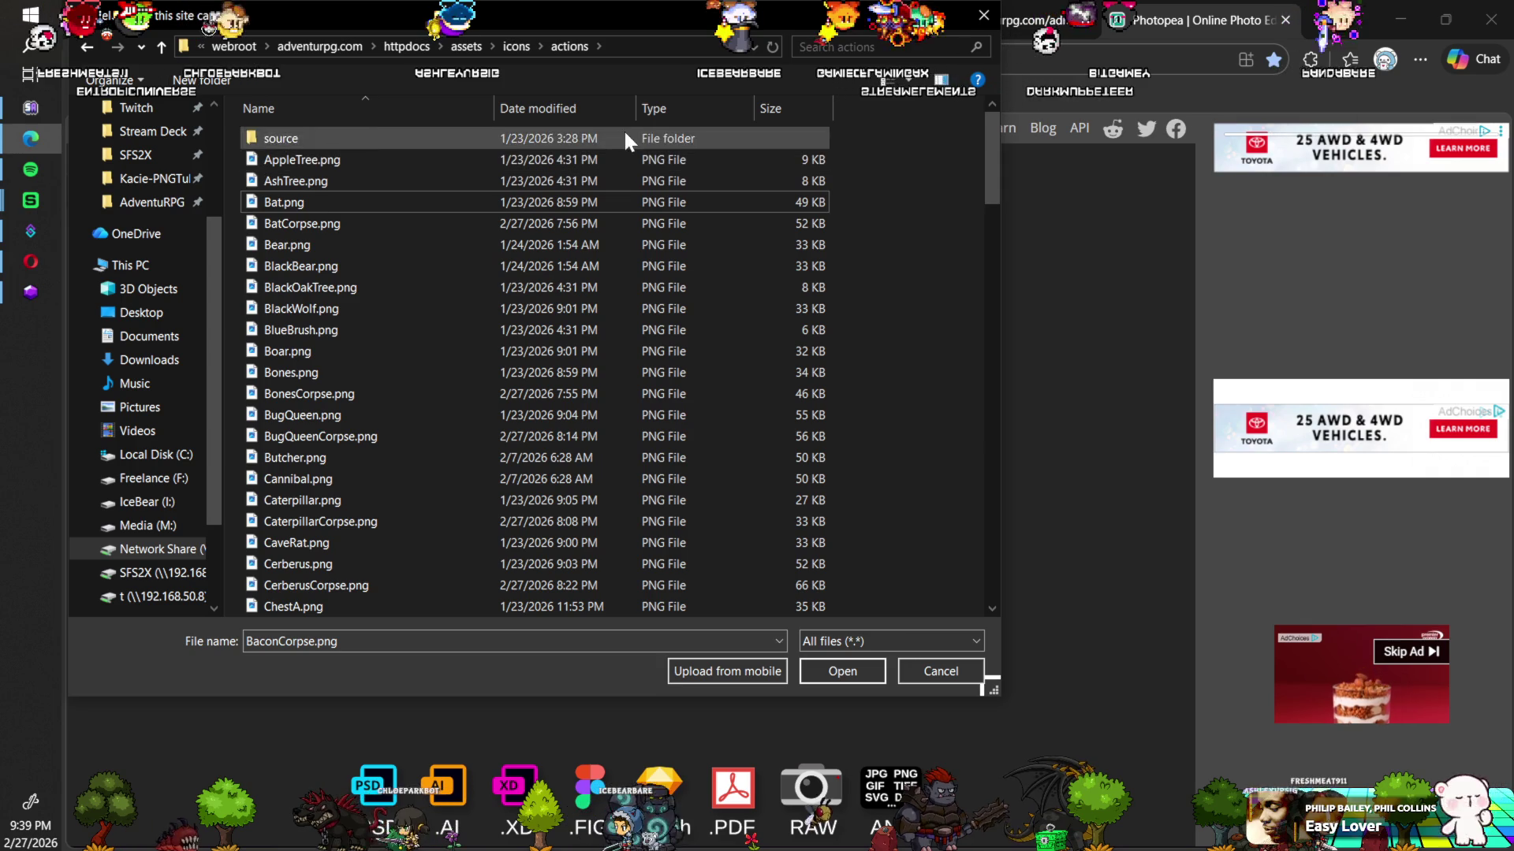
left_click(571, 108)
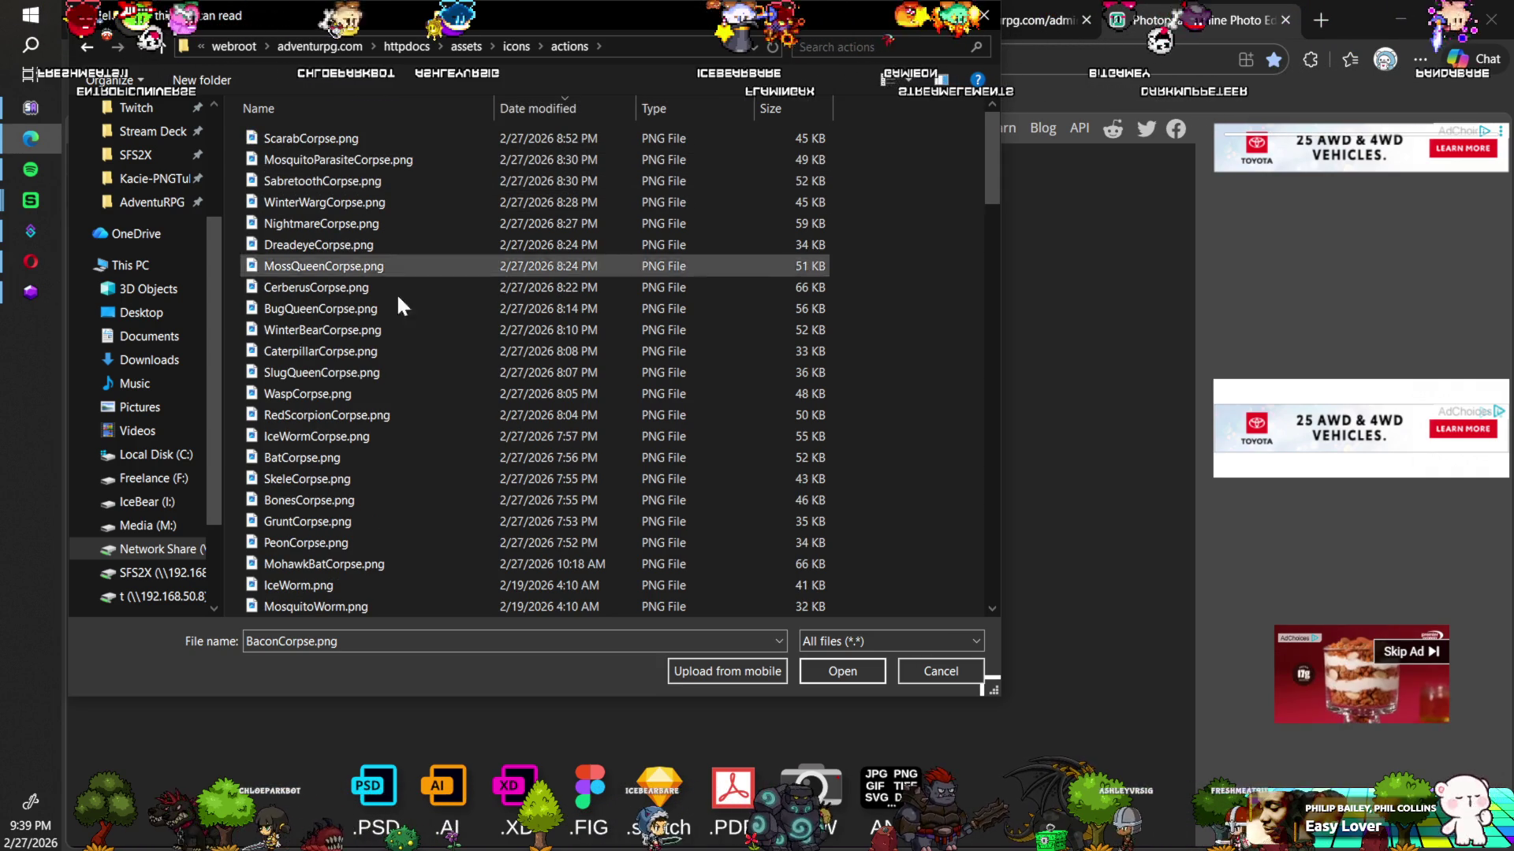
Step: Open BatCorpse, SkeleCorpse, BonesCorpse, GruntCorpse and PeonCorpse.png together in Photopea, then start a new tab
left_click(310, 544)
left_click(310, 523, "shift")
left_click(313, 498, "shift")
left_click(315, 463, "shift")
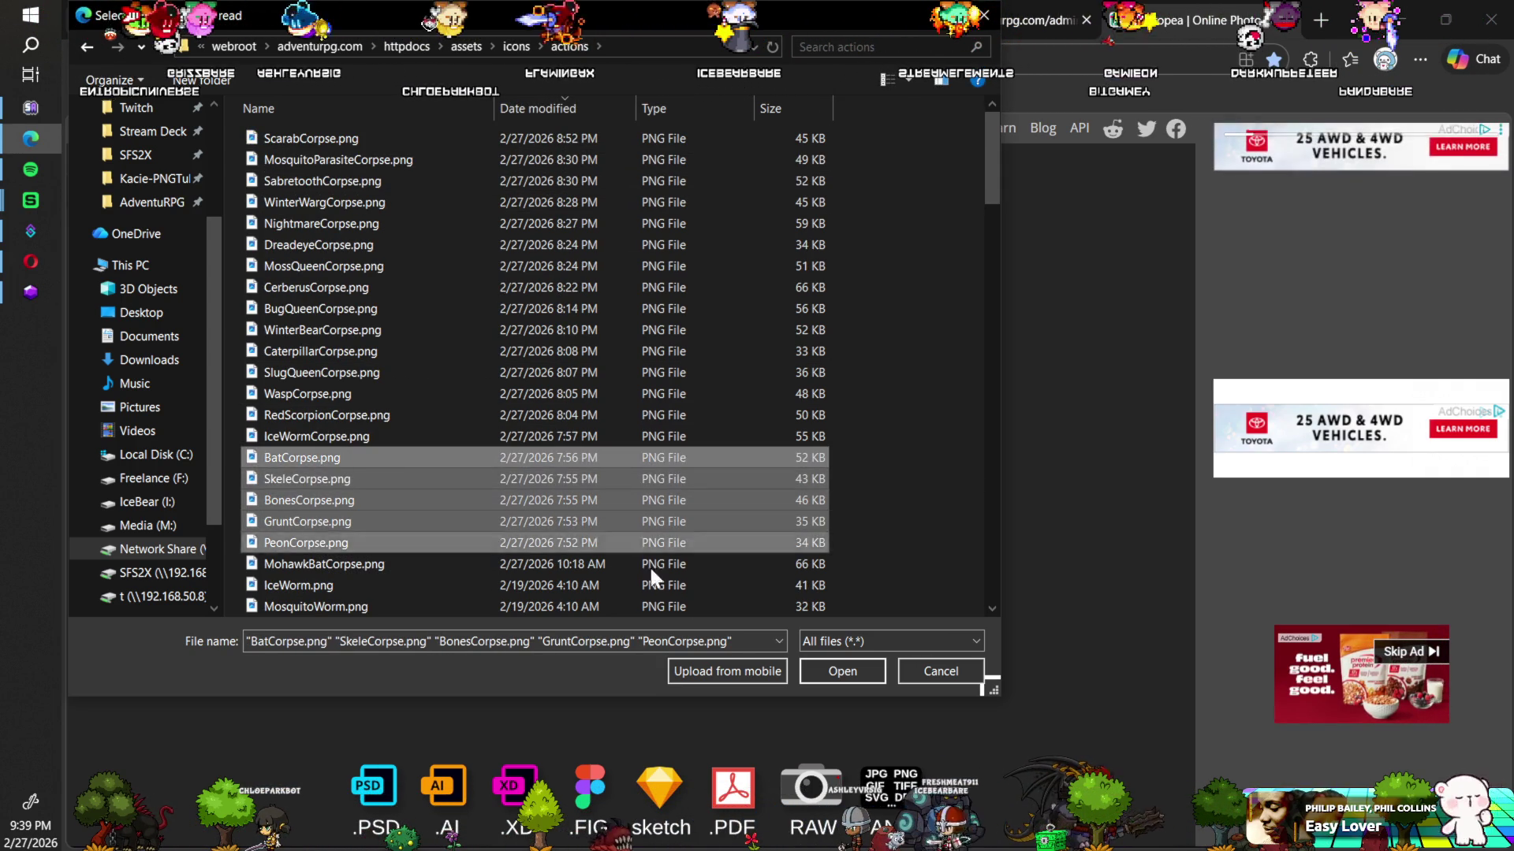
left_click(804, 667)
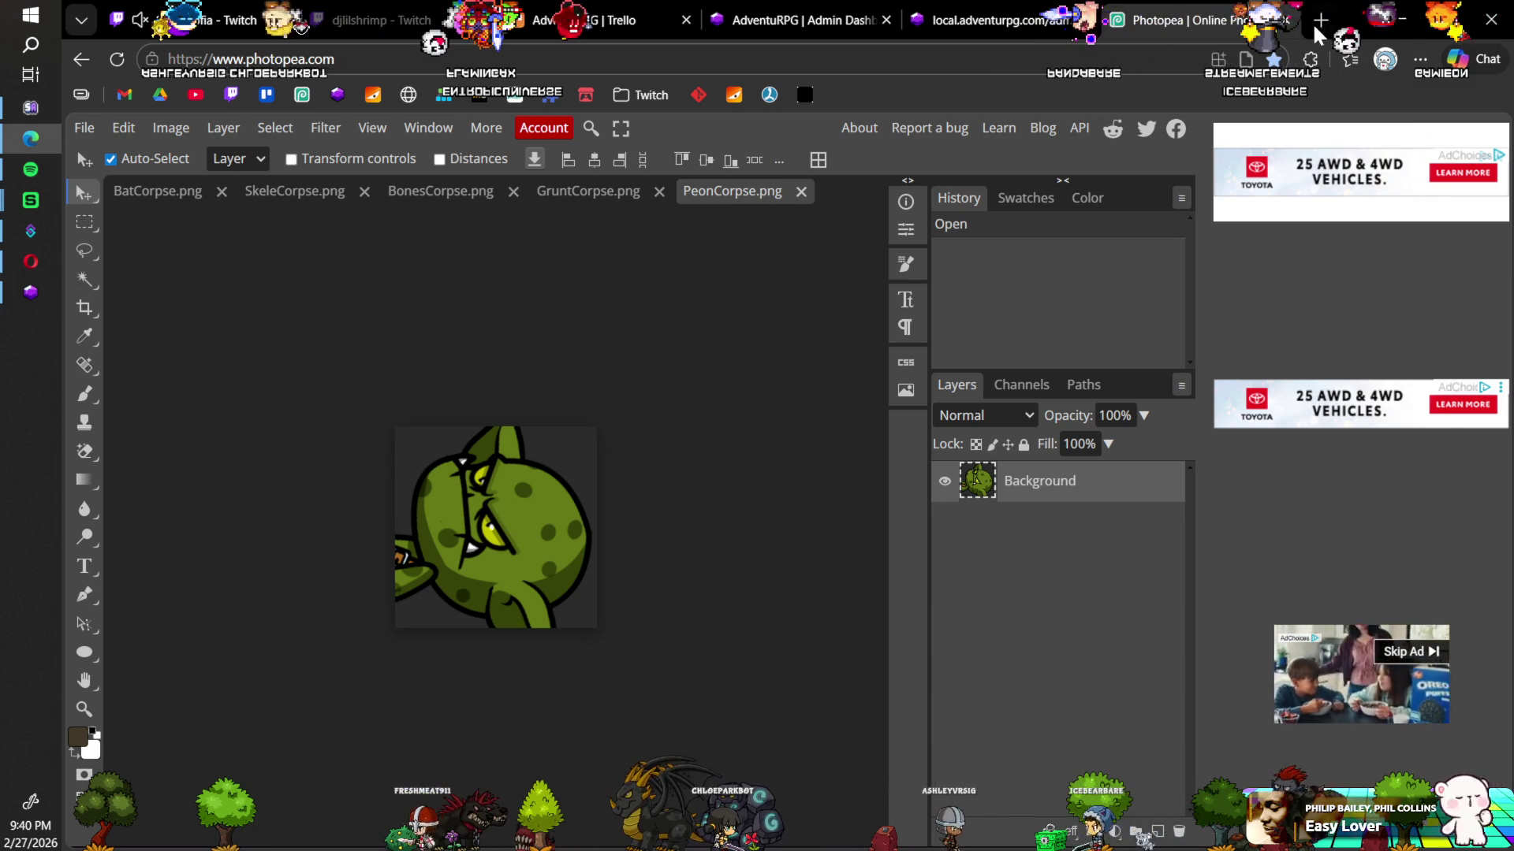
key("ctrl+t")
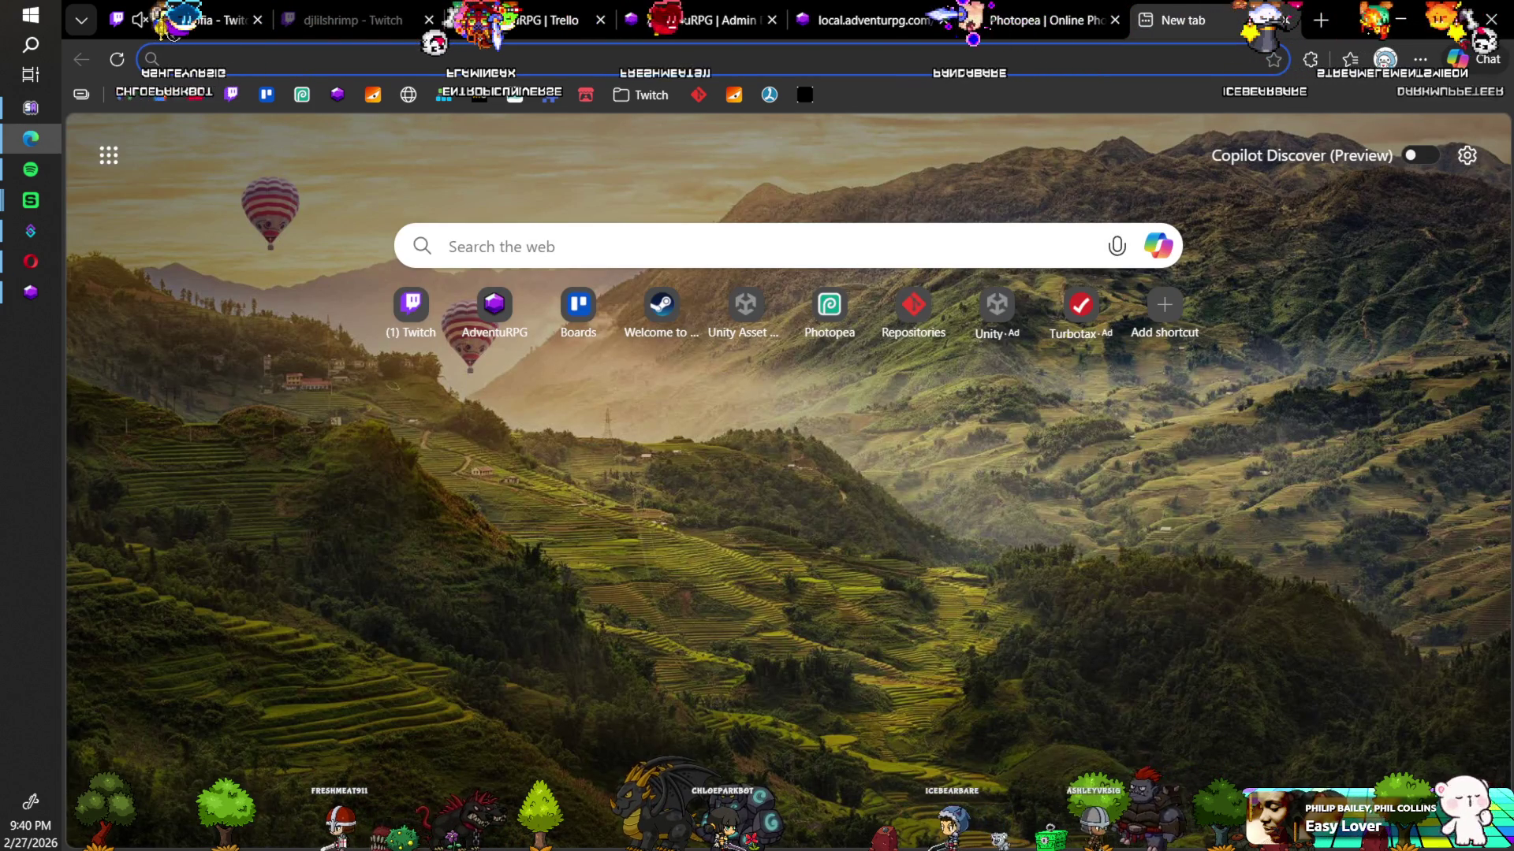
Step: Minimize the Edge browser window to reach the windows behind it
key("super+Down")
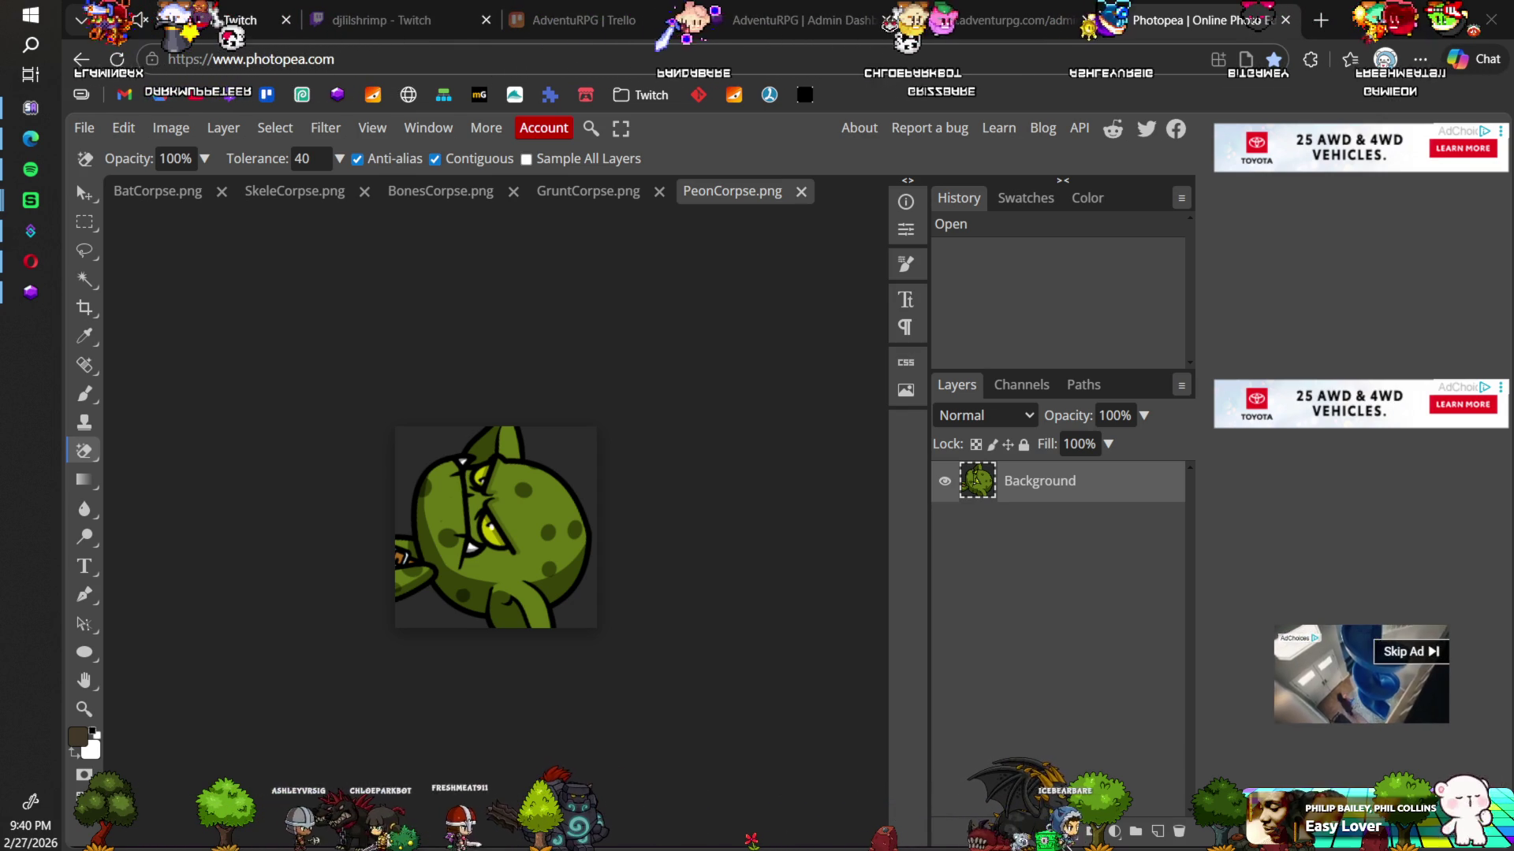
Step: Erase the PeonCorpse icon's remaining grey background with the Magic Eraser and save it
left_click(428, 448)
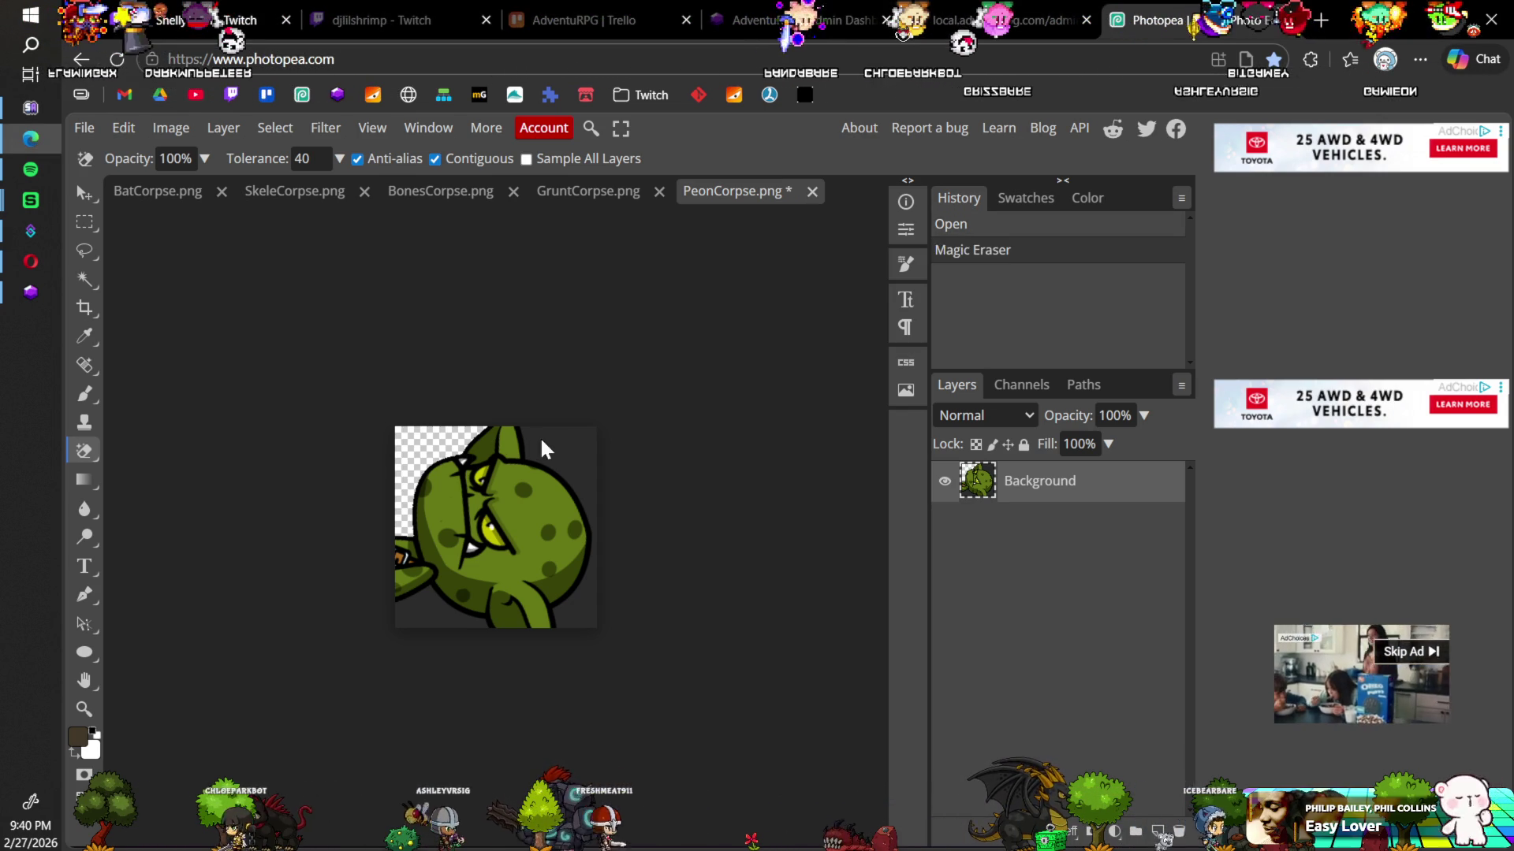
left_click(593, 524)
left_click(446, 619)
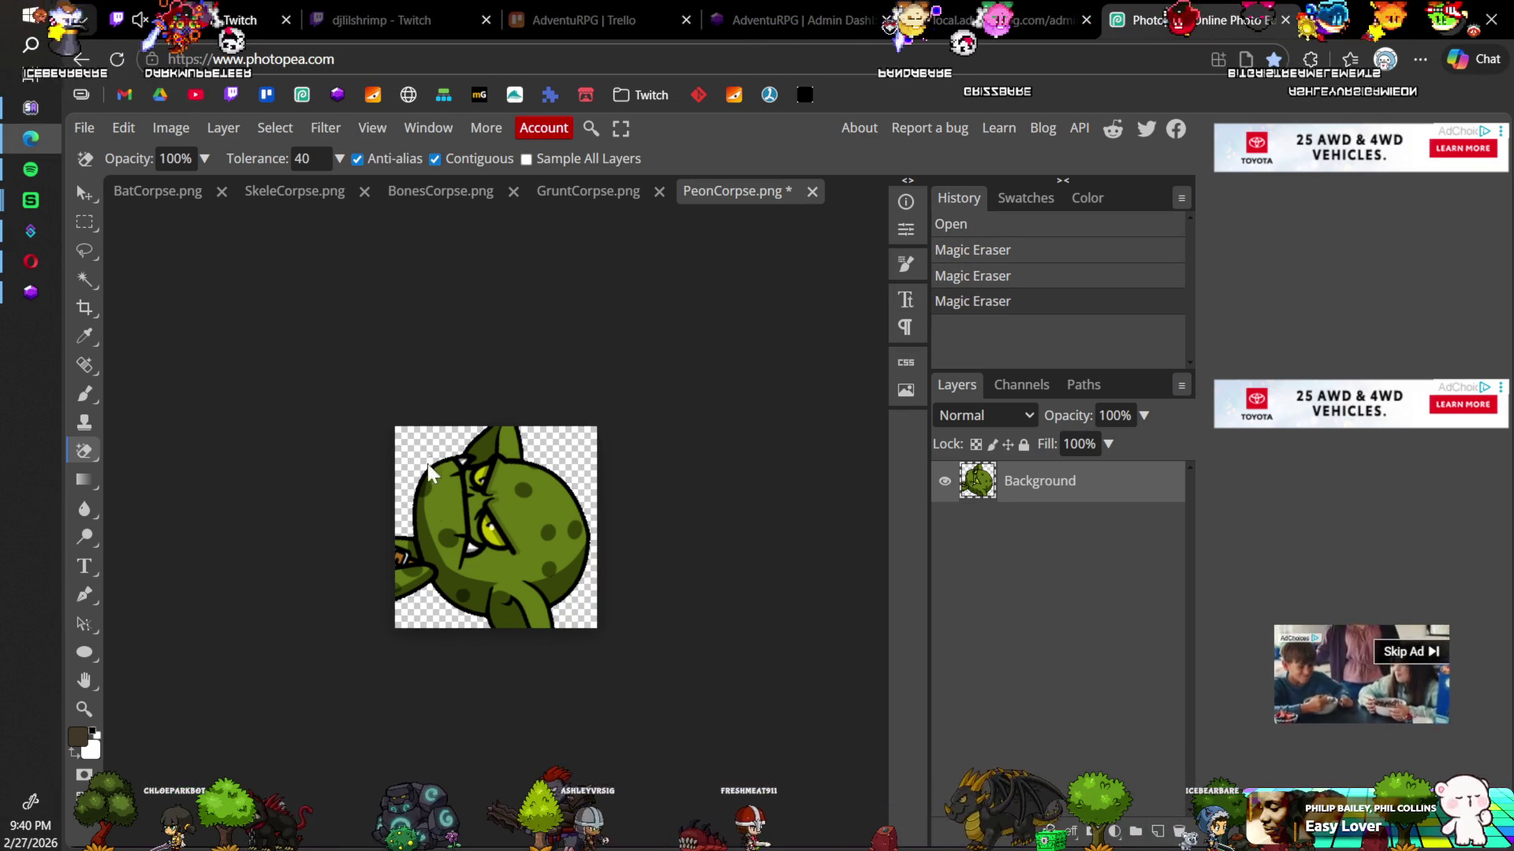
key("ctrl+s")
left_click(872, 182)
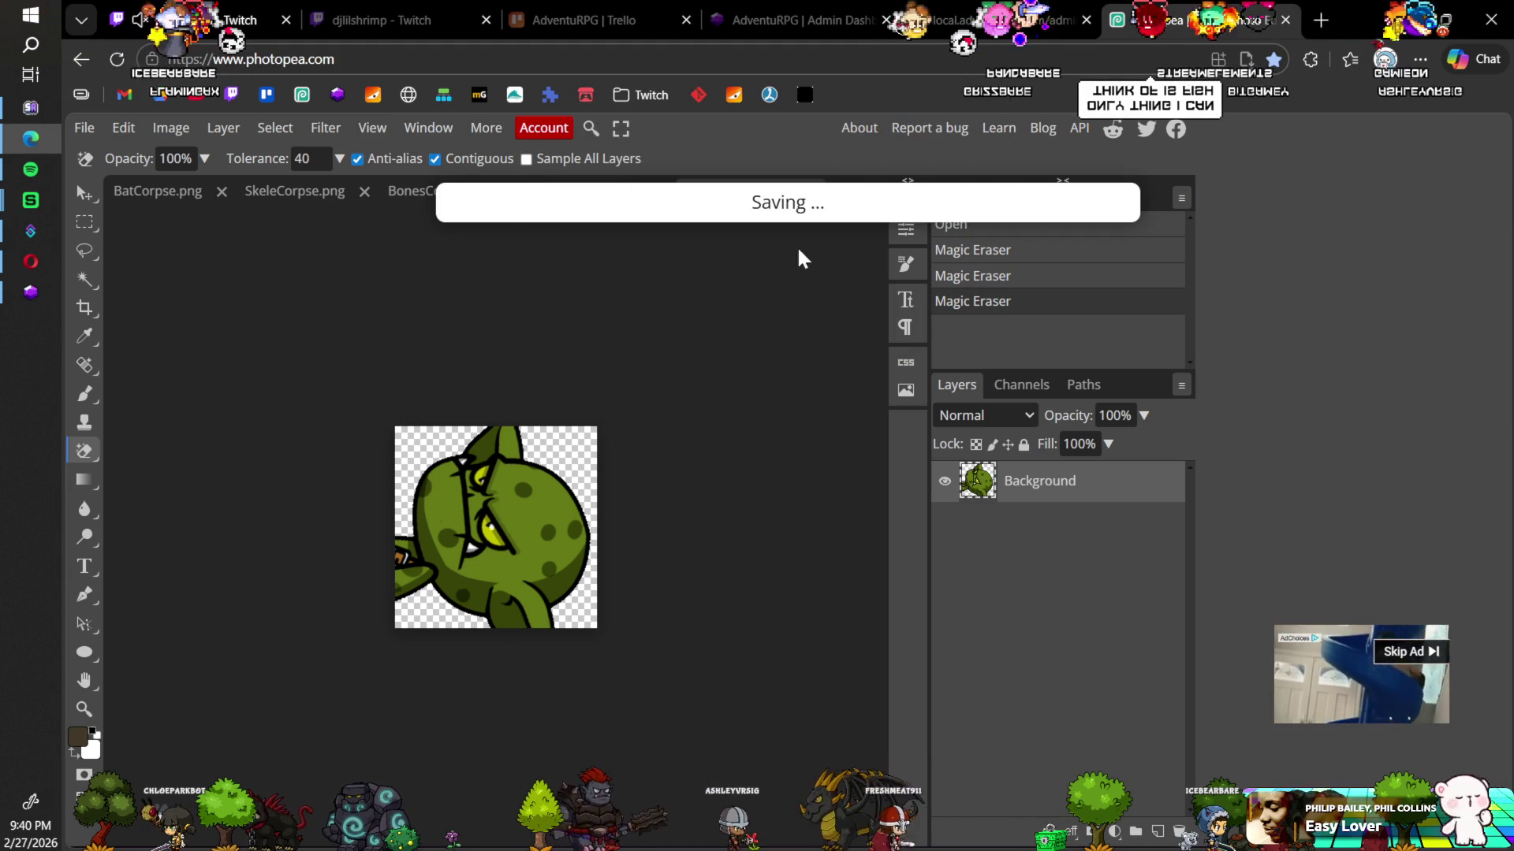
Step: Reload Photopea in a fresh tab and open IceWormCorpse, BatCorpse, SkeleCorpse and BonesCorpse.png
key("ctrl+w")
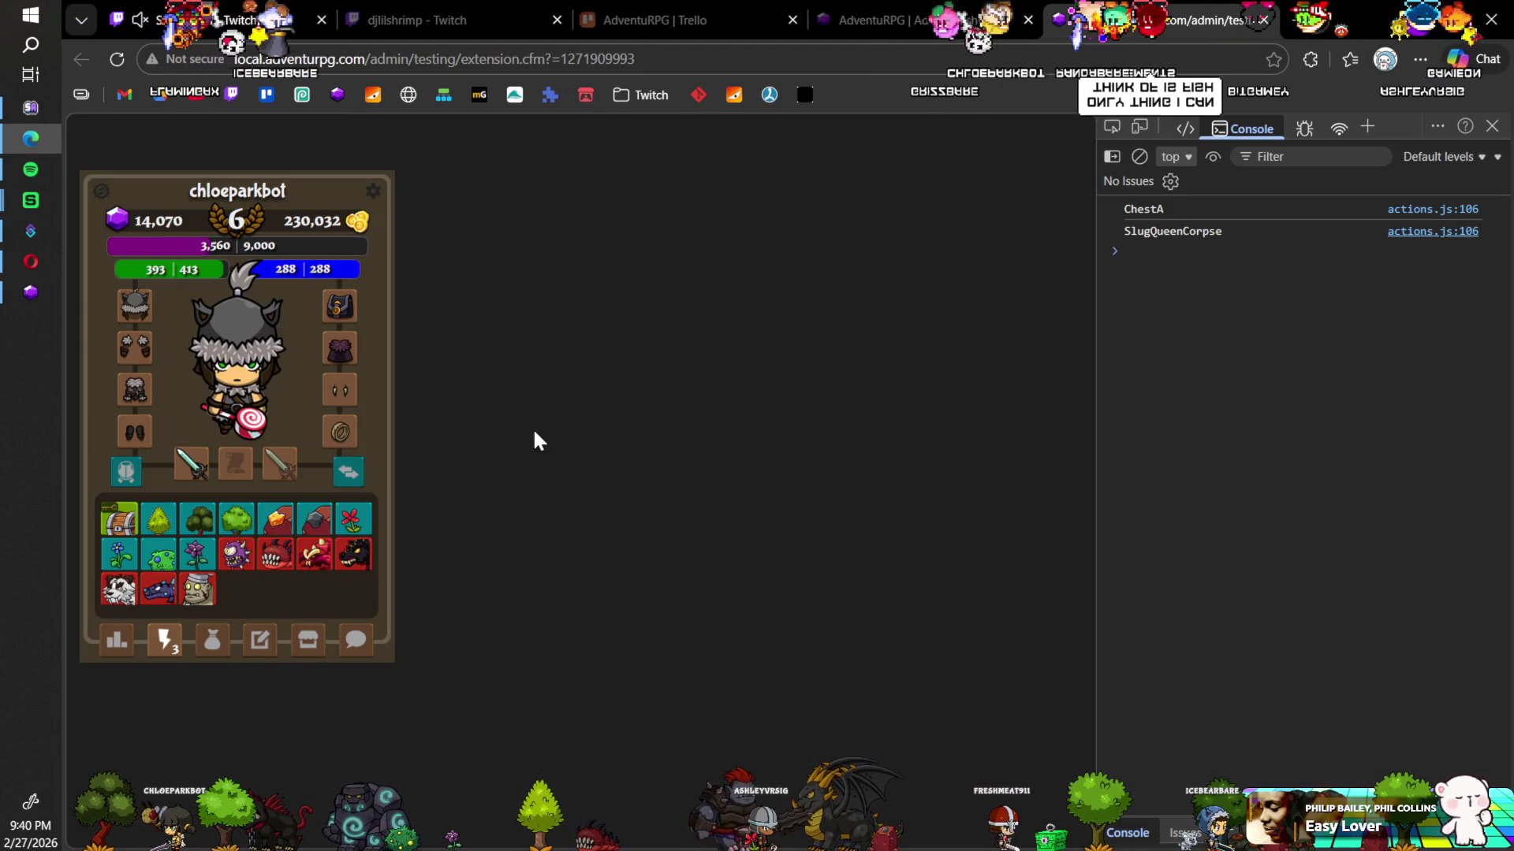
left_click(1311, 24)
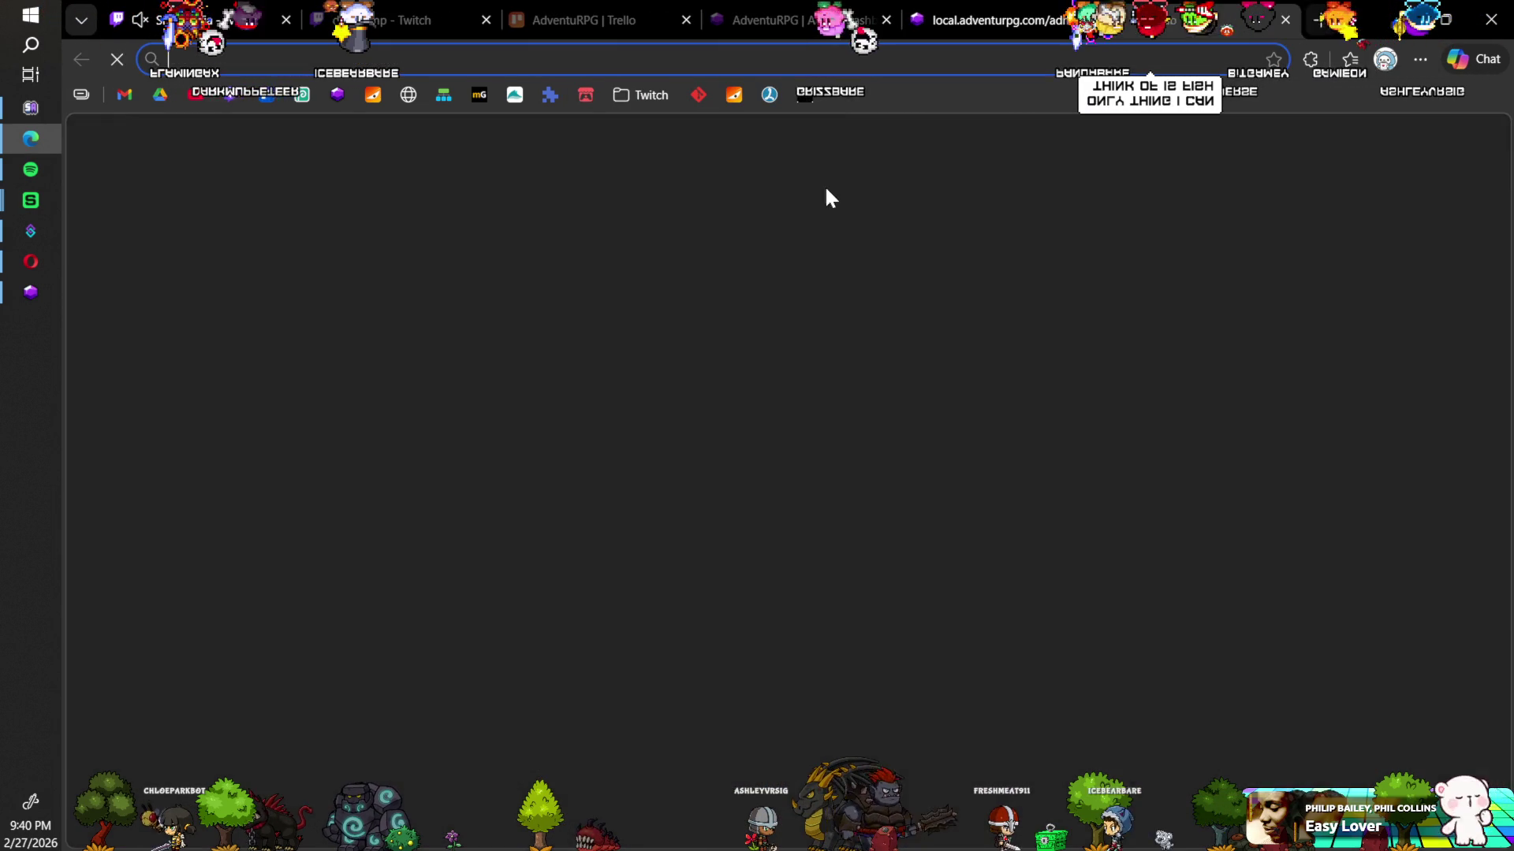
left_click(302, 95)
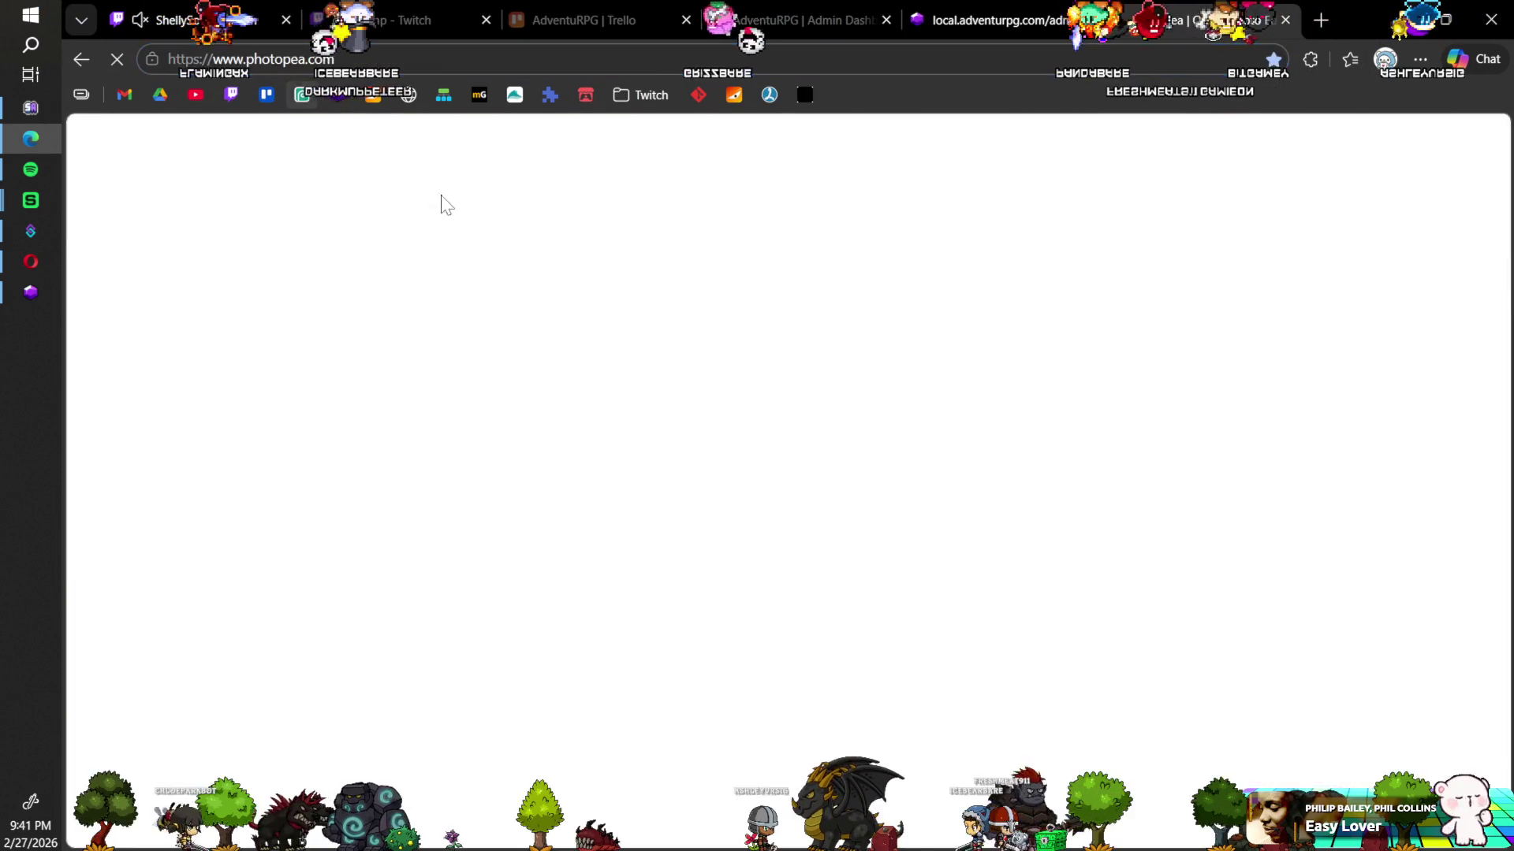
left_click(607, 349)
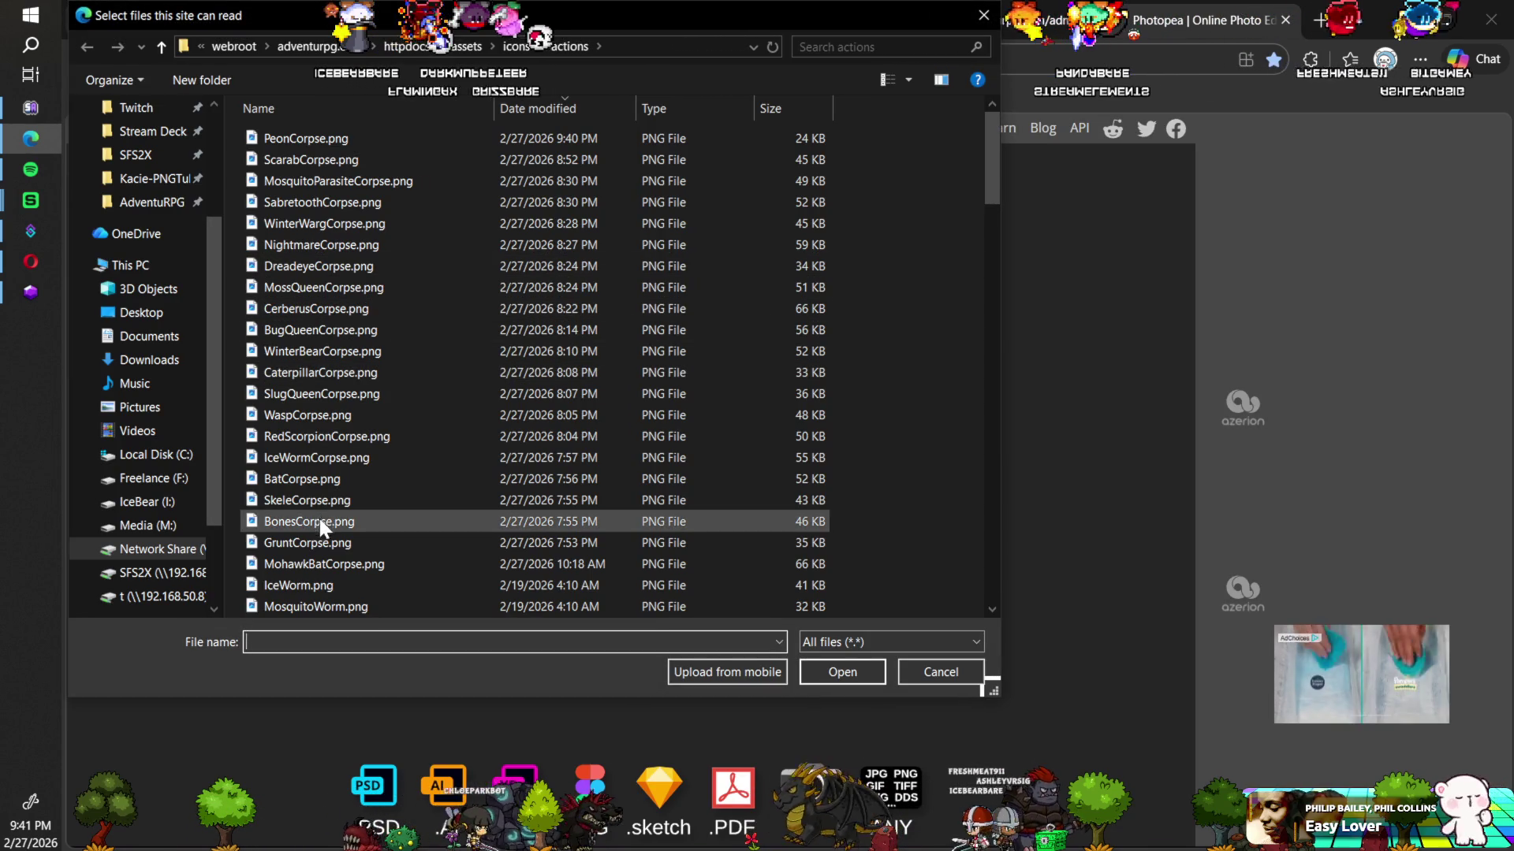
left_click(309, 525)
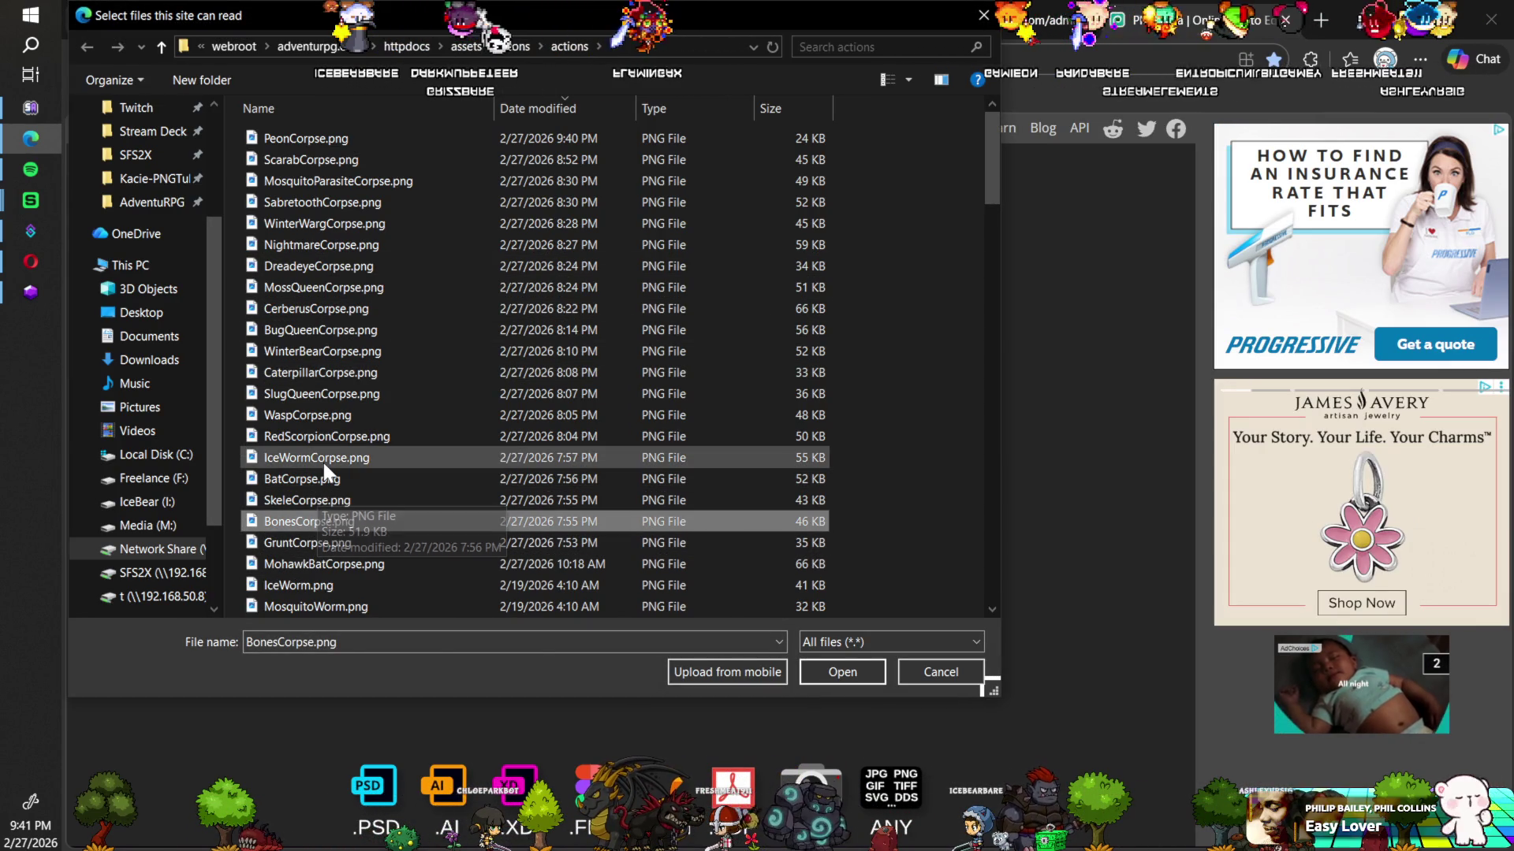
left_click(323, 462, "shift")
left_click(839, 669)
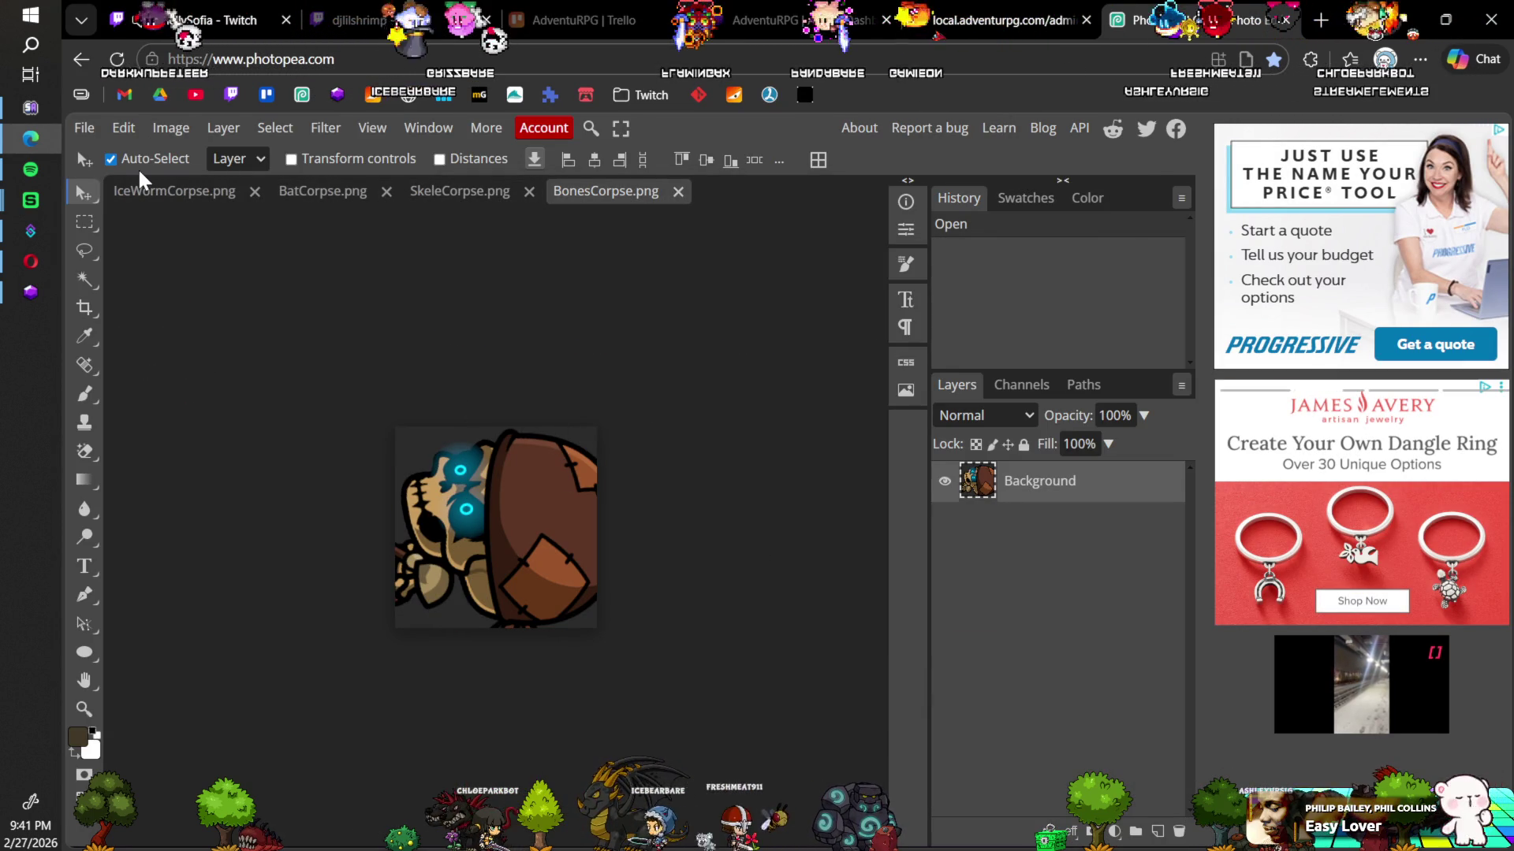
Step: Look through the File menu's save format options, then dismiss them without choosing any
left_click(85, 128)
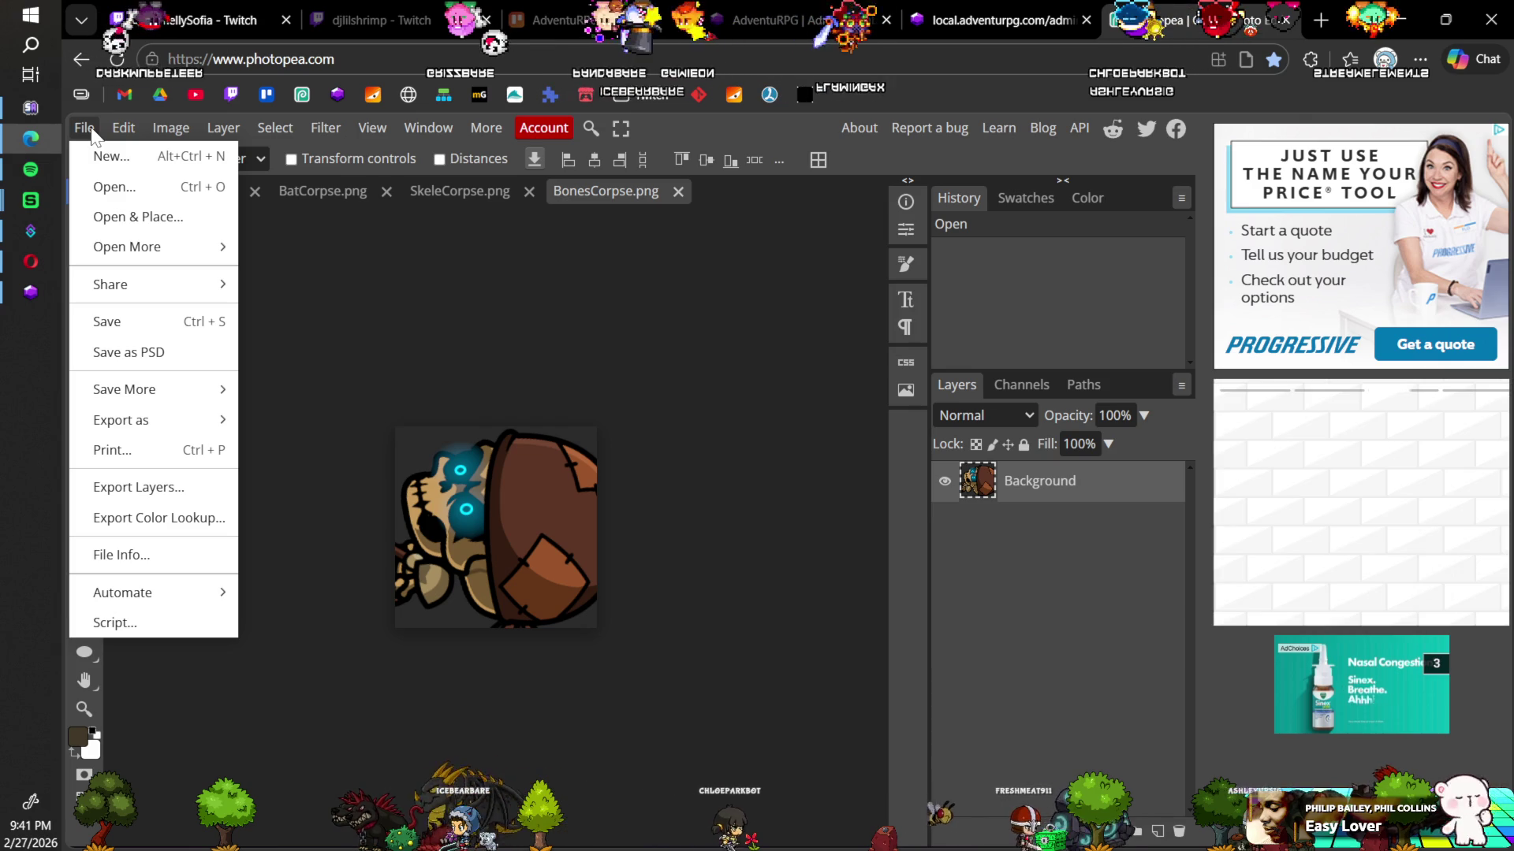
mouse_move(123, 247)
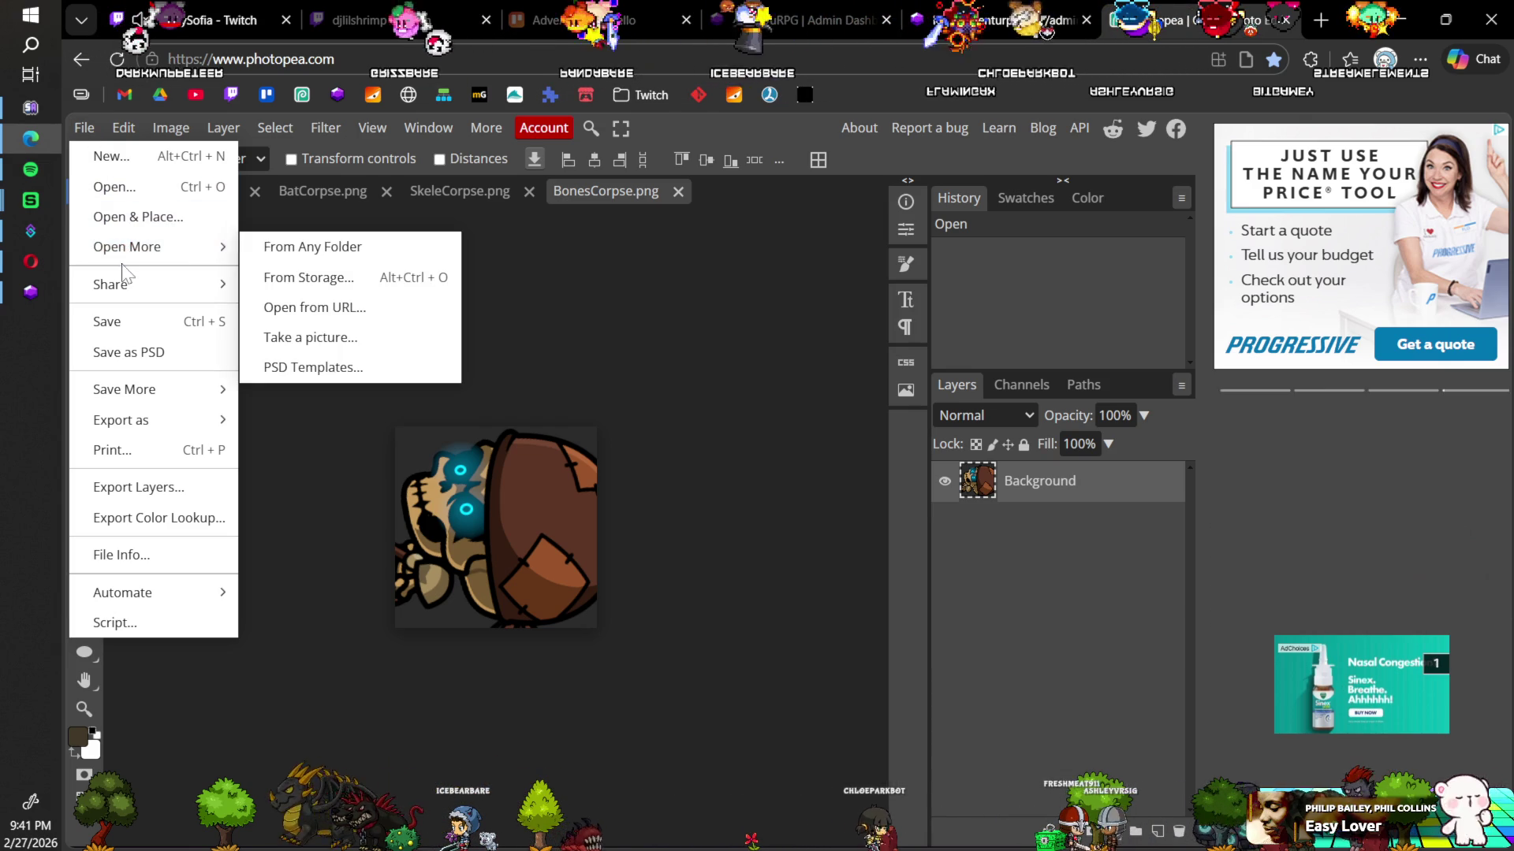
left_click(152, 321)
left_click(287, 314)
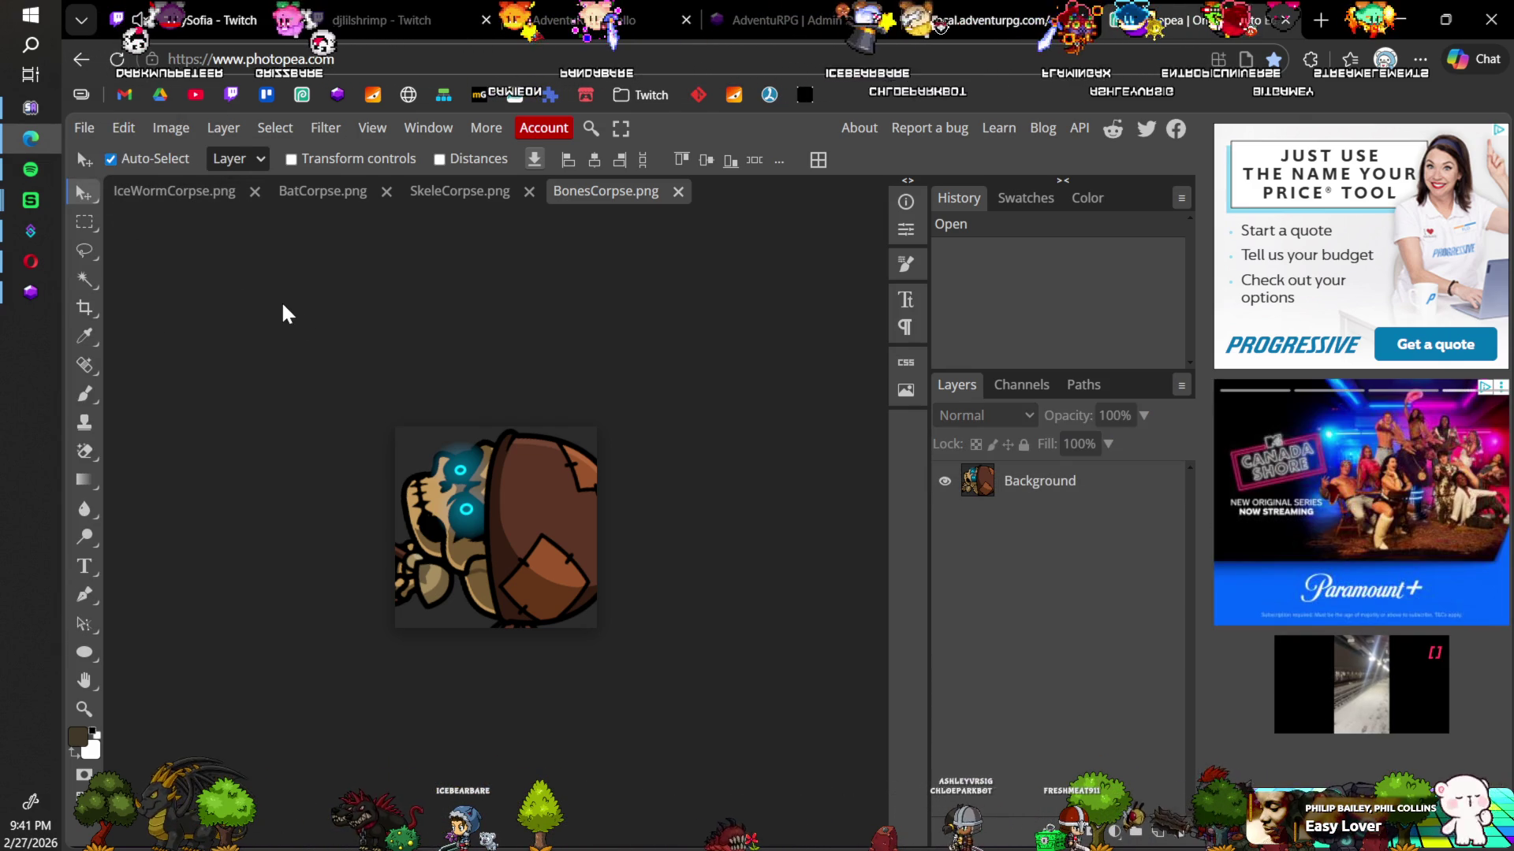
left_click(83, 128)
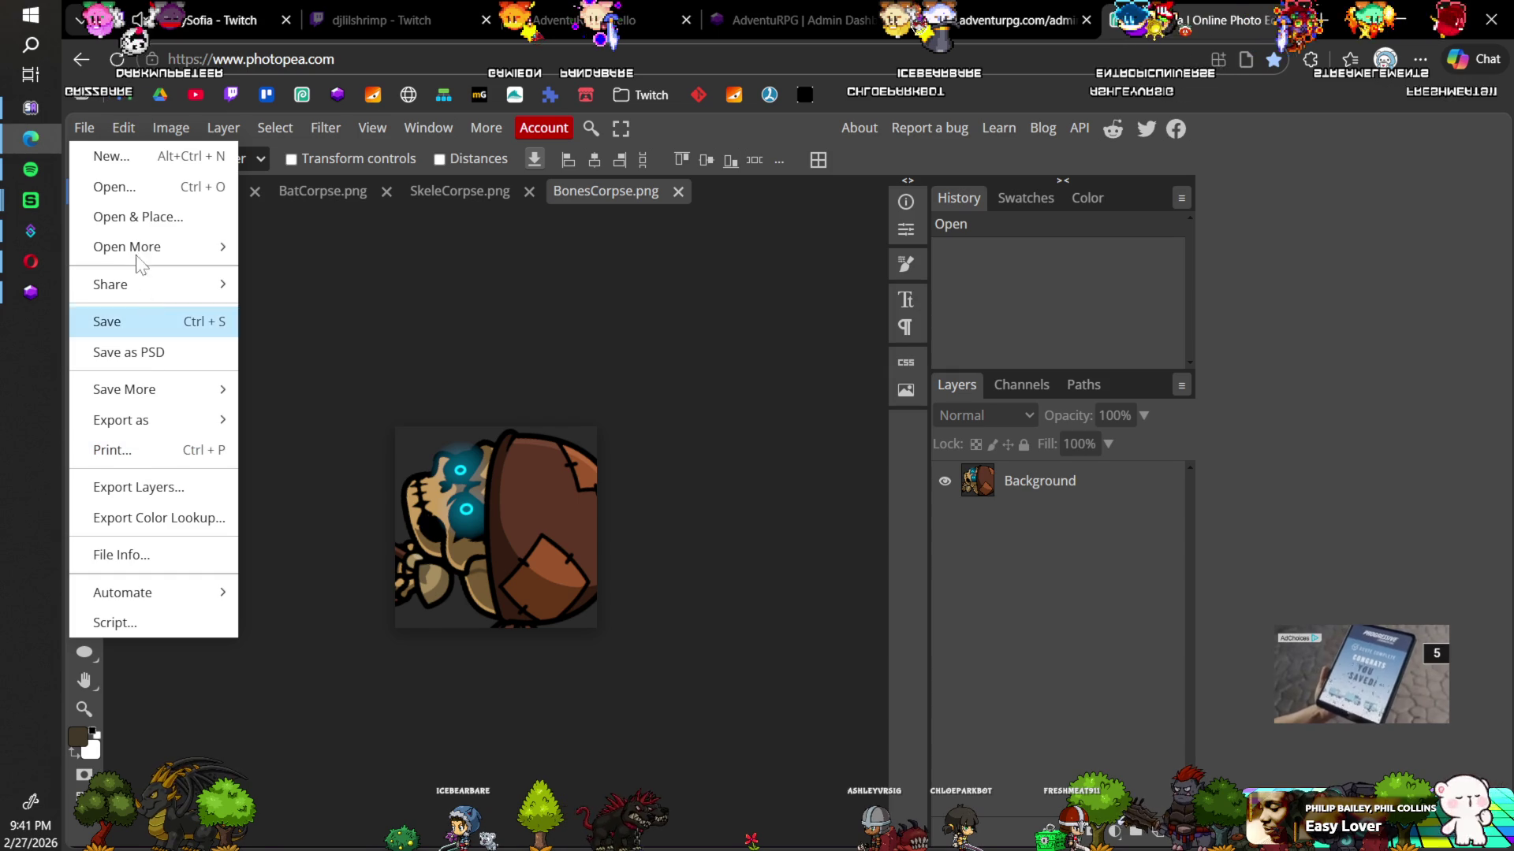
left_click(80, 127)
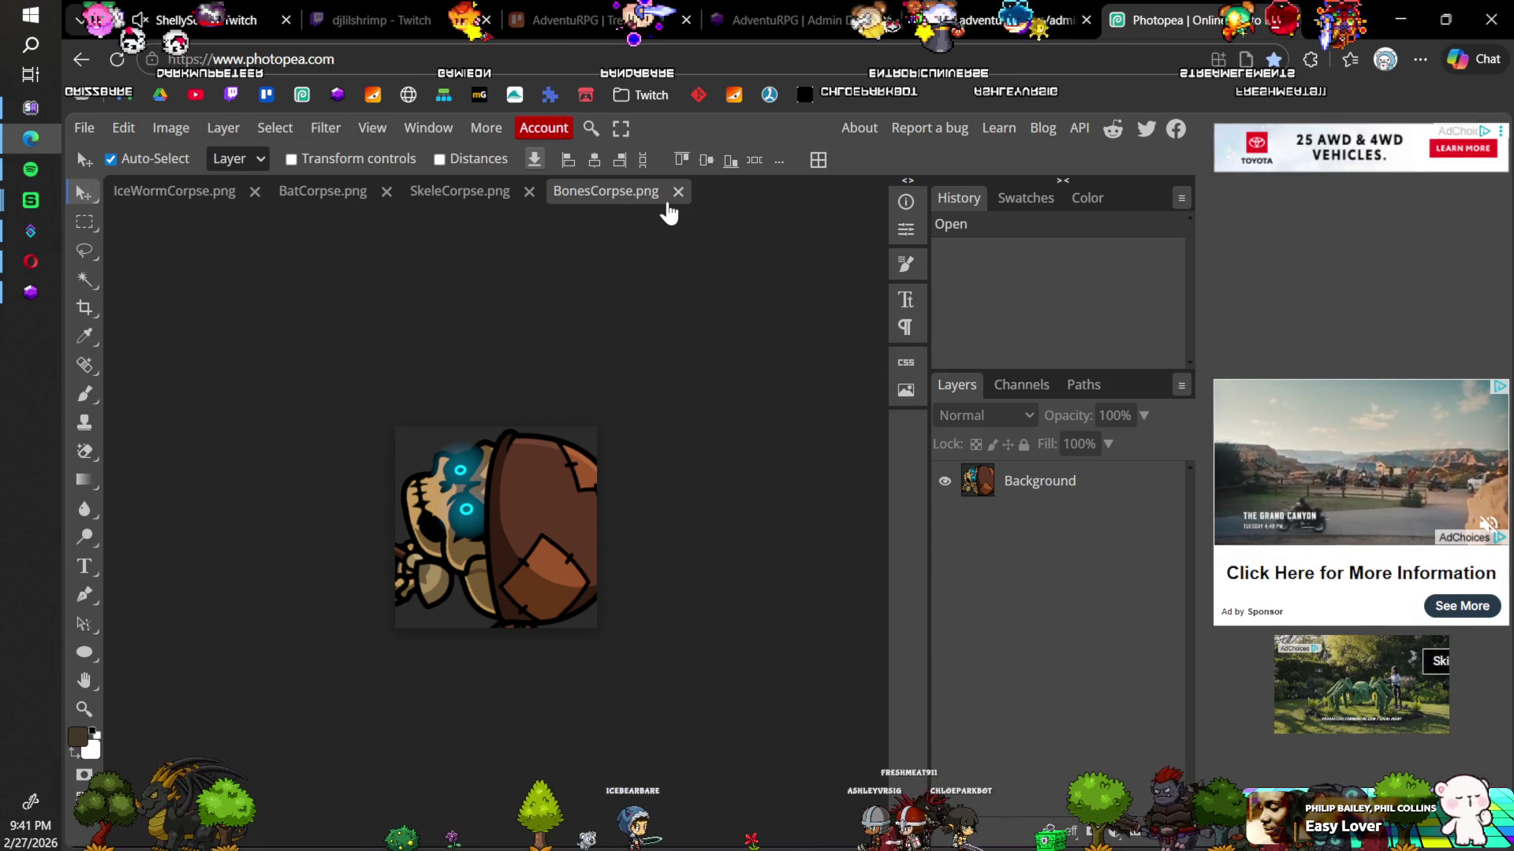
left_click(88, 130)
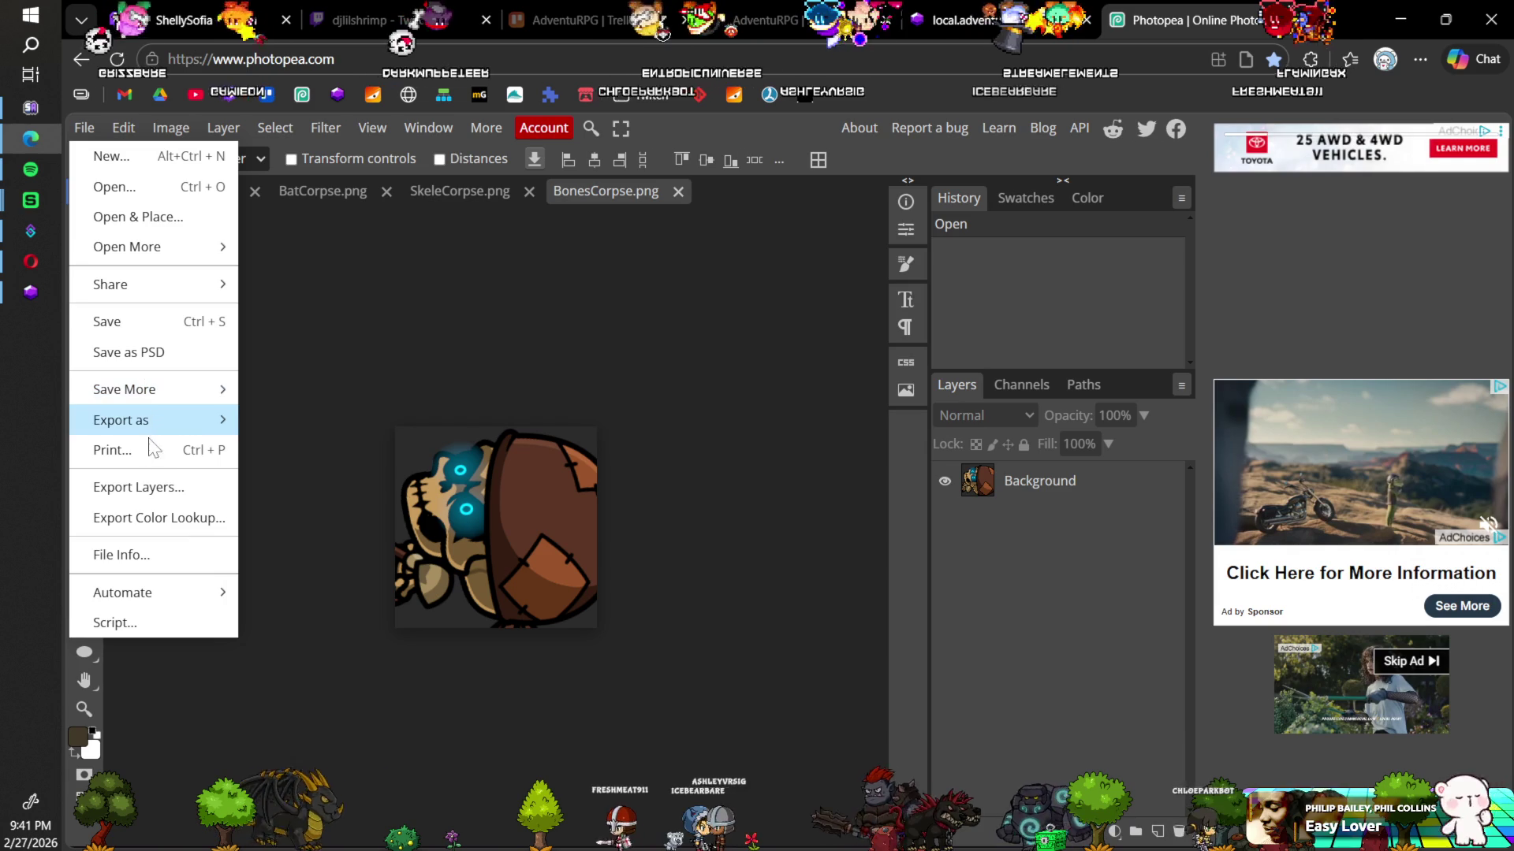
left_click(370, 300)
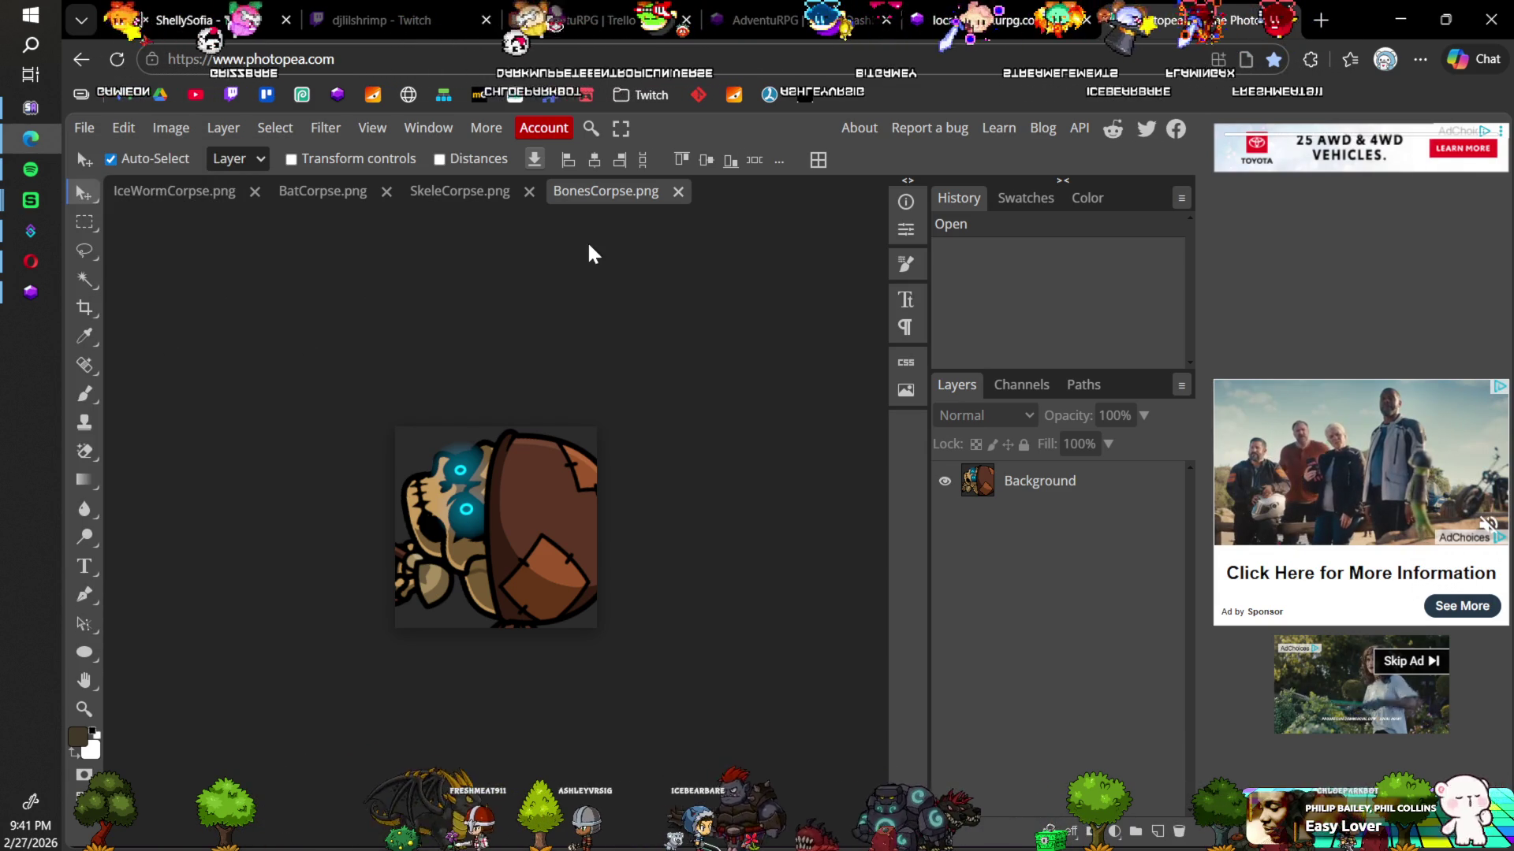
Step: Magic-erase BonesCorpse's grey background corners on the Background layer, save, and close the document
left_click(436, 449)
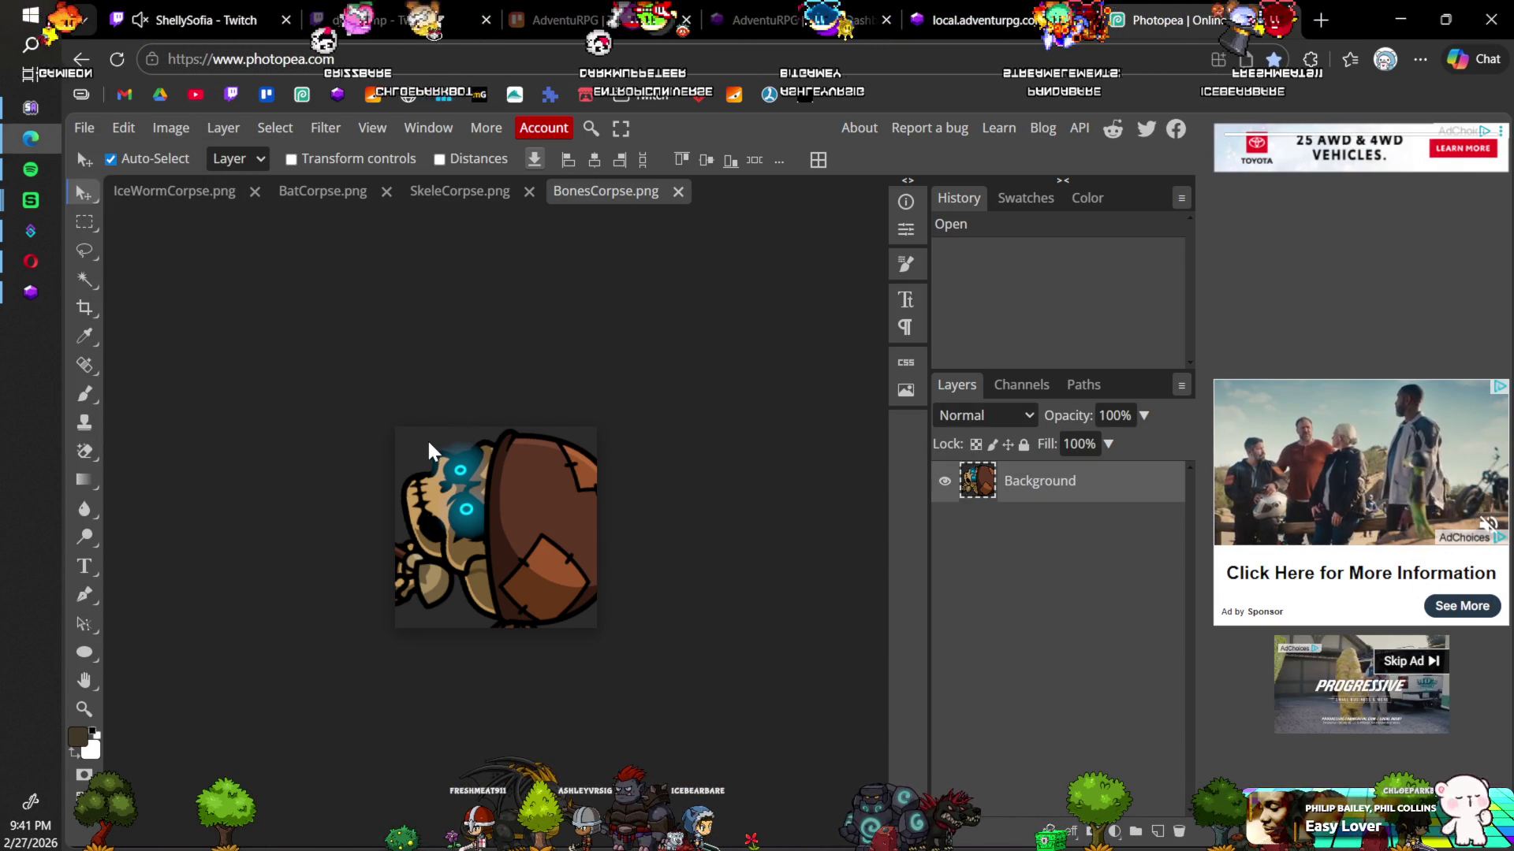
left_click(85, 451)
left_click(422, 443)
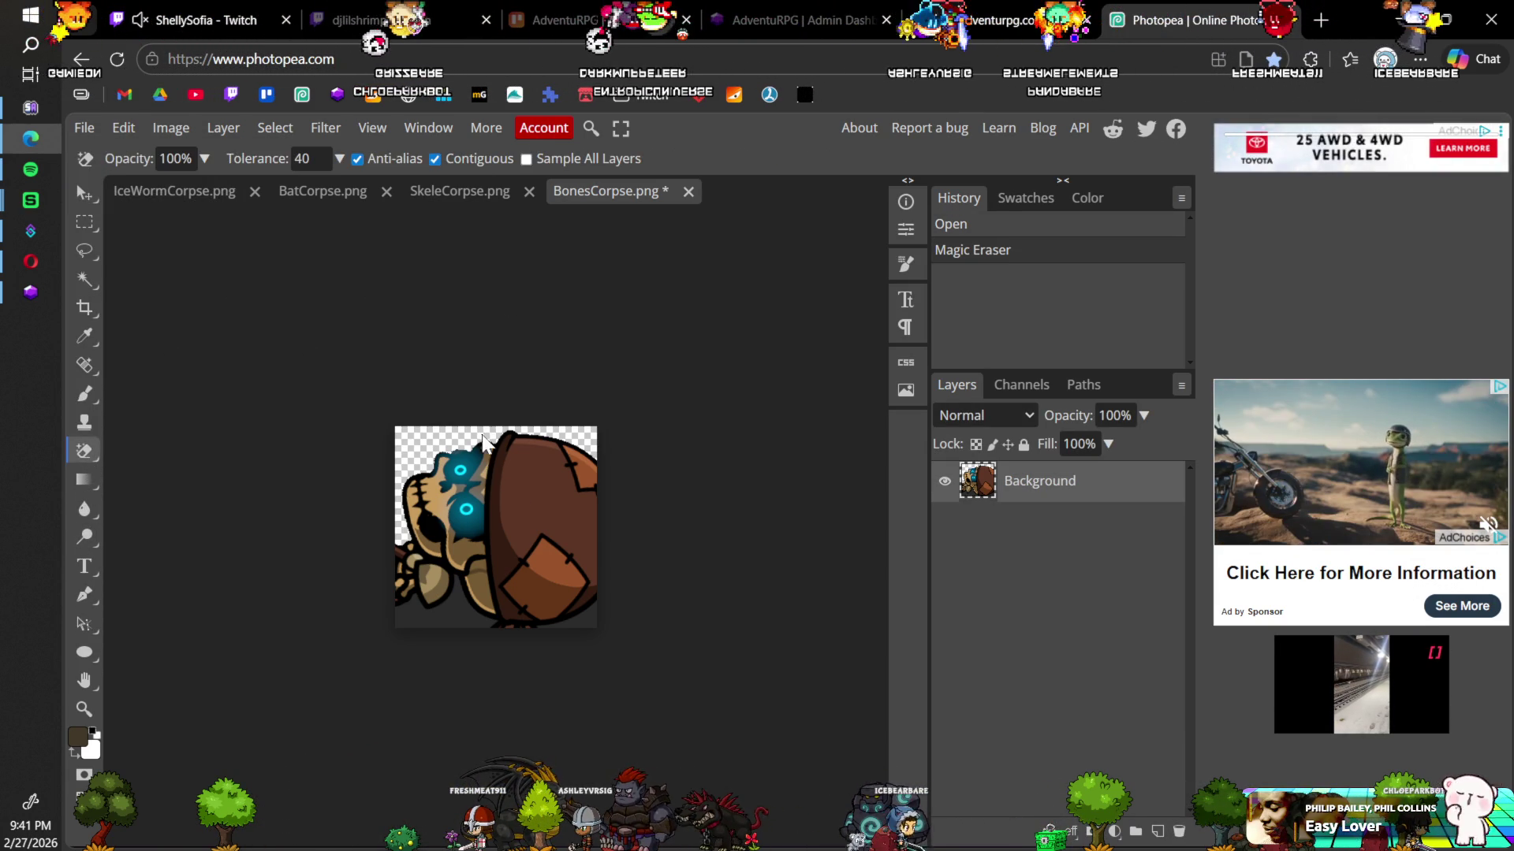
left_click(449, 627)
left_click(589, 611)
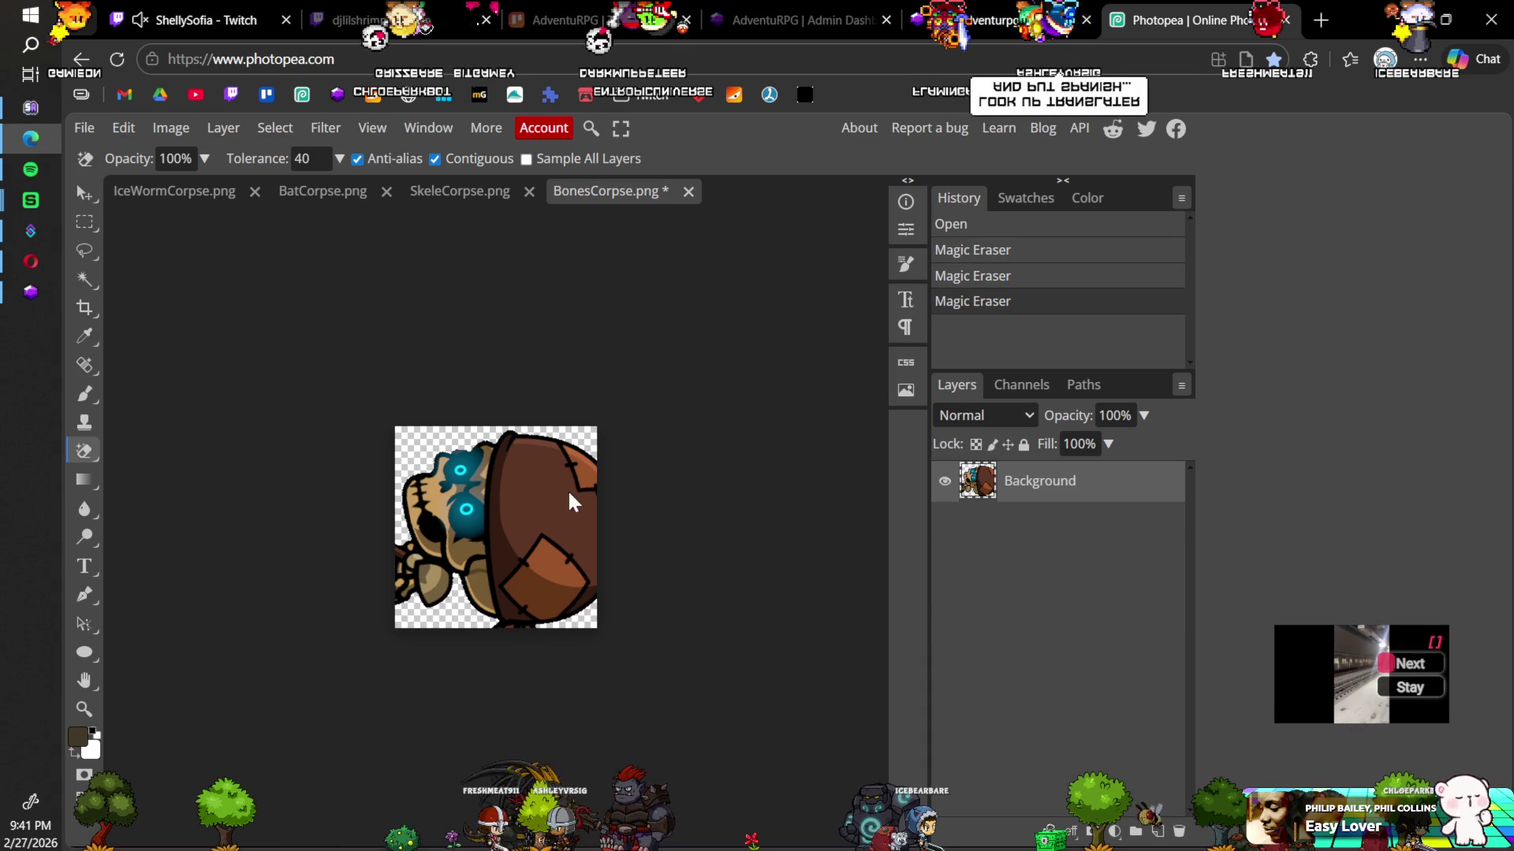
key("ctrl+s")
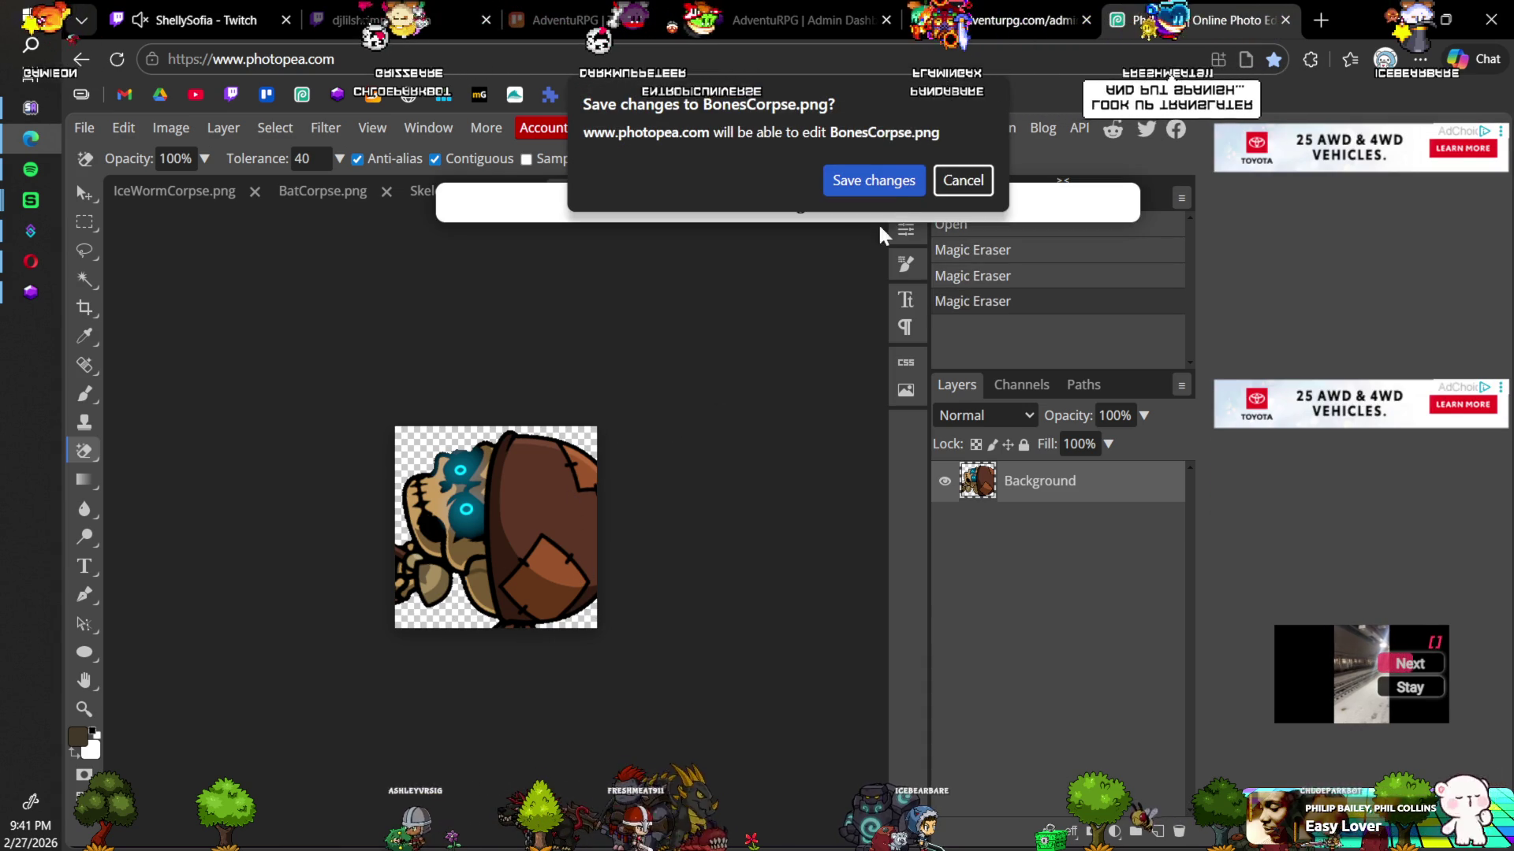
left_click(875, 180)
left_click(672, 192)
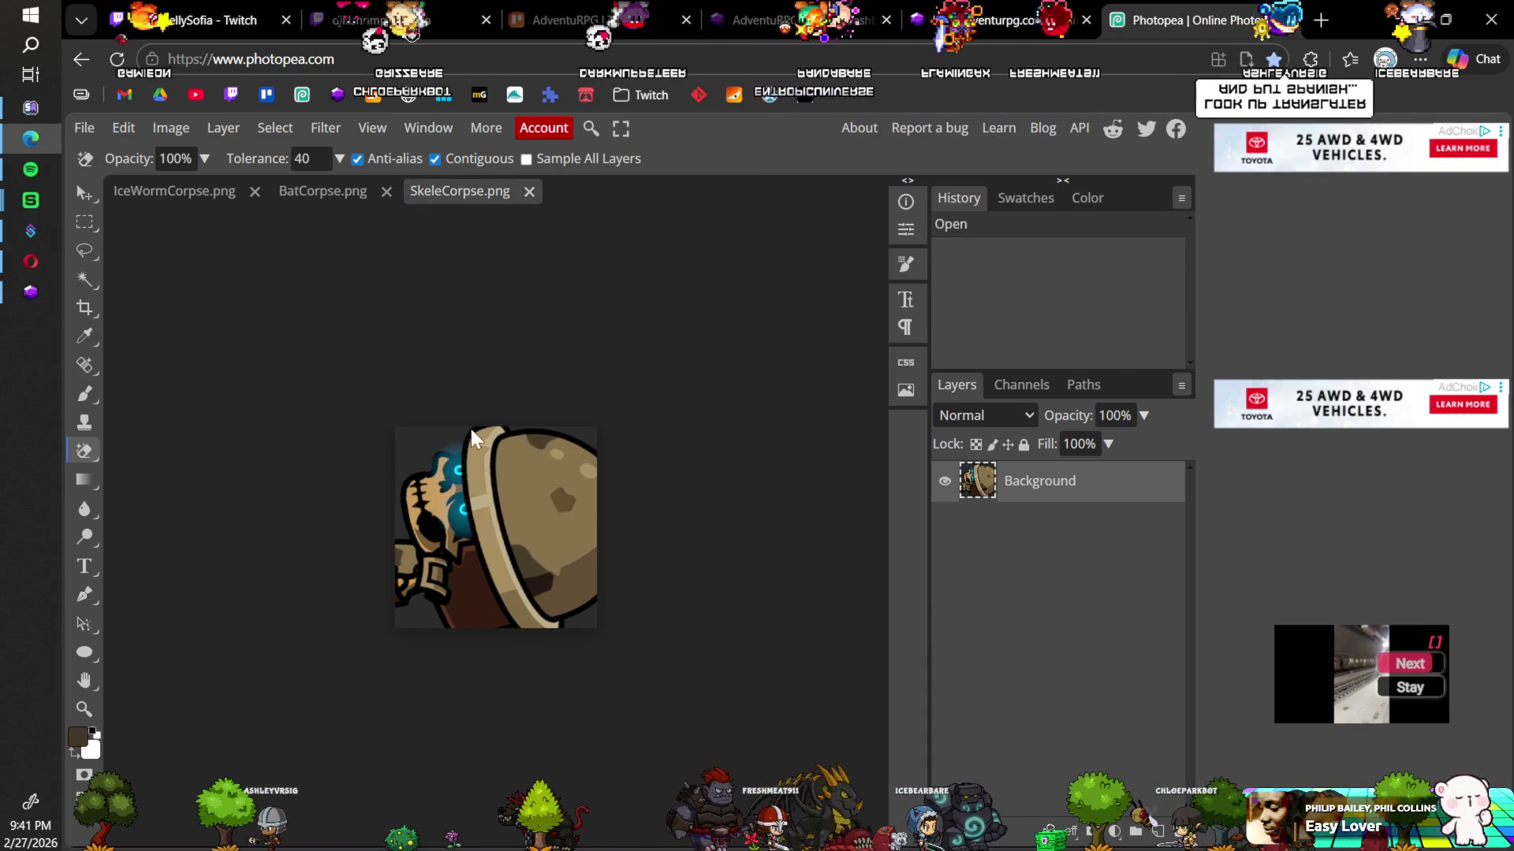
Step: Erase all four background corners of SkeleCorpse.png, save the changes, and close it
left_click(423, 447)
left_click(585, 443)
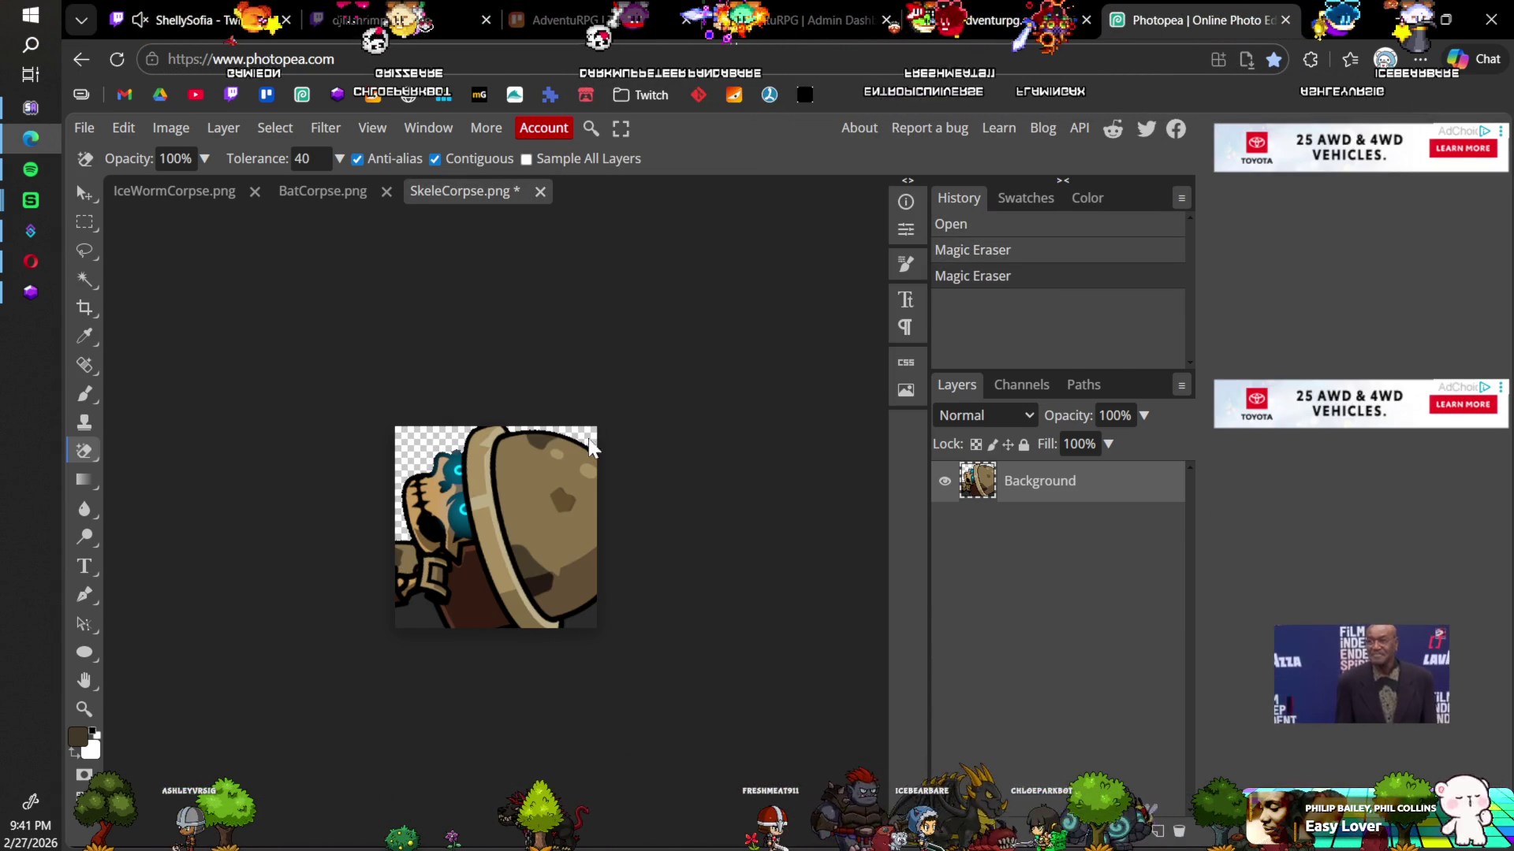
left_click(592, 624)
left_click(440, 622)
key("ctrl+s")
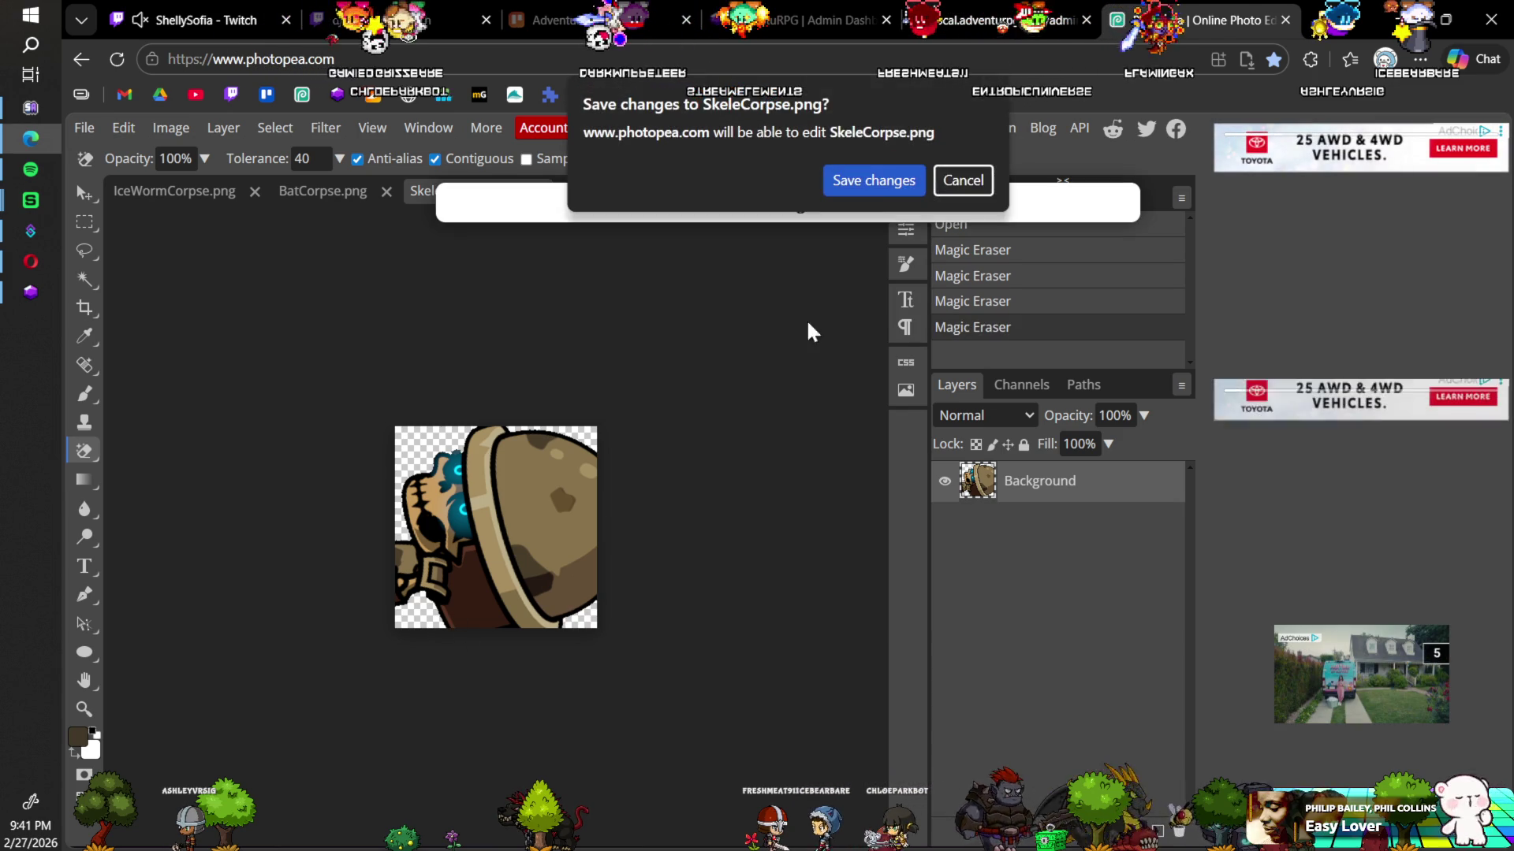
left_click(877, 182)
left_click(539, 195)
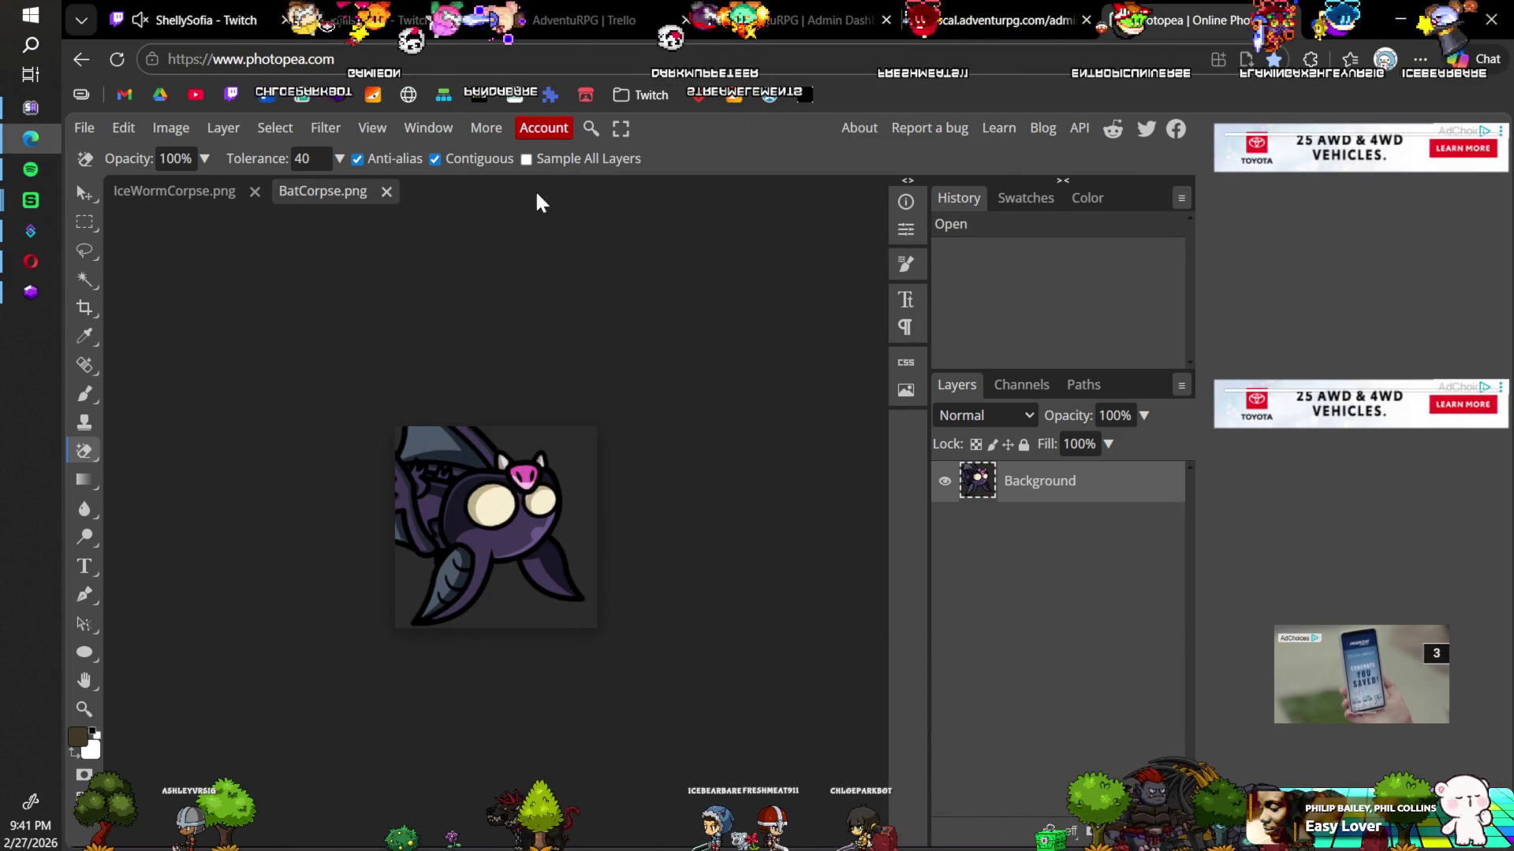
Step: Erase BatCorpse.png's grey background, save the changes, and close it
left_click(401, 440)
left_click(557, 497)
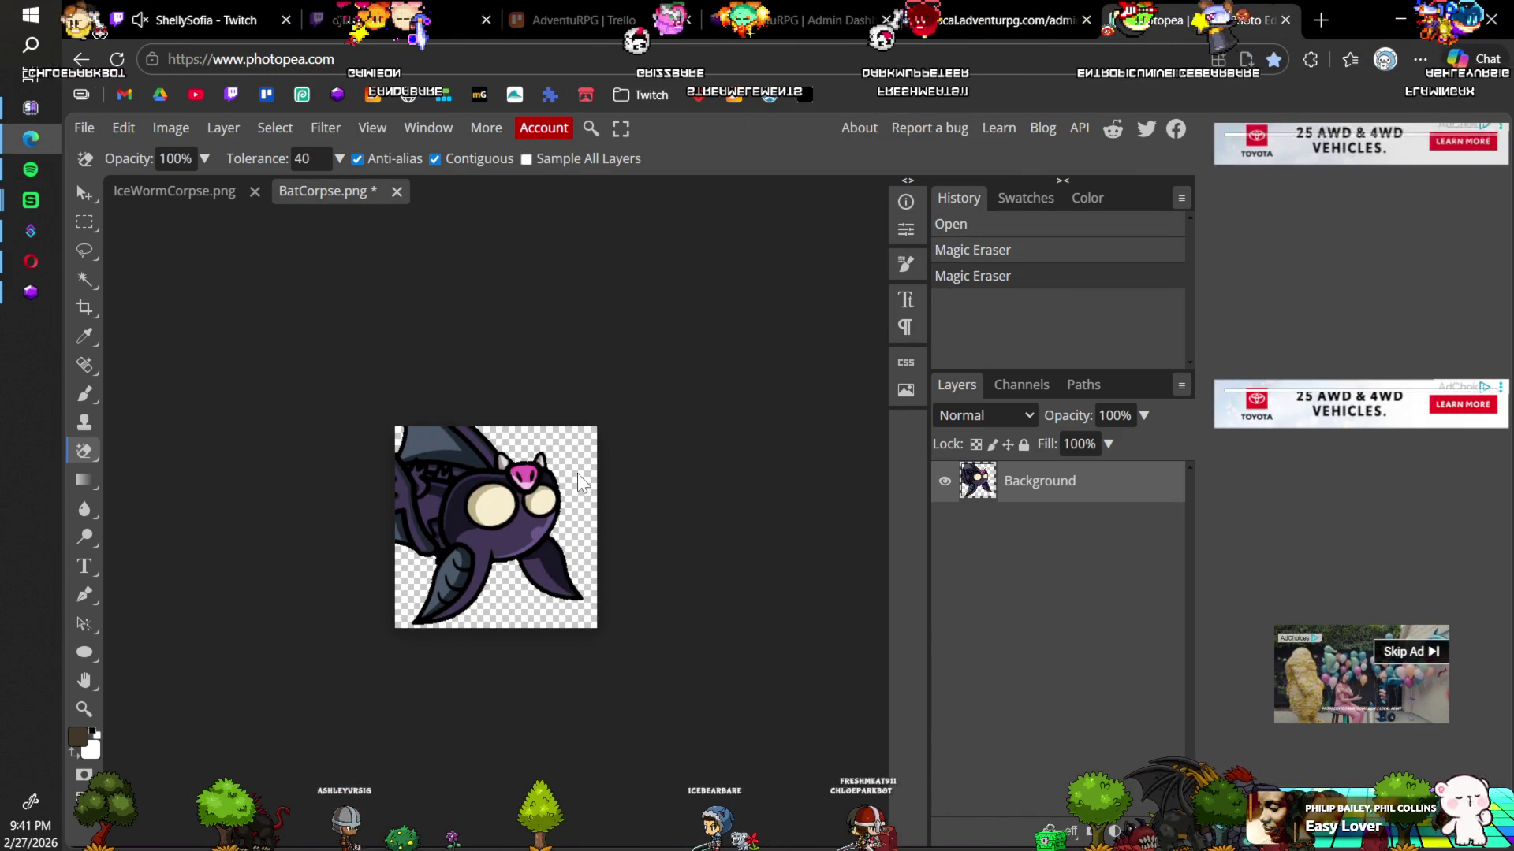
key("ctrl+s")
left_click(881, 181)
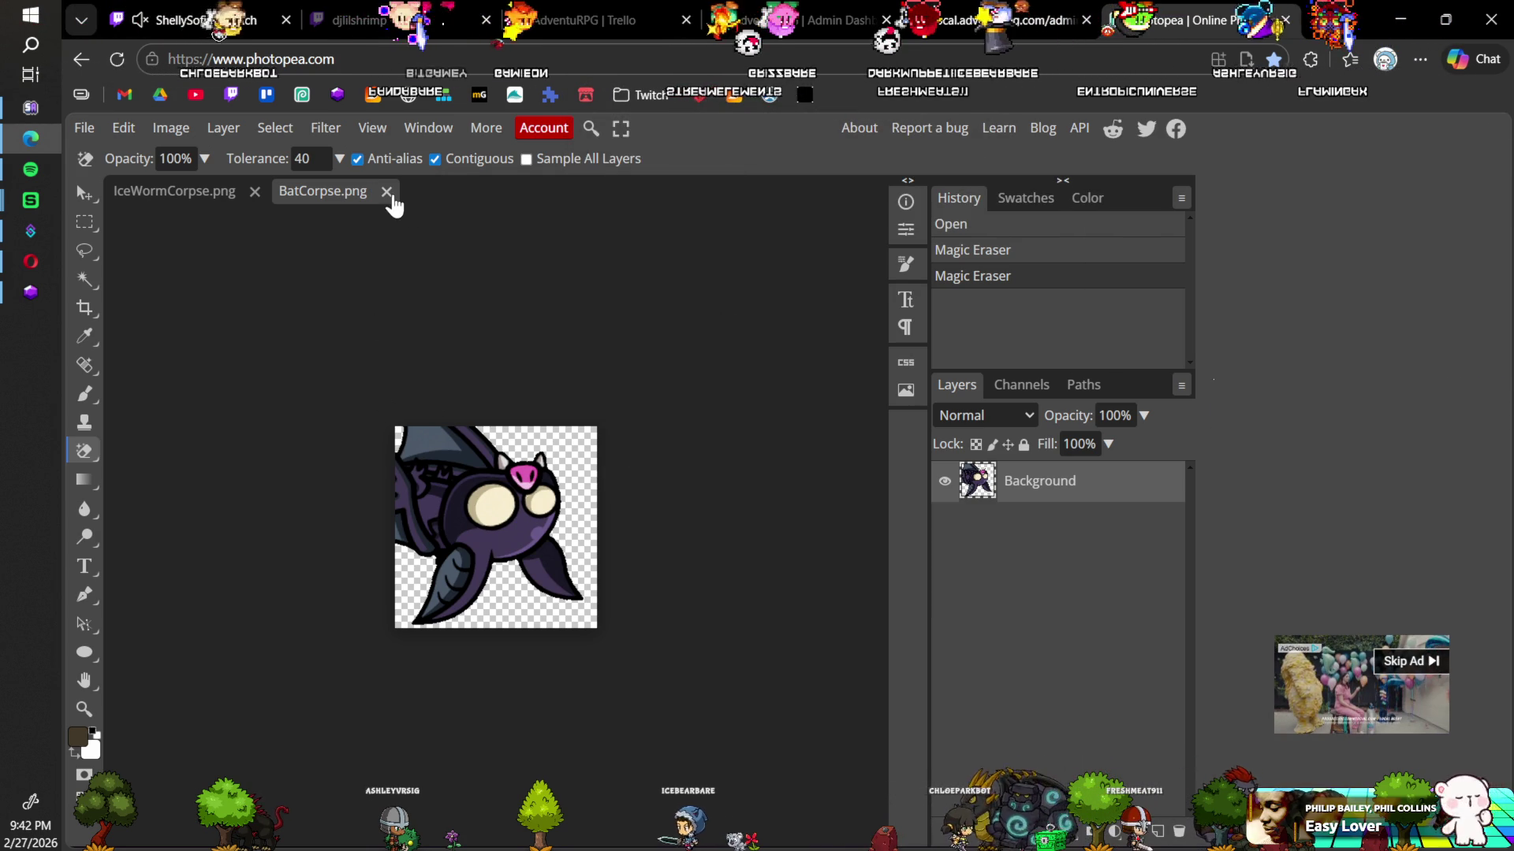
left_click(386, 192)
Step: Erase IceWormCorpse.png's dark background, overwrite the file, and close it
left_click(409, 445)
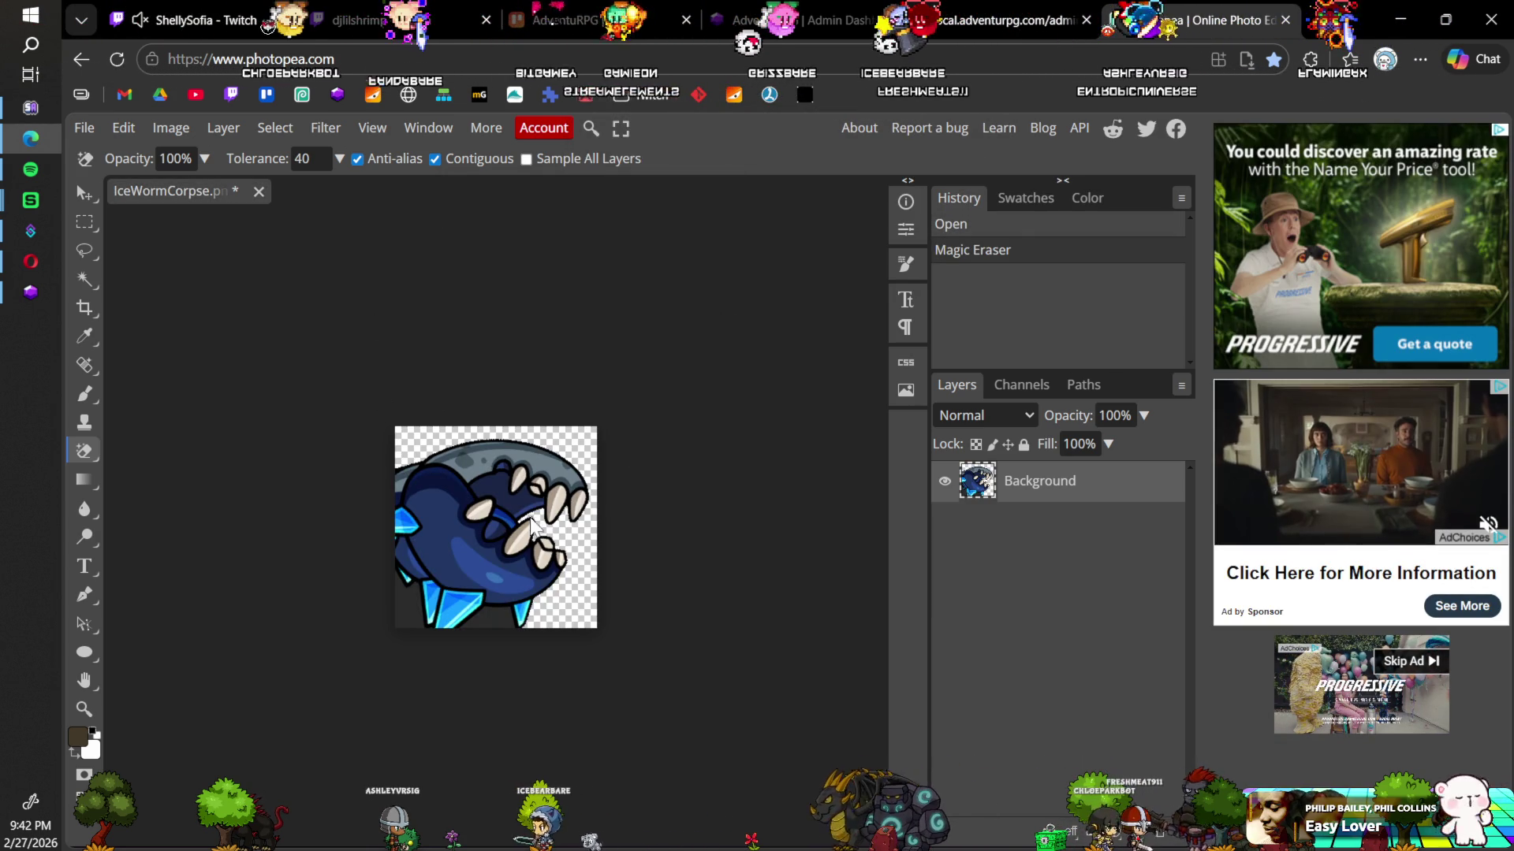
left_click(408, 612)
left_click(489, 628)
key("ctrl+s")
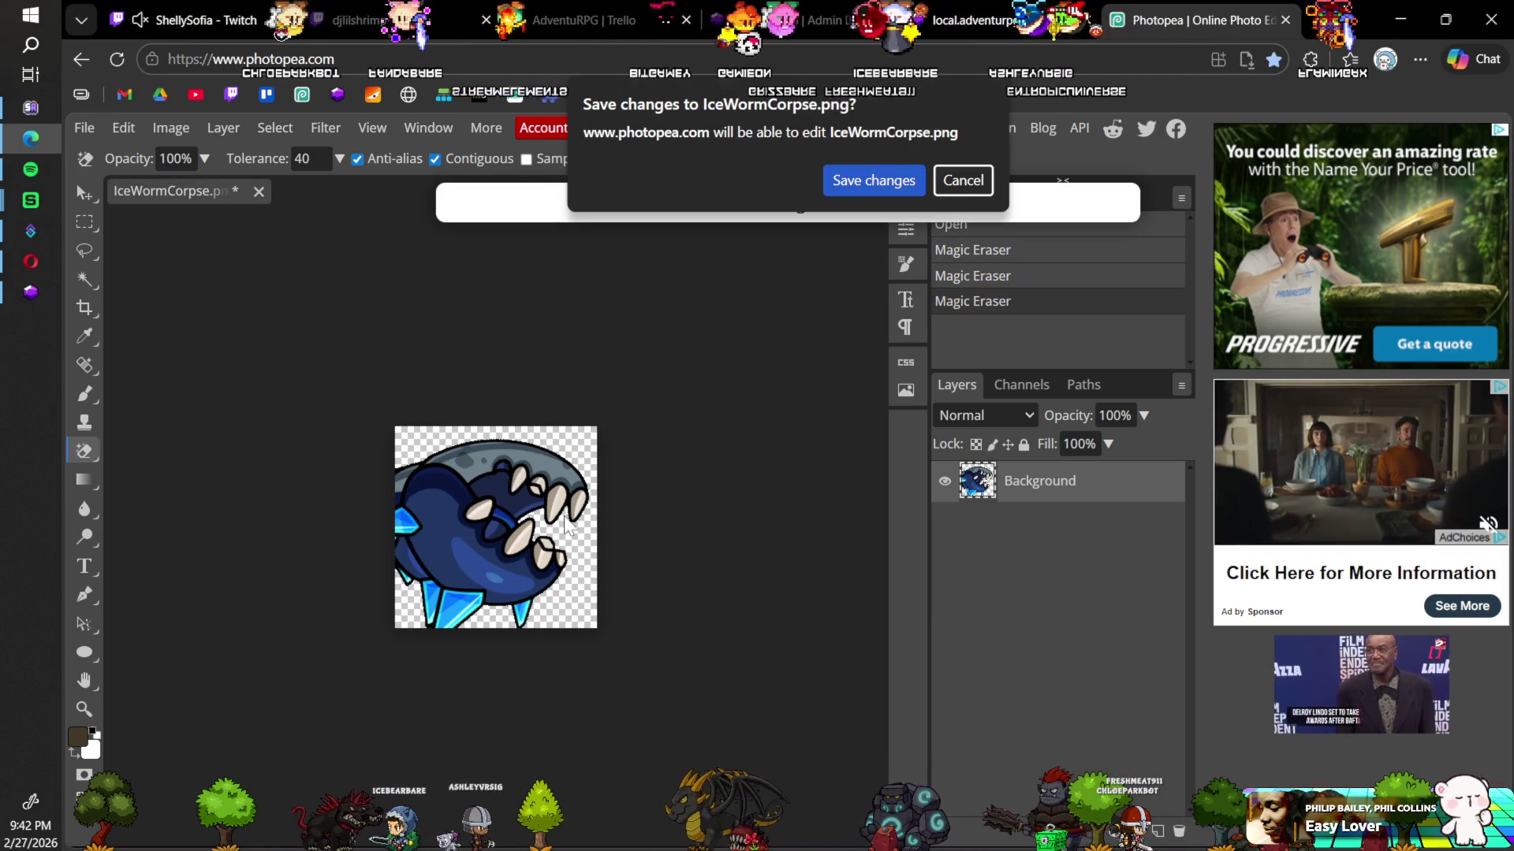
left_click(876, 182)
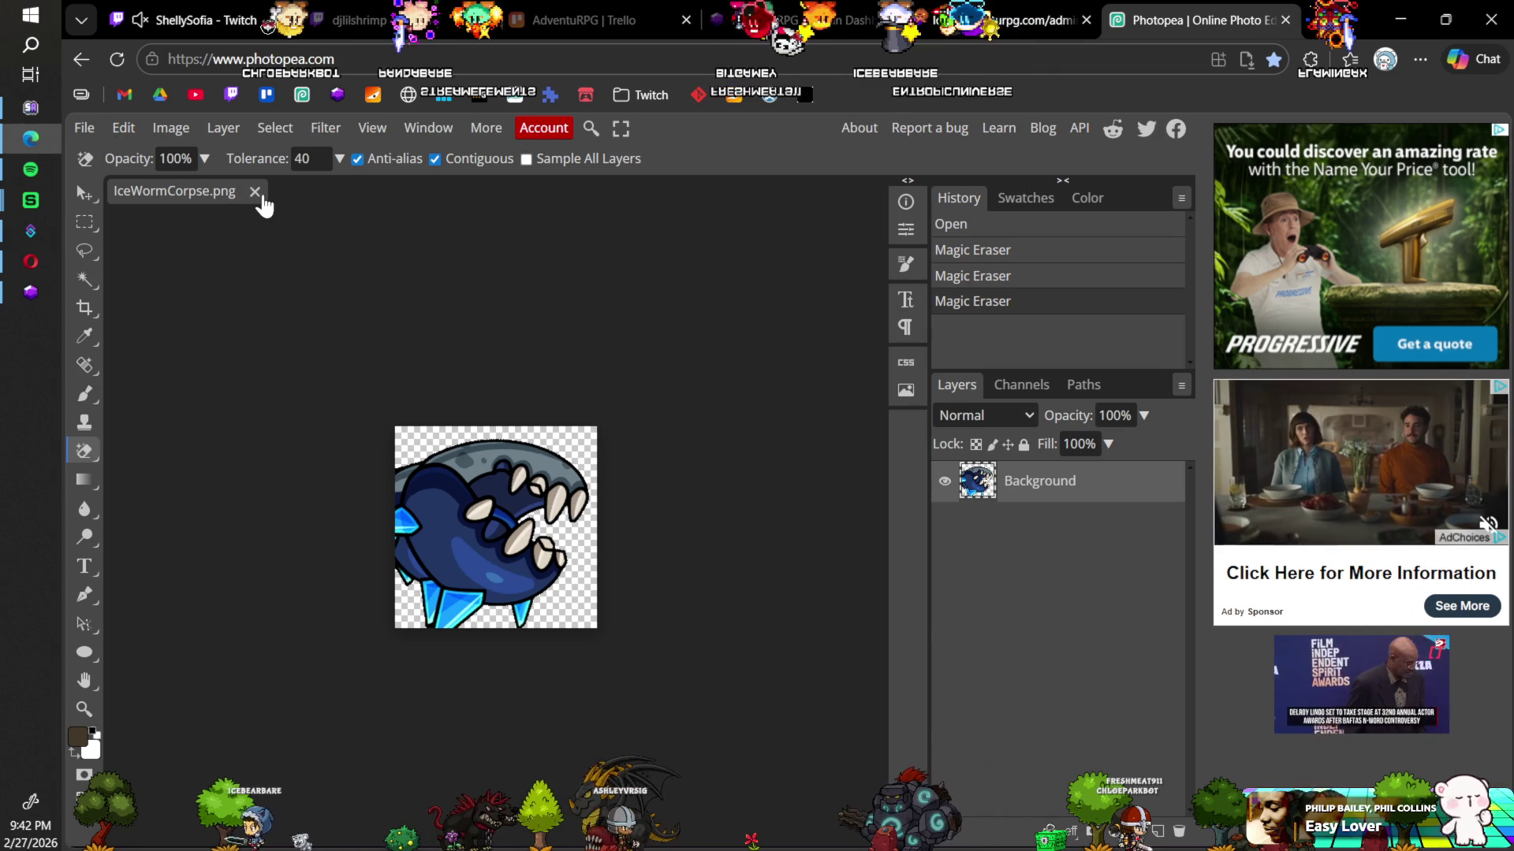
left_click(255, 192)
left_click(582, 347)
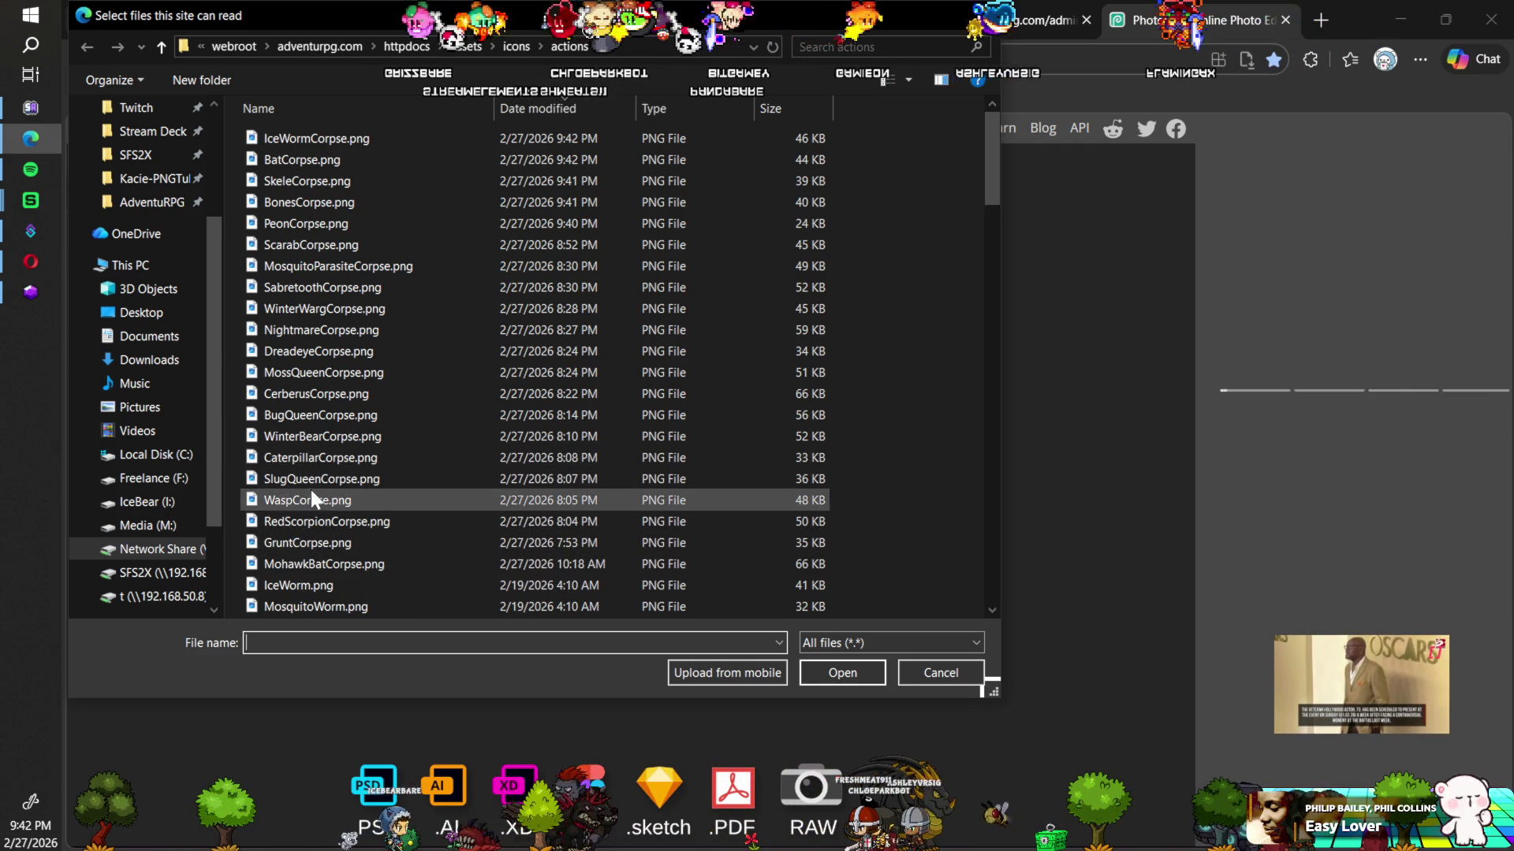
Step: Select the five corpse PNGs from CaterpillarCorpse up to MossQueenCorpse and open them
left_click(321, 458)
left_click(325, 437, "ctrl")
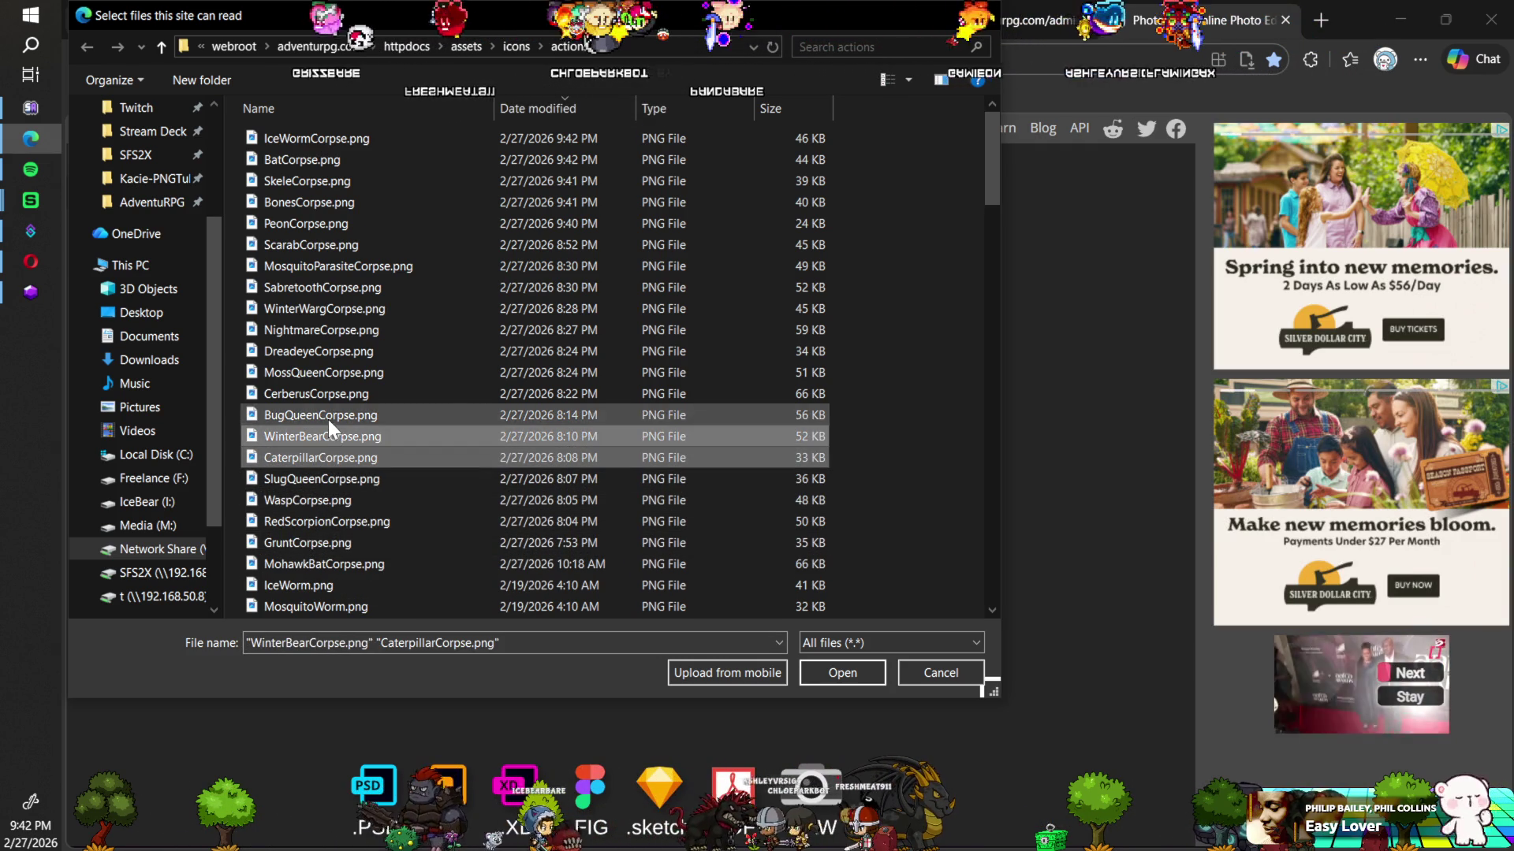
left_click(328, 416, "ctrl")
left_click(329, 394, "ctrl")
left_click(331, 373, "ctrl")
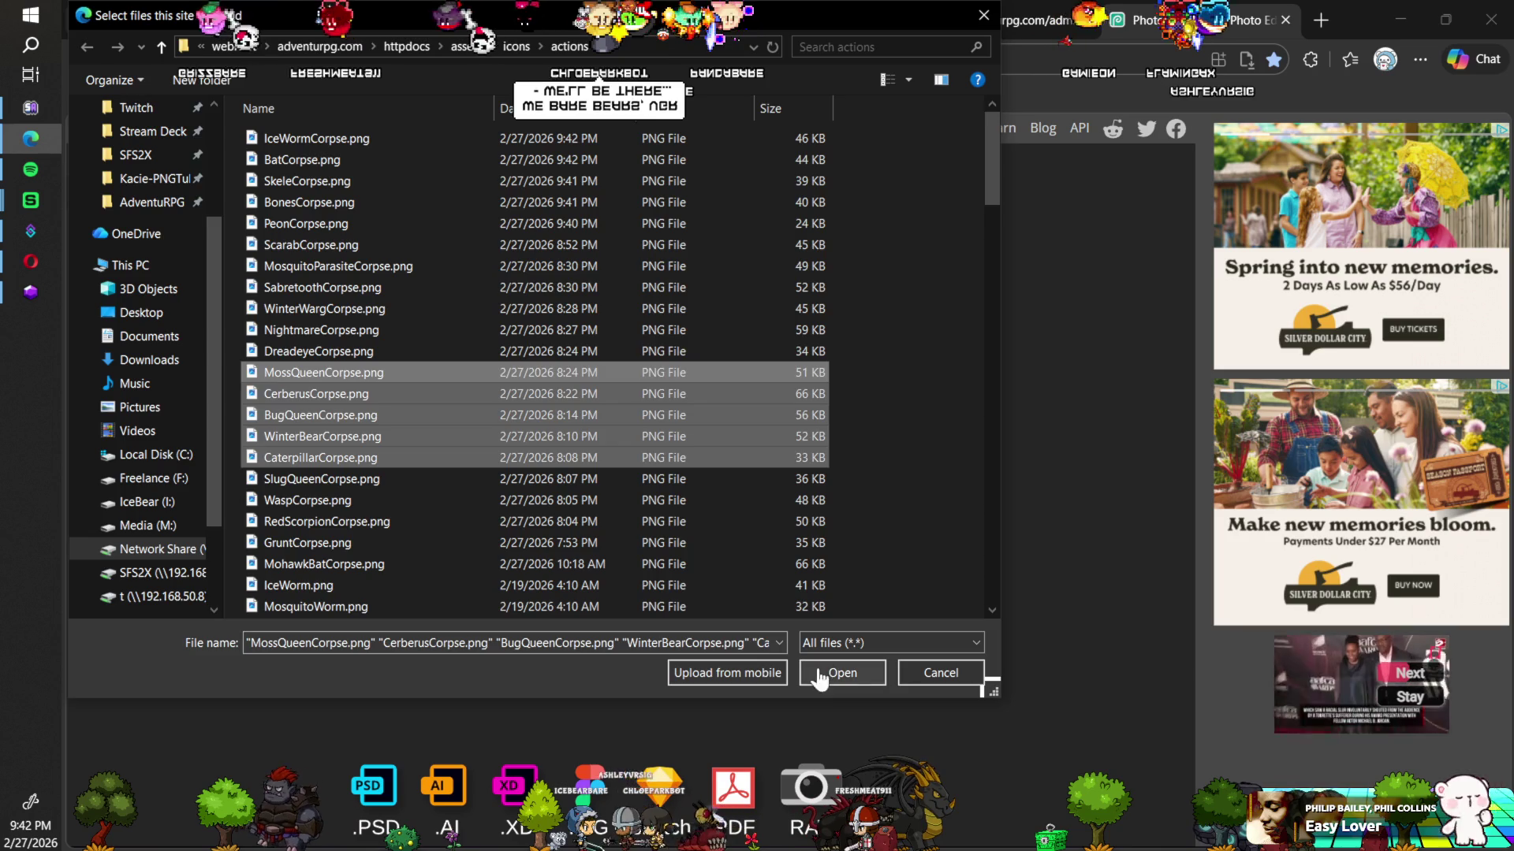
left_click(842, 672)
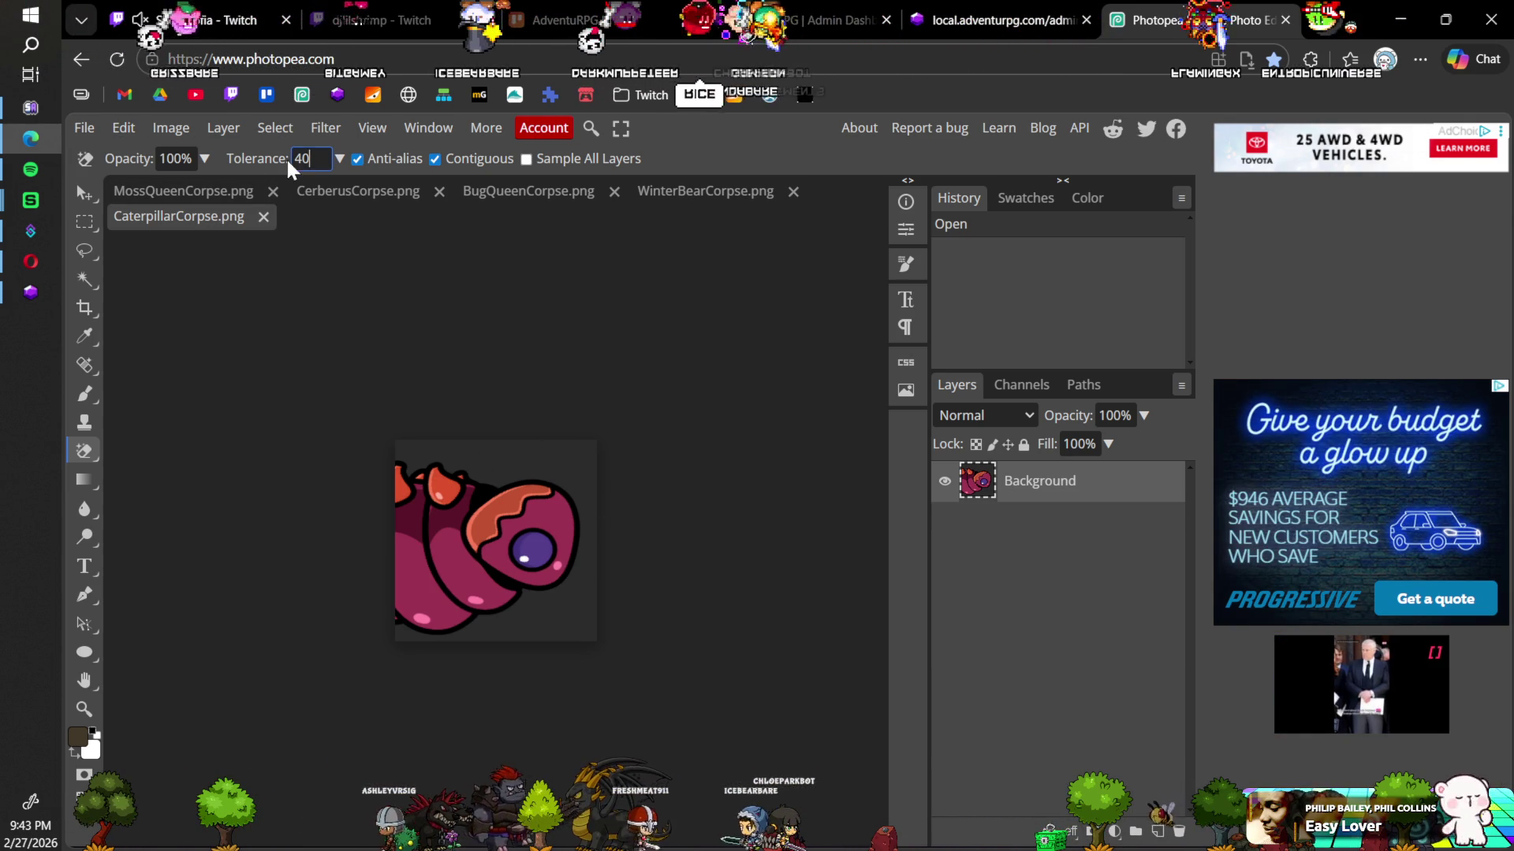
Step: Lower Magic Eraser tolerance from 40 to 20, clear the caterpillar's background, save and close
left_click_drag(273, 160, 227, 160)
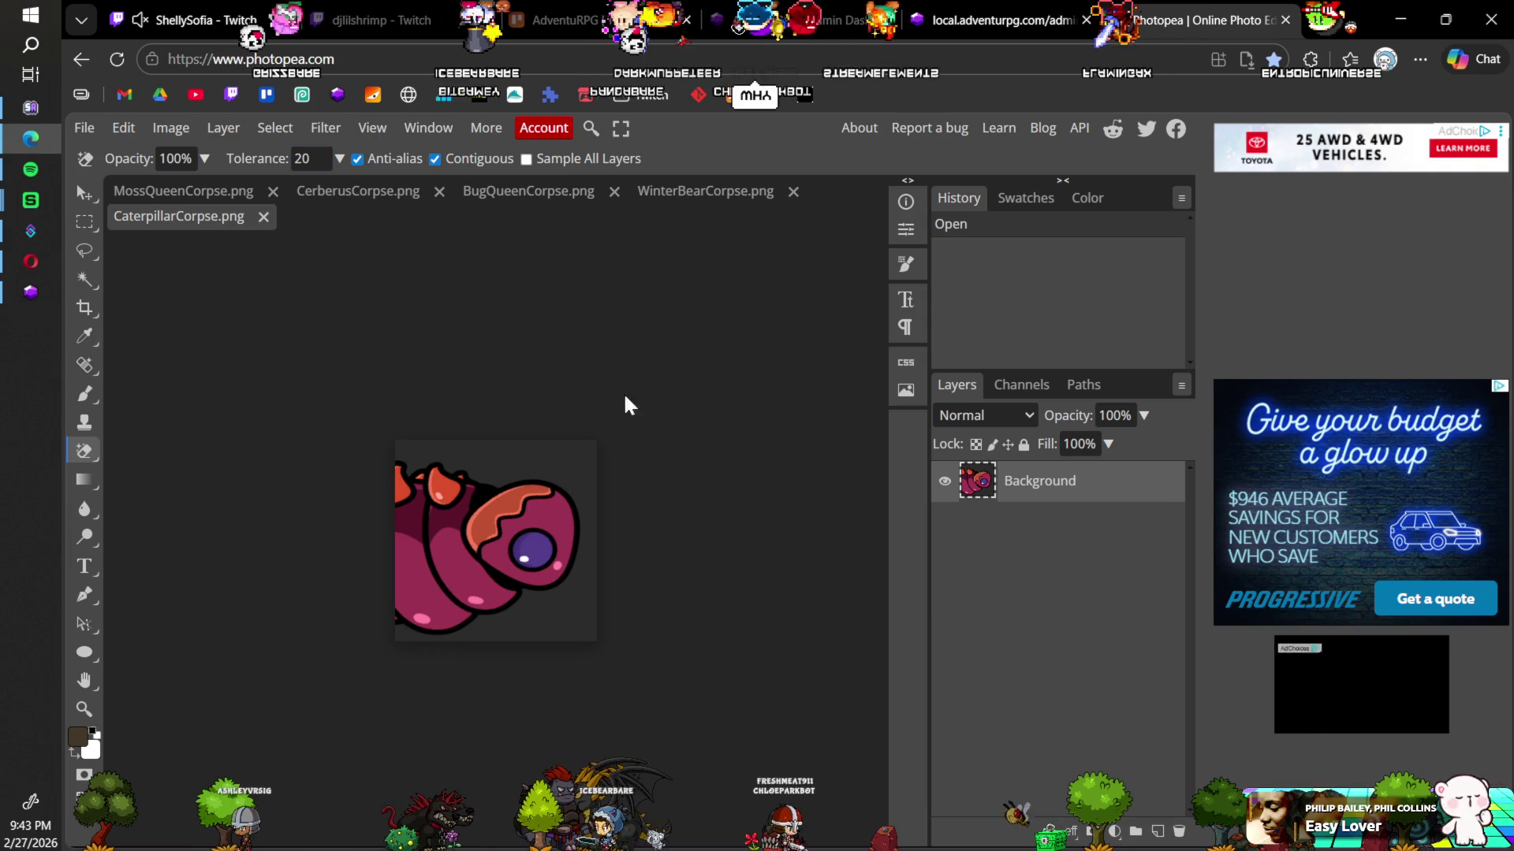
left_click(500, 473)
key("ctrl+s")
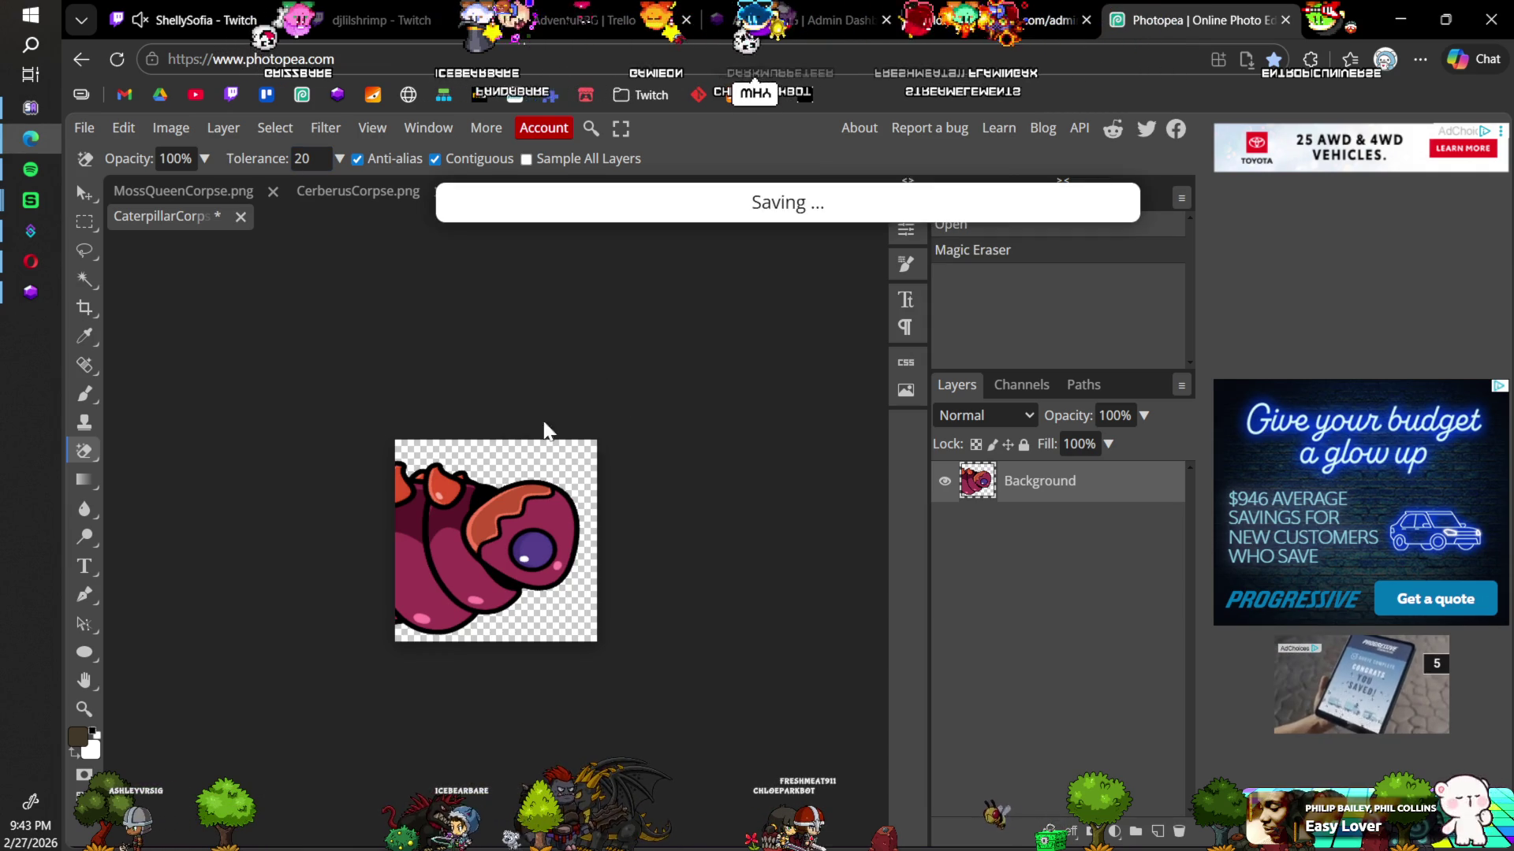
left_click(877, 180)
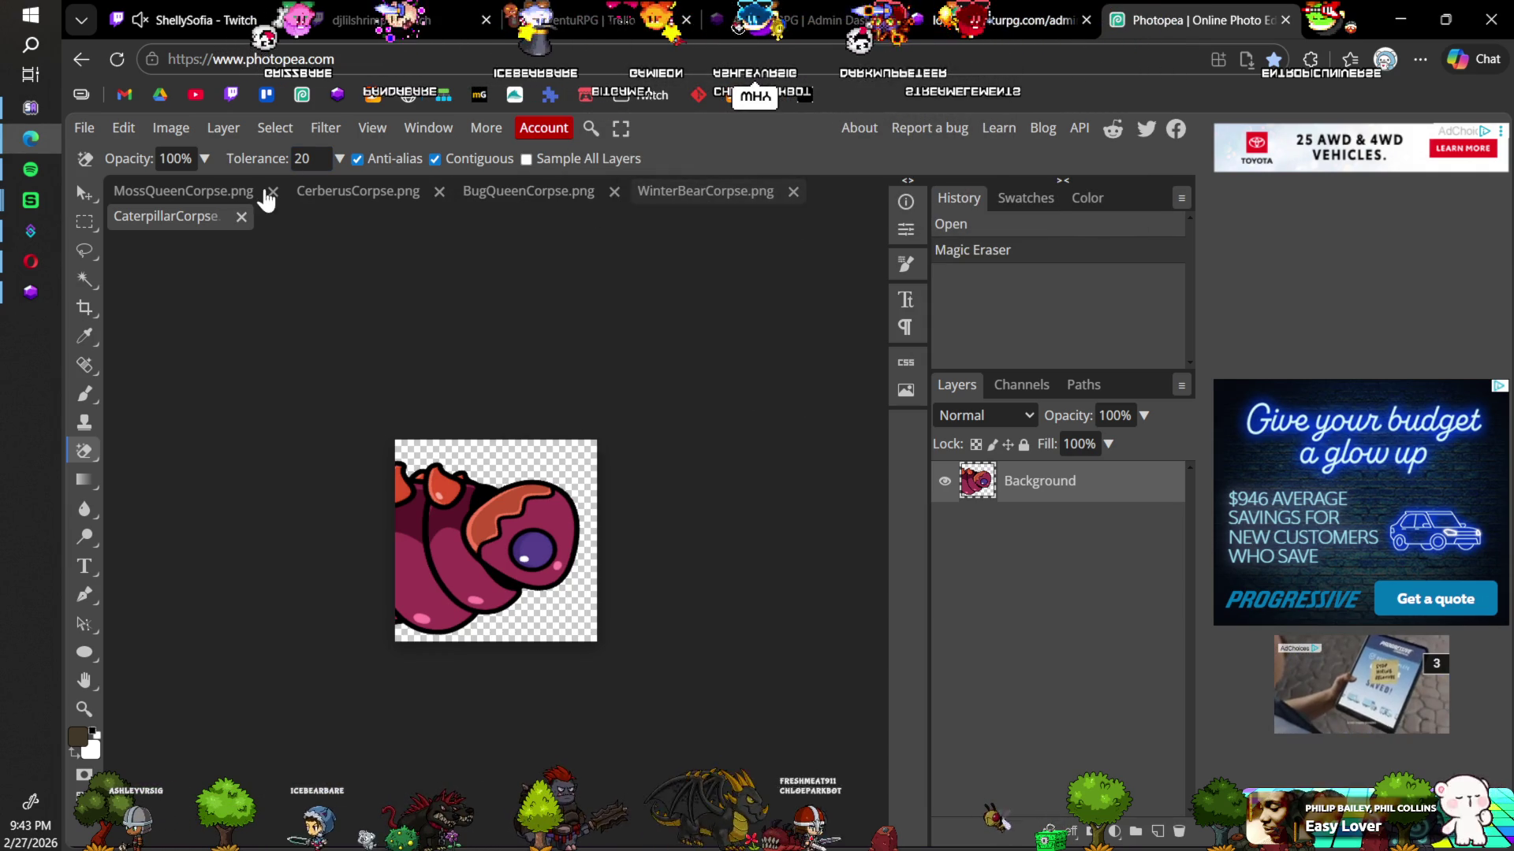
left_click(241, 216)
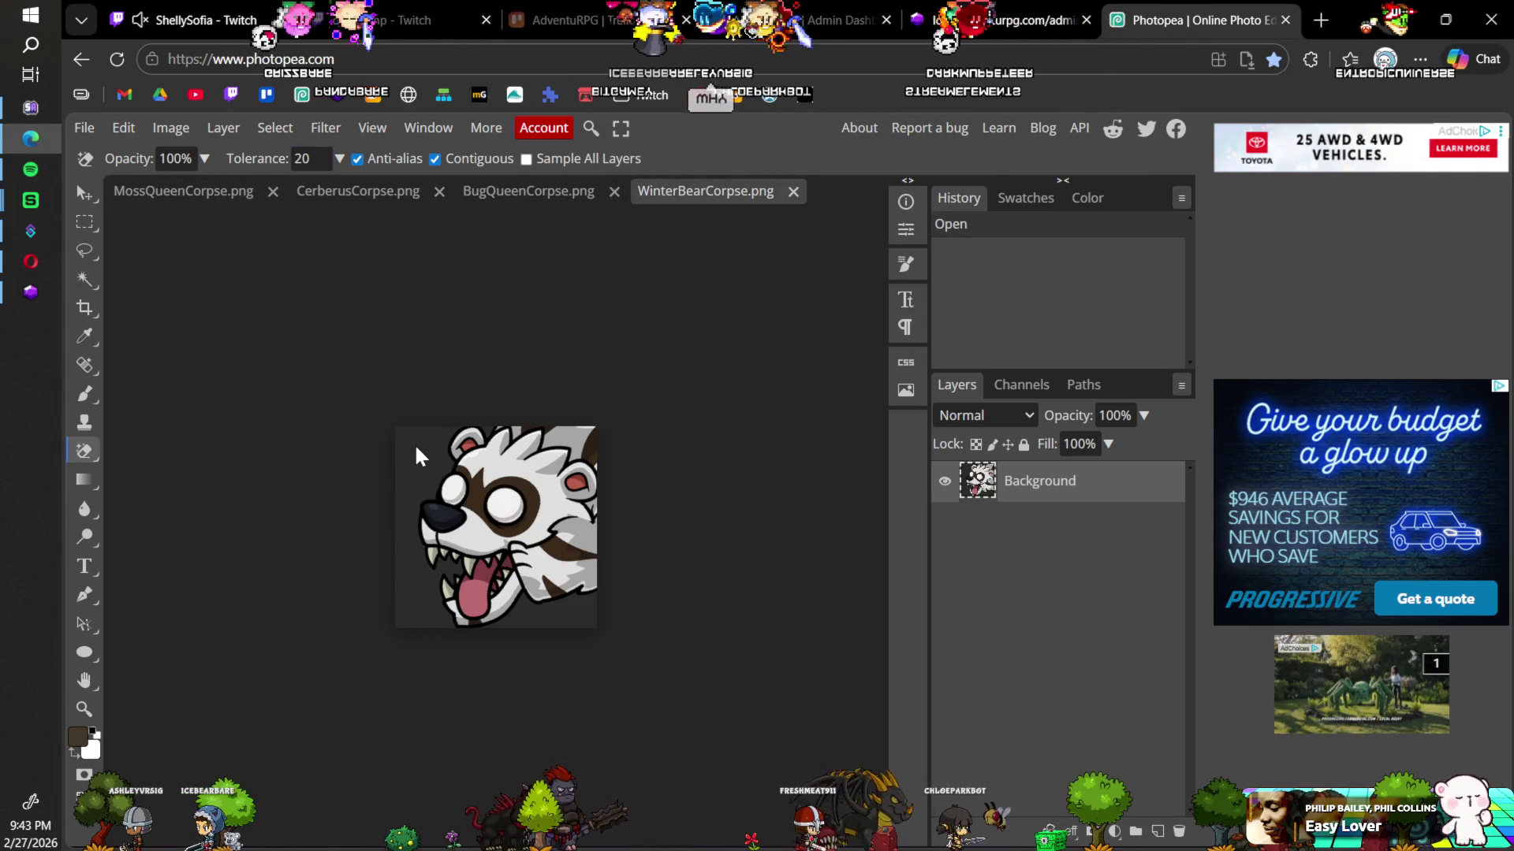
Step: Erase the WinterBear icon's dark background and corners, then save and close it
left_click(418, 455)
left_click(528, 436)
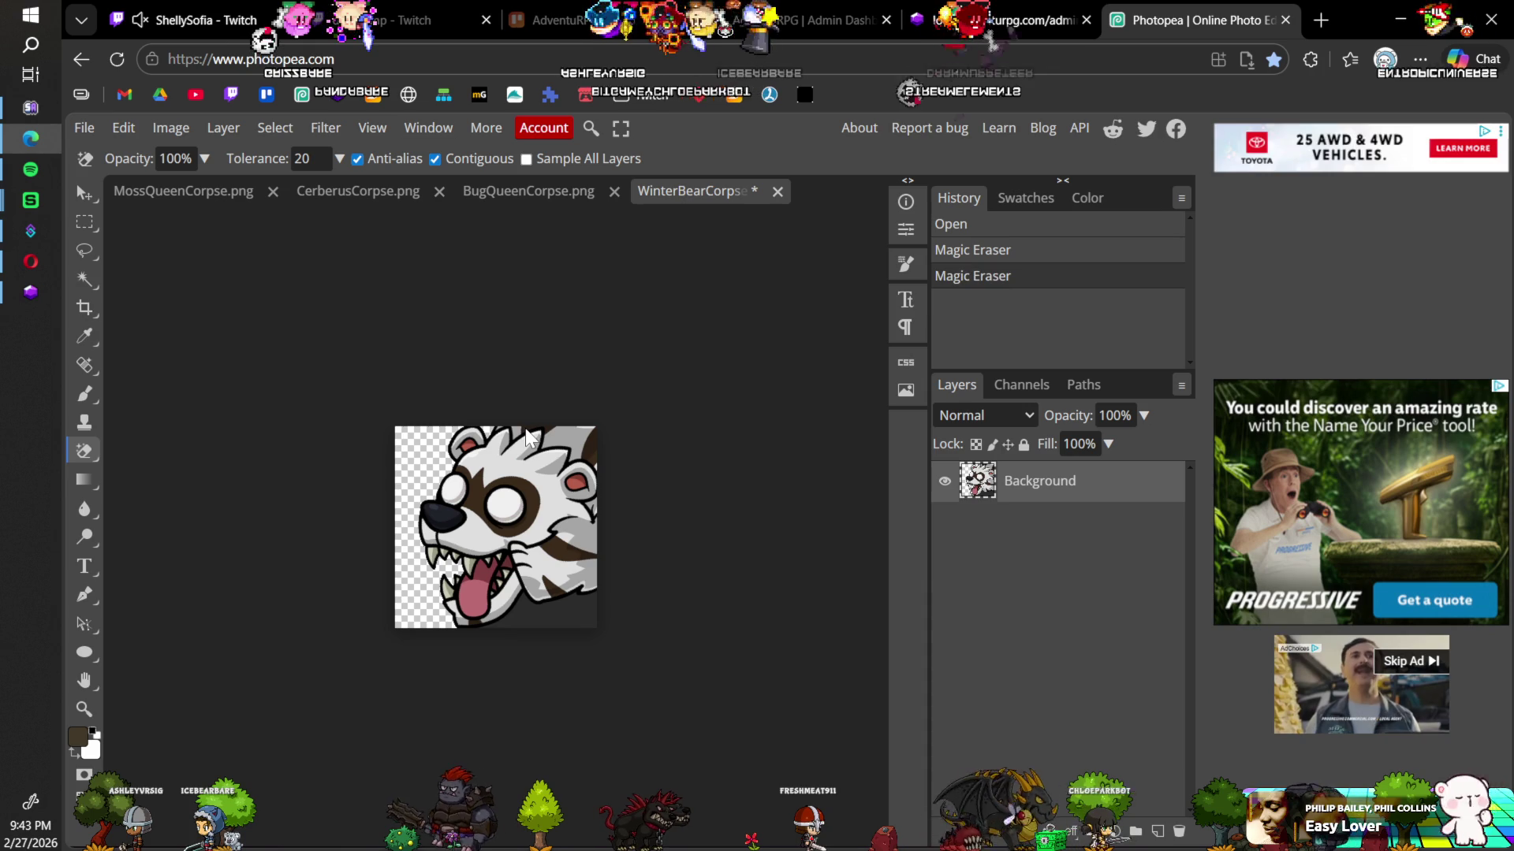
left_click(528, 436)
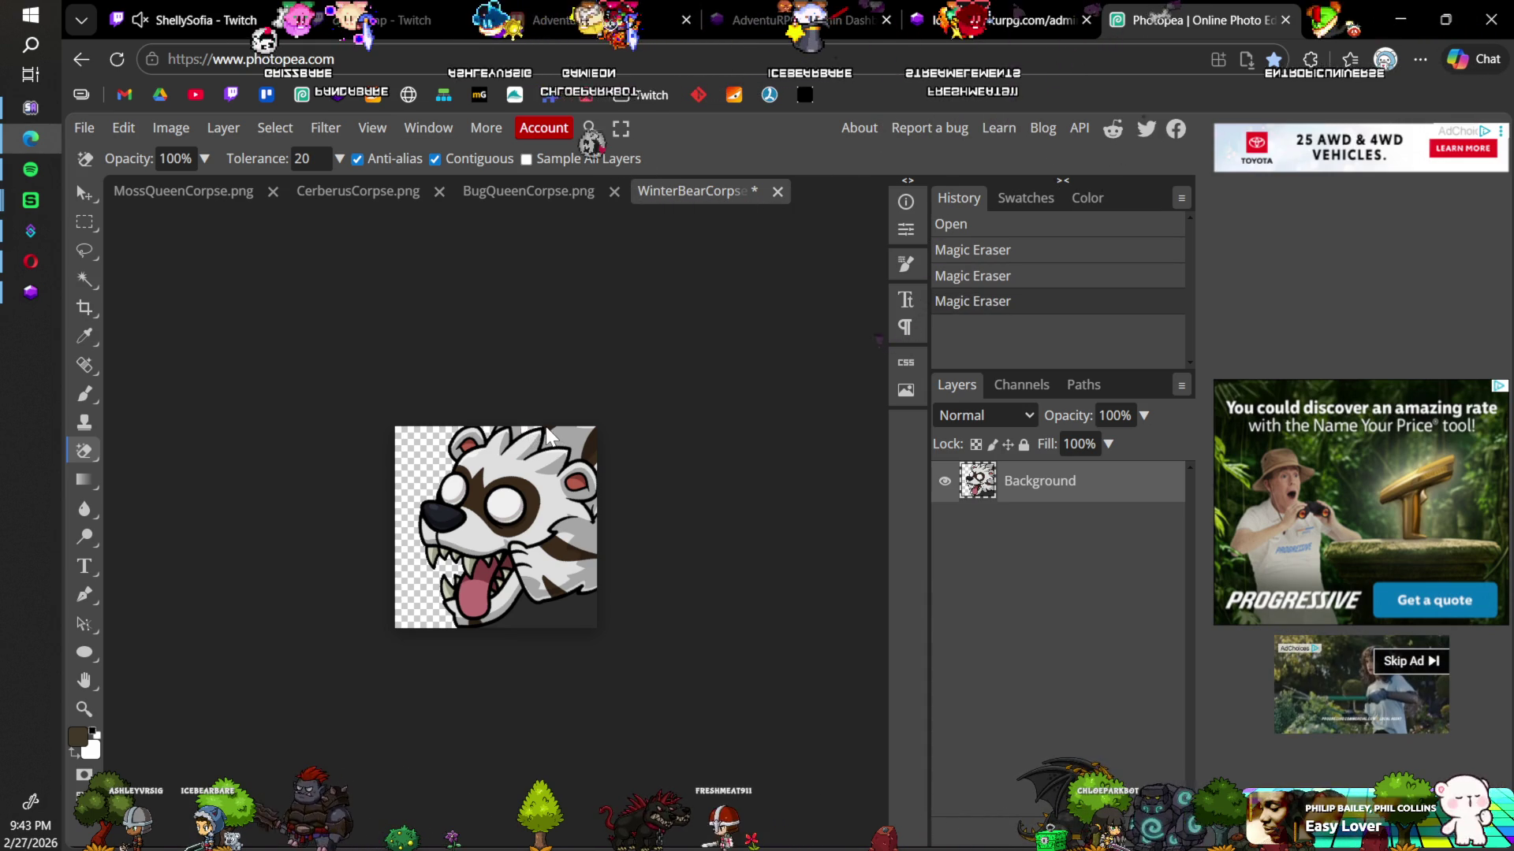
left_click(550, 436)
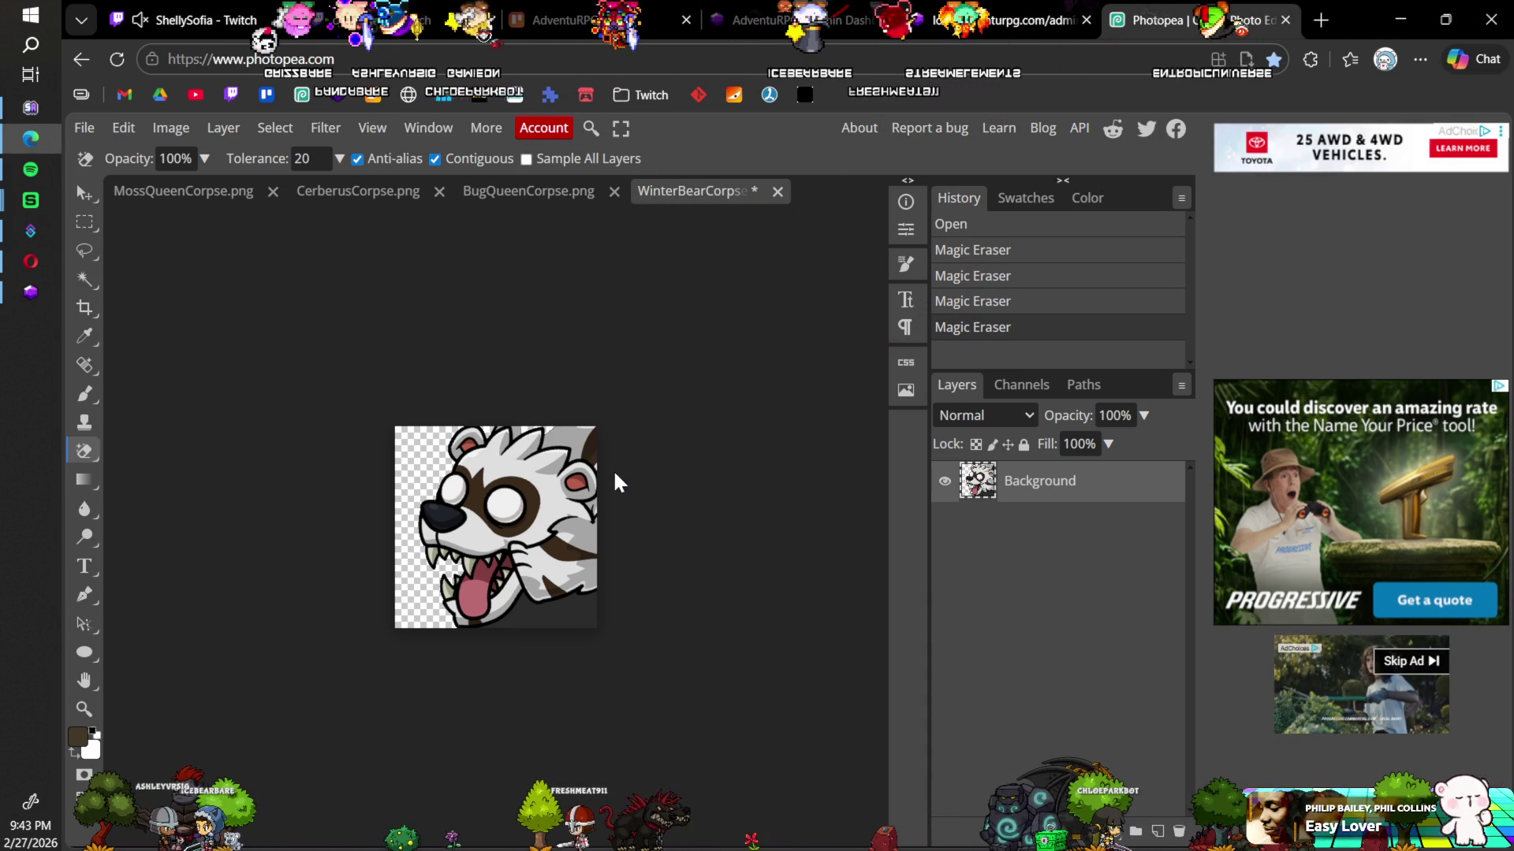
left_click(589, 447)
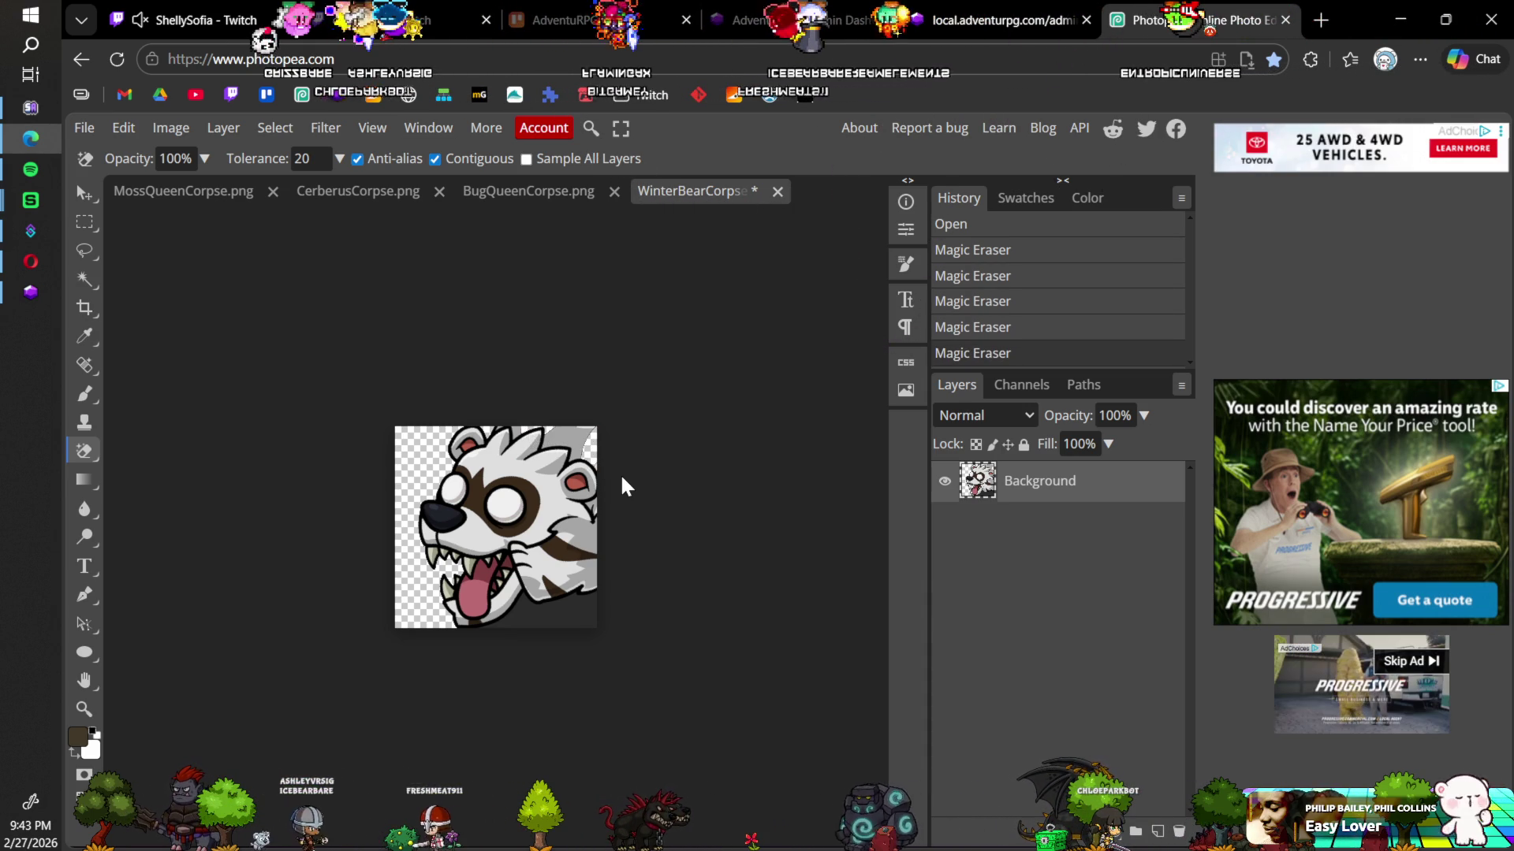
left_click(578, 611)
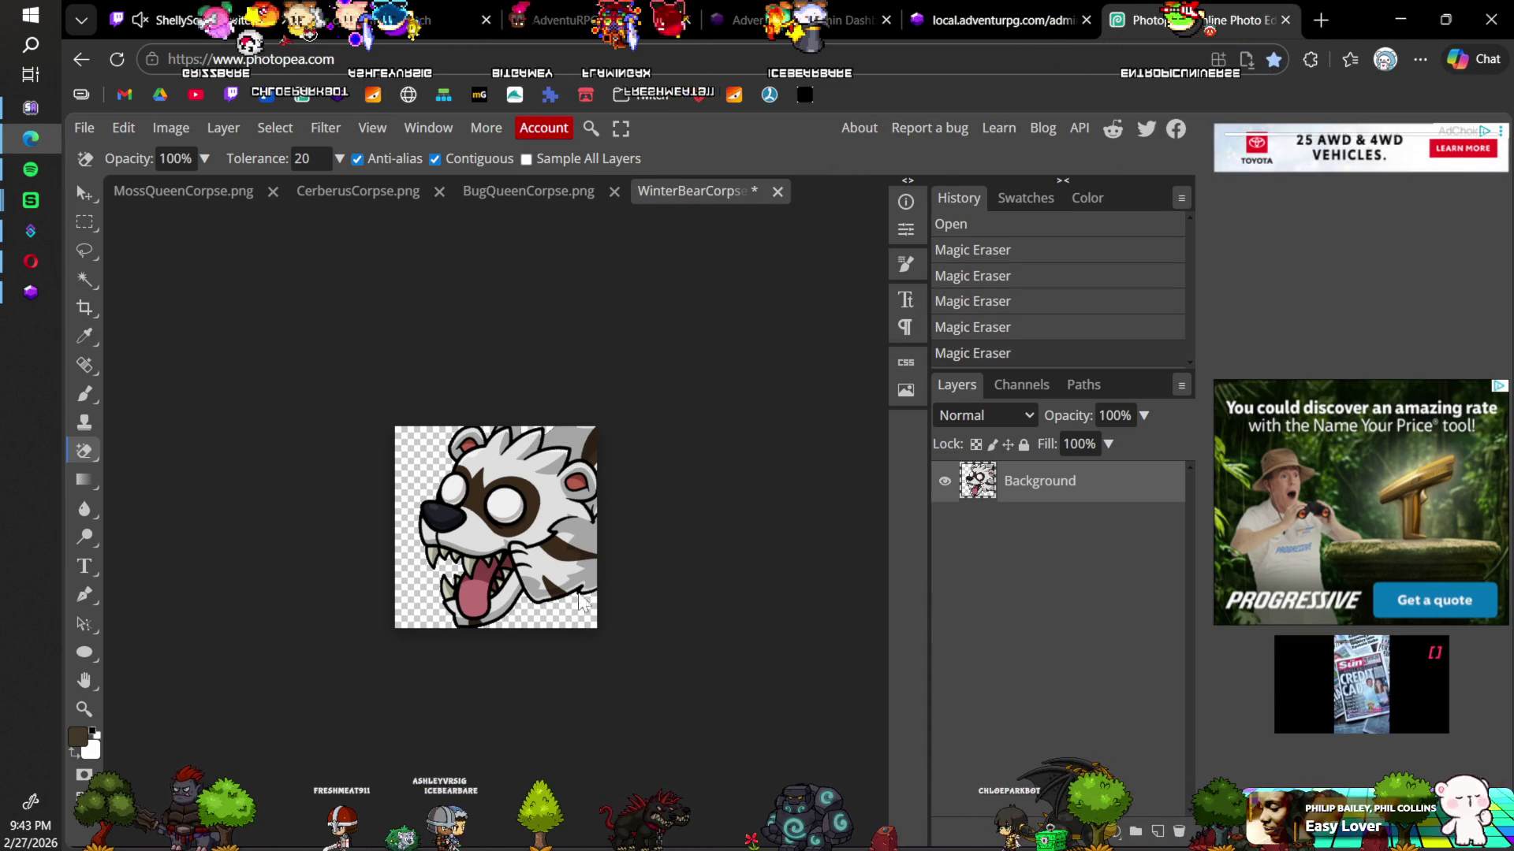
key("ctrl+s")
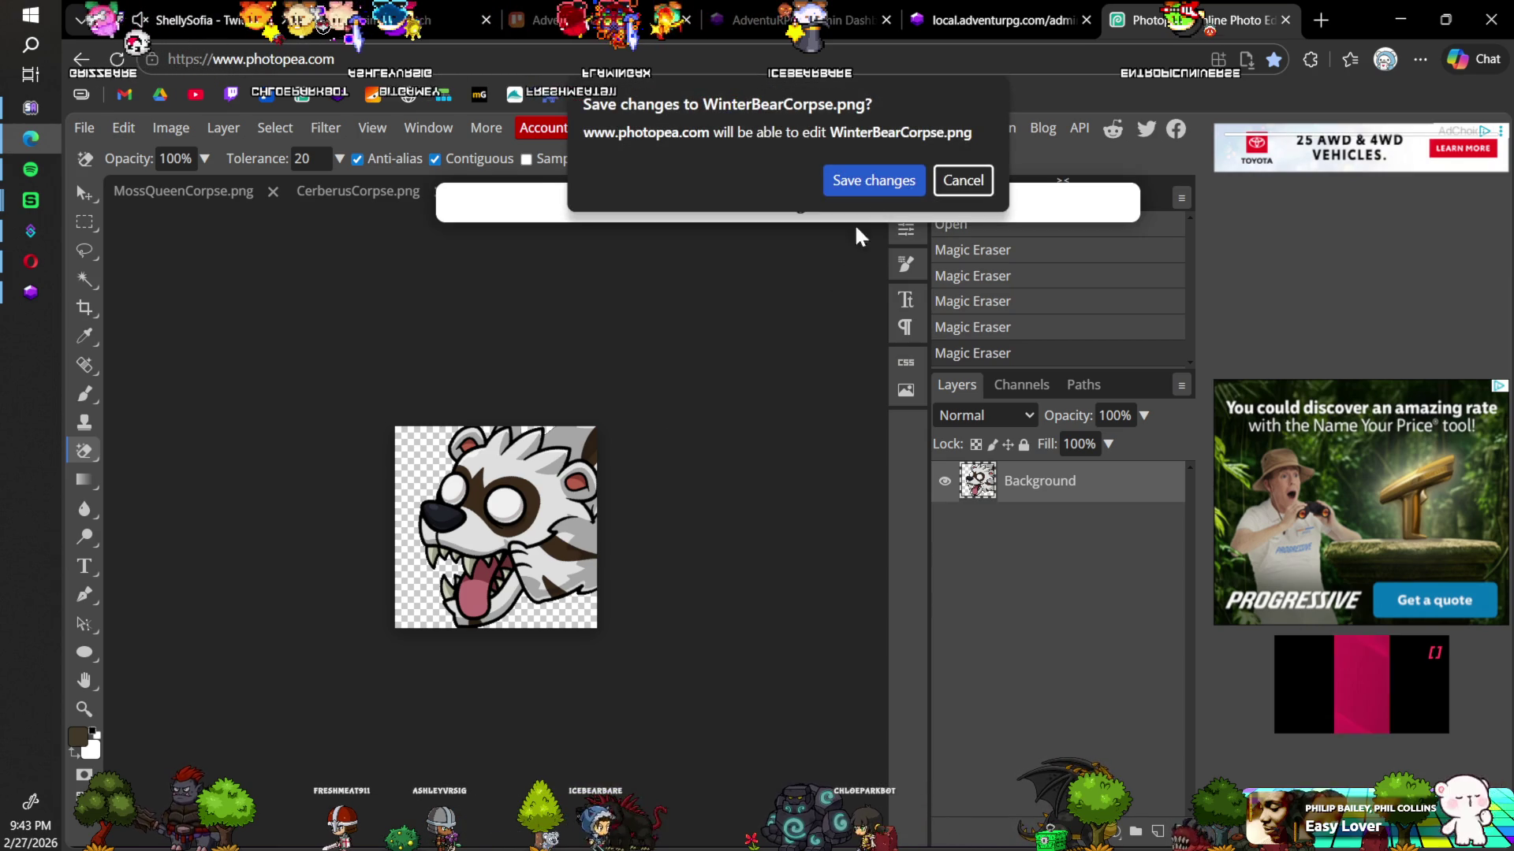
left_click(873, 180)
left_click(774, 195)
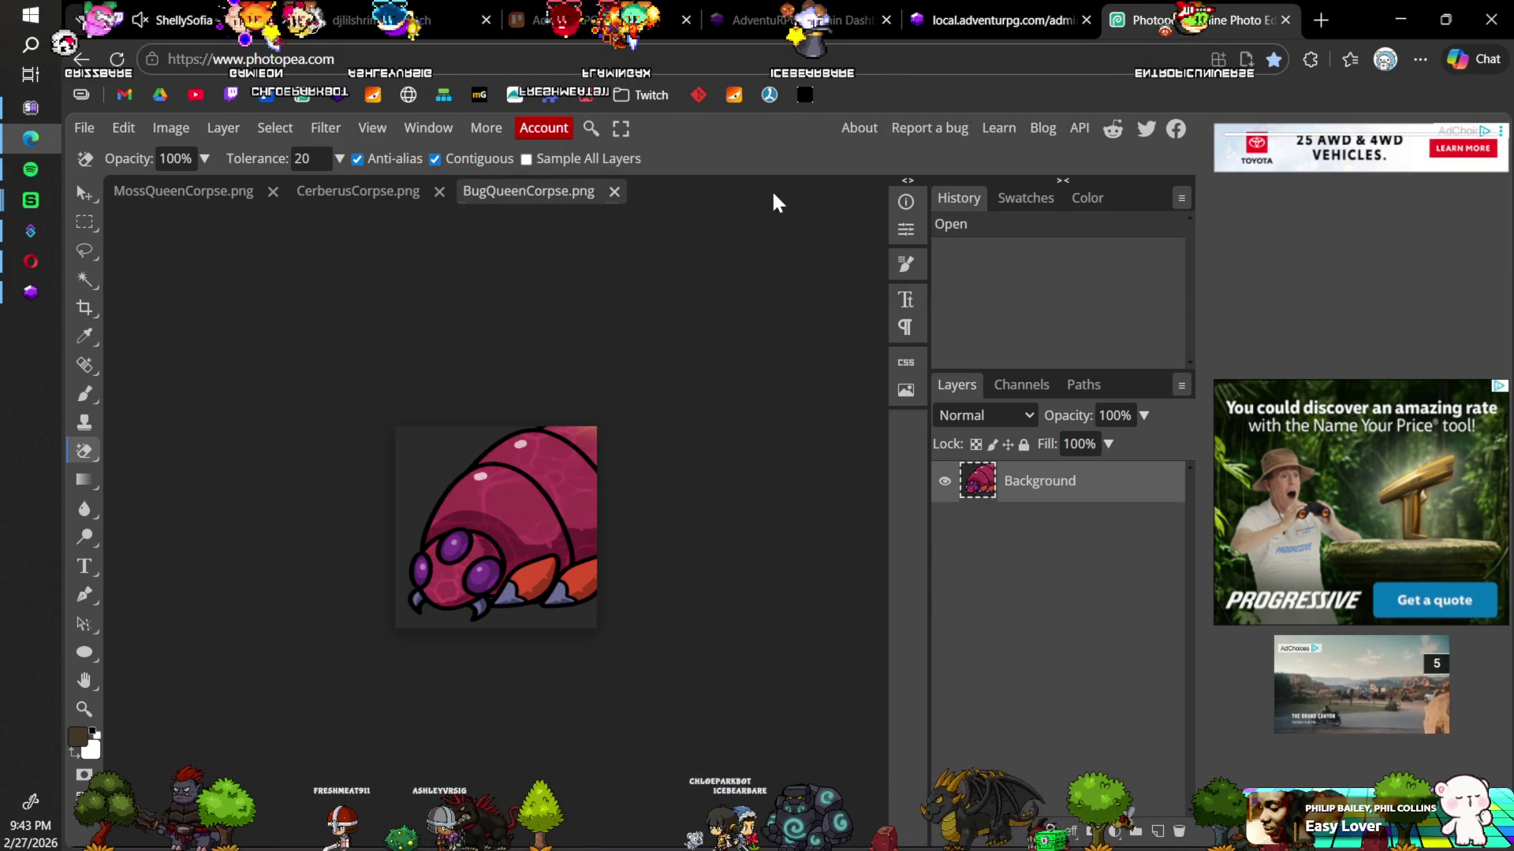
Step: Erase the BugQueen icon's dark background, then save and close it
left_click(453, 449)
key("ctrl+s")
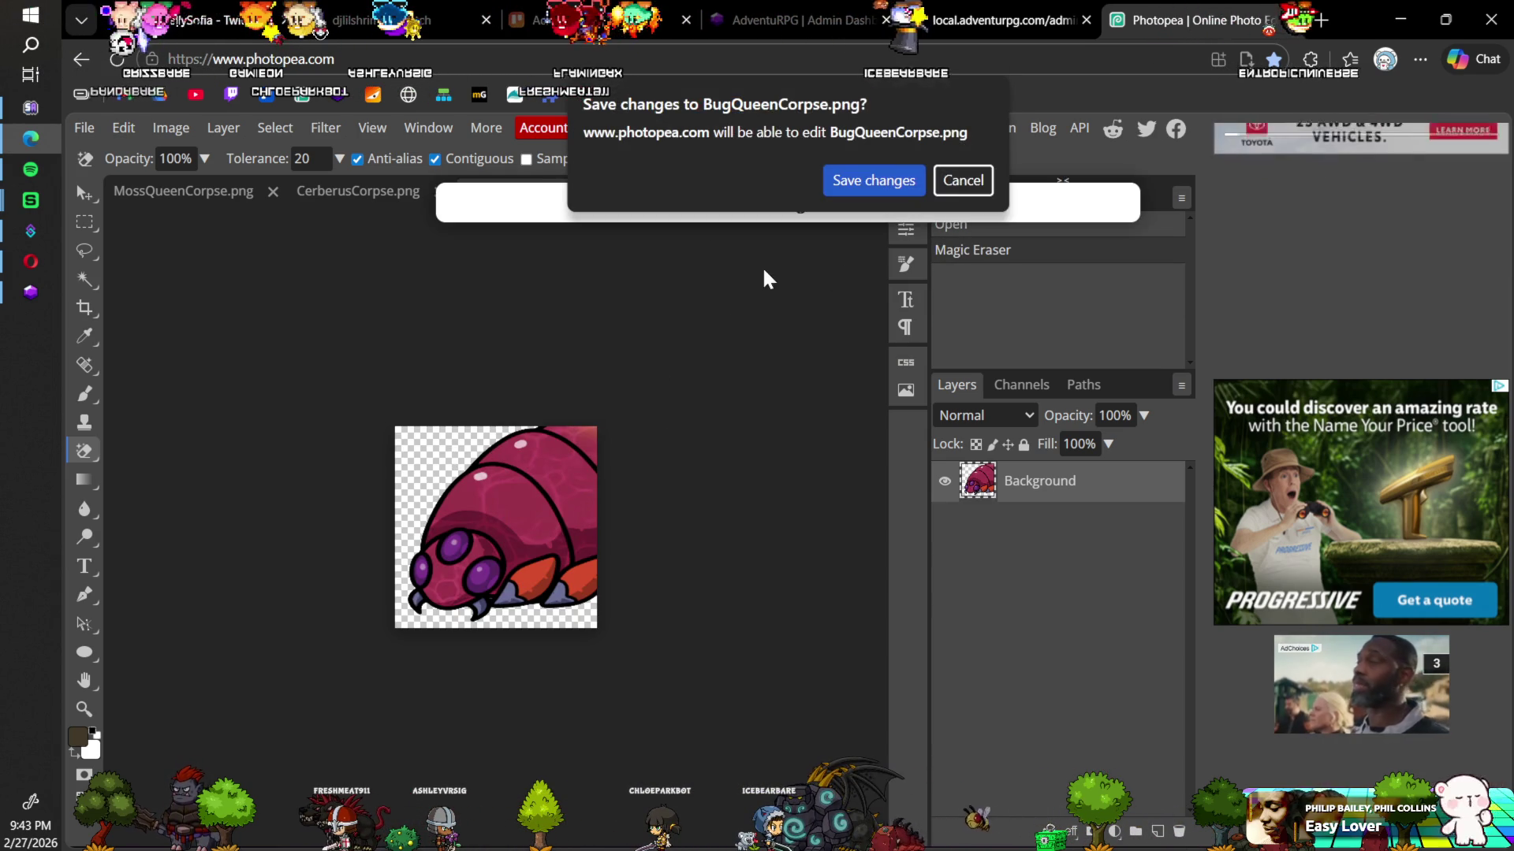
left_click(890, 183)
left_click(581, 191)
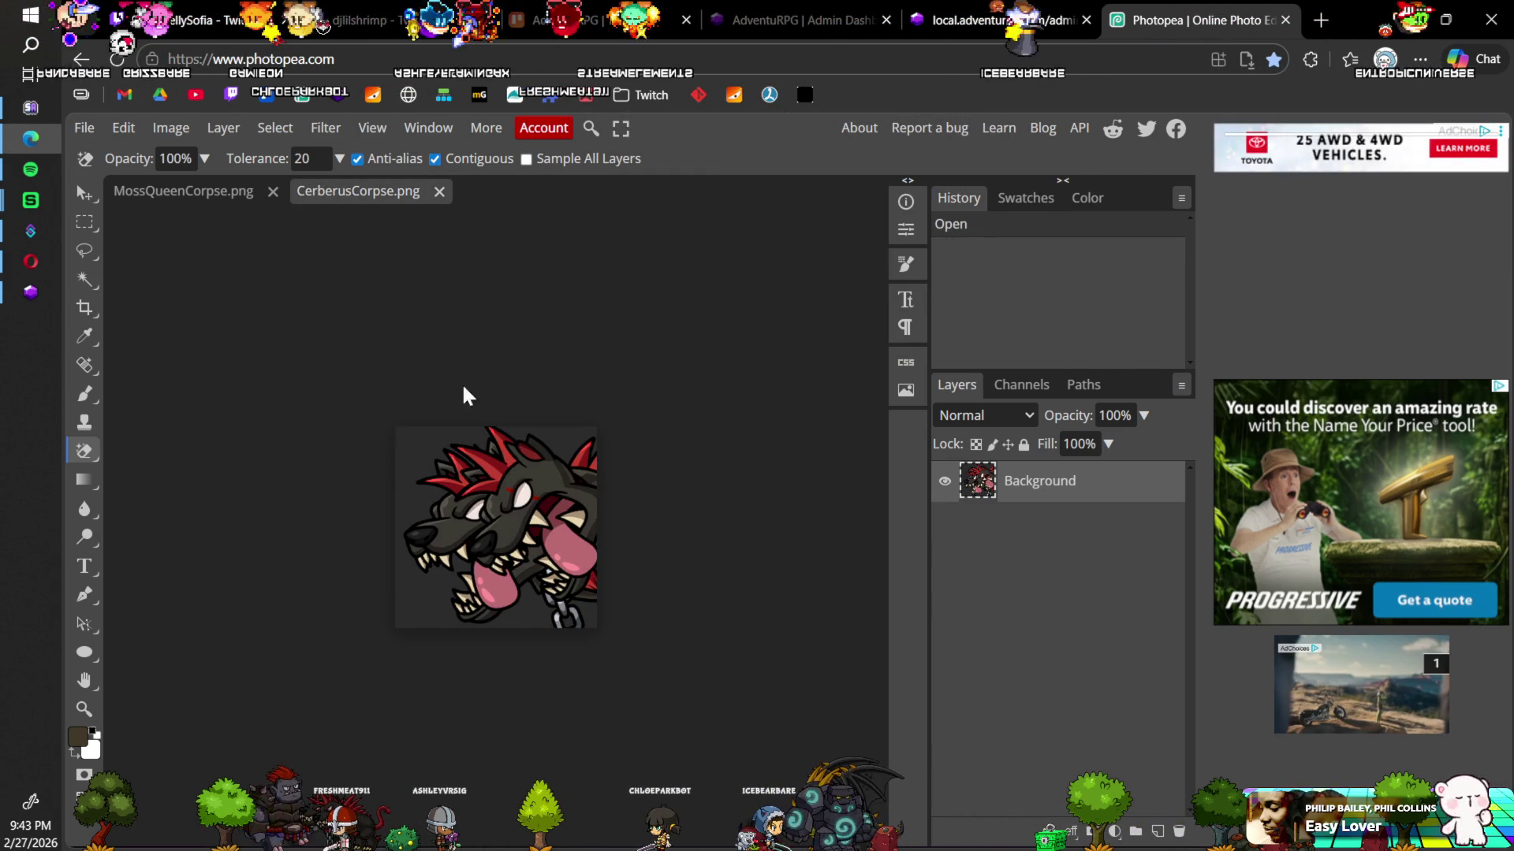
Step: Erase the Cerberus icon's dark background and bottom-right corner, then save and close it
left_click(423, 442)
left_click(489, 446)
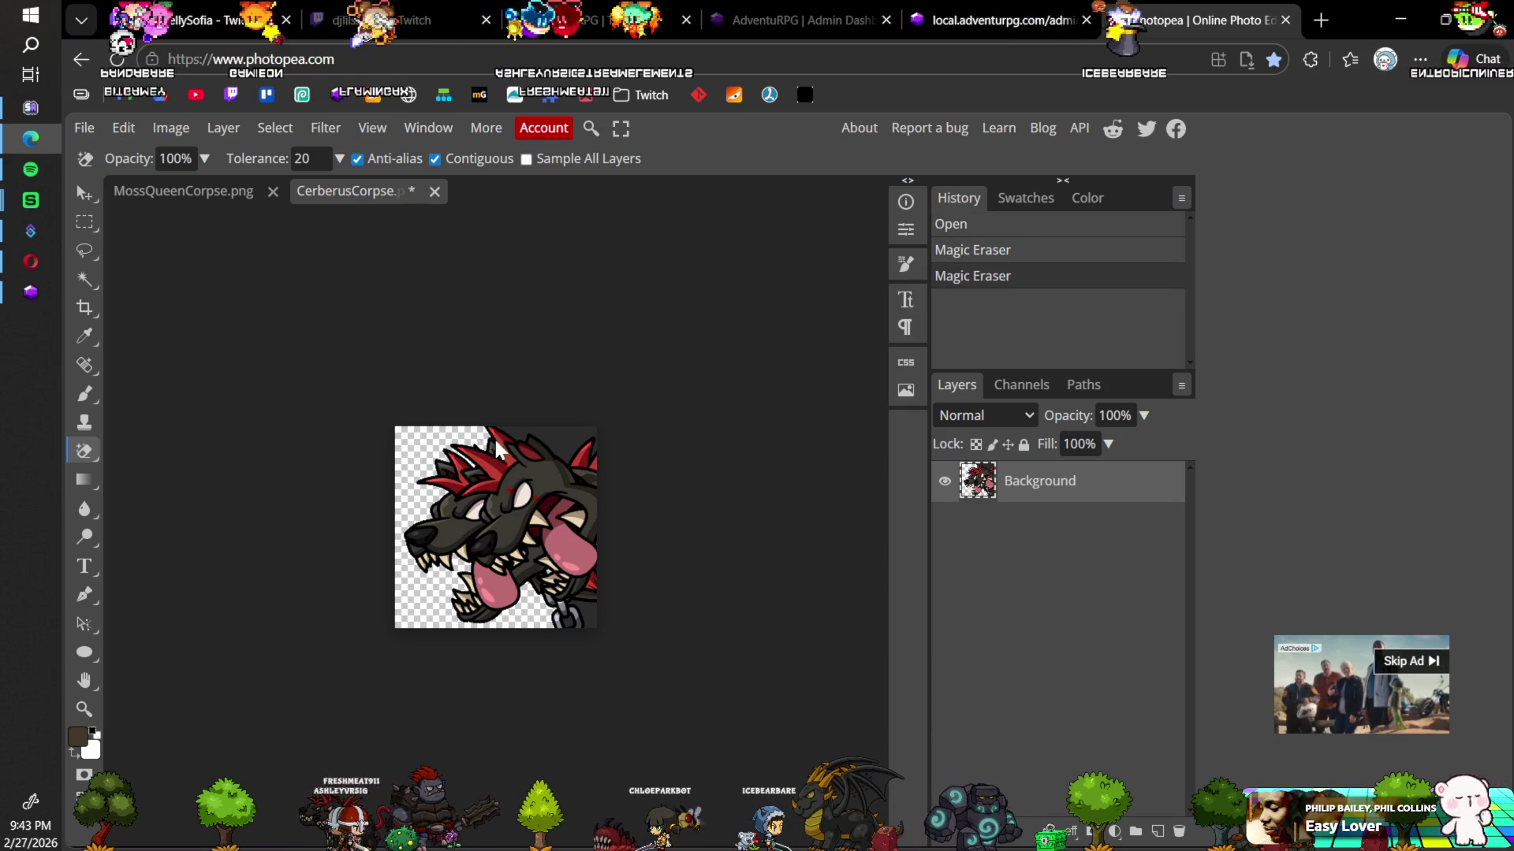
left_click(593, 627)
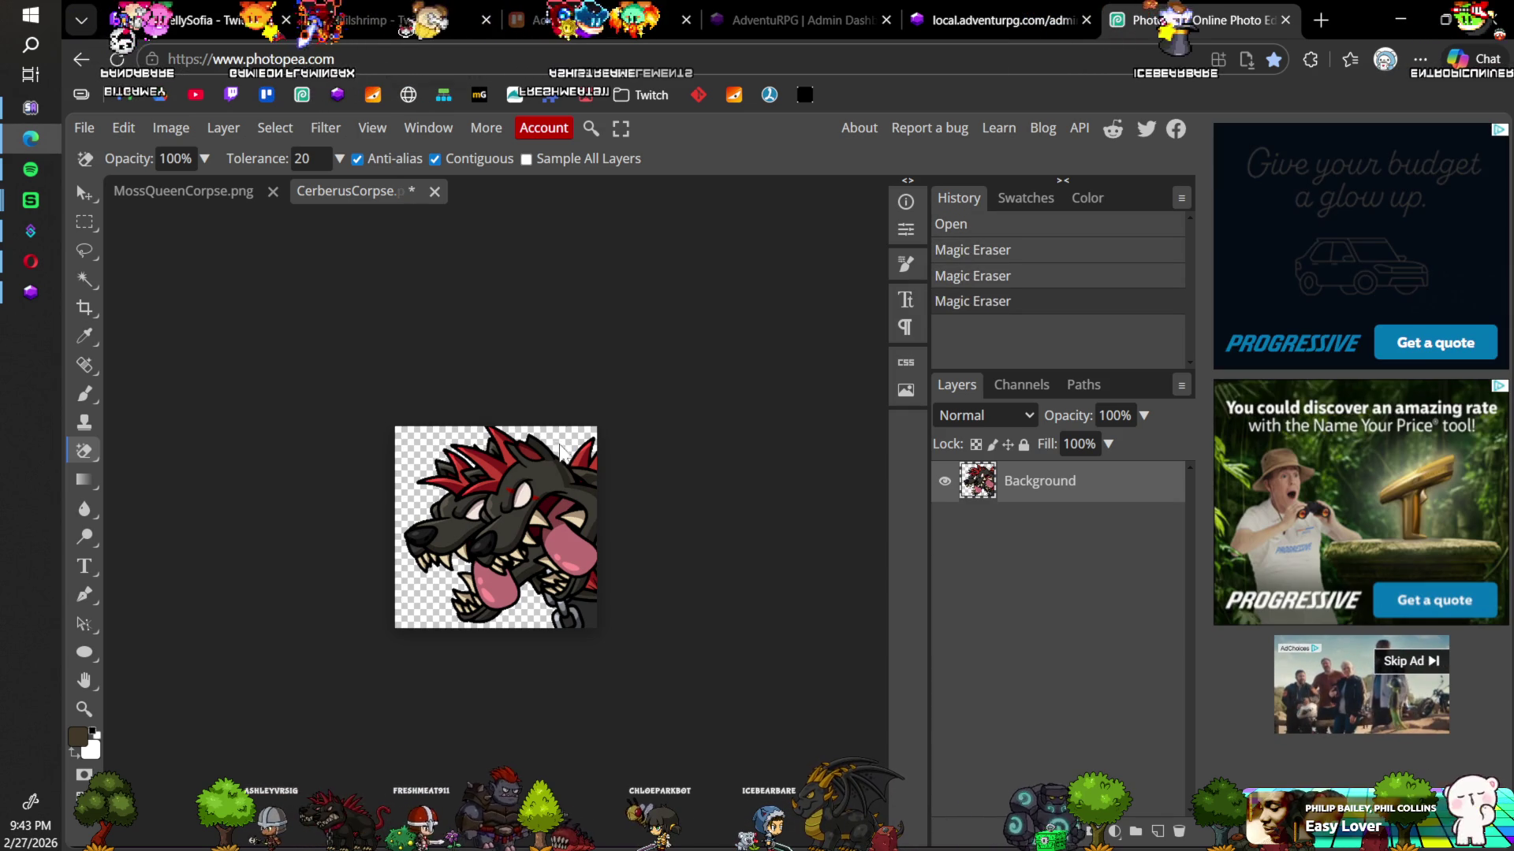
left_click(589, 623)
left_click(580, 611)
key("ctrl+s")
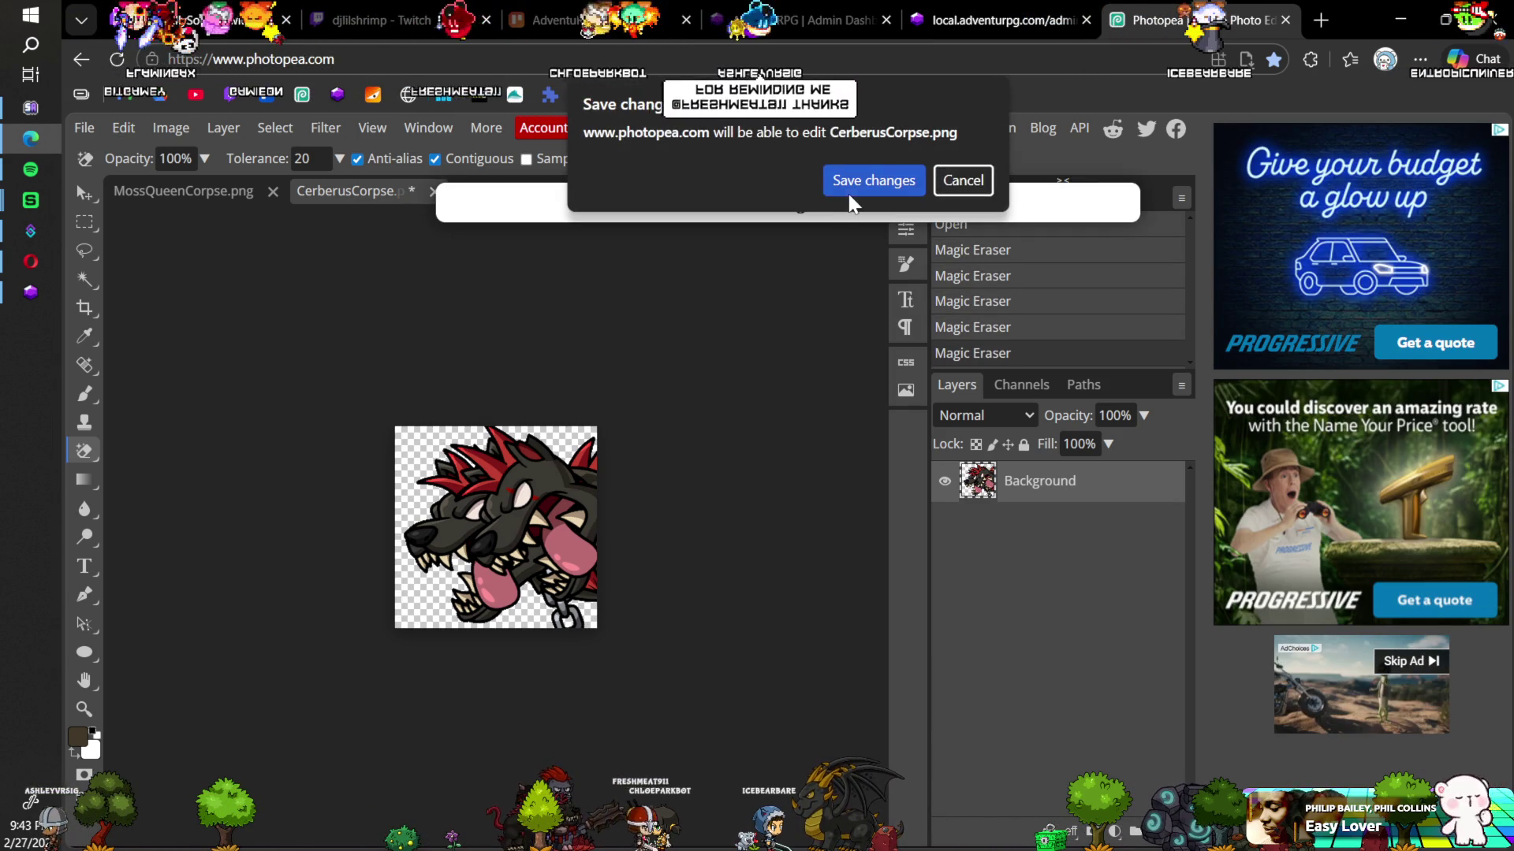
left_click(850, 193)
left_click(432, 191)
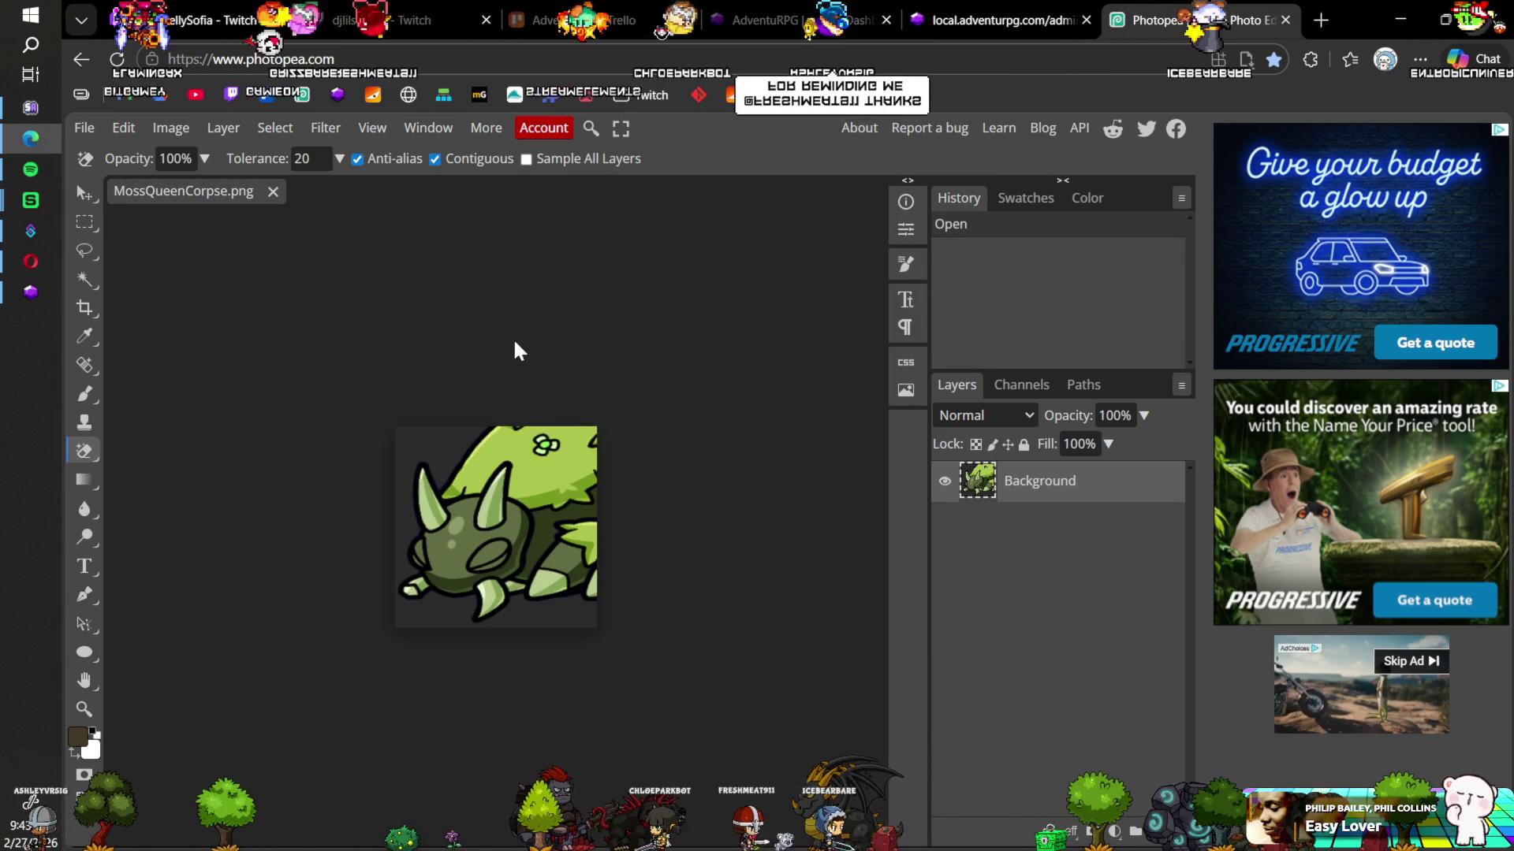
Step: Erase the MossQueen icon's dark background, then save and close it
left_click(422, 457)
key("ctrl+s")
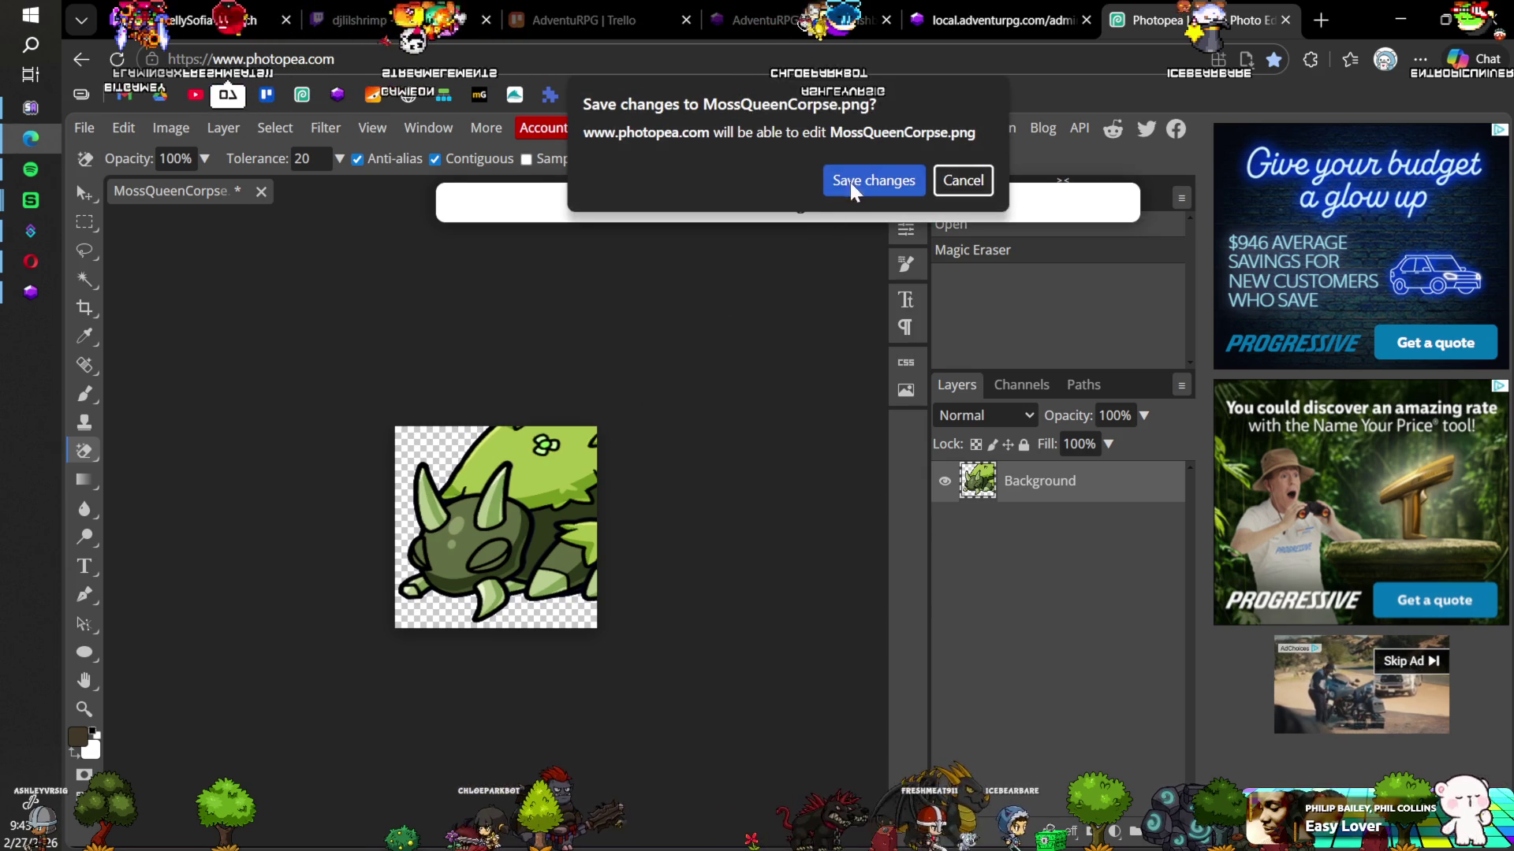
left_click(847, 192)
left_click(261, 191)
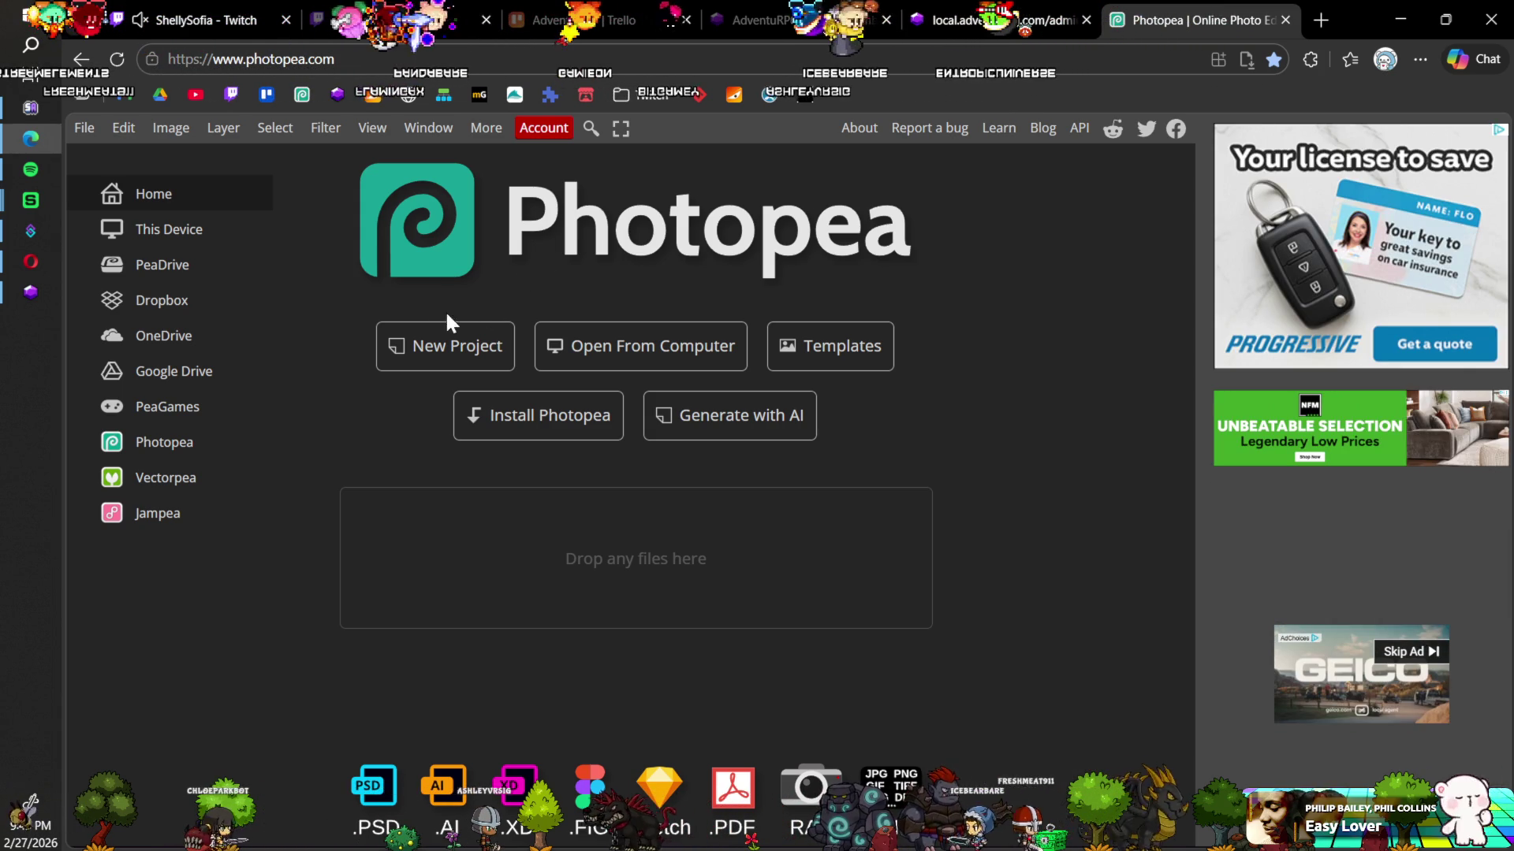
Step: Start opening more image files from the computer on Photopea's home screen
left_click(612, 347)
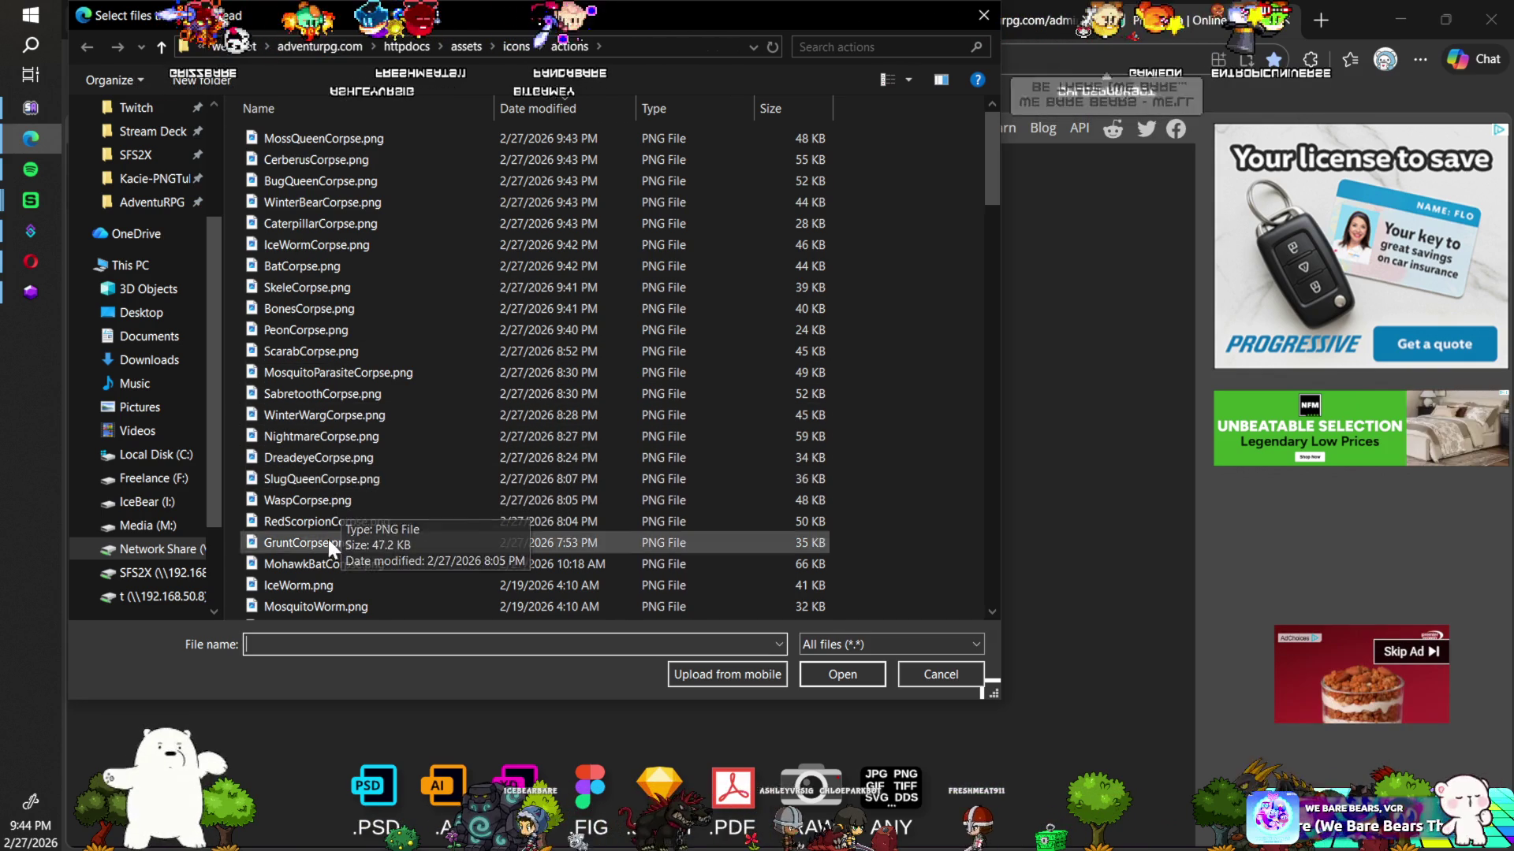
Step: Browse the icons folder, stepping the selection from GruntCorpse up to MosquitoParasiteCorpse.png
scroll(320, 530, "down", 1)
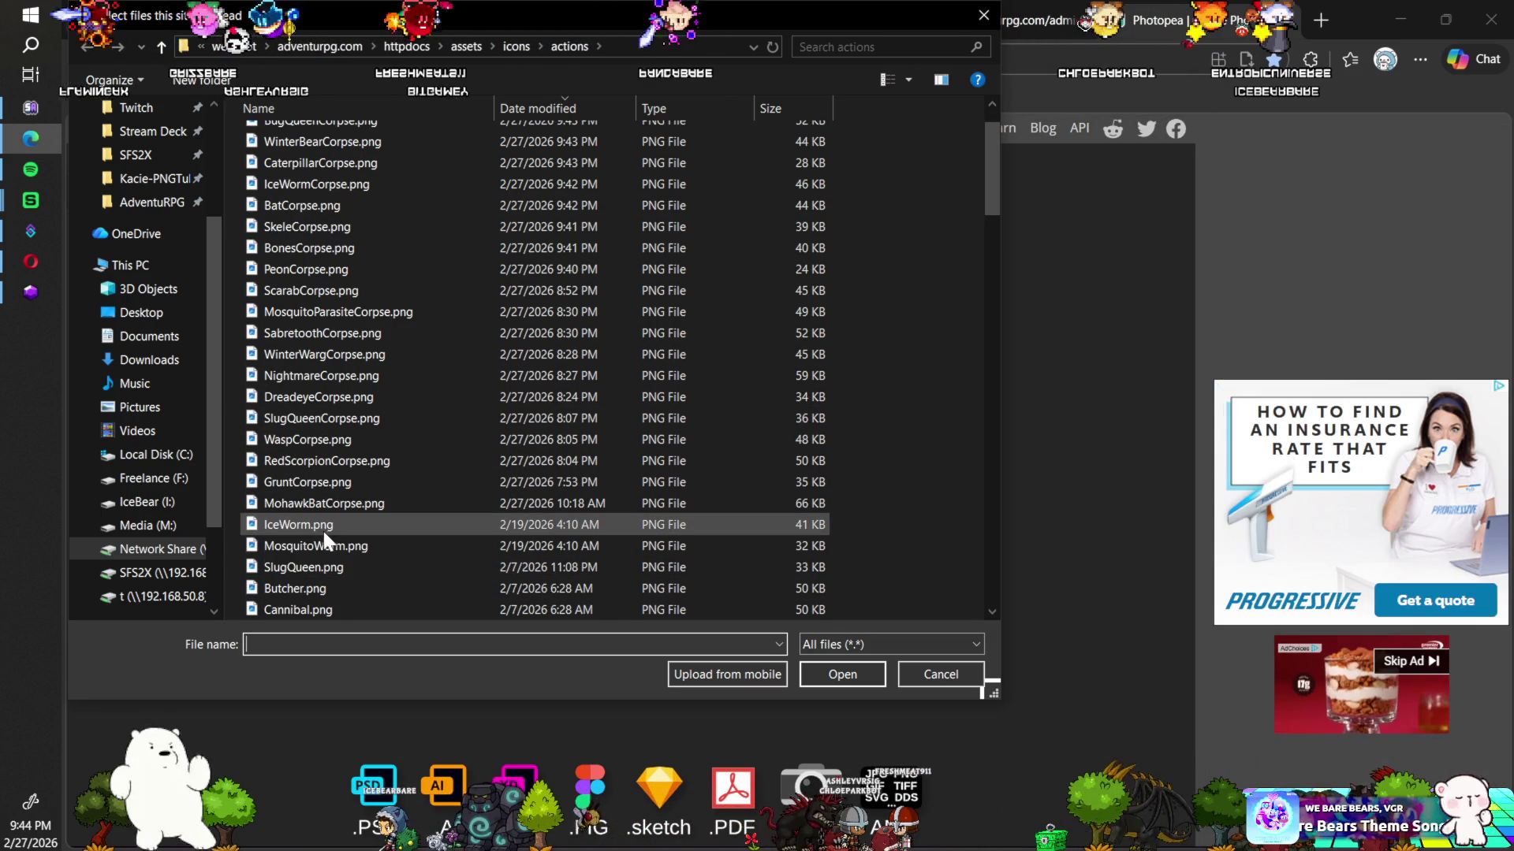
scroll(337, 497, "up", 1)
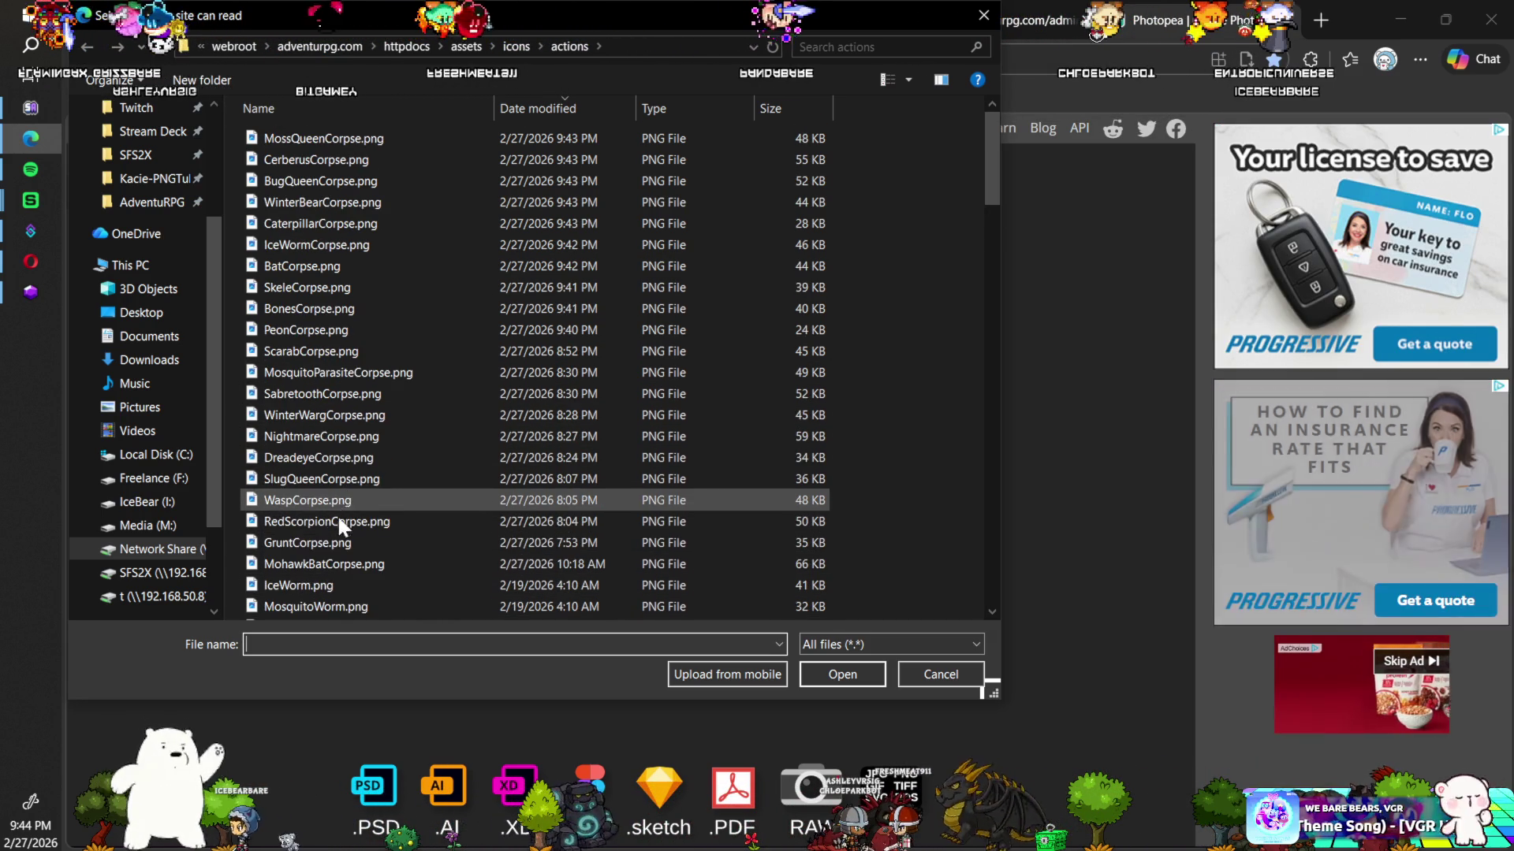
left_click(306, 541)
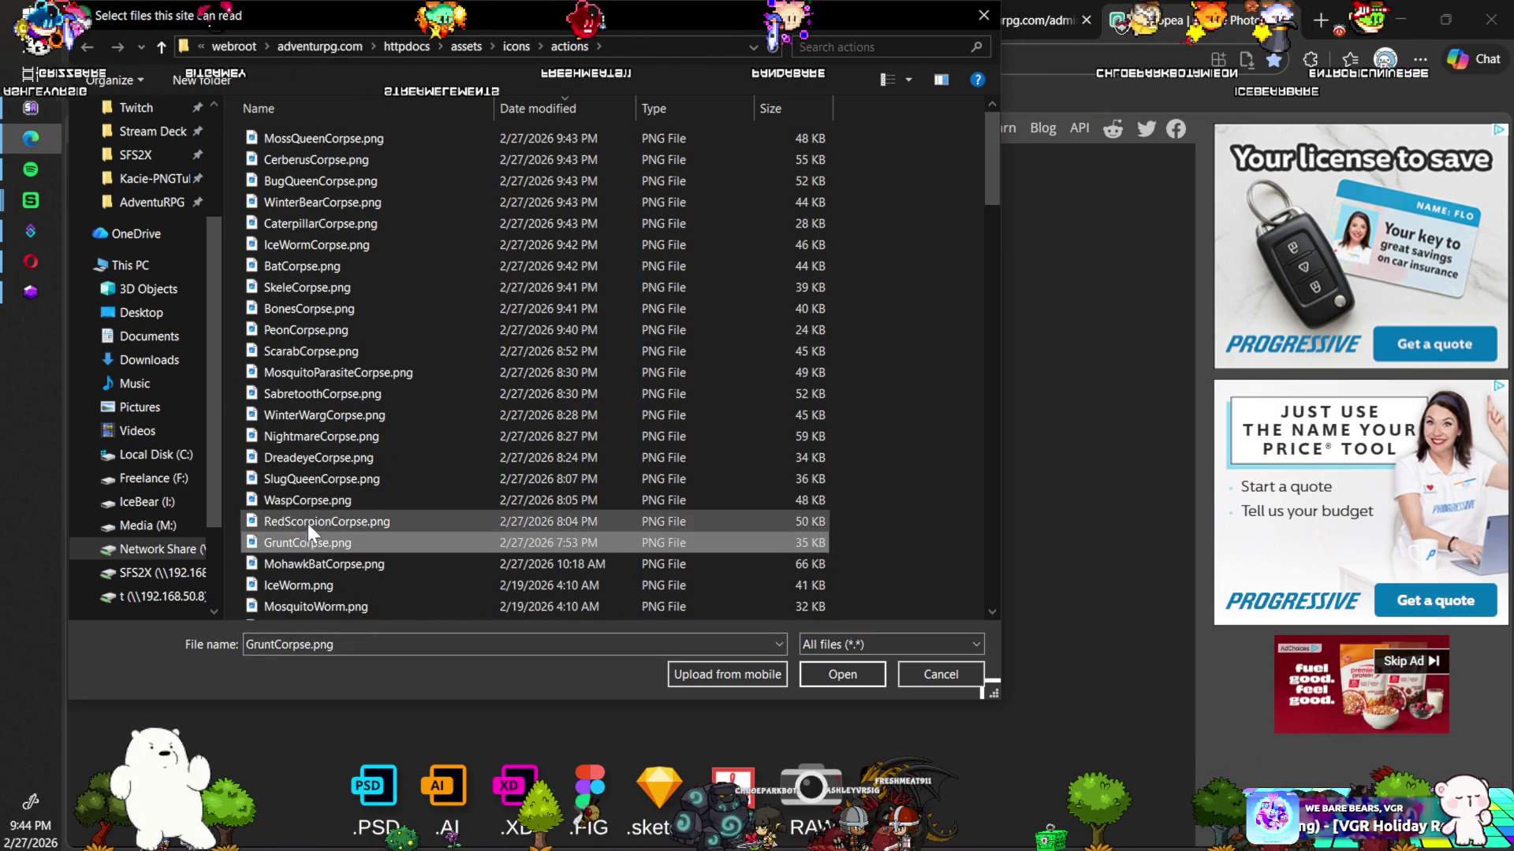
left_click(308, 519)
left_click(311, 498)
left_click(315, 477)
left_click(321, 457)
left_click(325, 436)
left_click(333, 413)
left_click(334, 393)
left_click(339, 374)
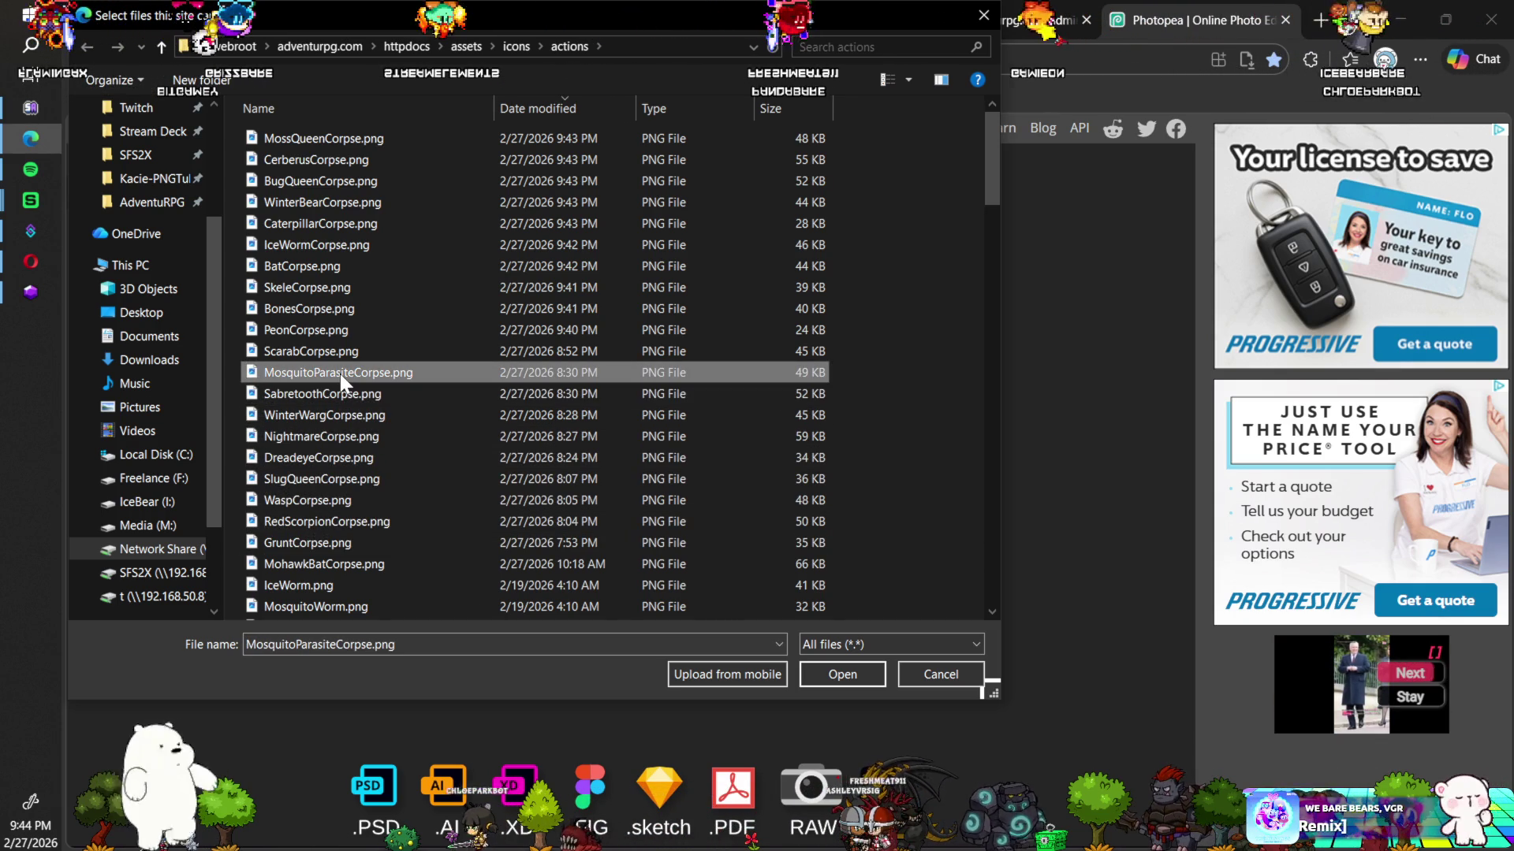
Step: Select the five files from WinterWargCorpse up to PeonCorpse.png and open them
left_click(319, 420)
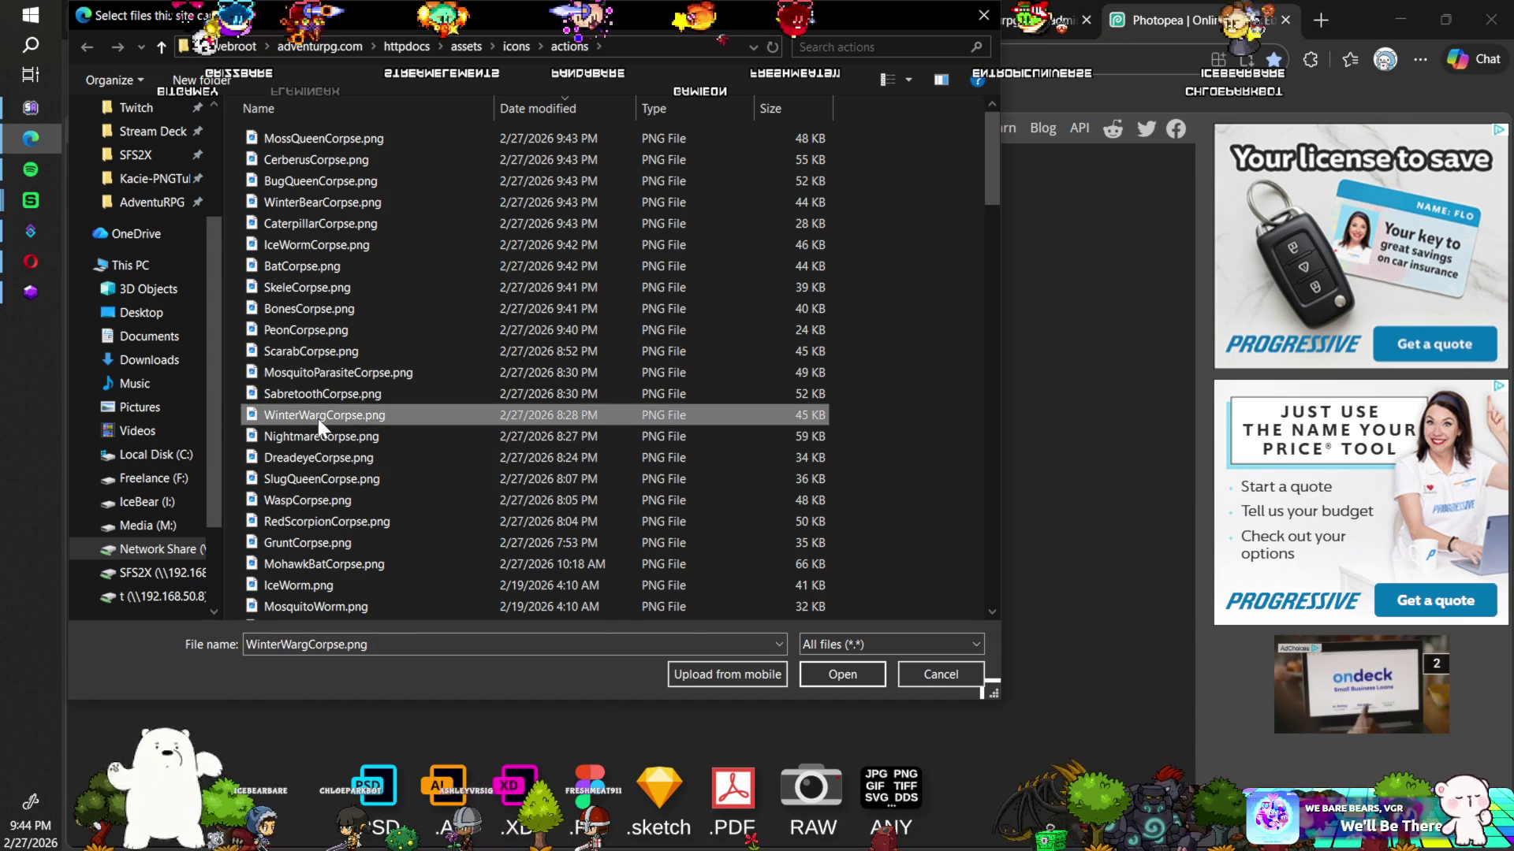
left_click(318, 331, "shift")
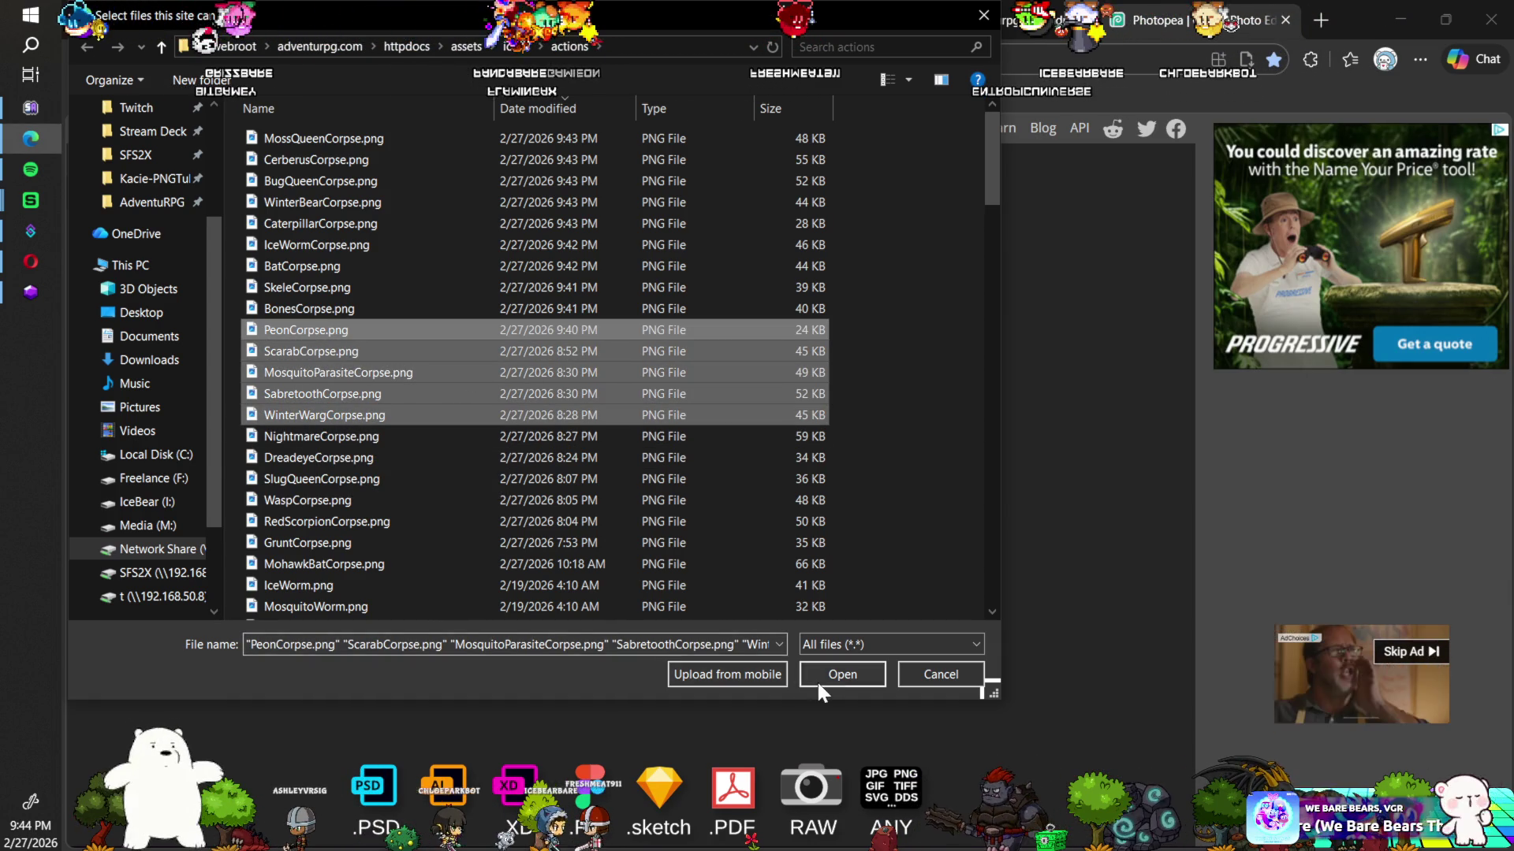
left_click(819, 683)
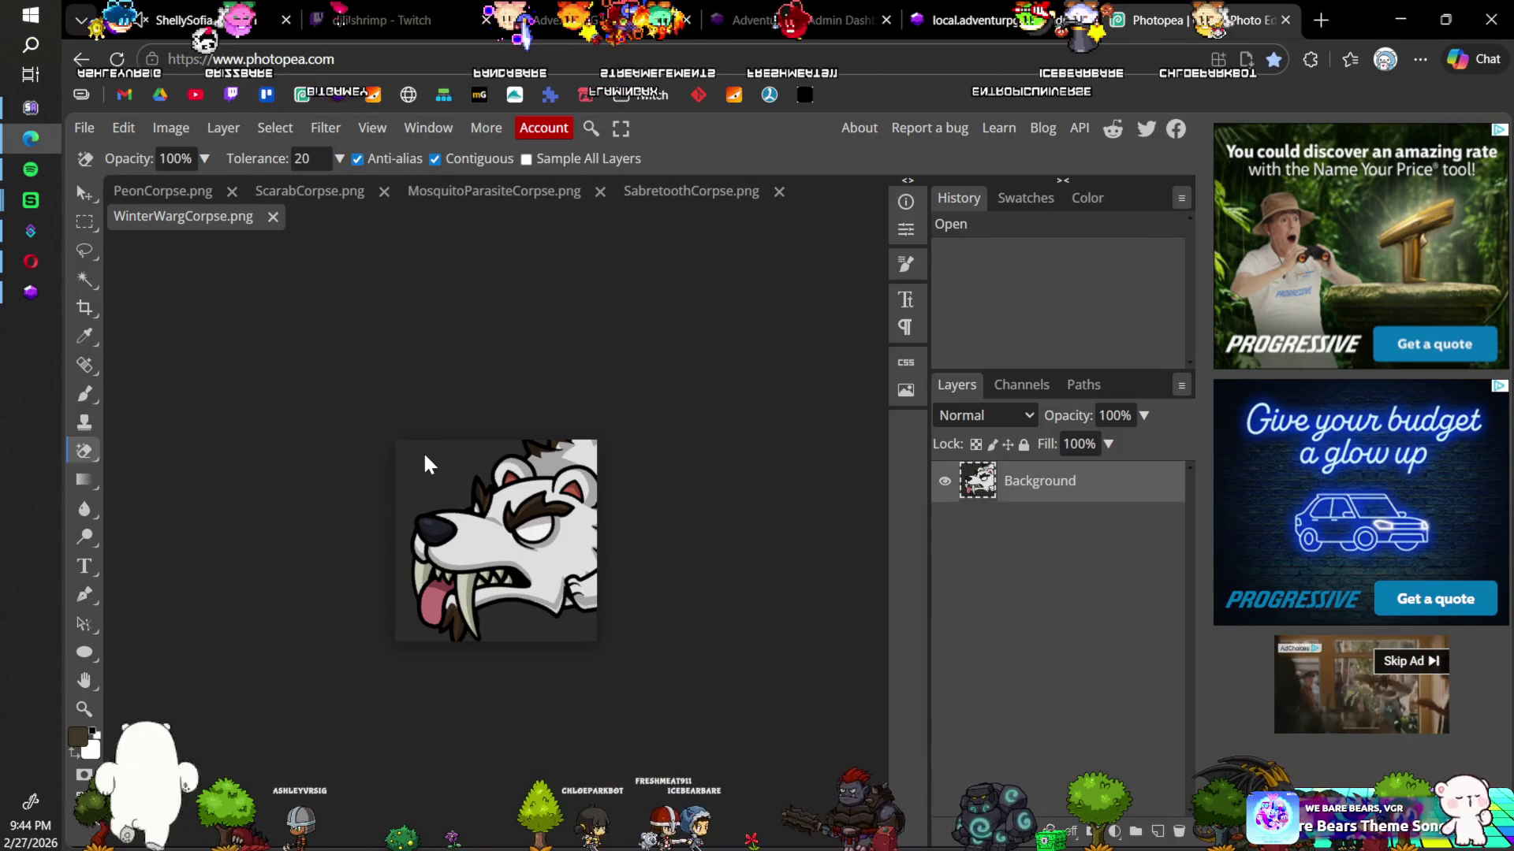
Step: Erase WinterWargCorpse.png's dark background, overwrite the file, and close it
left_click(427, 466)
left_click(467, 637)
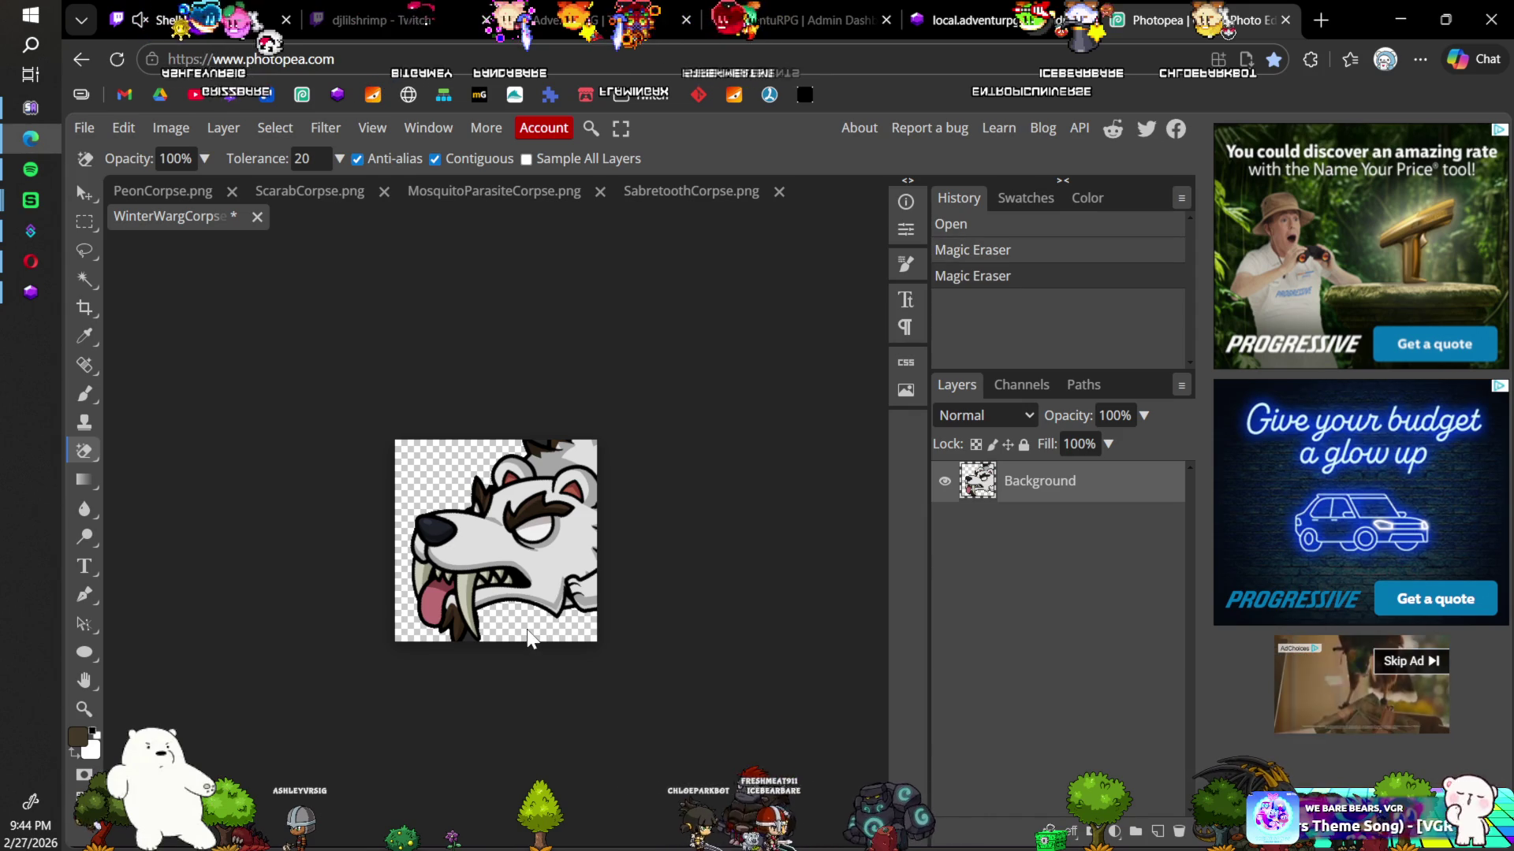
left_click(466, 637)
key("ctrl+s")
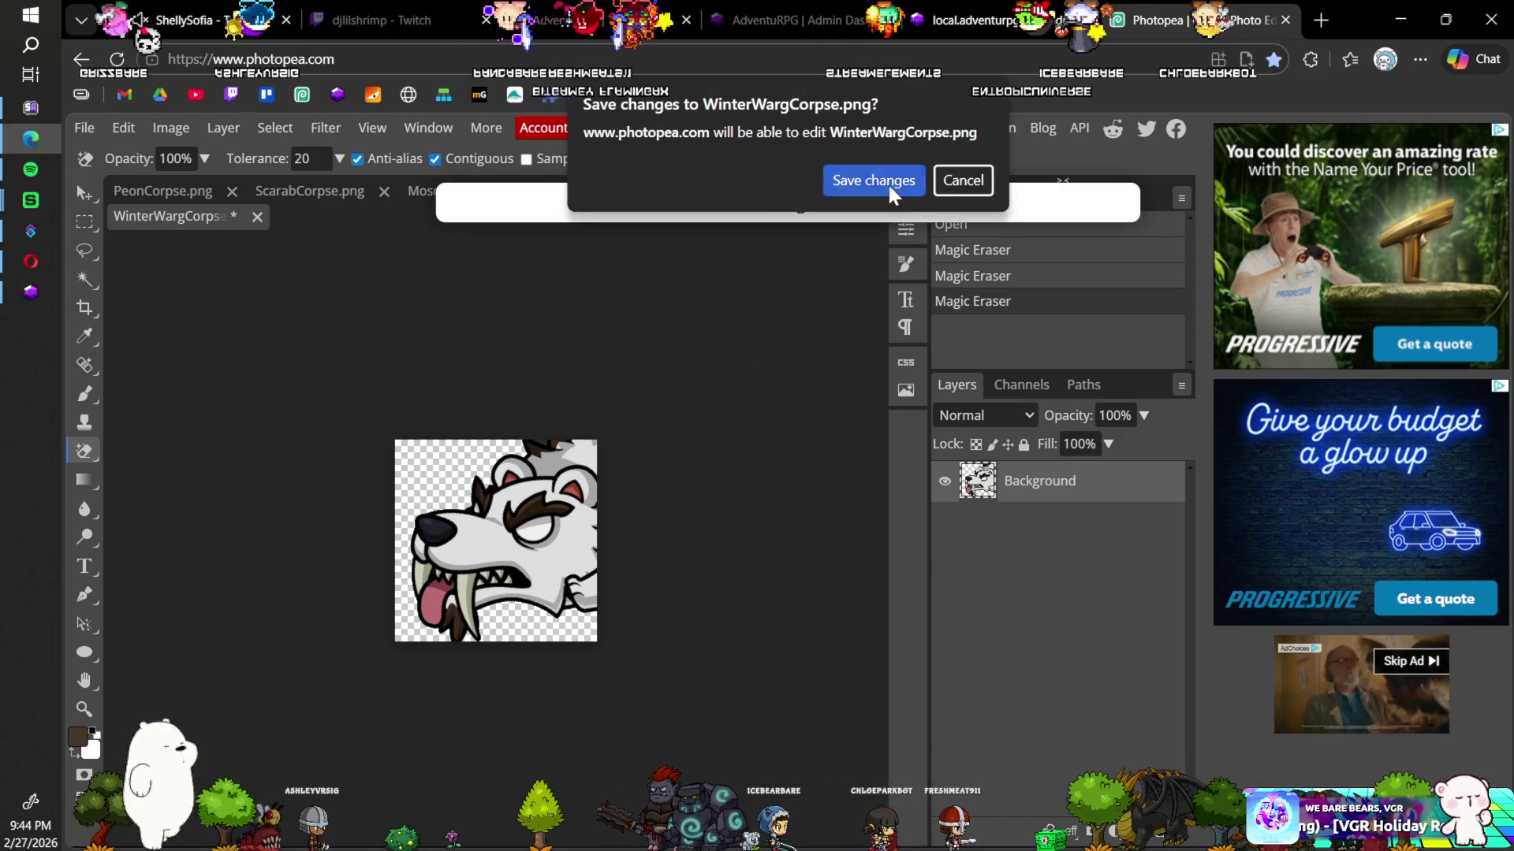
left_click(873, 181)
left_click(257, 218)
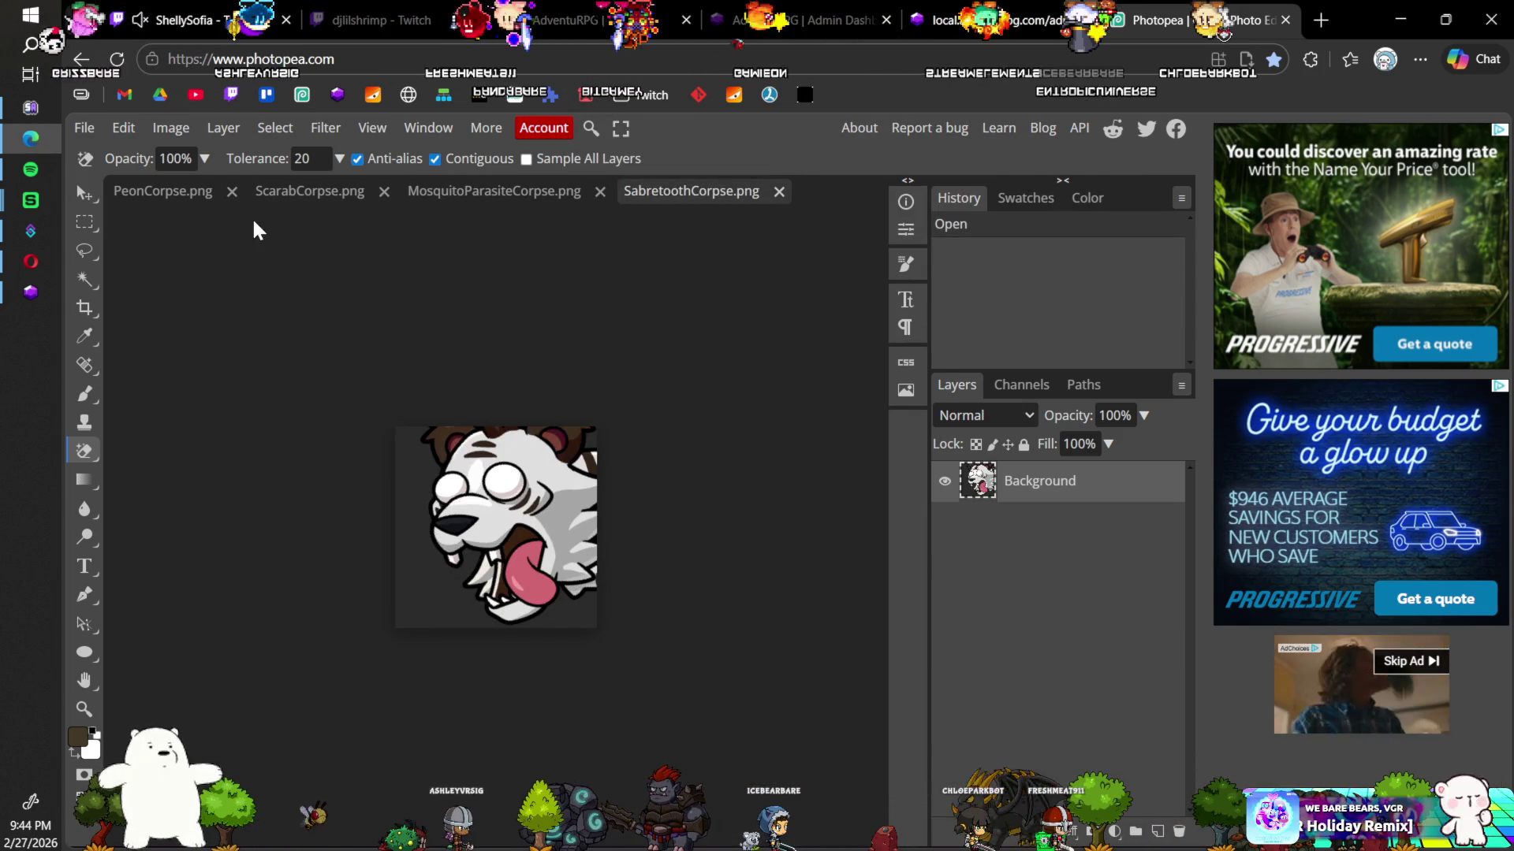
Step: Erase SabretoothCorpse.png's dark background and corner, overwrite the file, and close it
left_click(414, 471)
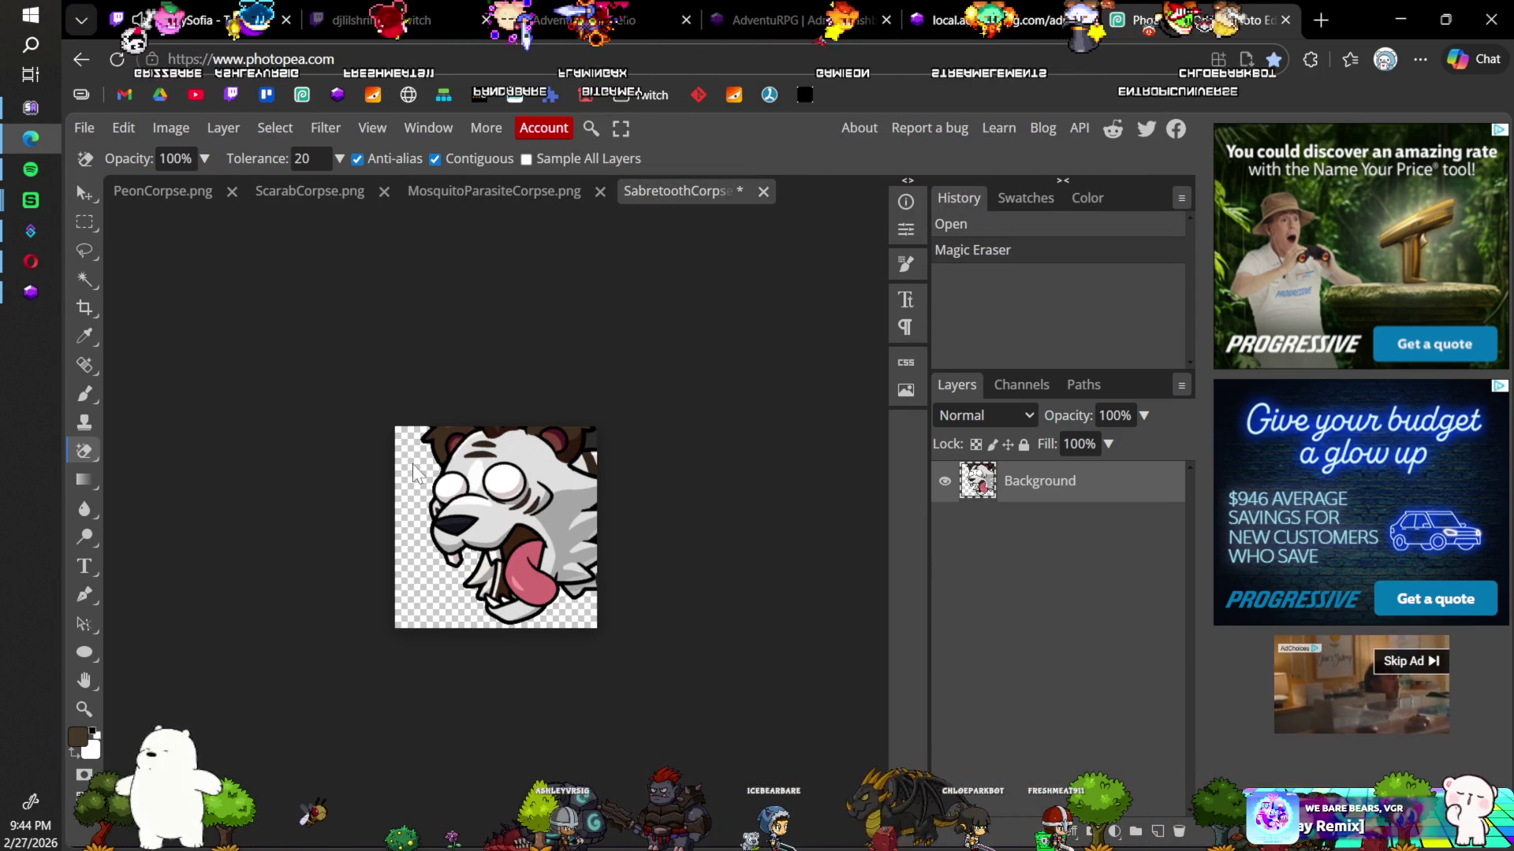
left_click(594, 449)
key("ctrl+s")
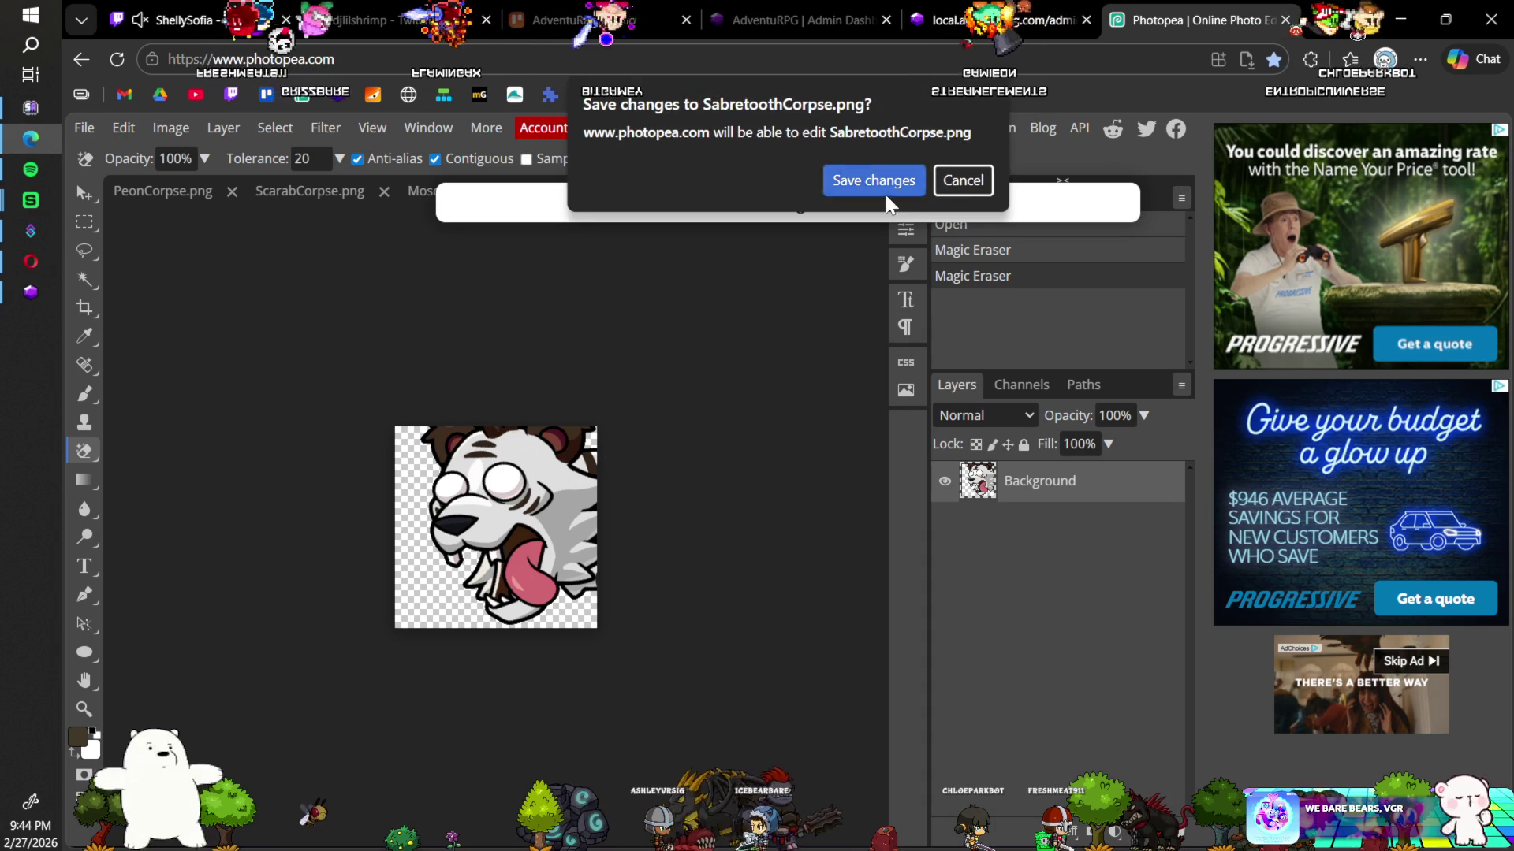
left_click(882, 188)
left_click(764, 192)
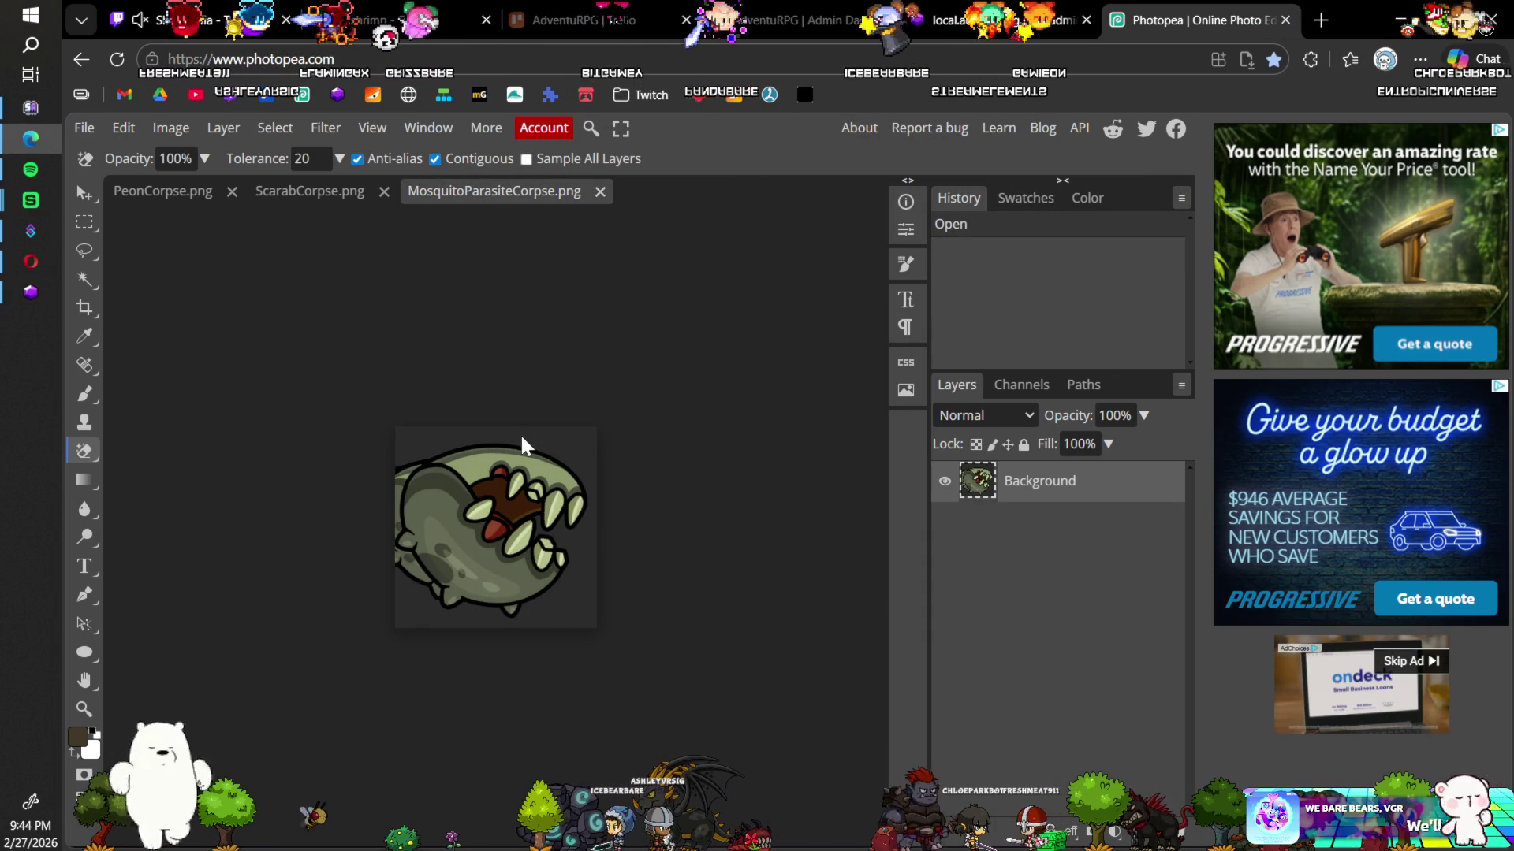
Step: Erase MosquitoParasiteCorpse.png's dark background, overwrite the file, and close it
left_click(563, 450)
key("ctrl+s")
left_click(868, 202)
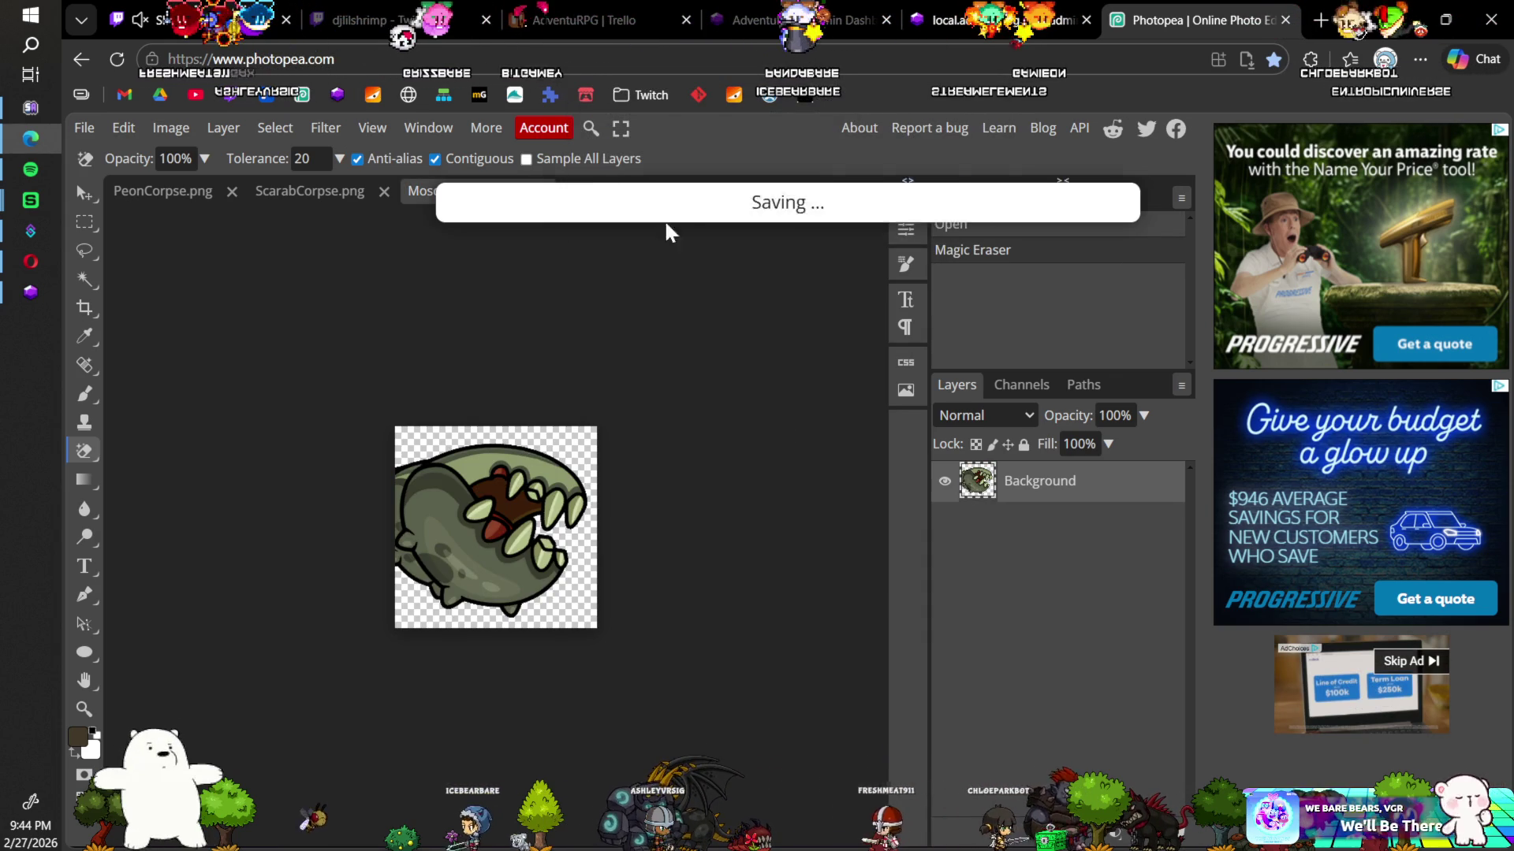
left_click(550, 192)
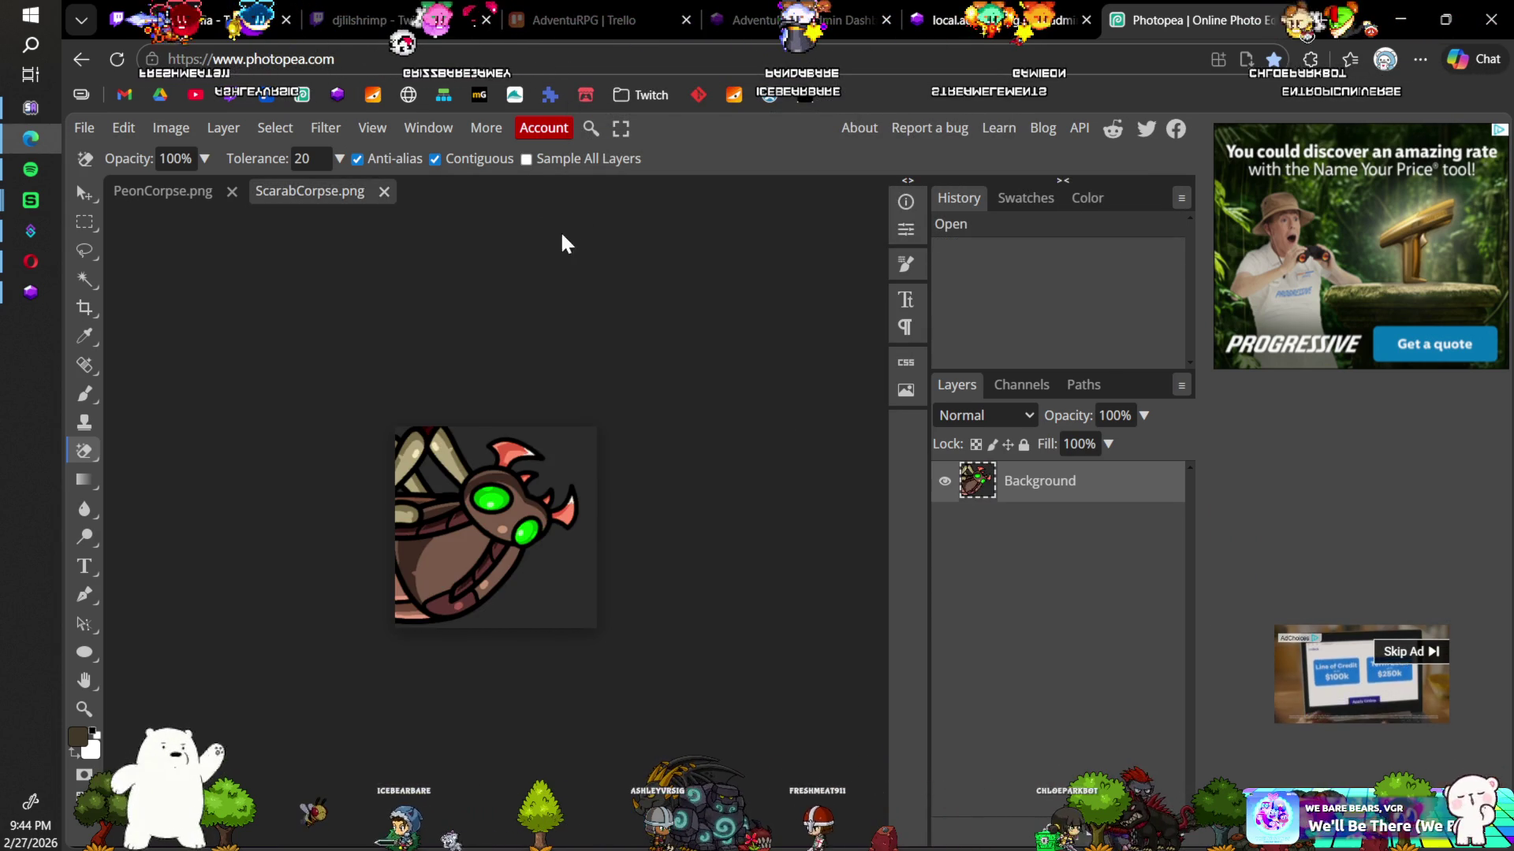
Step: Erase ScarabCorpse.png's background, save and close it, then close PeonCorpse.png too
left_click(581, 455)
left_click(416, 449)
left_click(422, 453)
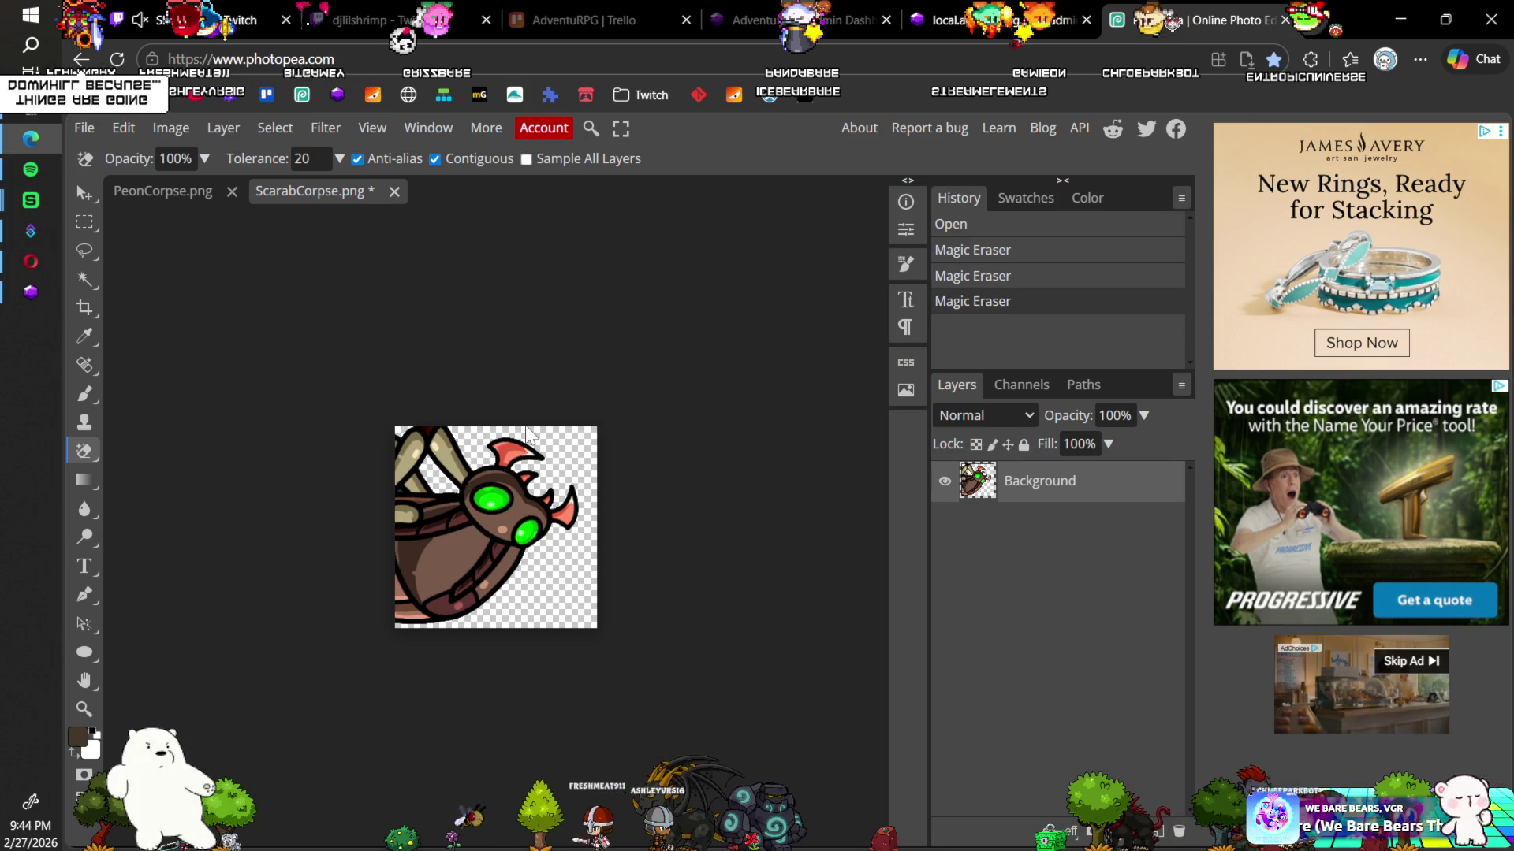
key("ctrl+s")
left_click(867, 180)
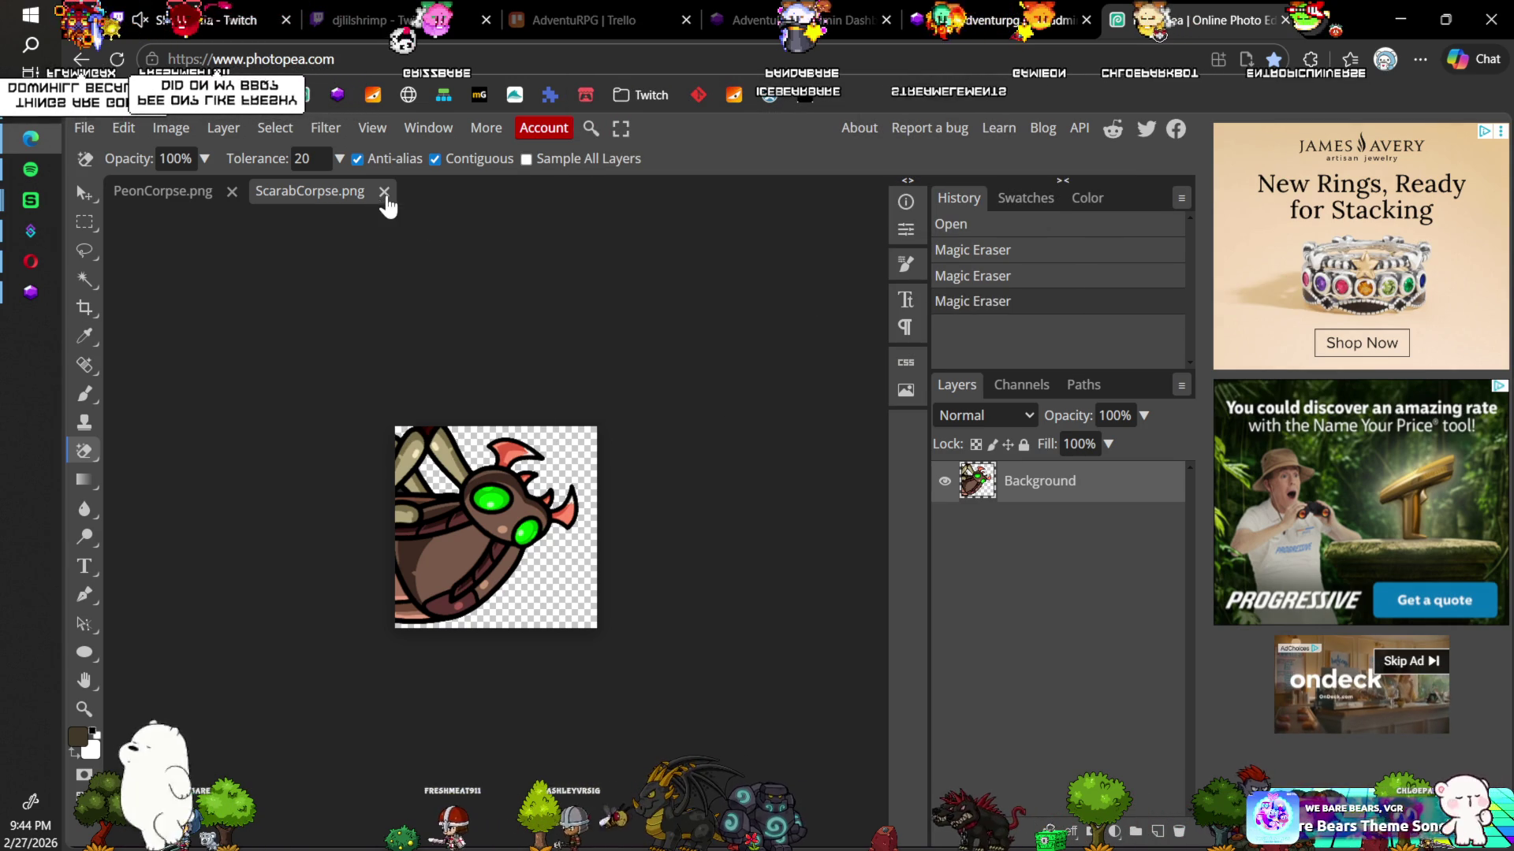
left_click(394, 191)
left_click(232, 192)
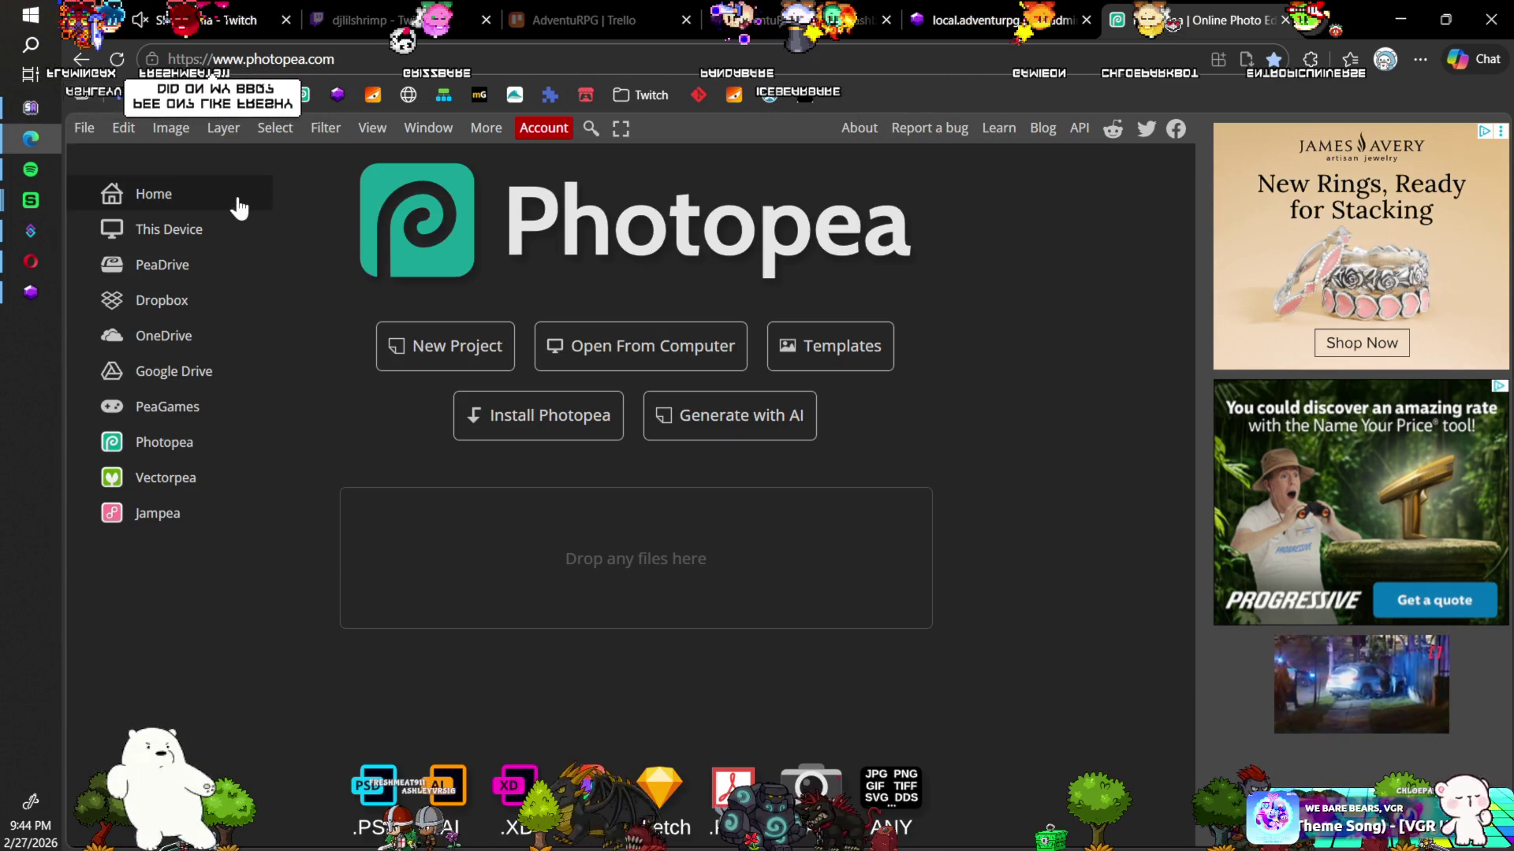
key("ctrl+o")
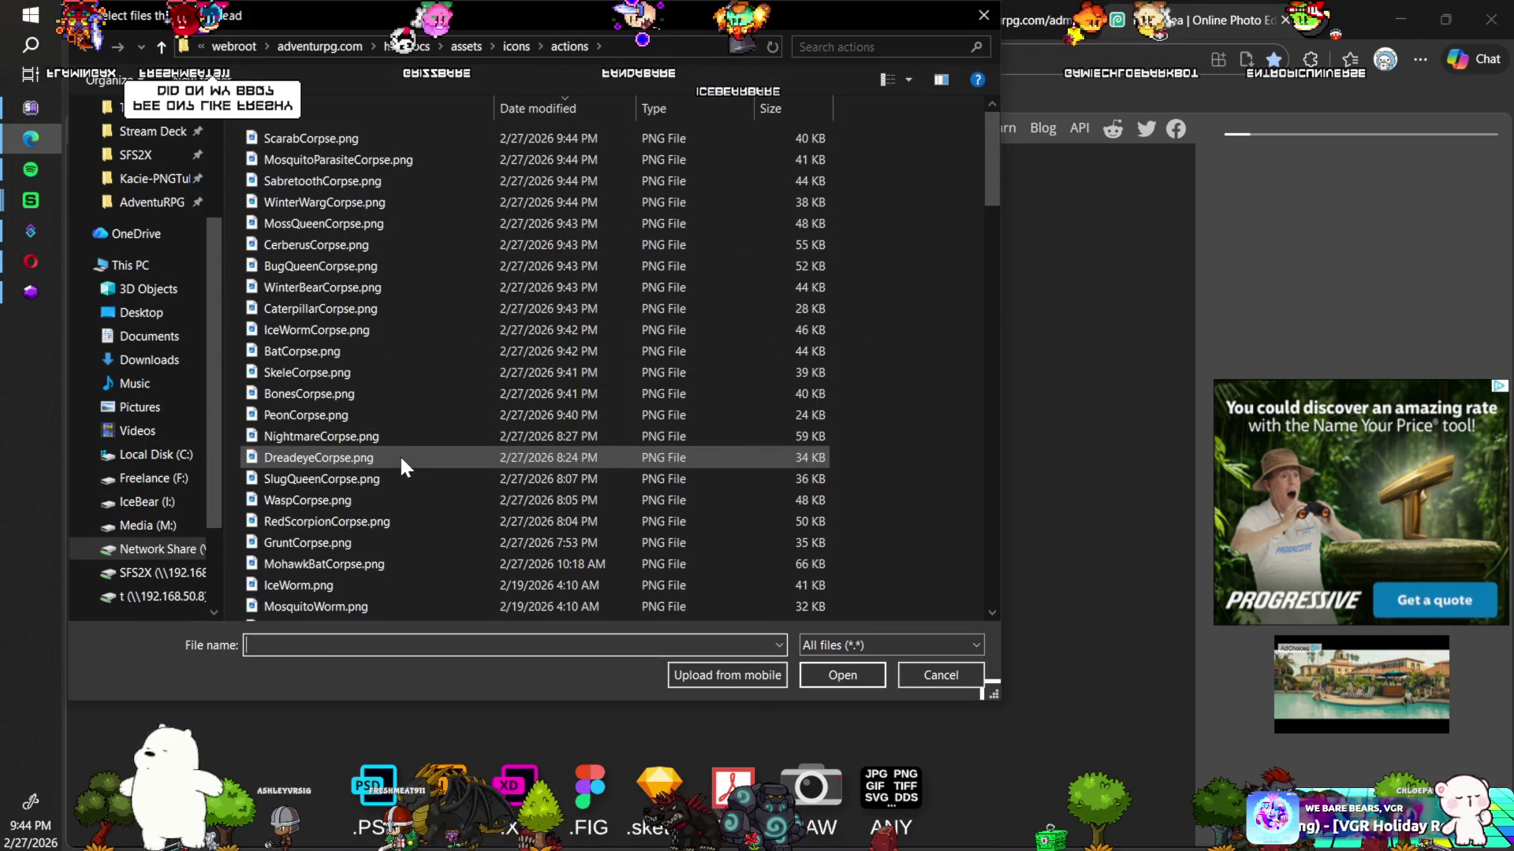
left_click(357, 395)
left_click(348, 373, "ctrl")
left_click(348, 353, "ctrl")
left_click(352, 331, "ctrl")
left_click(352, 312, "ctrl")
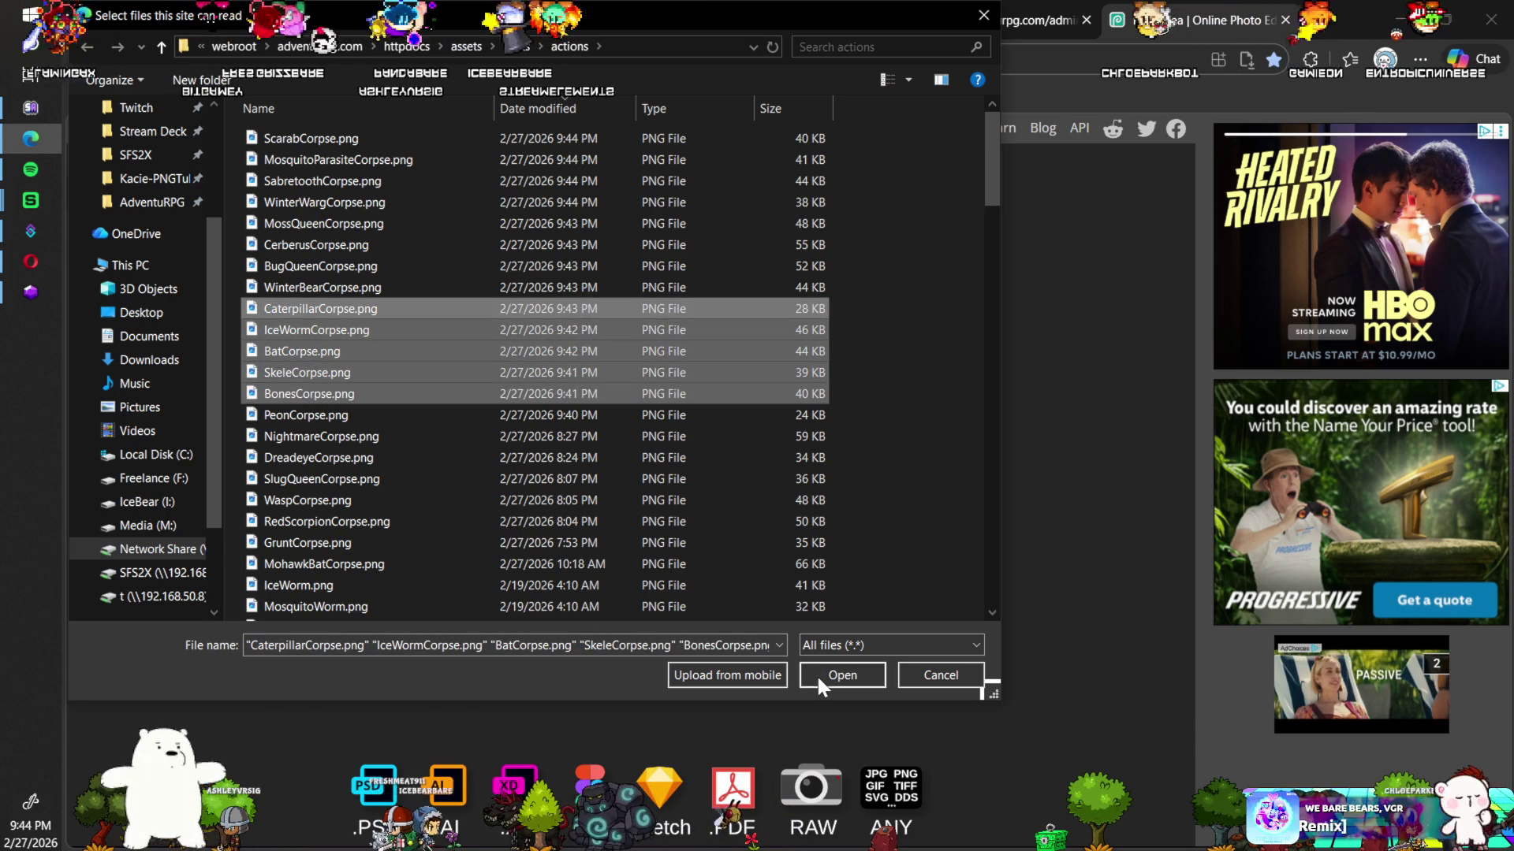
left_click(818, 675)
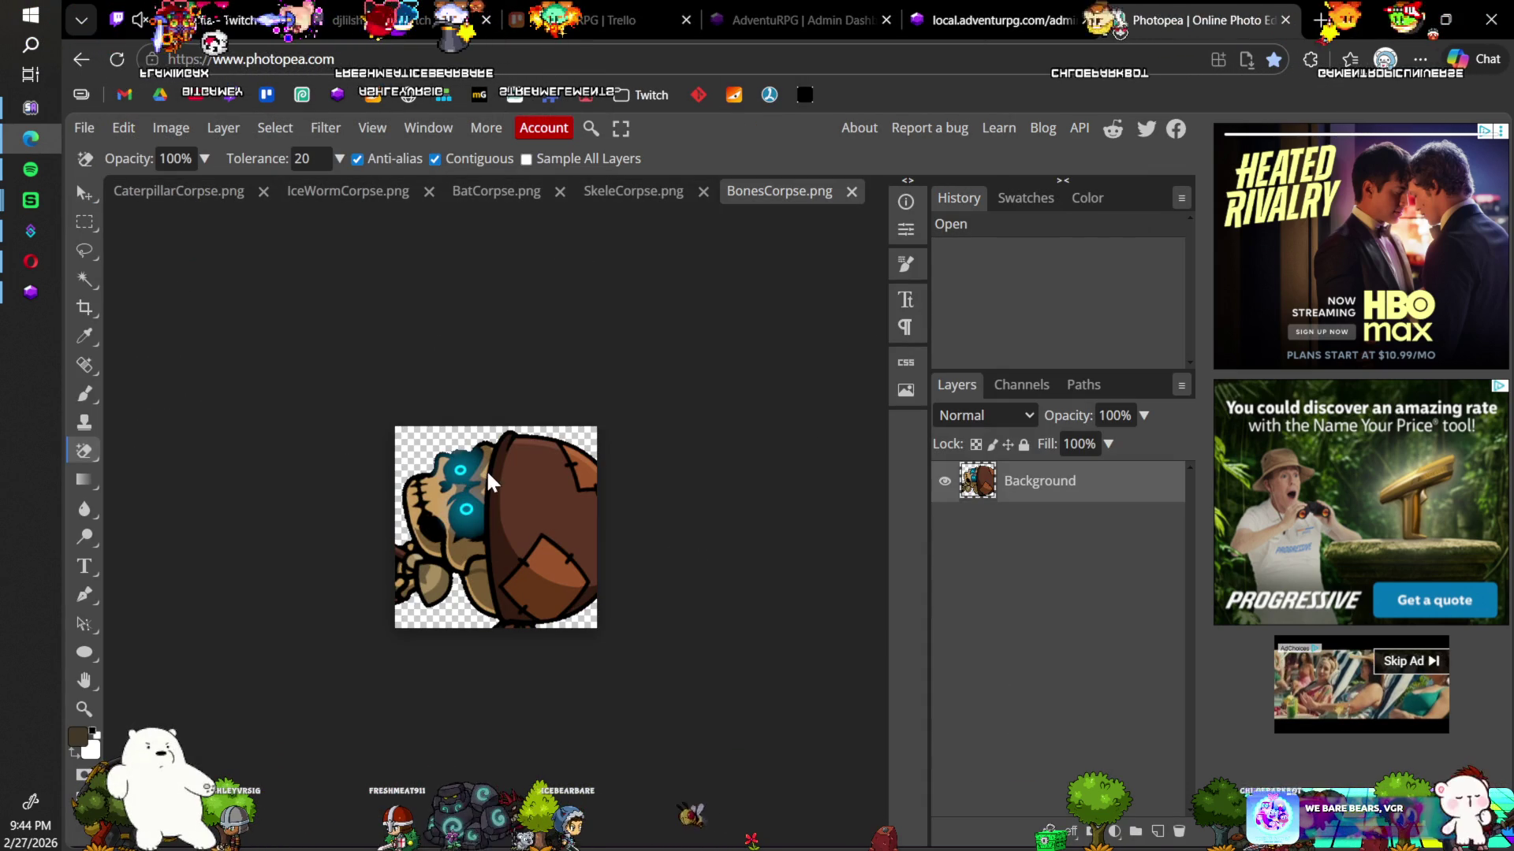
left_click(850, 194)
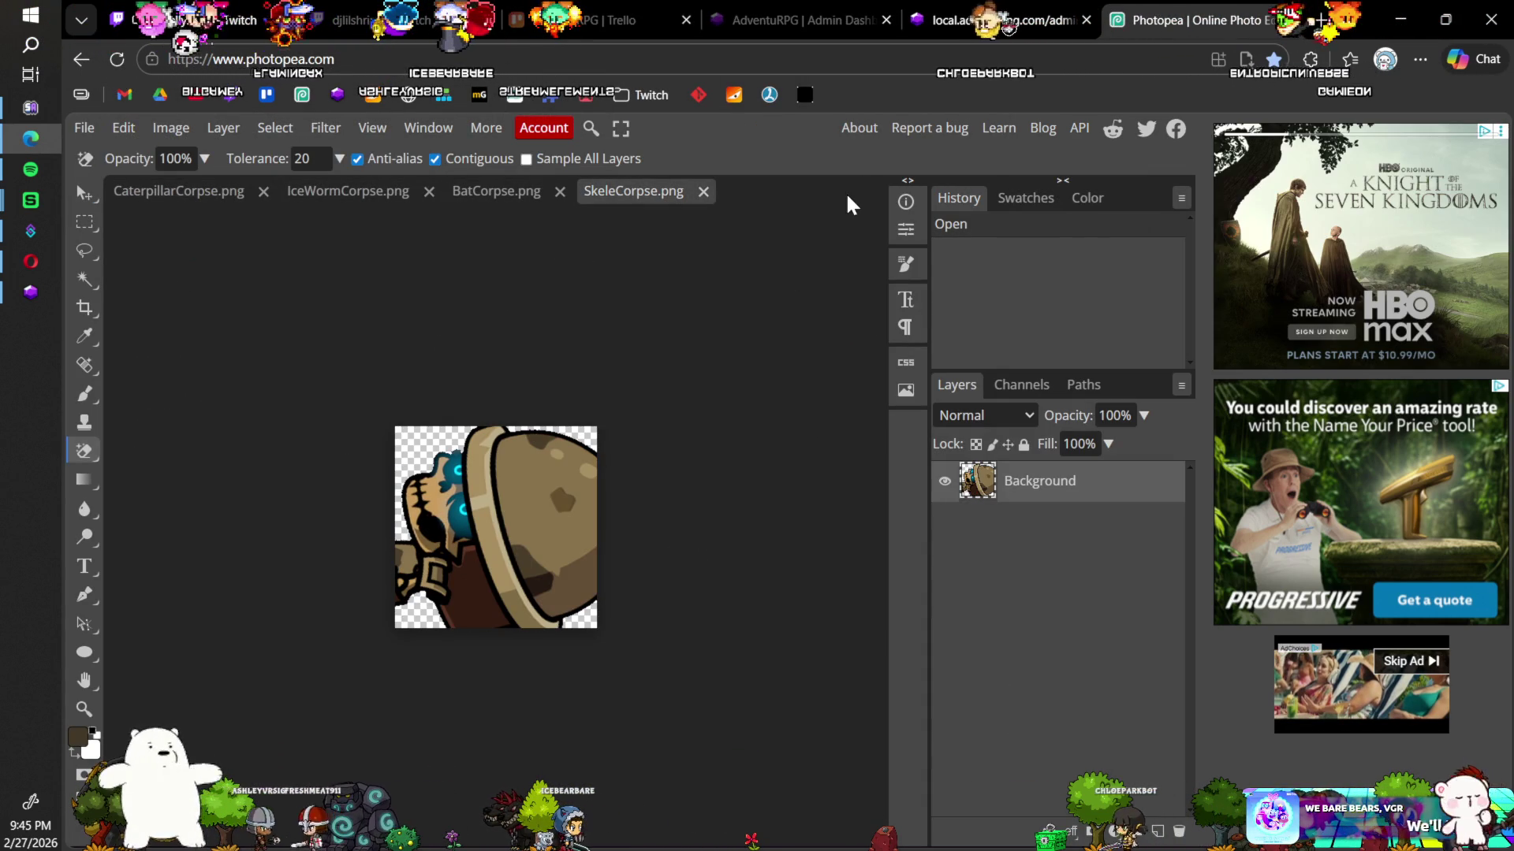
left_click(702, 192)
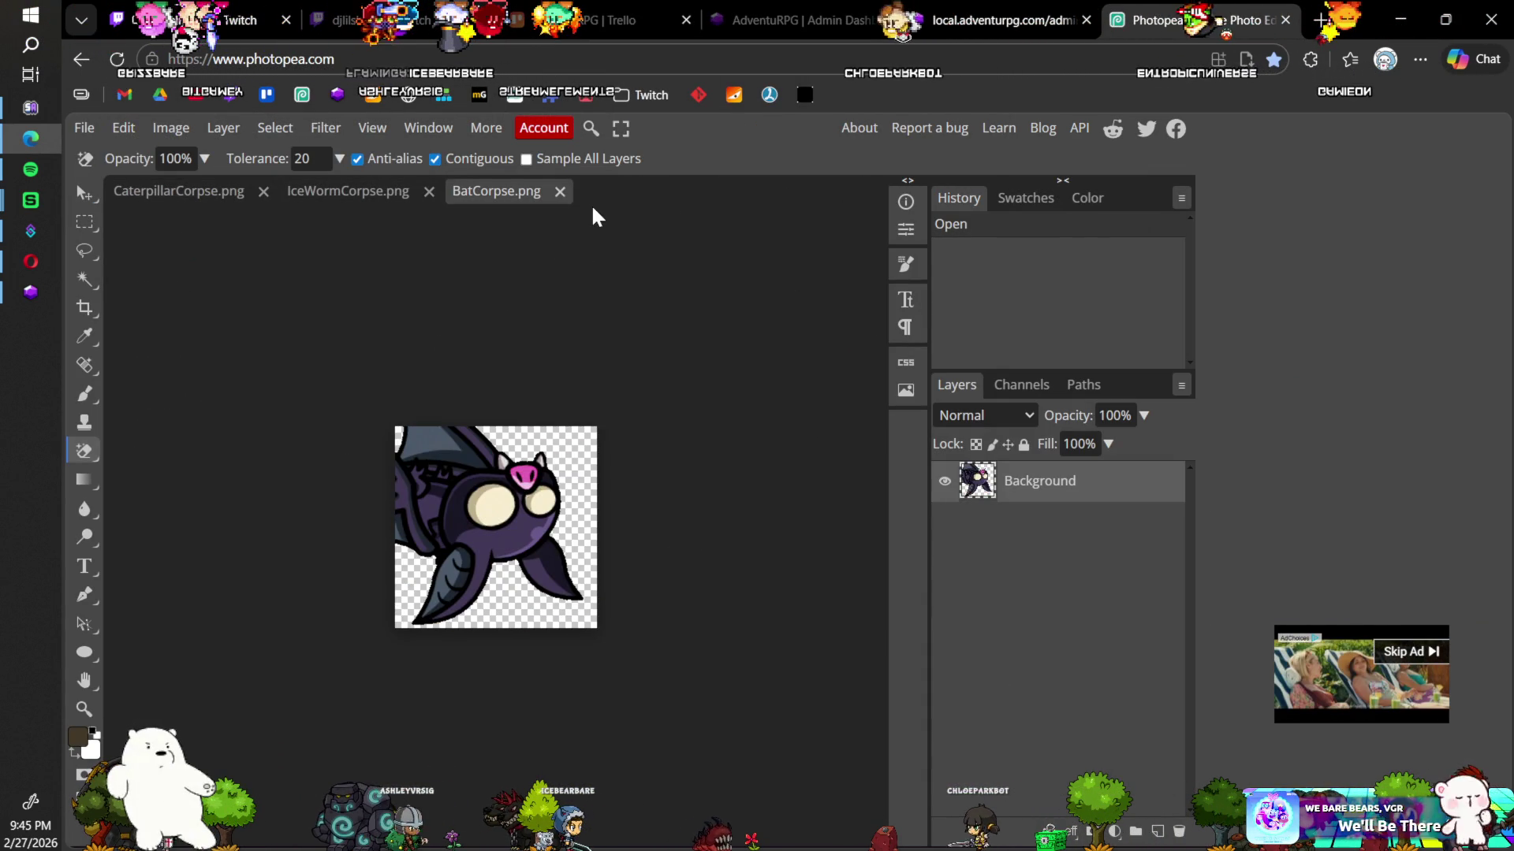
left_click(560, 191)
left_click(429, 192)
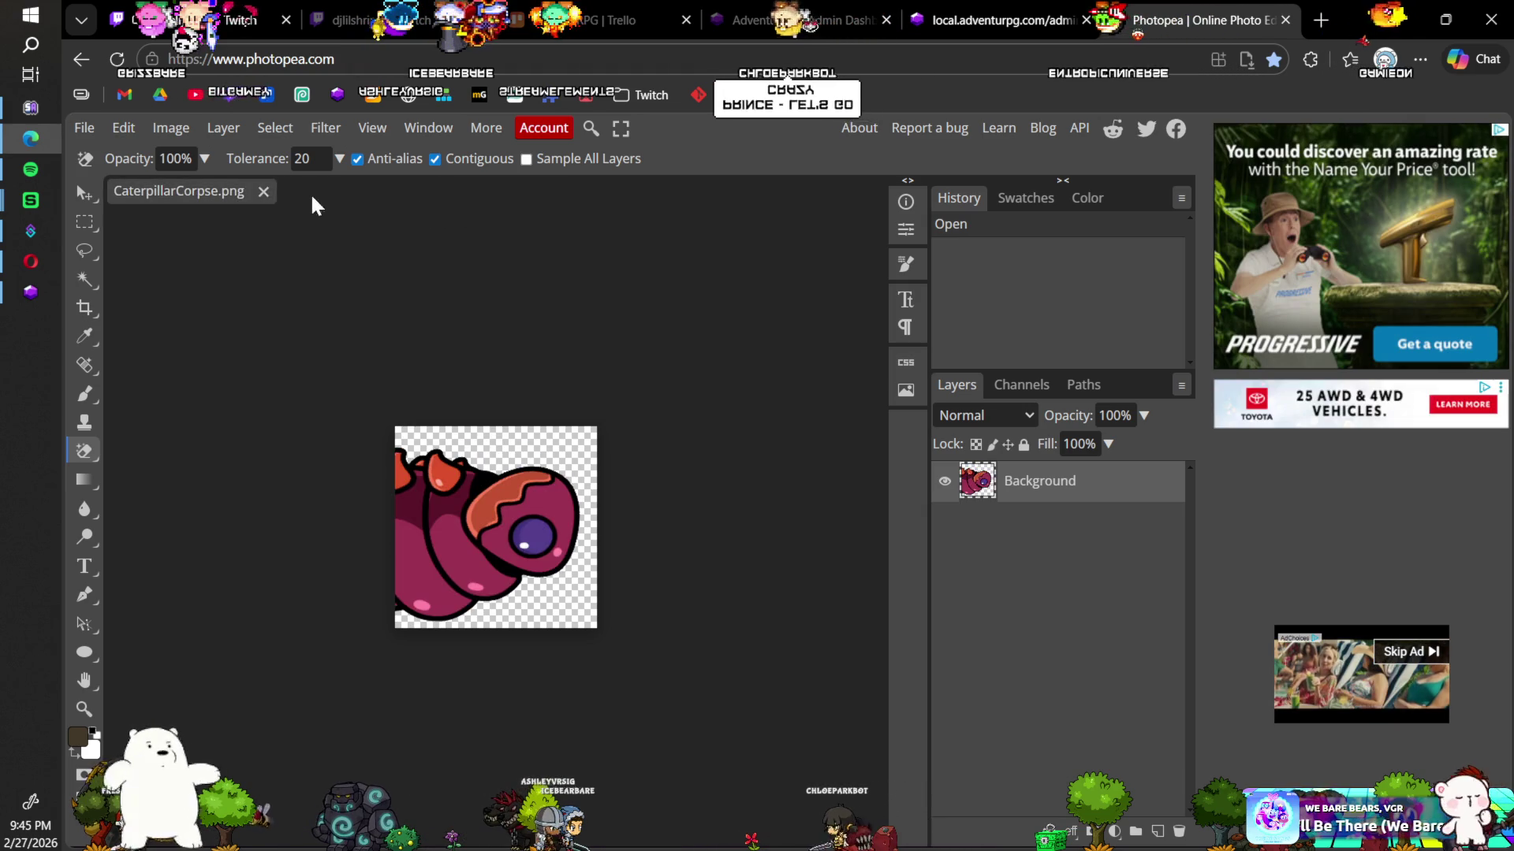
left_click(263, 193)
left_click(619, 351)
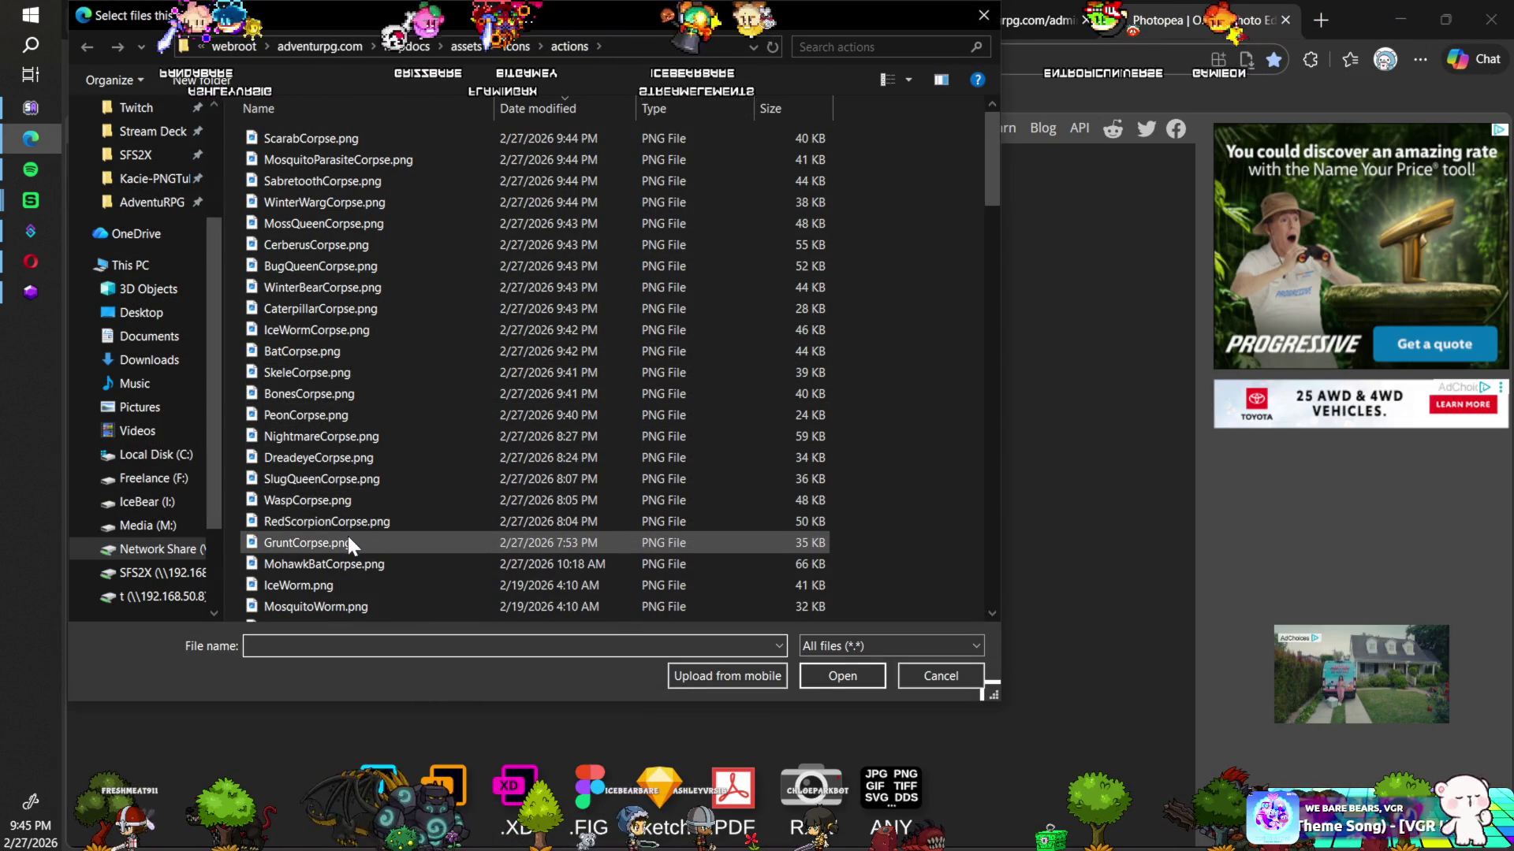
Step: Open the corpse icons from WaspCorpse to MohawkBatCorpse, then close MohawkBatCorpse.png
scroll(357, 536, "down", 2)
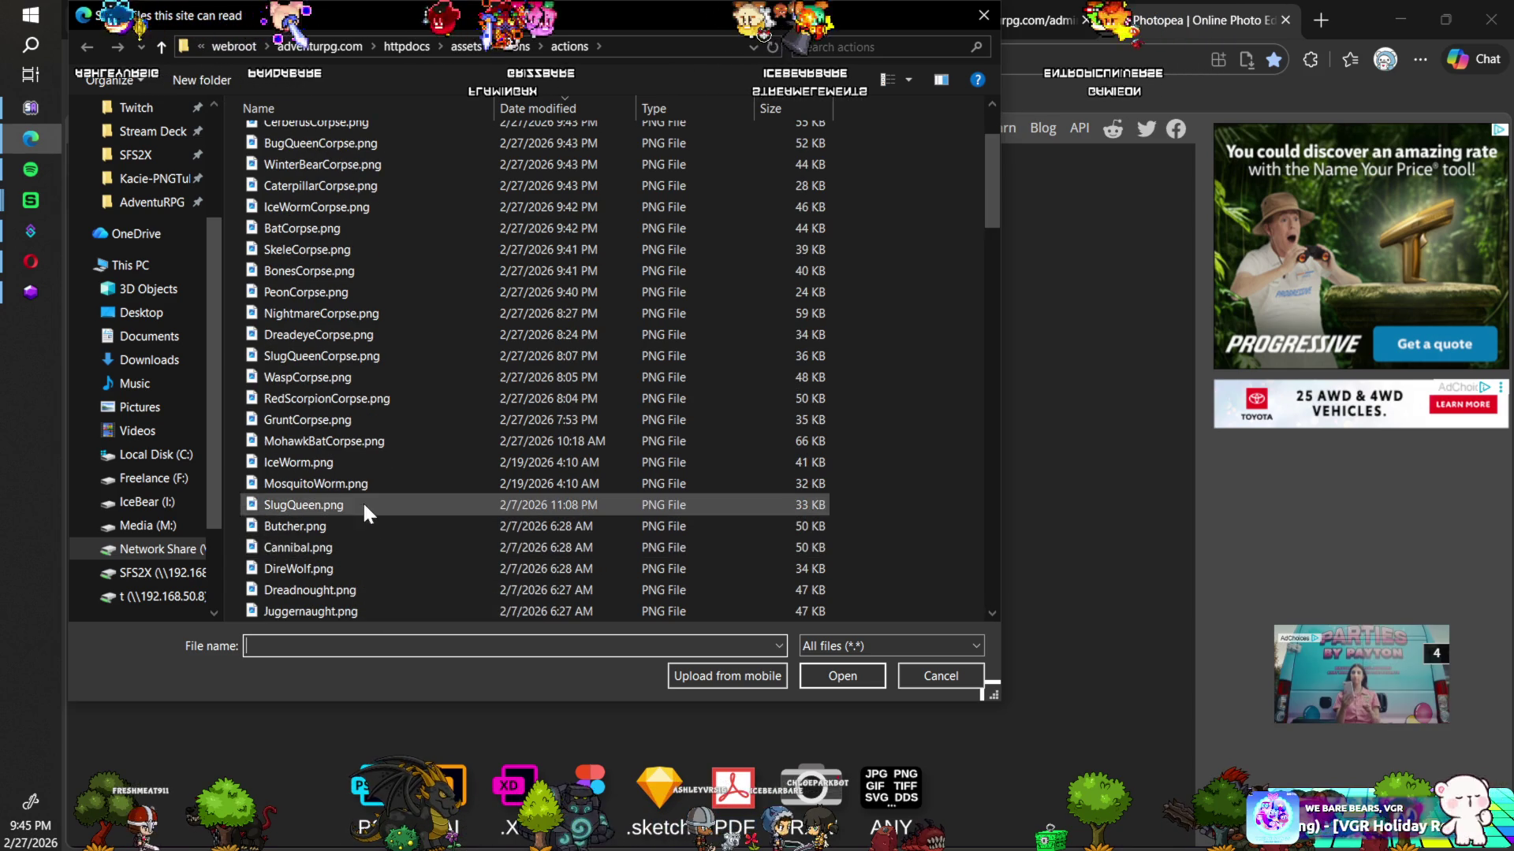
mouse_move(356, 440)
left_mouse_down()
mouse_move(343, 377)
mouse_move(388, 372)
left_mouse_up()
left_click(836, 676)
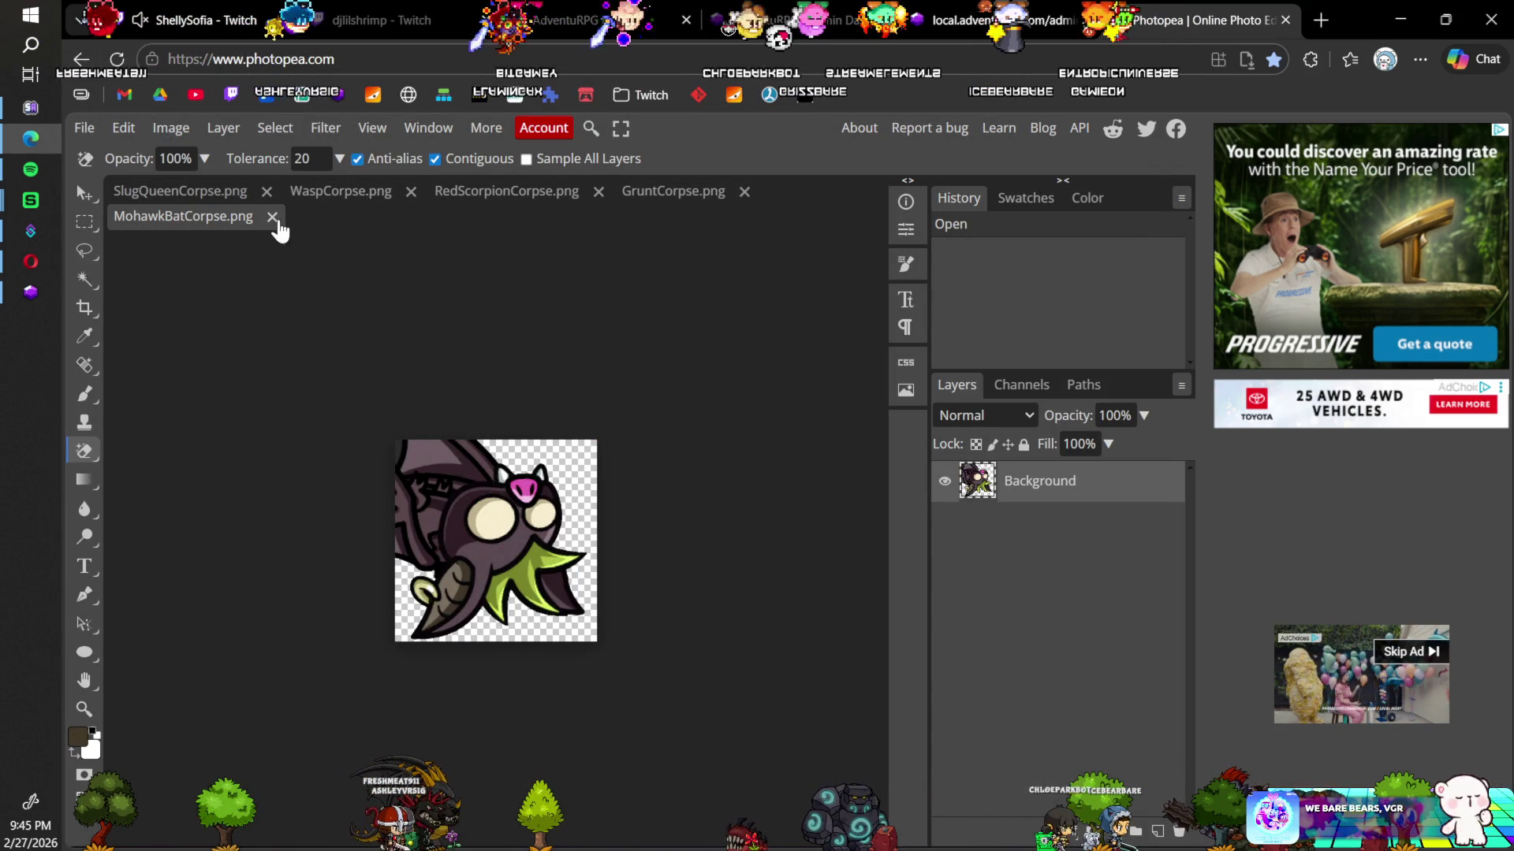
left_click(272, 216)
Step: Erase GruntCorpse.png's dark background to transparency, save the changes, and close it
left_click(573, 460)
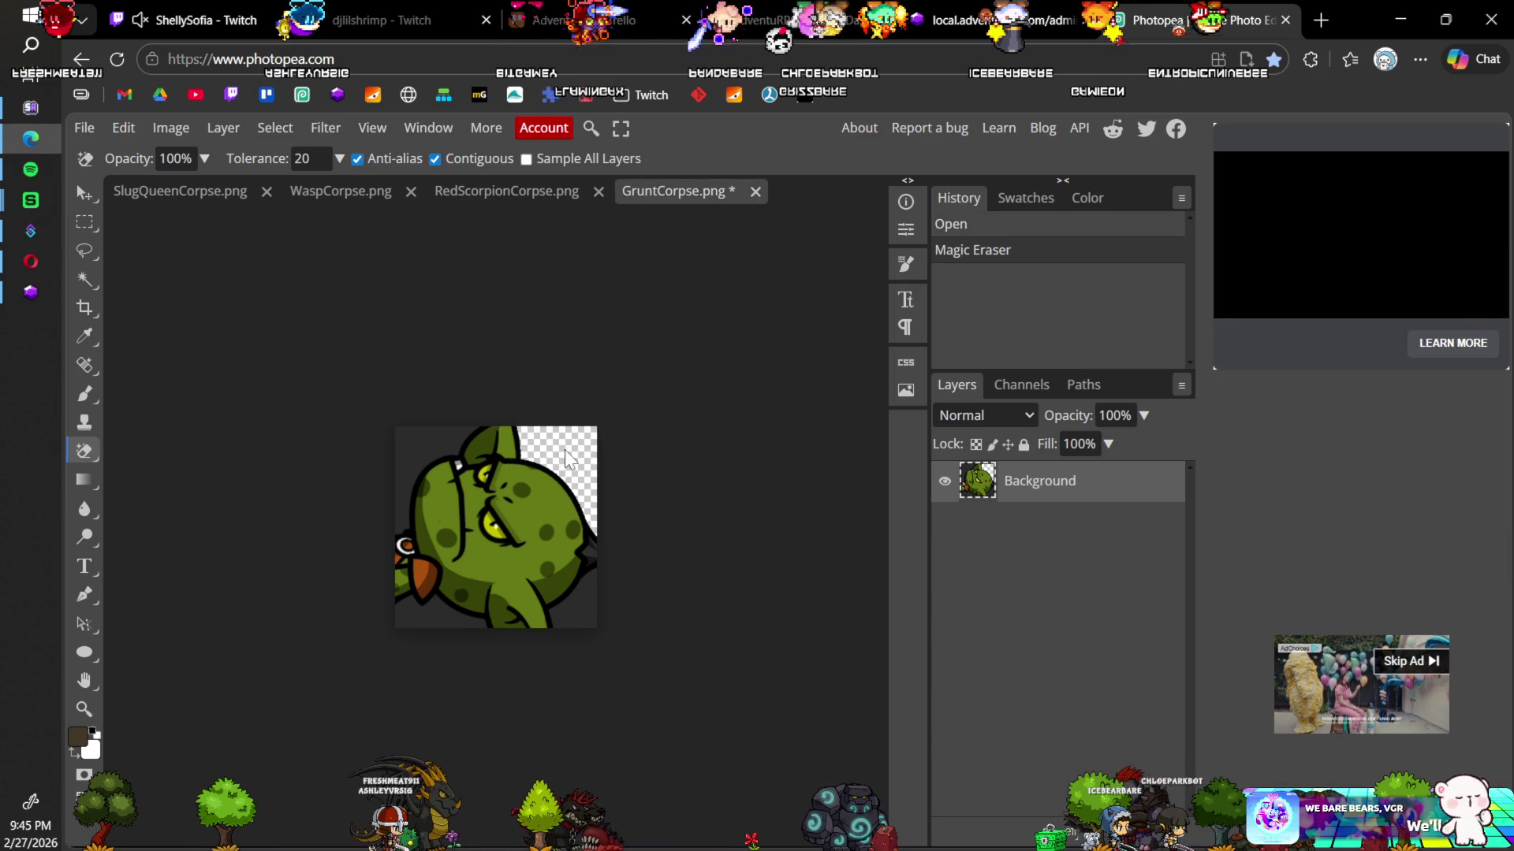
left_click(422, 439)
left_click(432, 615)
left_click(562, 620)
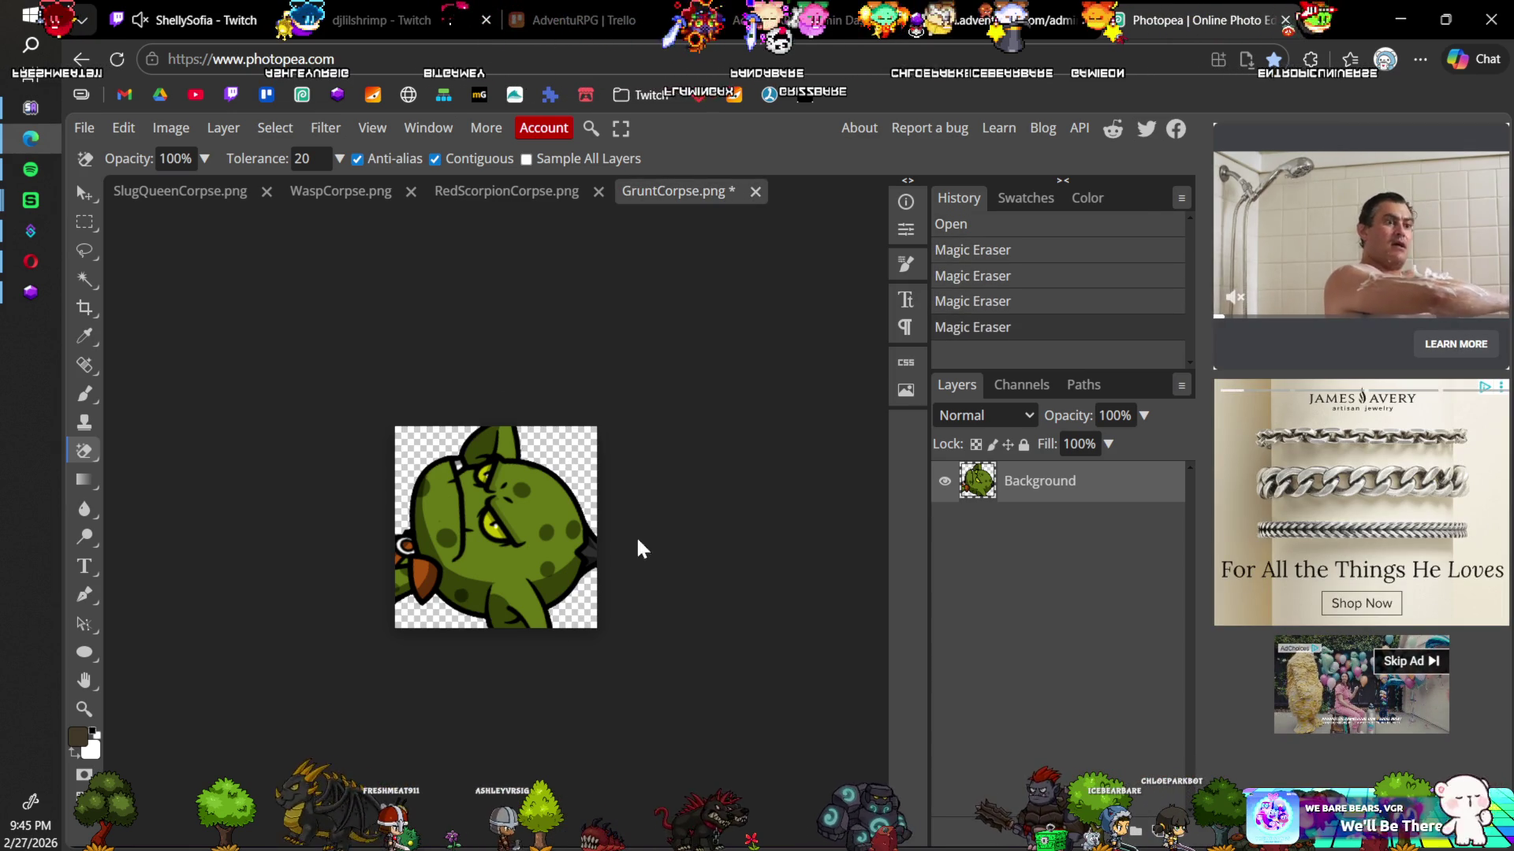
key("ctrl+s")
left_click(875, 183)
left_click(744, 191)
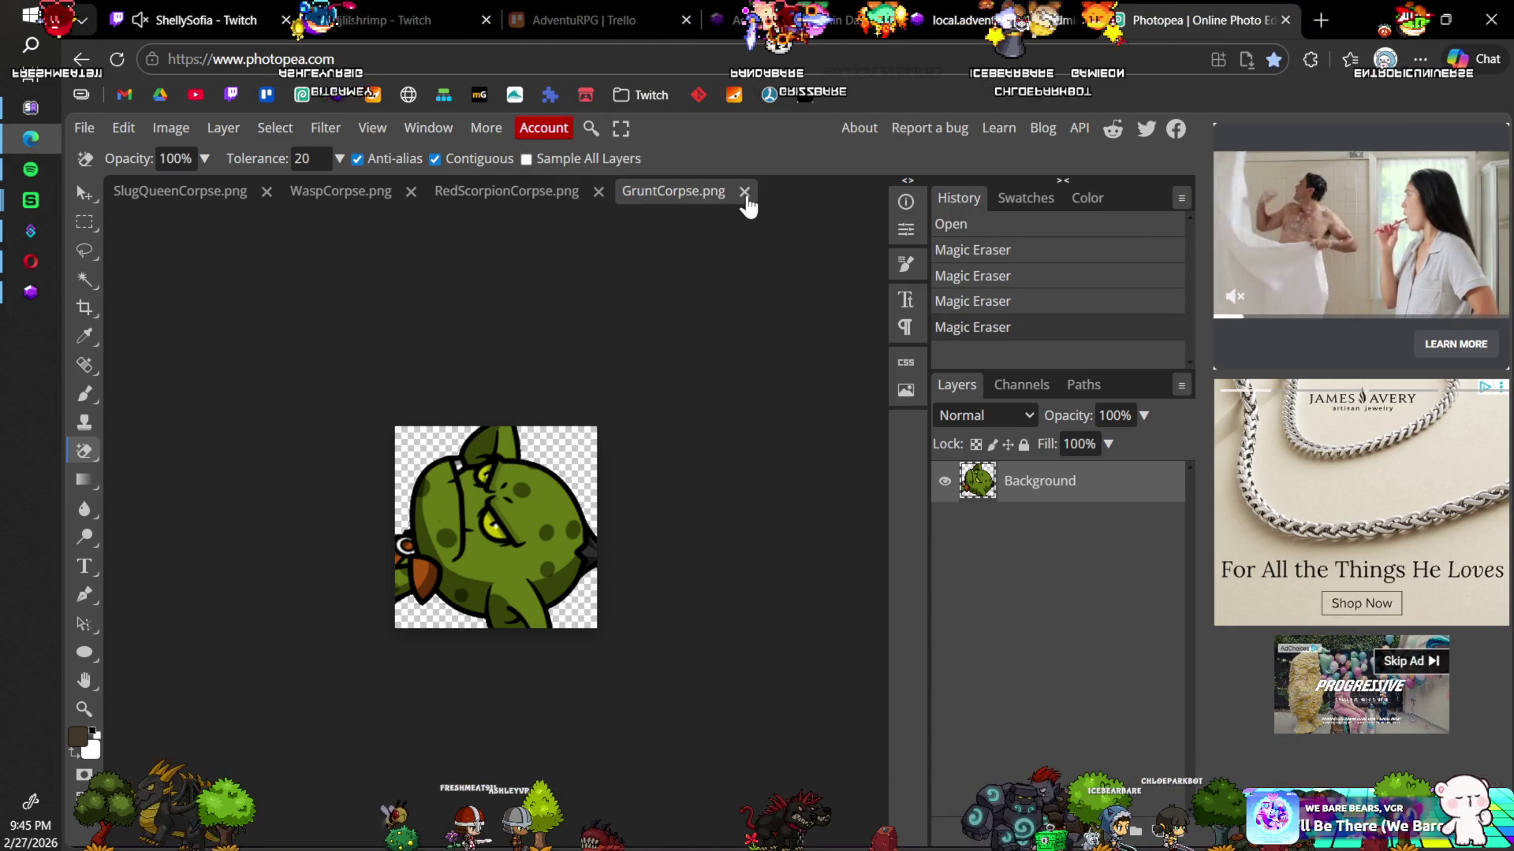
Step: Erase RedScorpionCorpse.png's dark background to transparency, save the changes, and close it
left_click(465, 463)
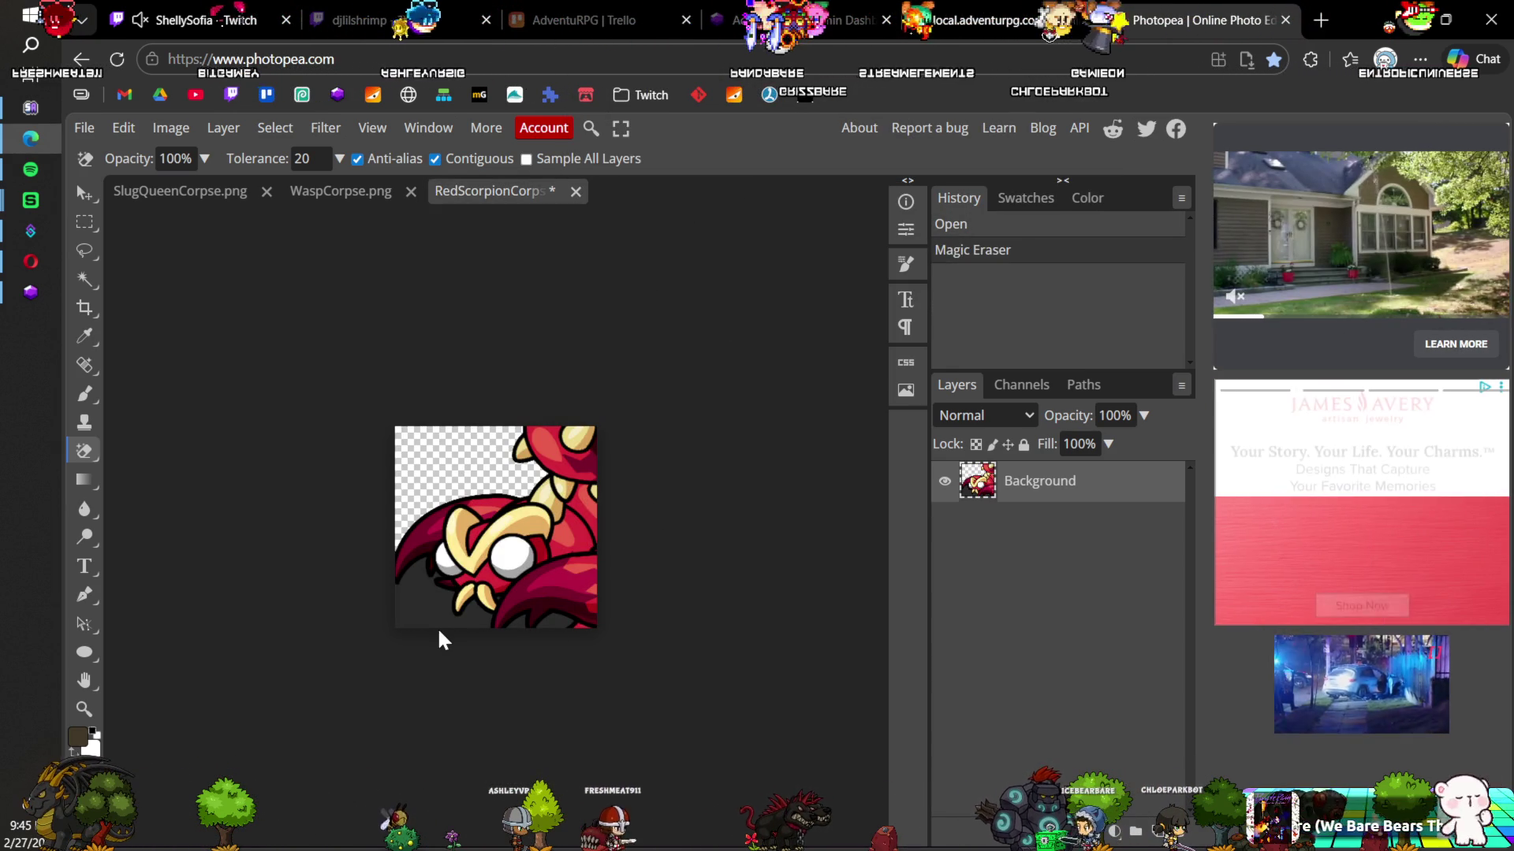
left_click(450, 623)
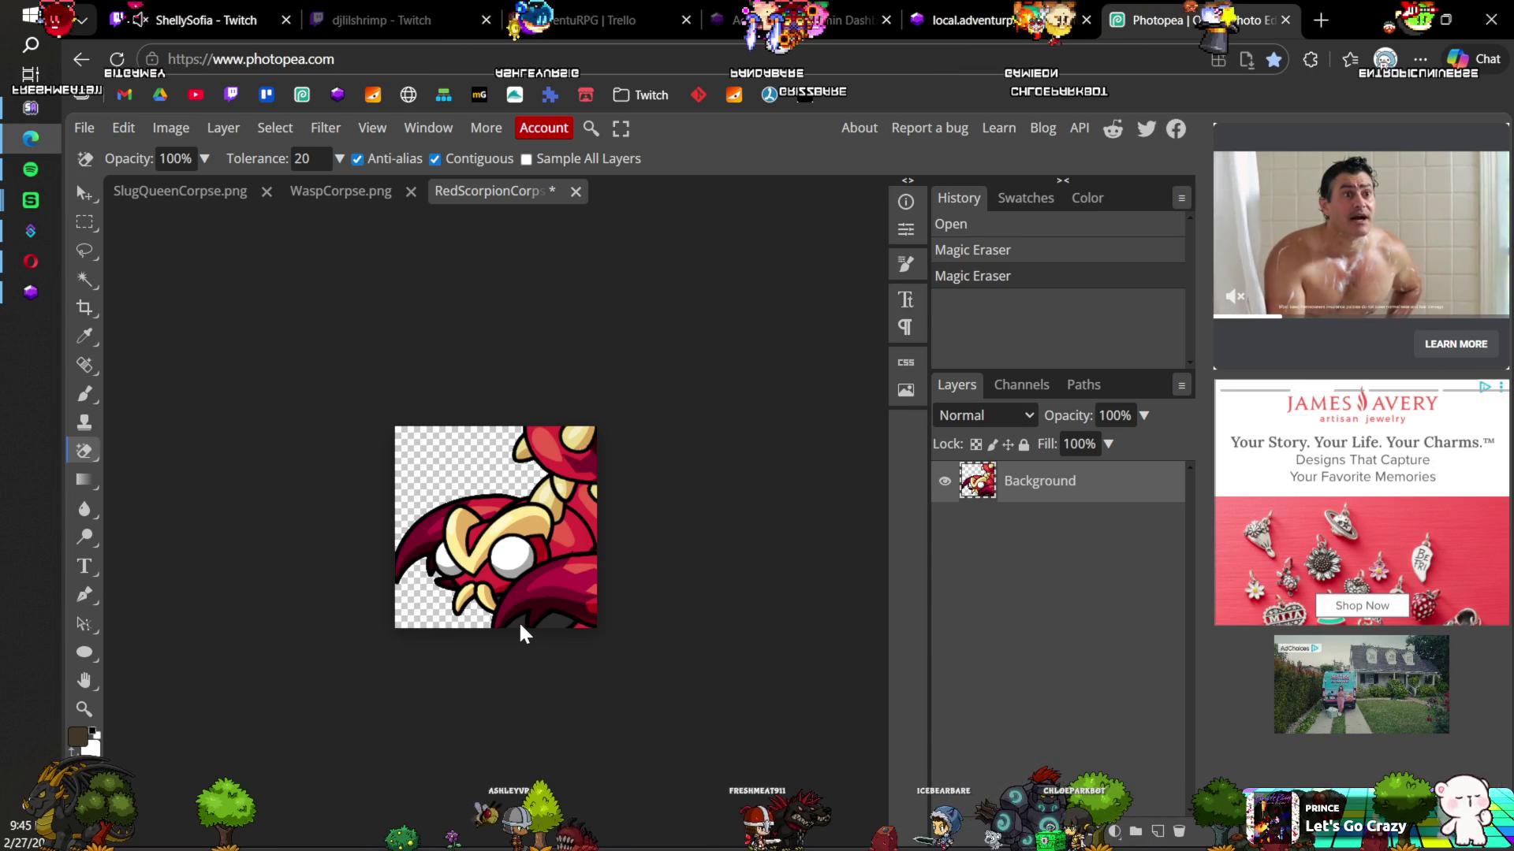
left_click(524, 625)
left_click(547, 628)
key("ctrl+s")
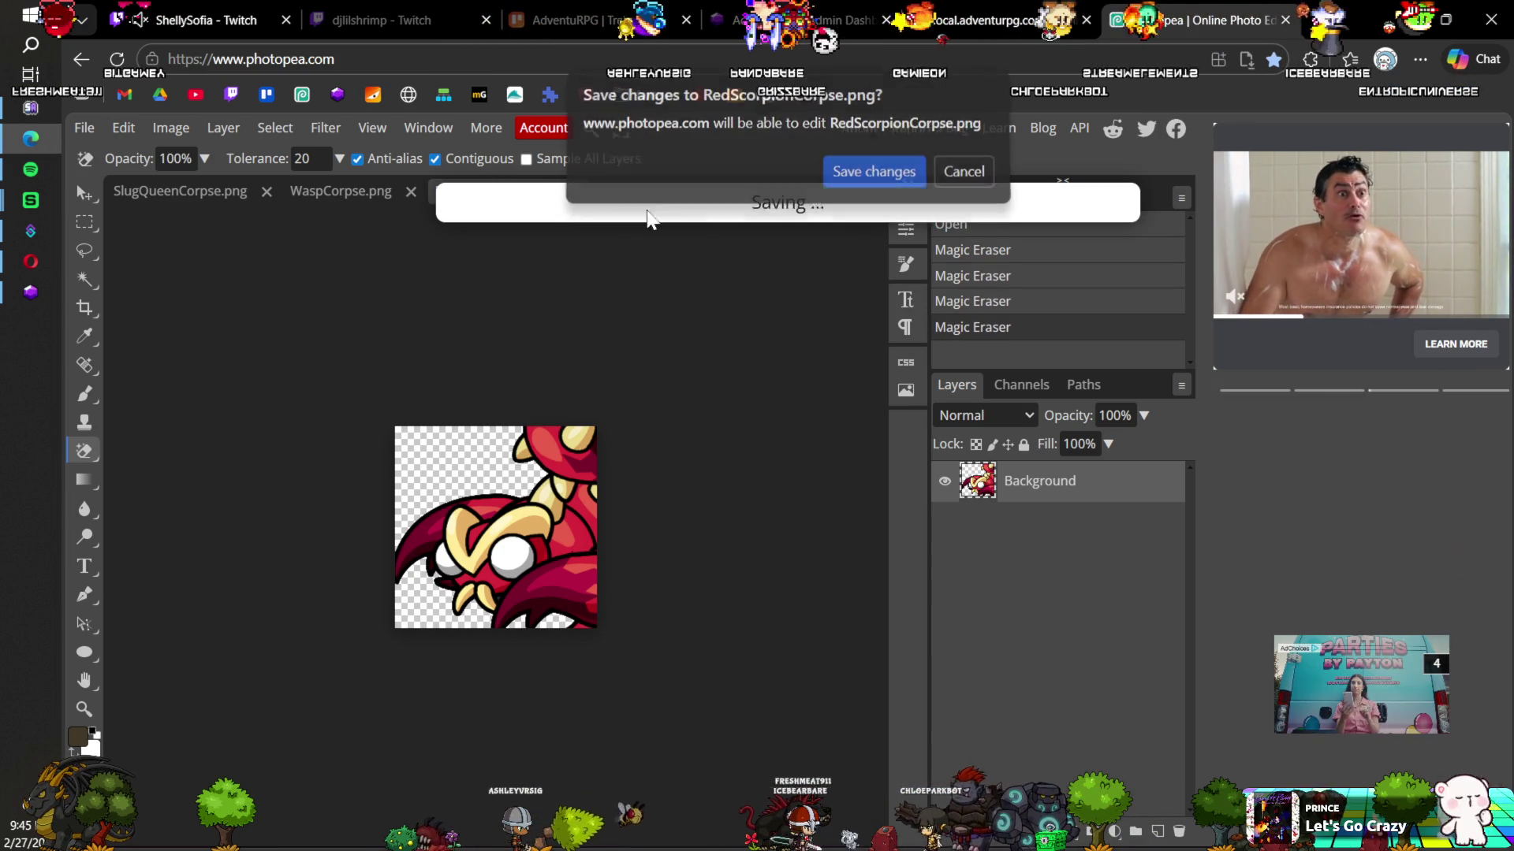
left_click(873, 181)
left_click(581, 192)
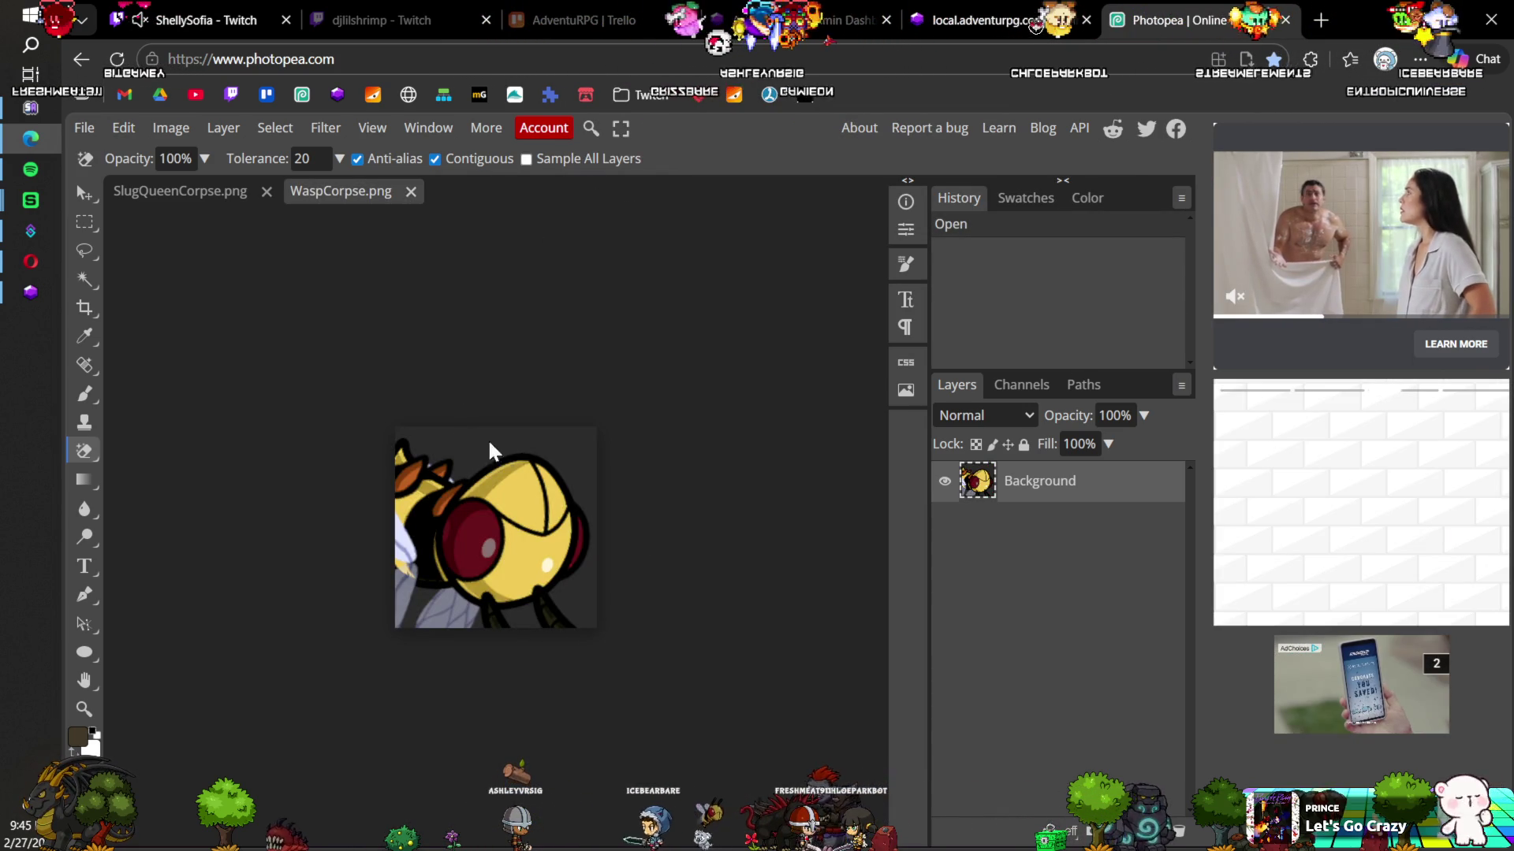
Step: Erase WaspCorpse.png's dark background to transparency, save the changes, and close it
left_click(463, 439)
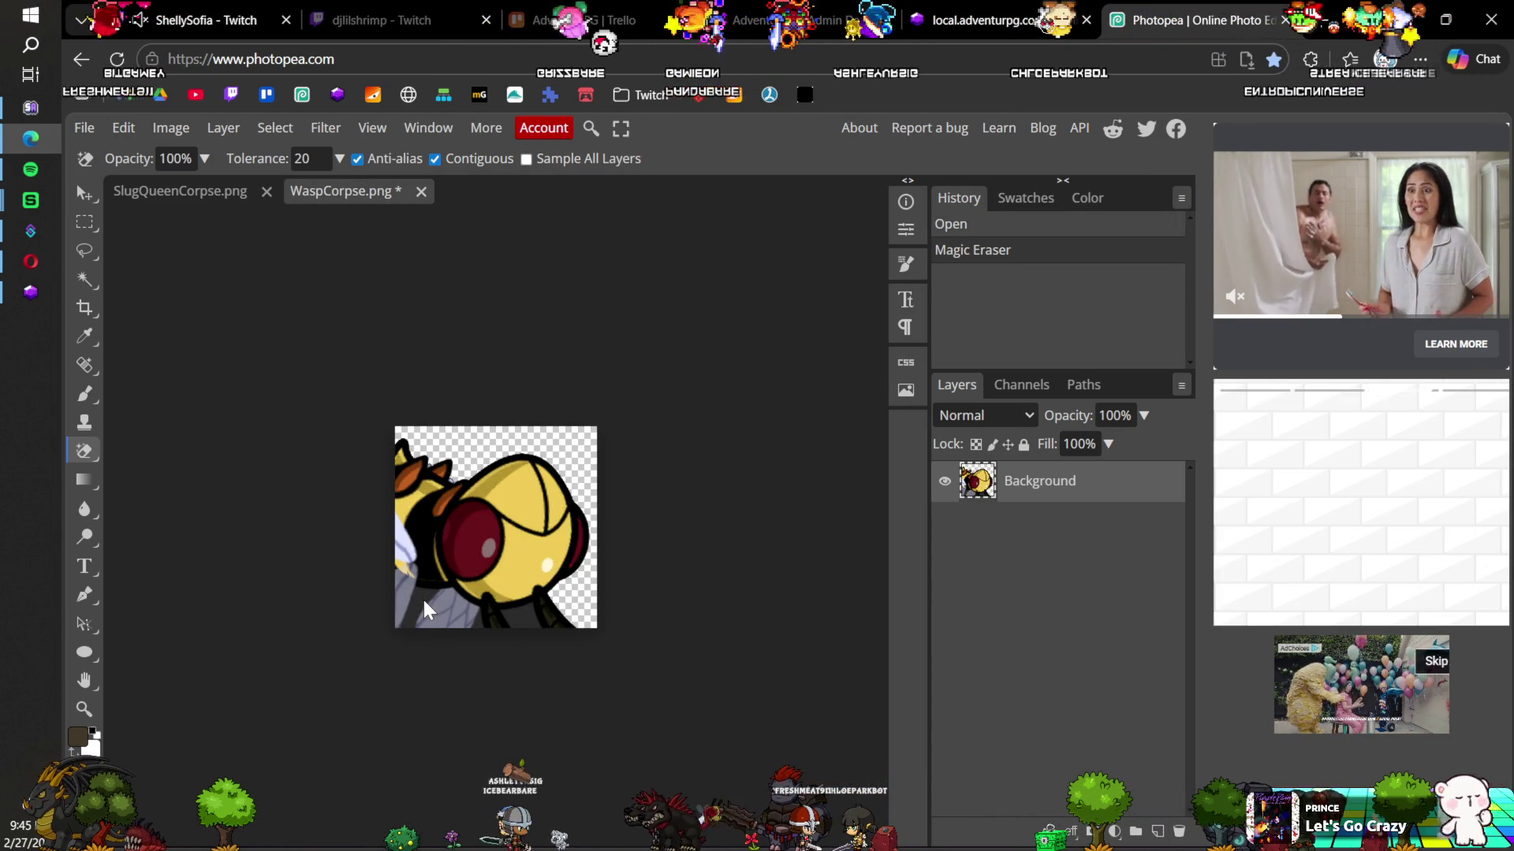
left_click(473, 611)
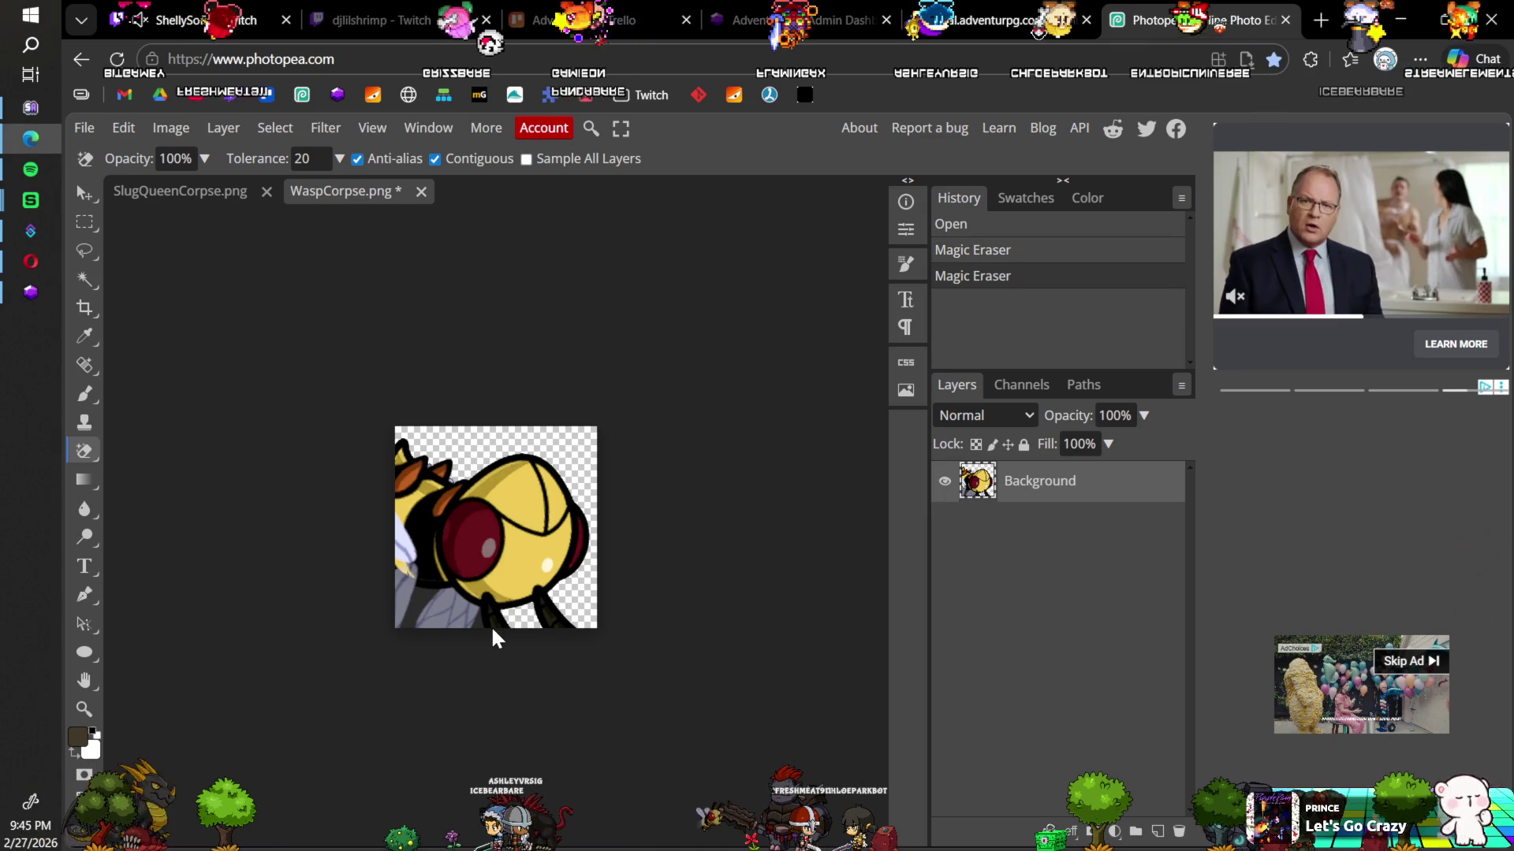
left_click(493, 619)
key("ctrl+s")
left_click(885, 185)
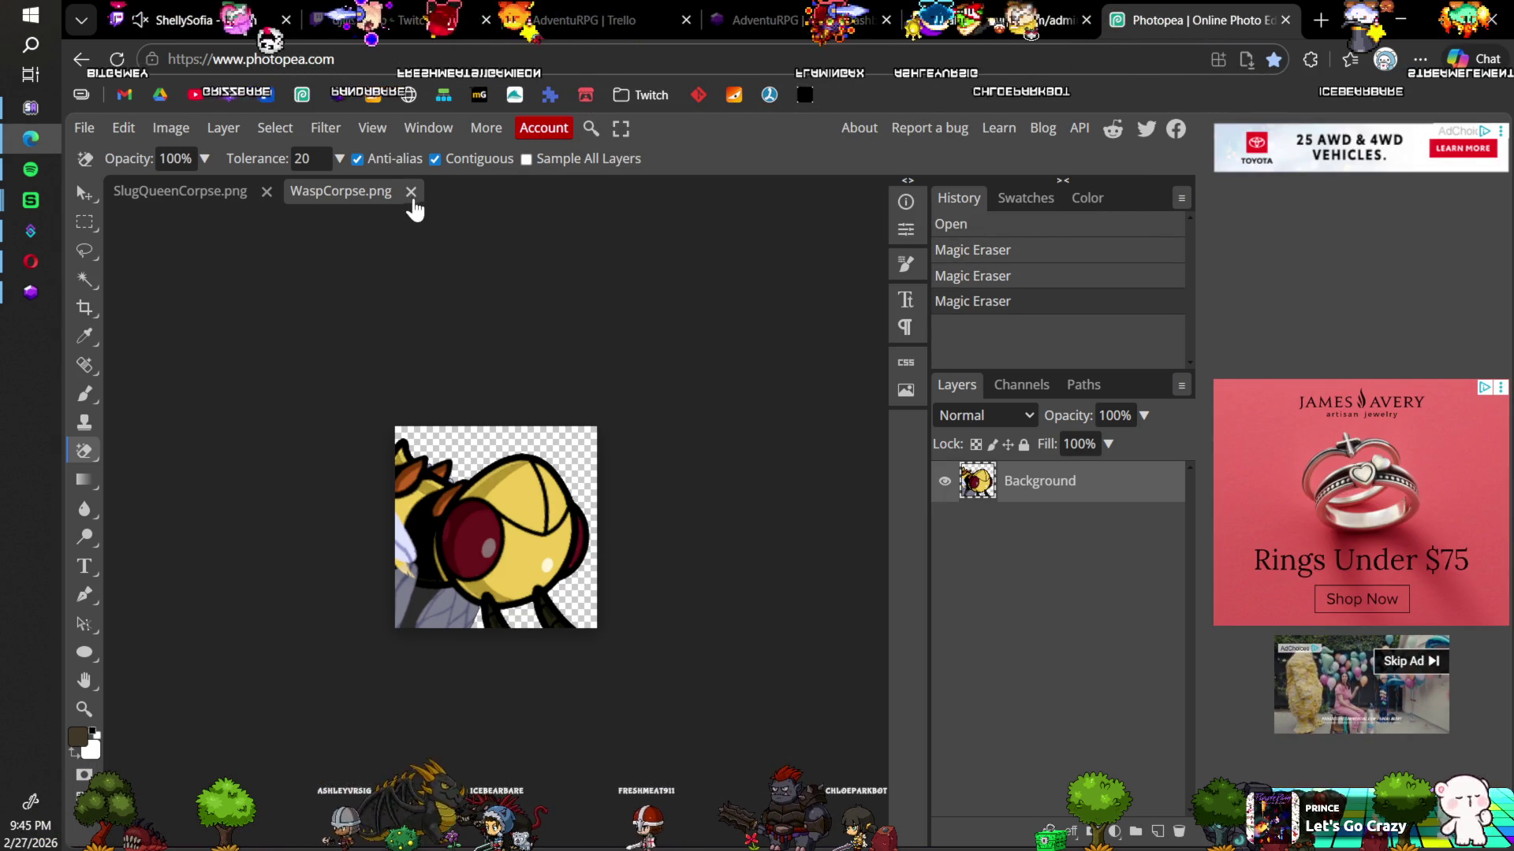
left_click(411, 191)
Step: Erase SlugQueenCorpse.png's background to transparency, save the changes, and close it
left_click(594, 443)
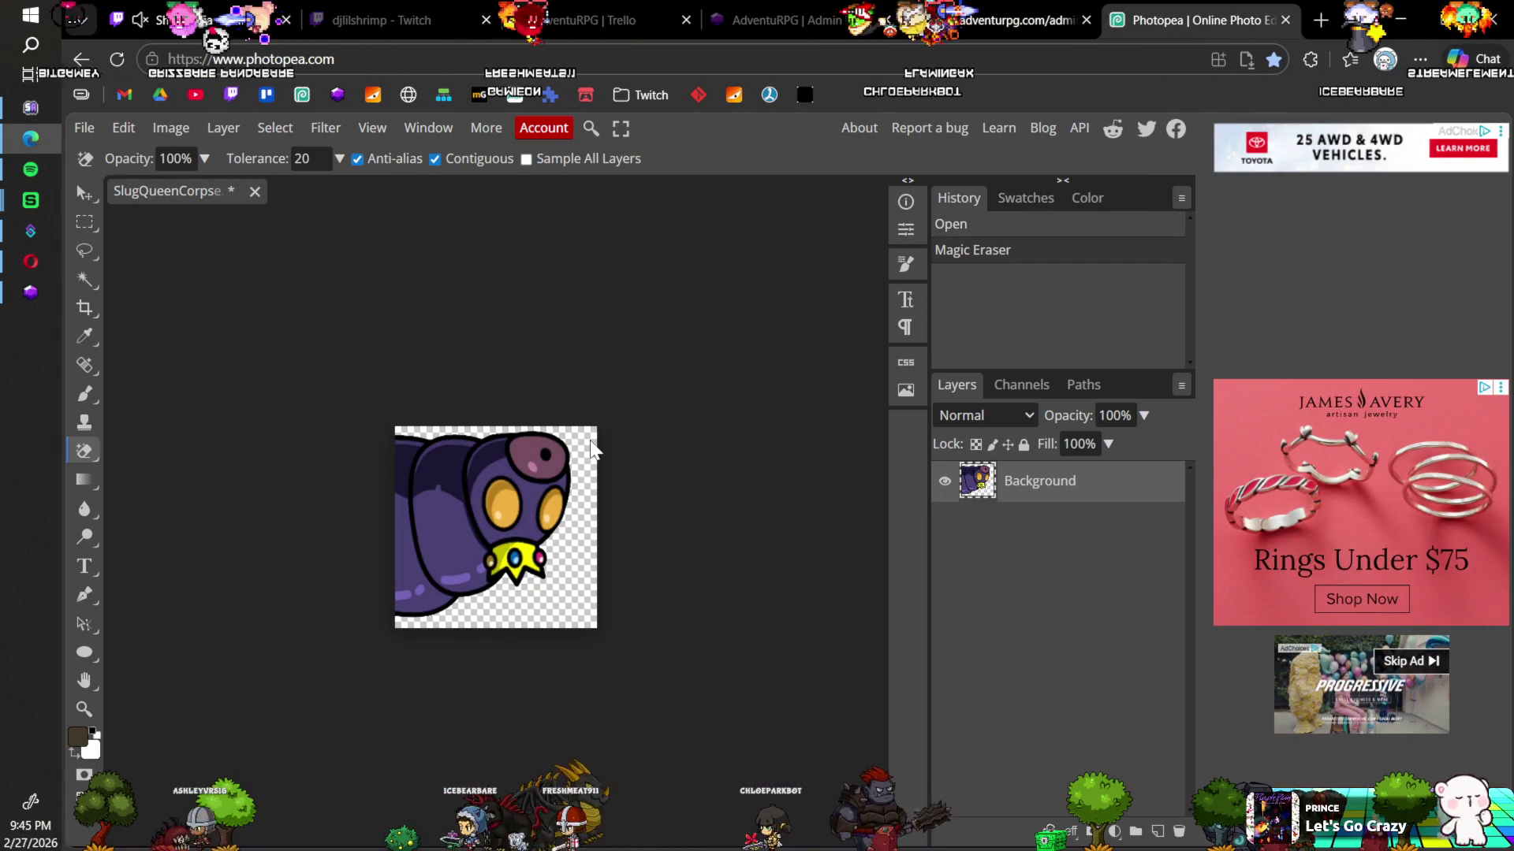
key("ctrl+s")
left_click(868, 179)
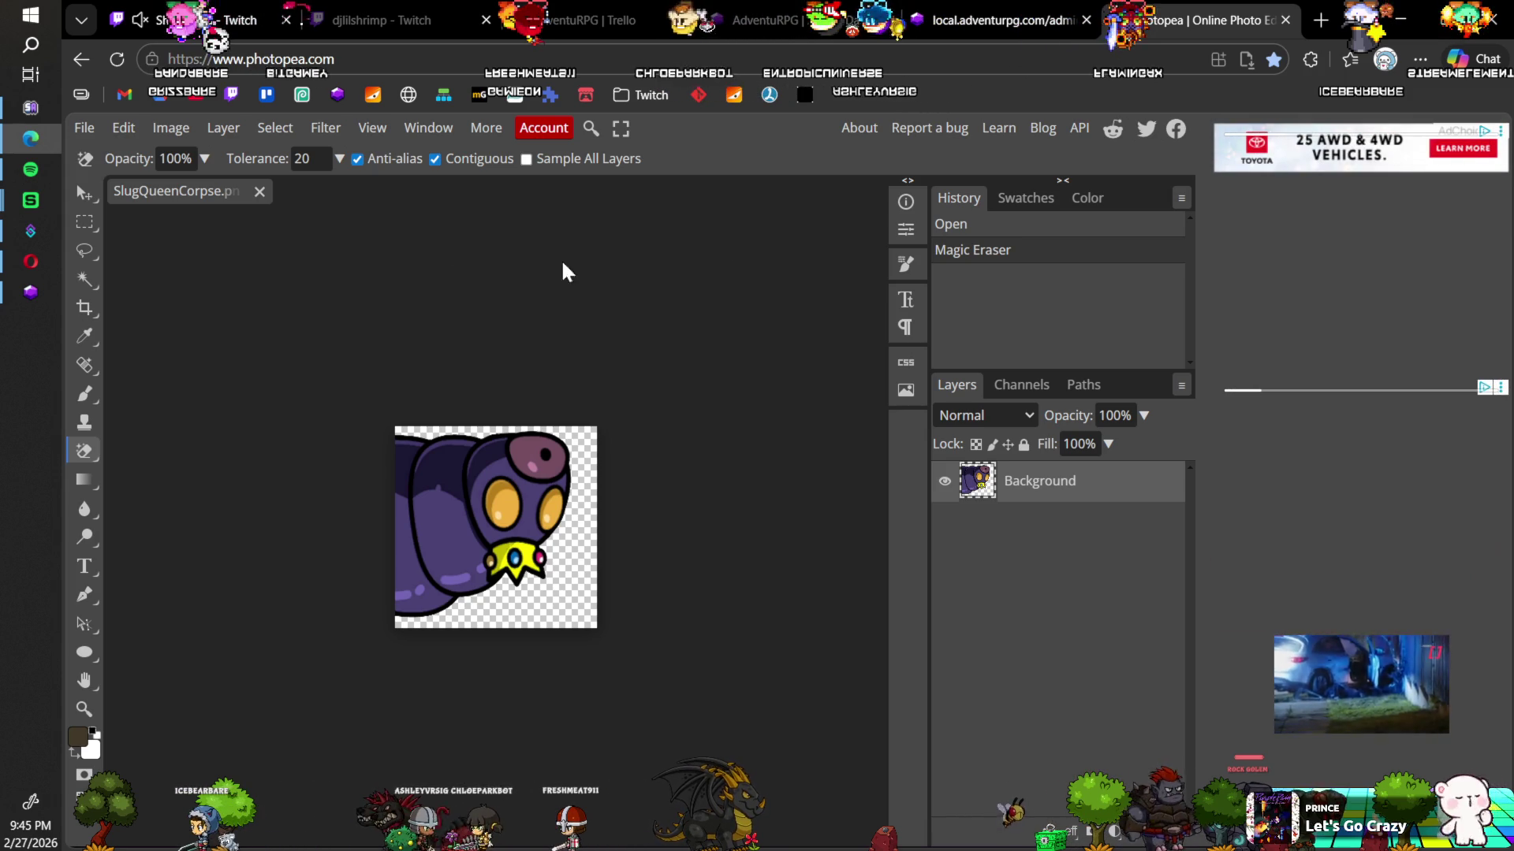
left_click(259, 192)
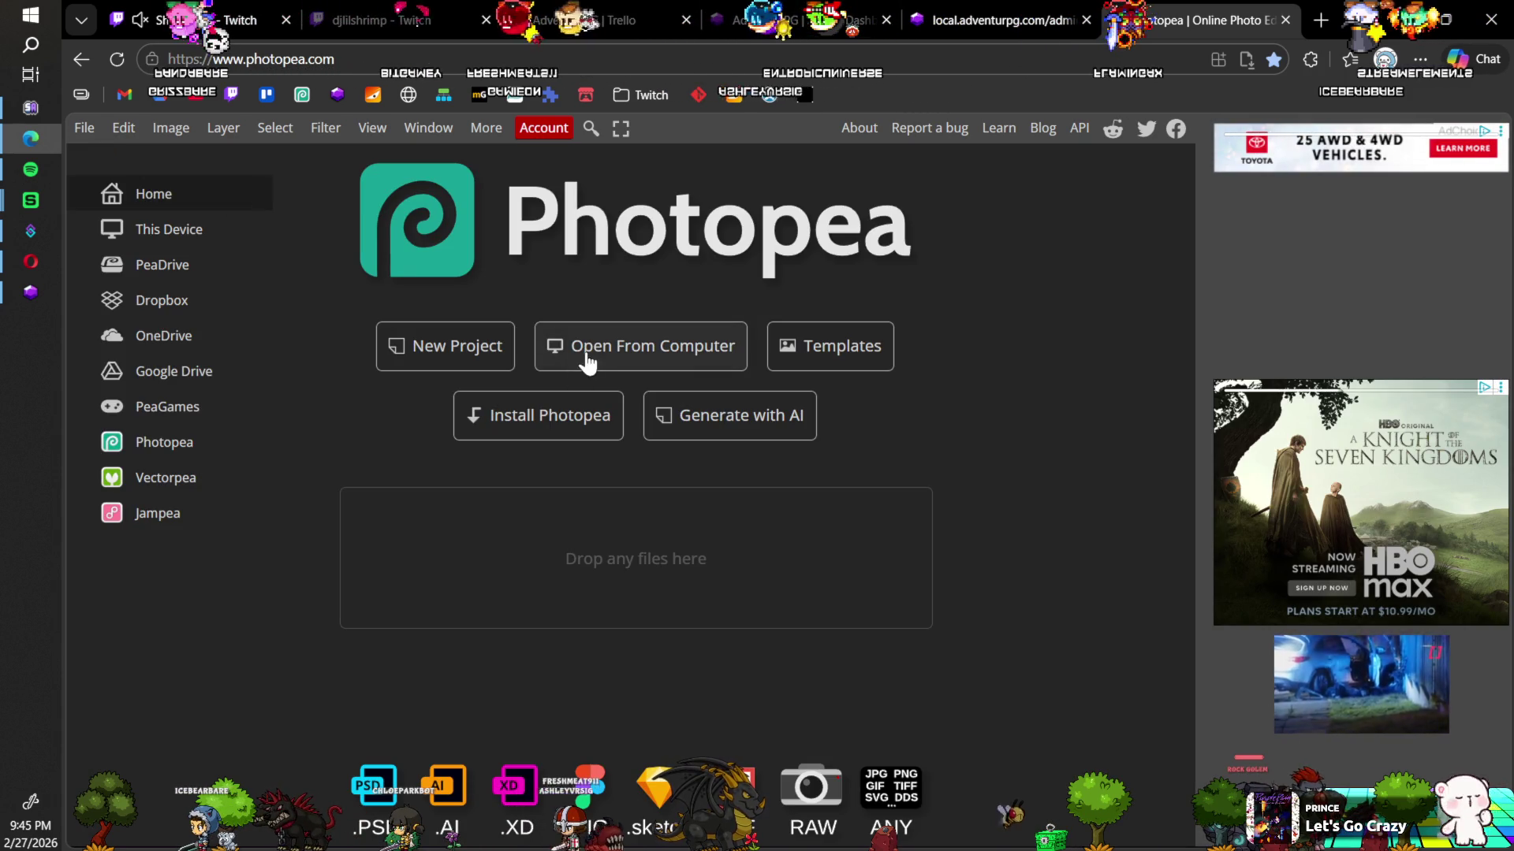
Step: Open NightmareCorpse.png and DreadeyeCorpse.png from the computer and magic-erase the Dreadeye icon's dark background
left_click(587, 364)
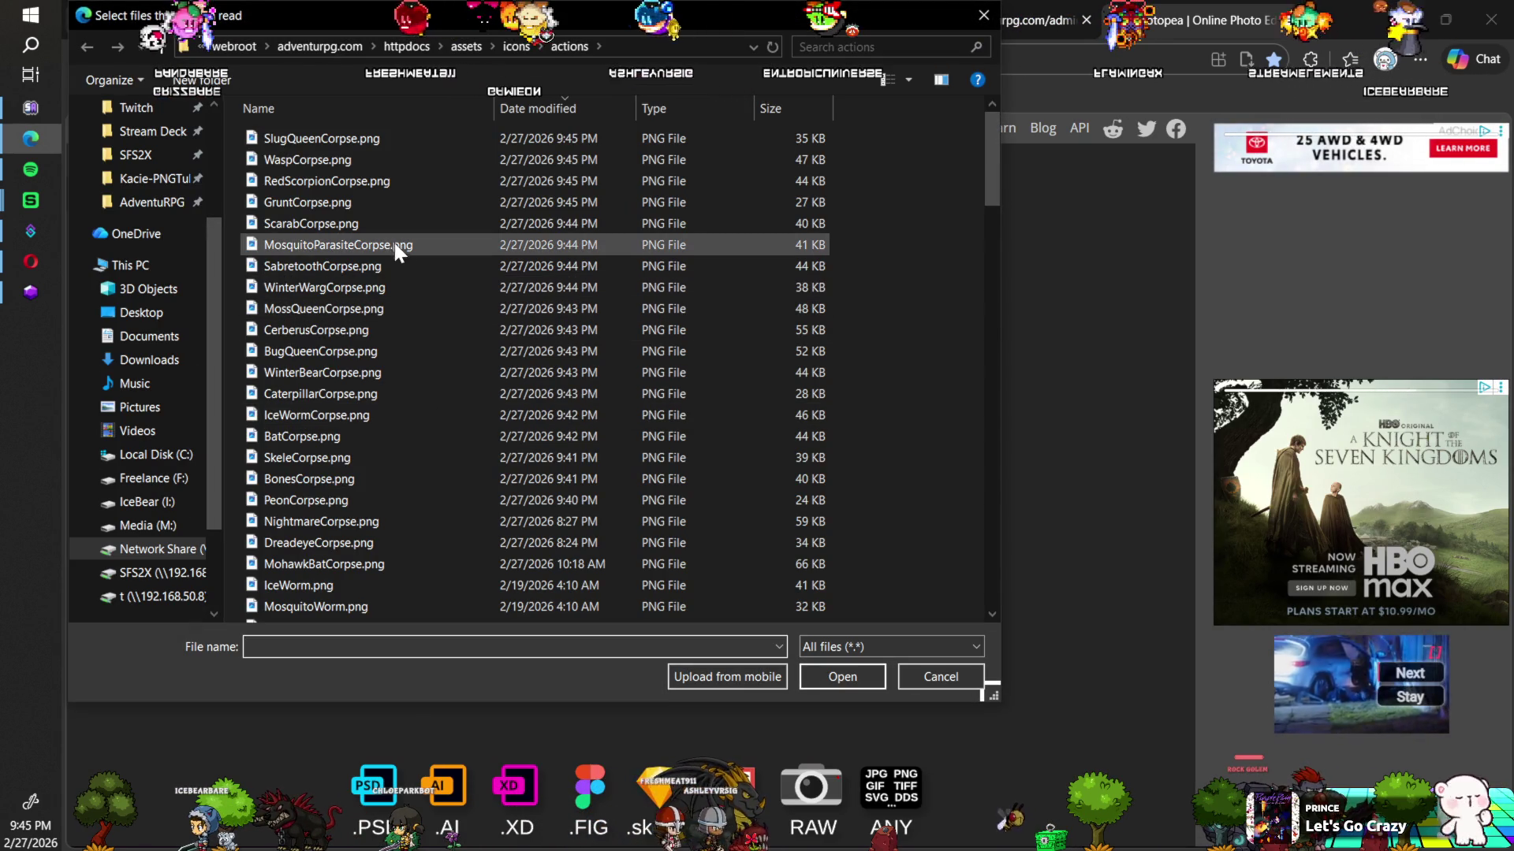
scroll(390, 424, "down", 3)
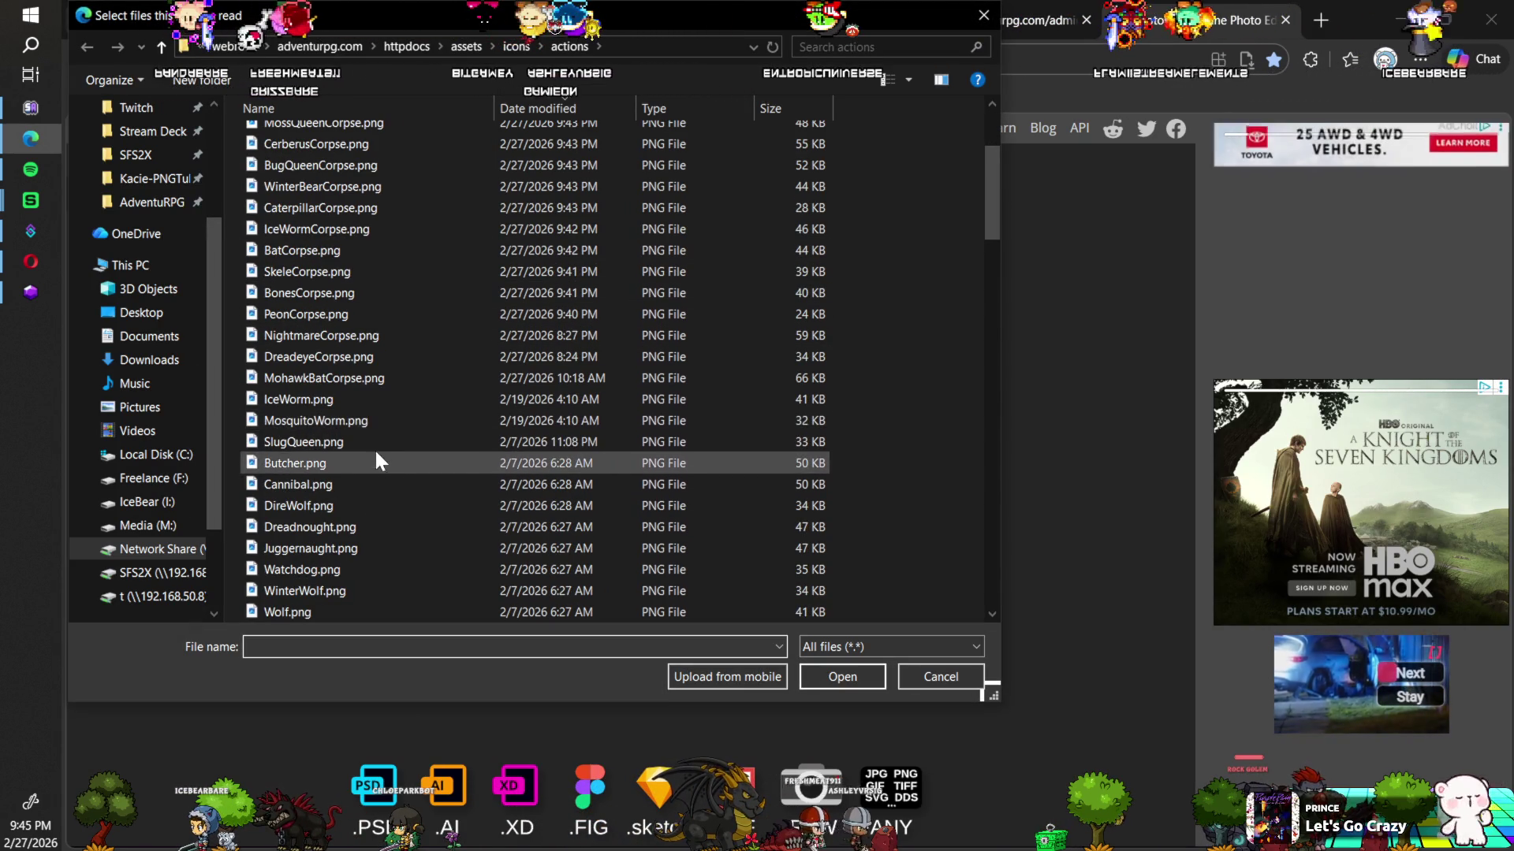
left_click(363, 381)
left_click(366, 356, "ctrl")
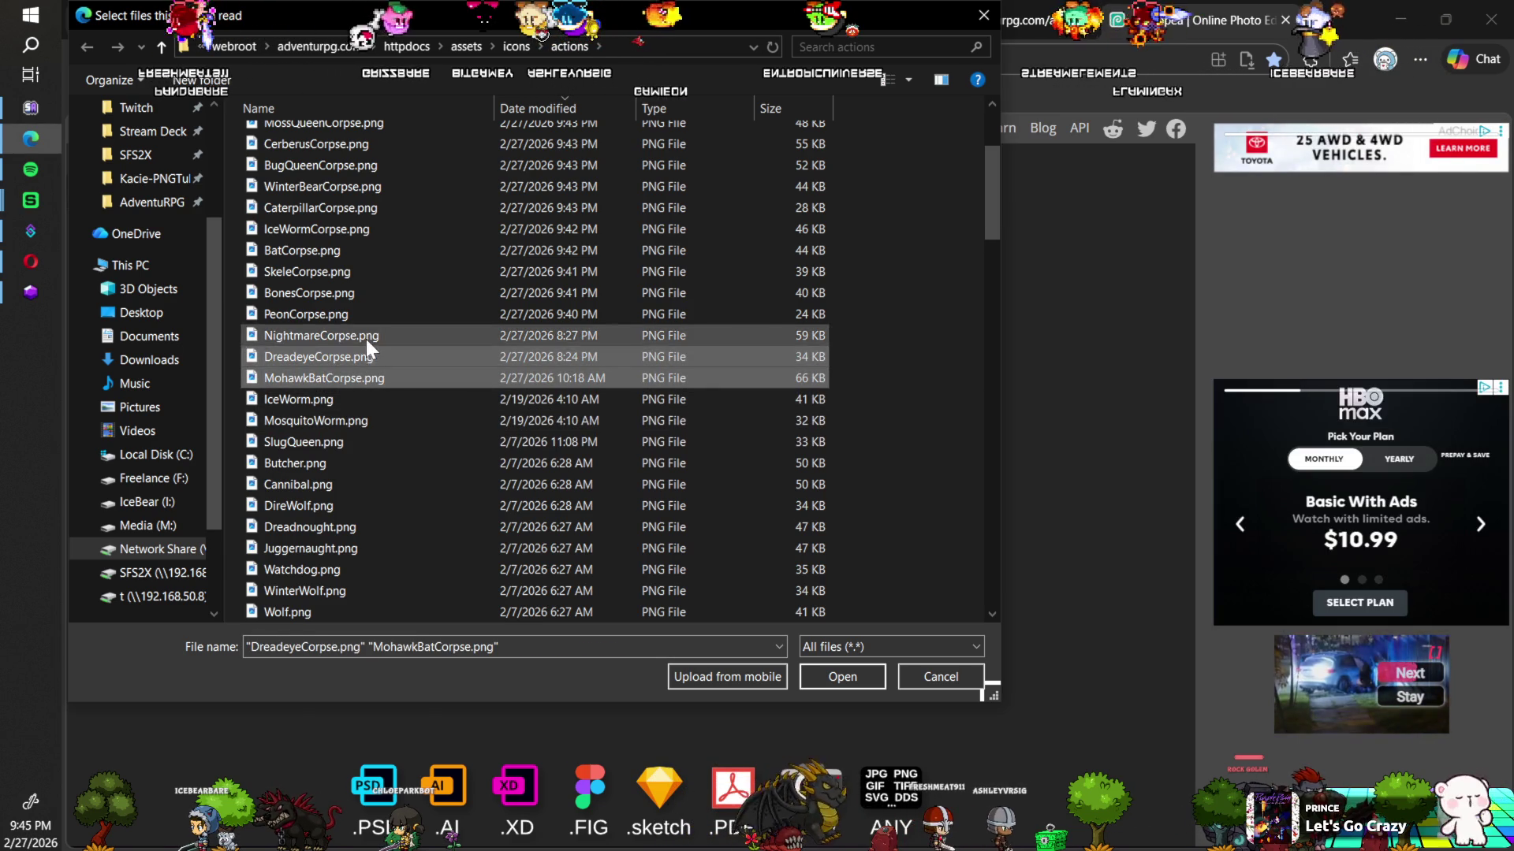
left_click(366, 337, "ctrl")
left_click(360, 315, "ctrl")
left_click(365, 295, "ctrl")
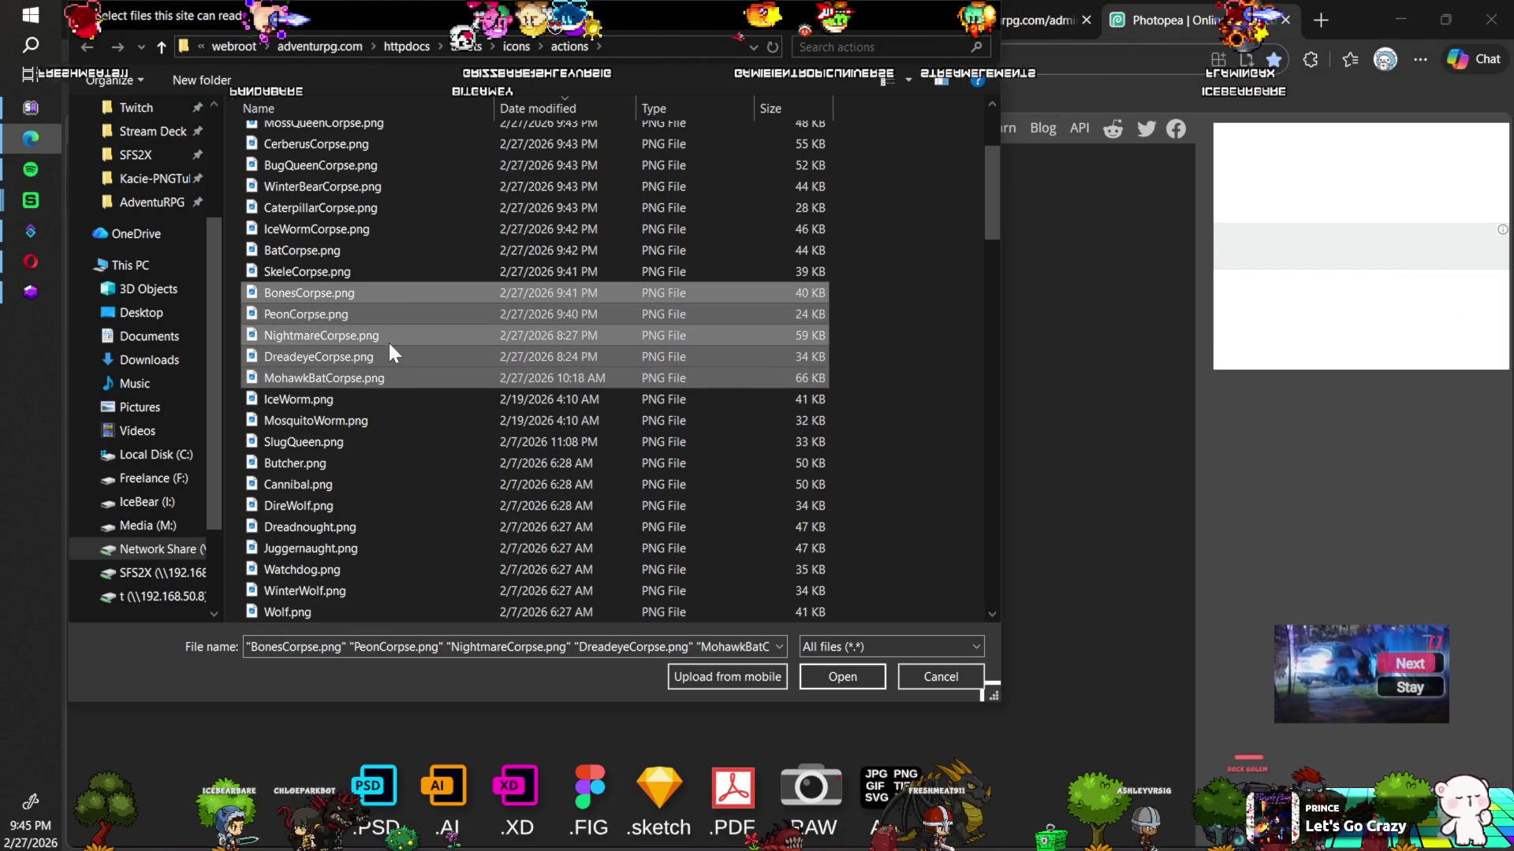
scroll(392, 353, "up", 3)
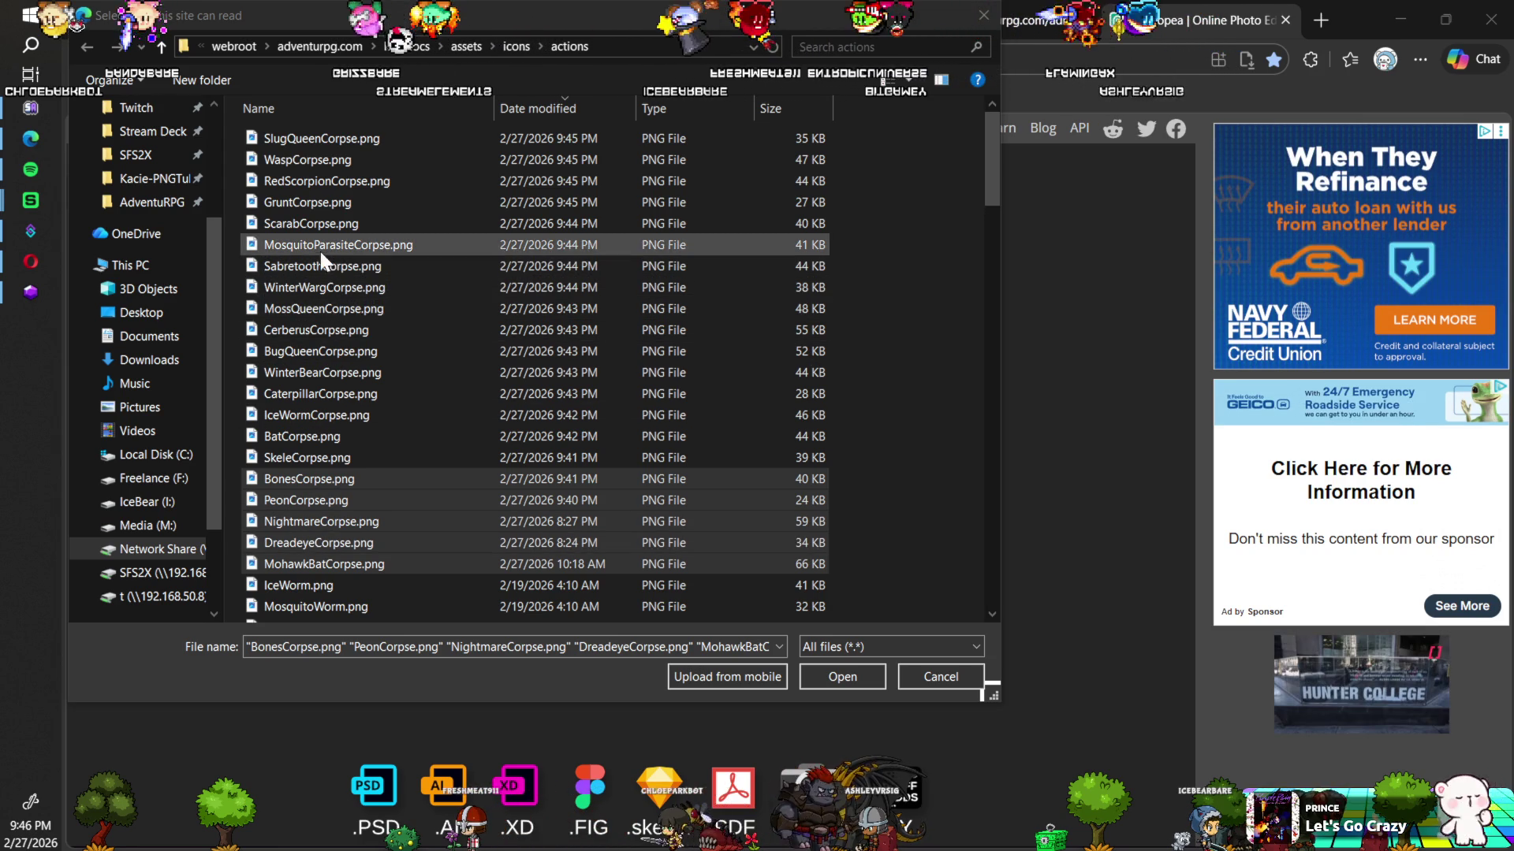
left_click(310, 524)
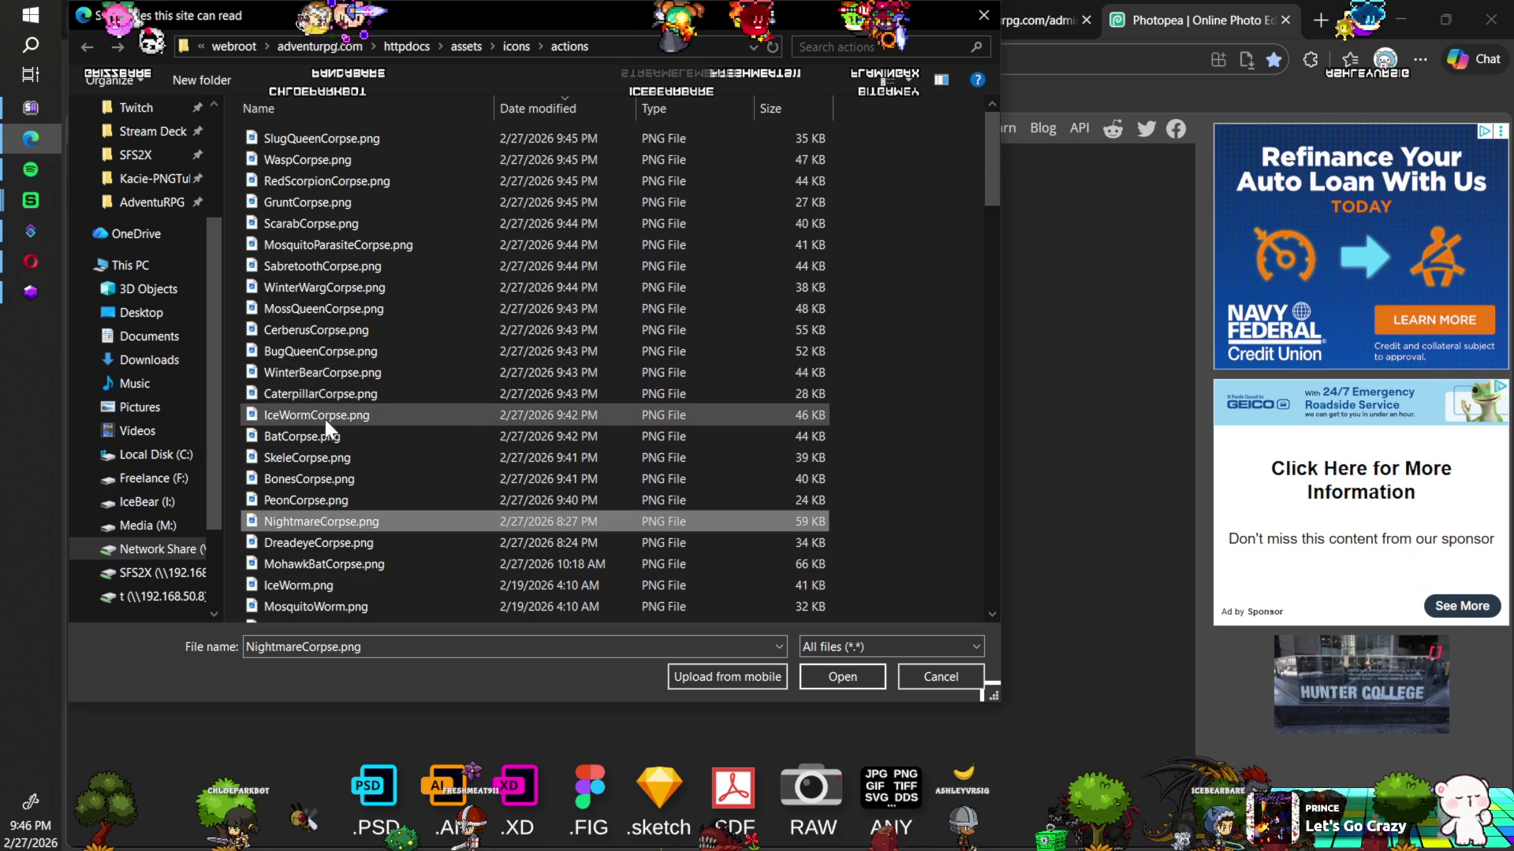
left_click(305, 546, "ctrl")
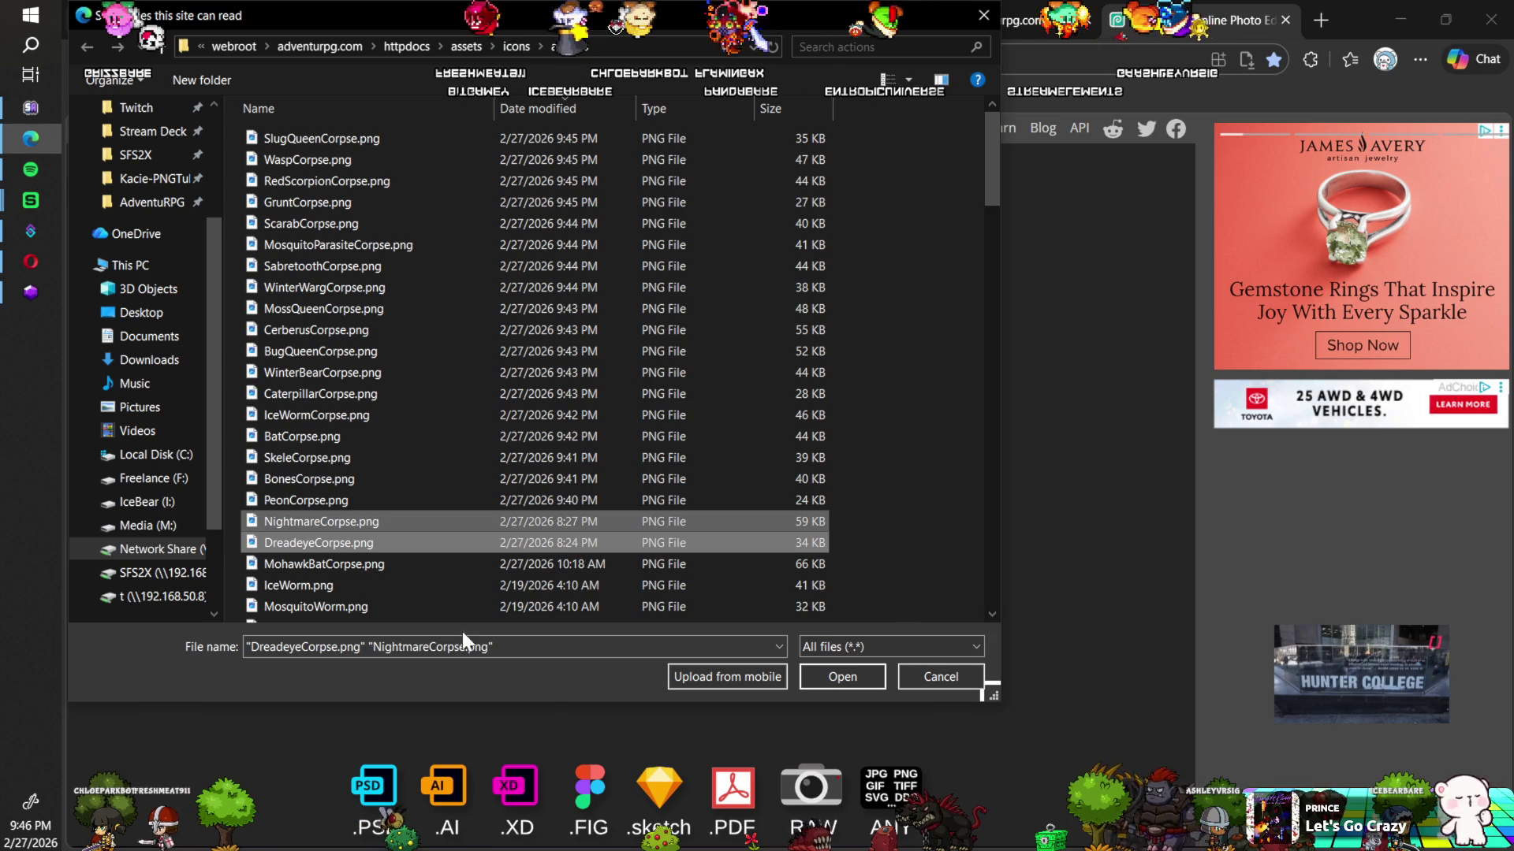
left_click(824, 672)
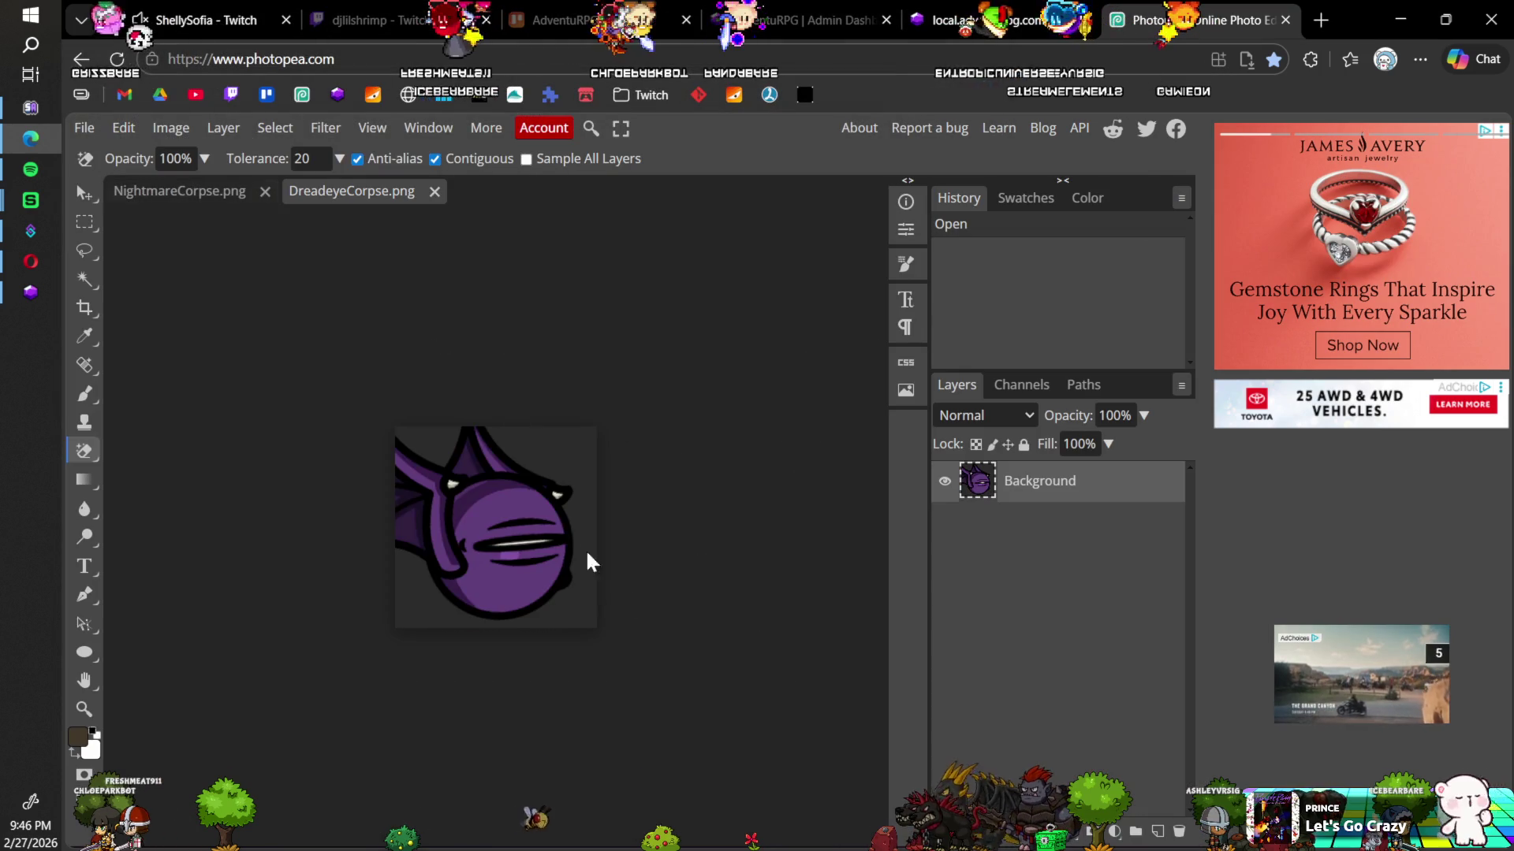
left_click(541, 450)
left_click(436, 453)
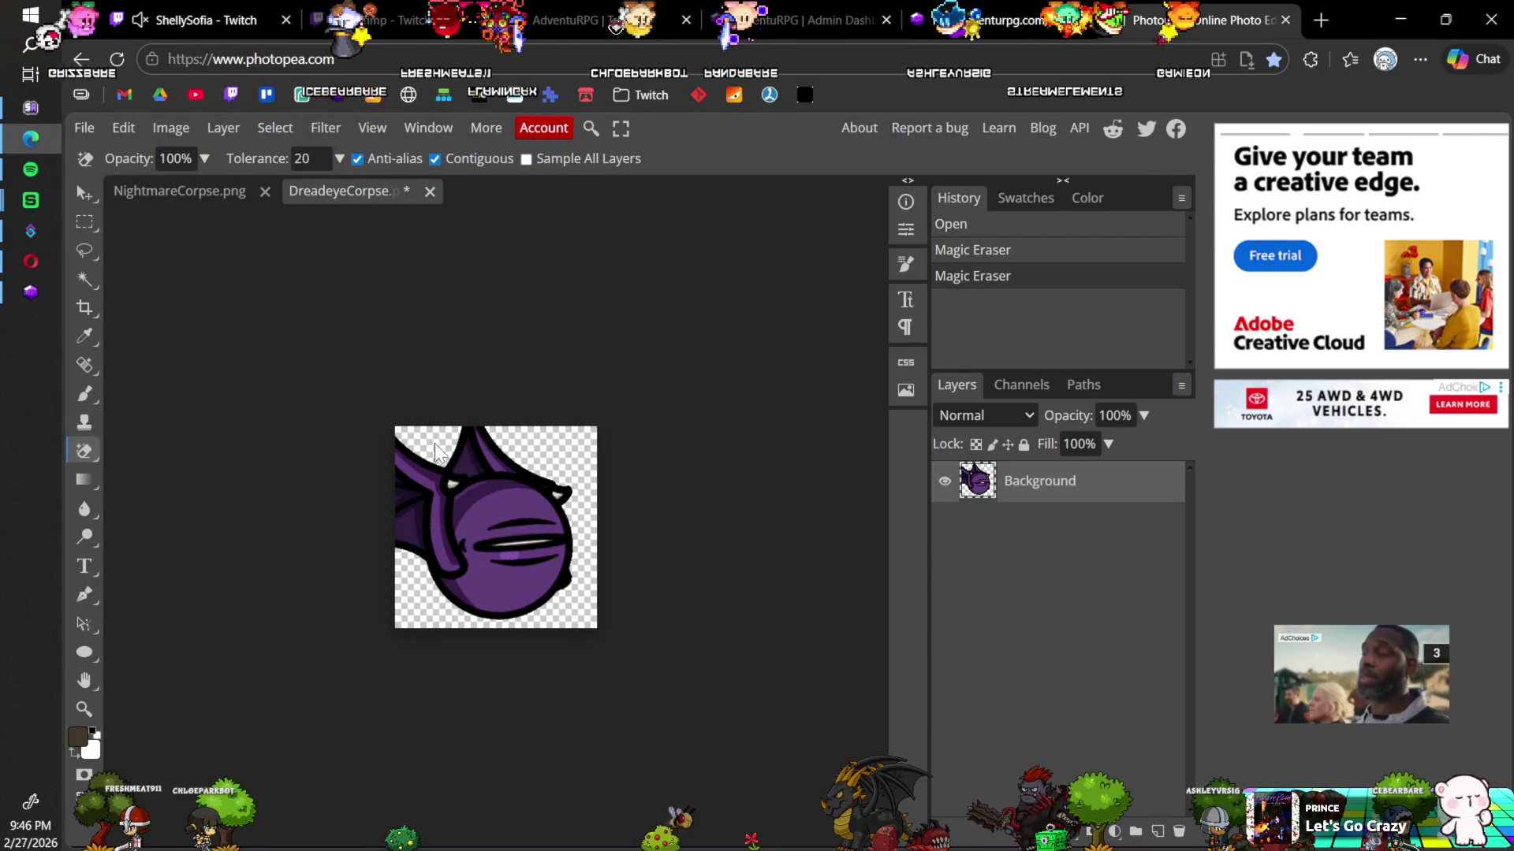
Step: Save the edited DreadeyeCorpse.png and close it
key("ctrl+s")
left_click(872, 180)
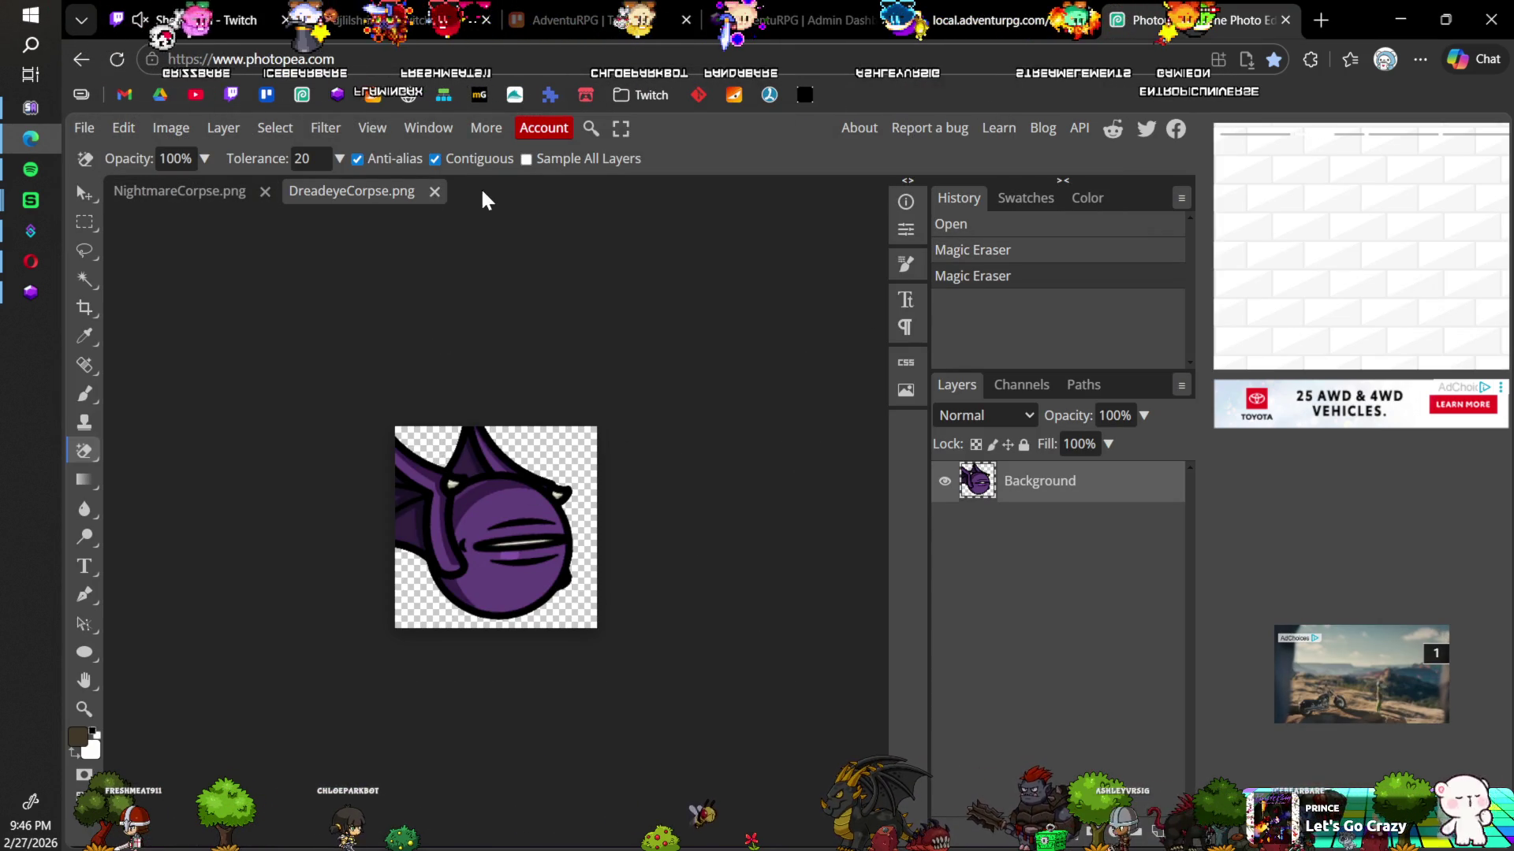
left_click(434, 192)
Step: Erase NightmareCorpse.png's dark background at the top corners and bottom-right
left_click(415, 439)
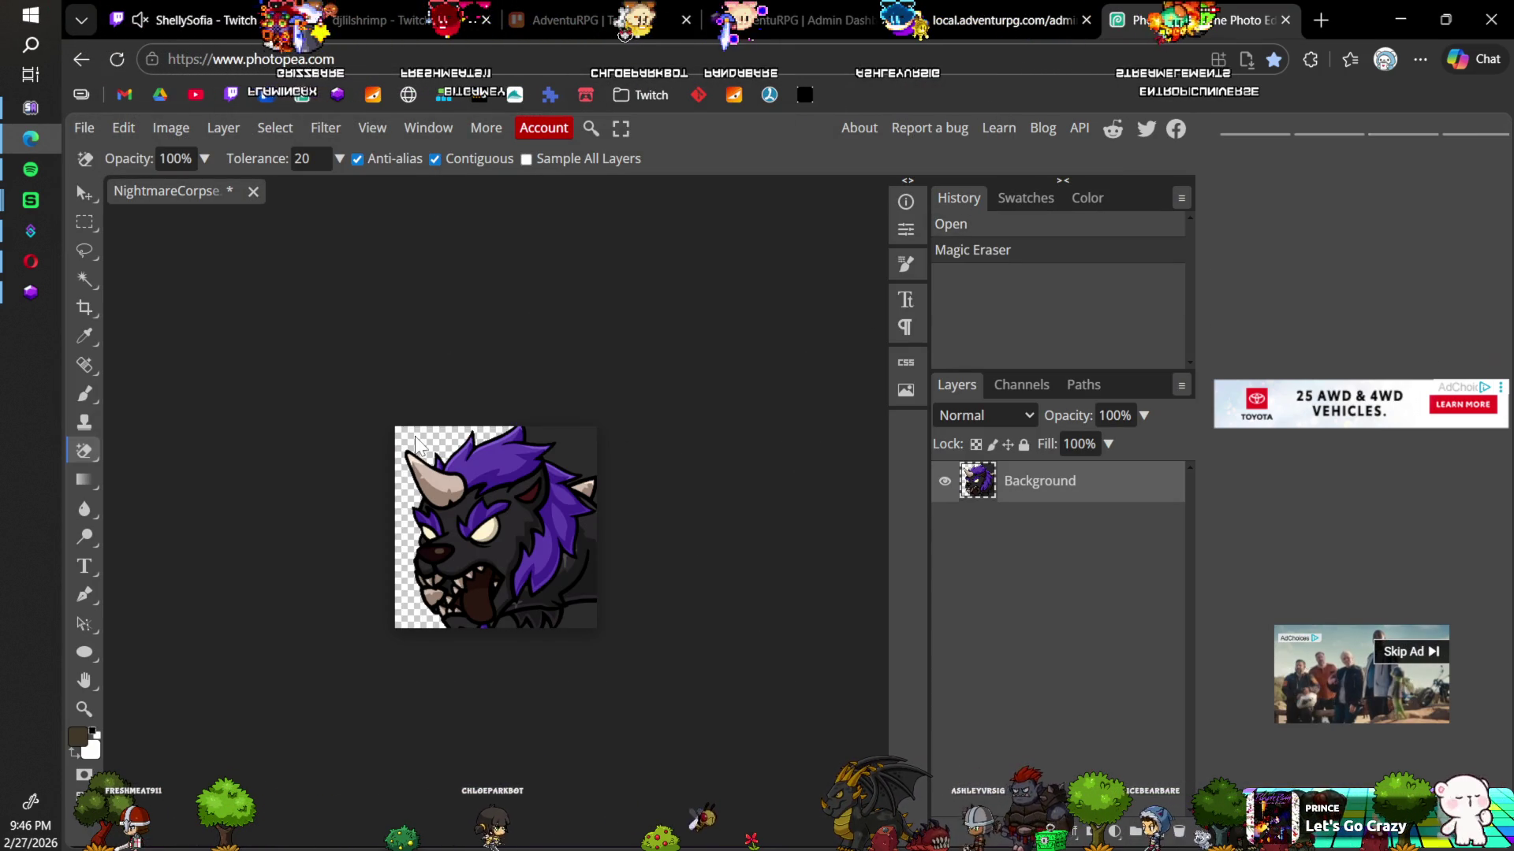
left_click(593, 467)
left_click(572, 624)
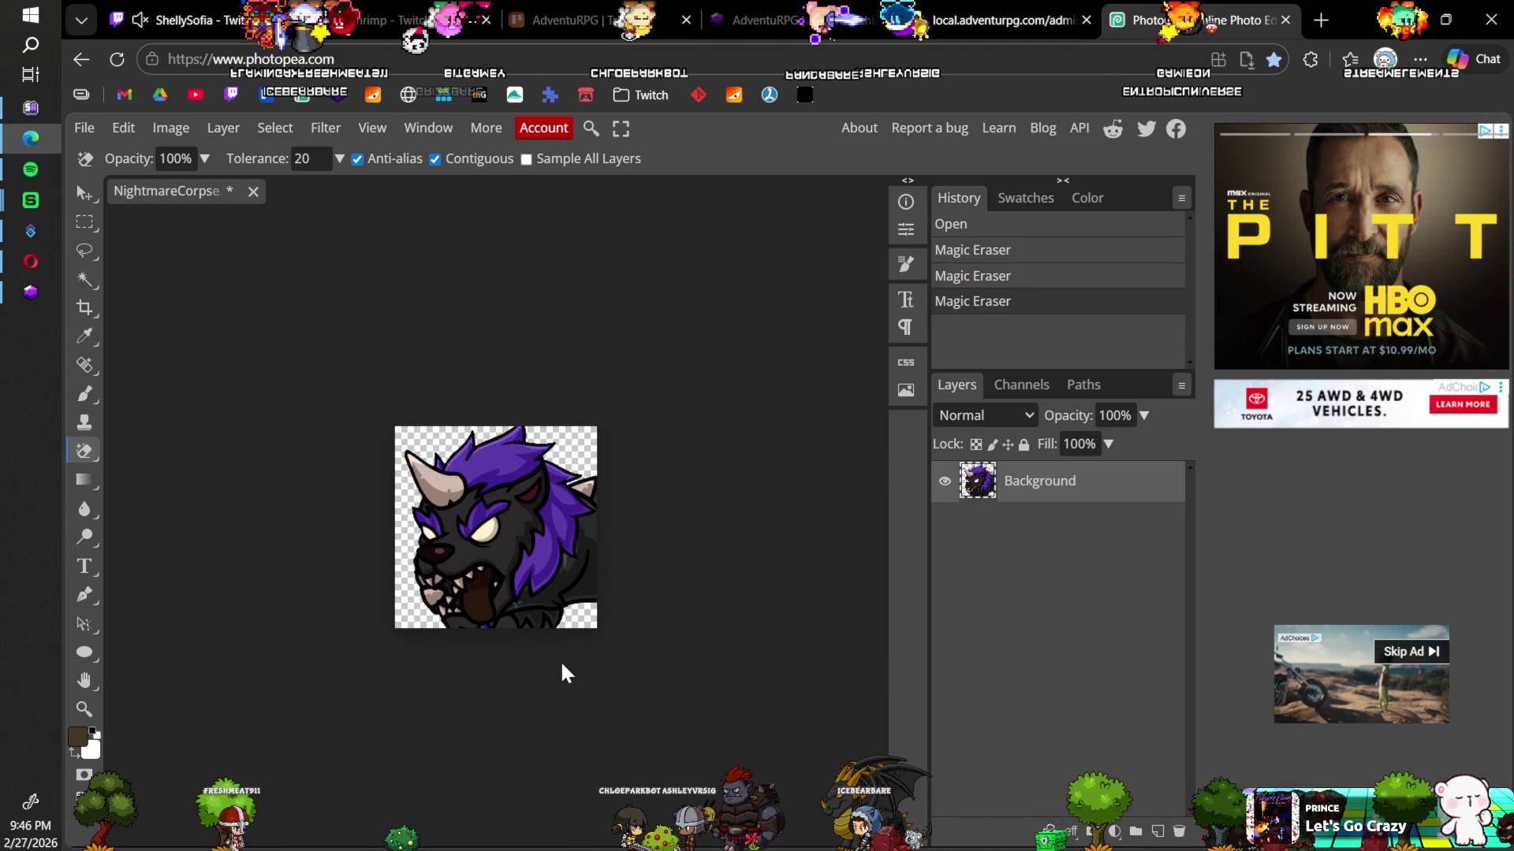
scroll(566, 673, "up", 3)
scroll(566, 670, "down", 1)
scroll(551, 662, "up", 3)
scroll(517, 652, "down", 6)
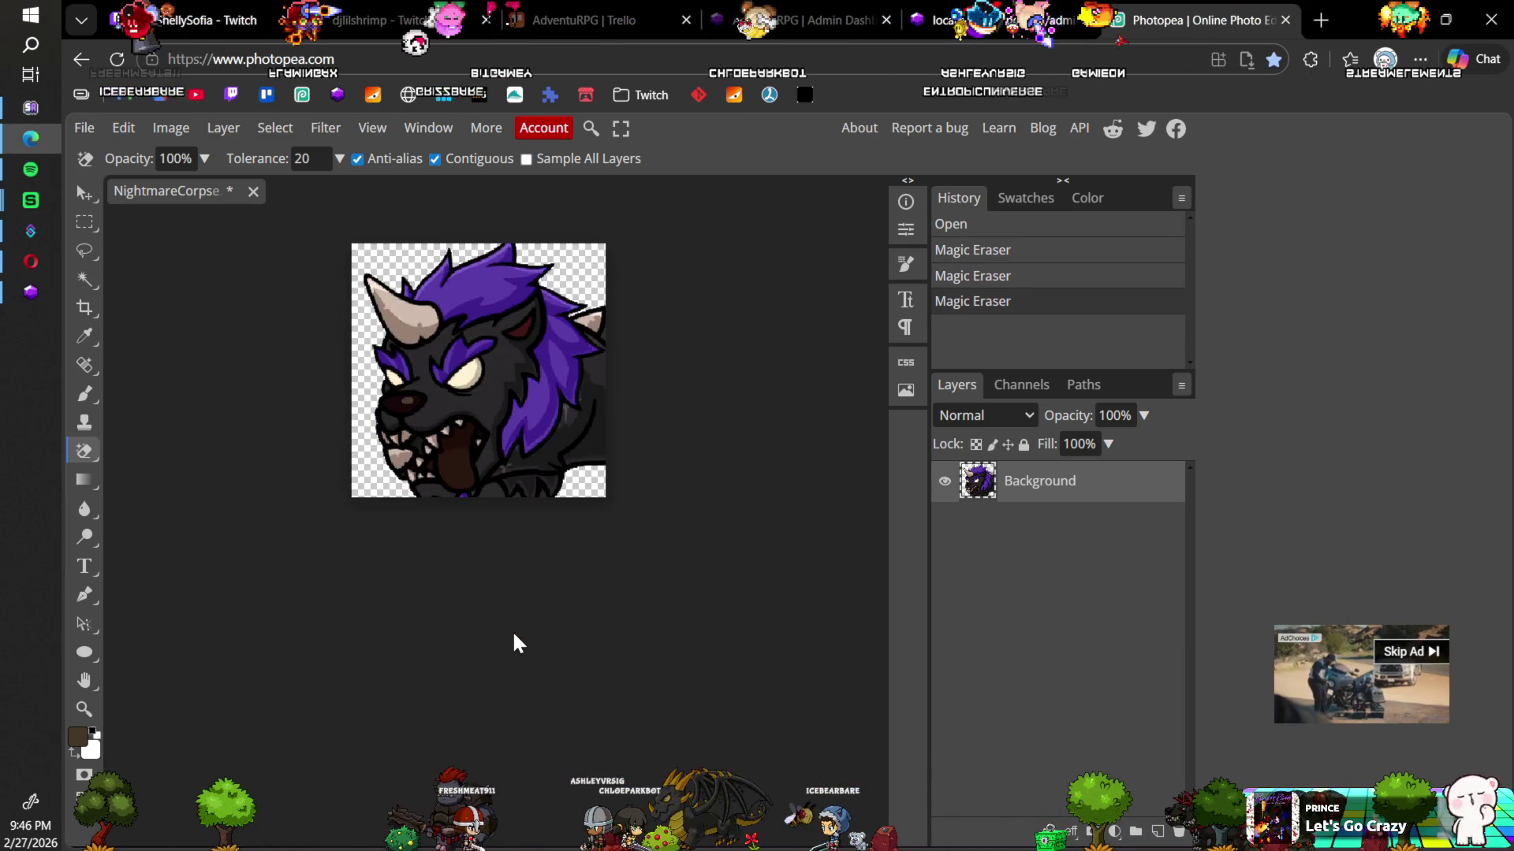
scroll(513, 631, "up", 1)
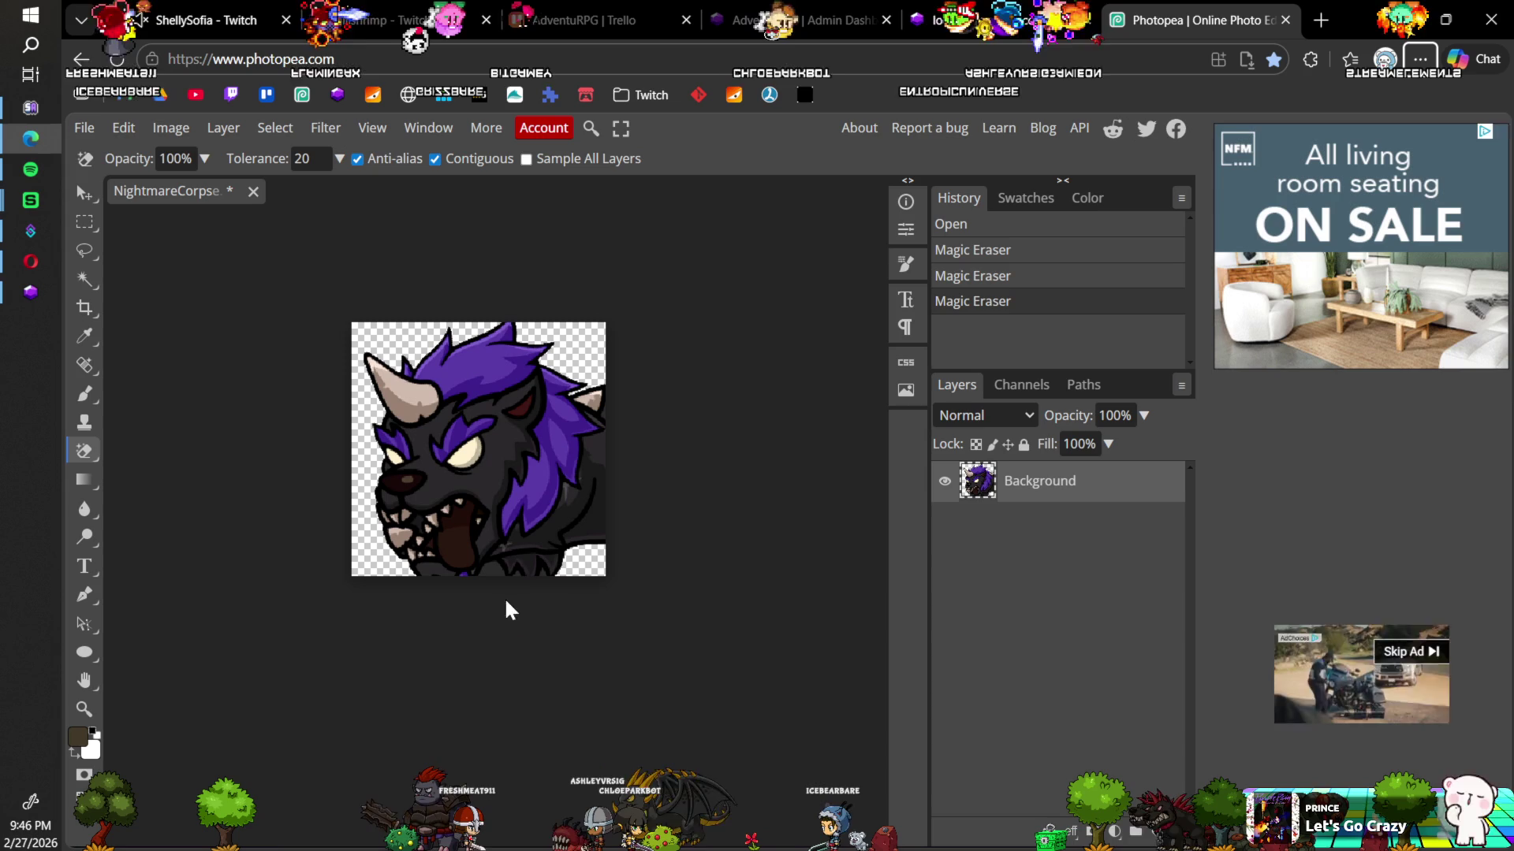
Step: Clear the leftover dark gaps between the teeth, then save and close NightmareCorpse.png
left_click(543, 574)
scroll(542, 575, "up", 3)
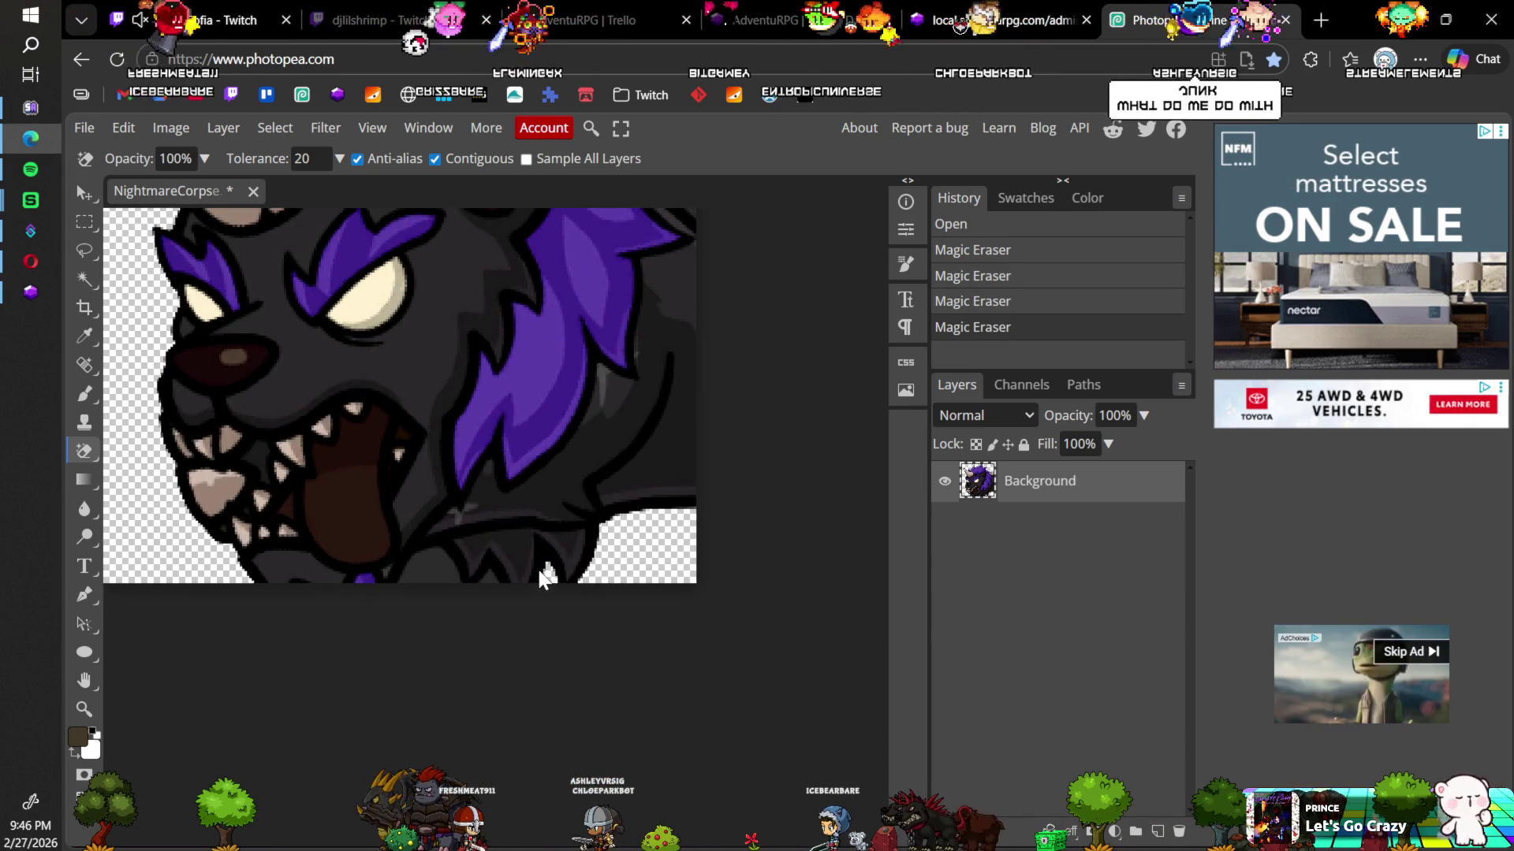
left_click(489, 581)
left_click(433, 569)
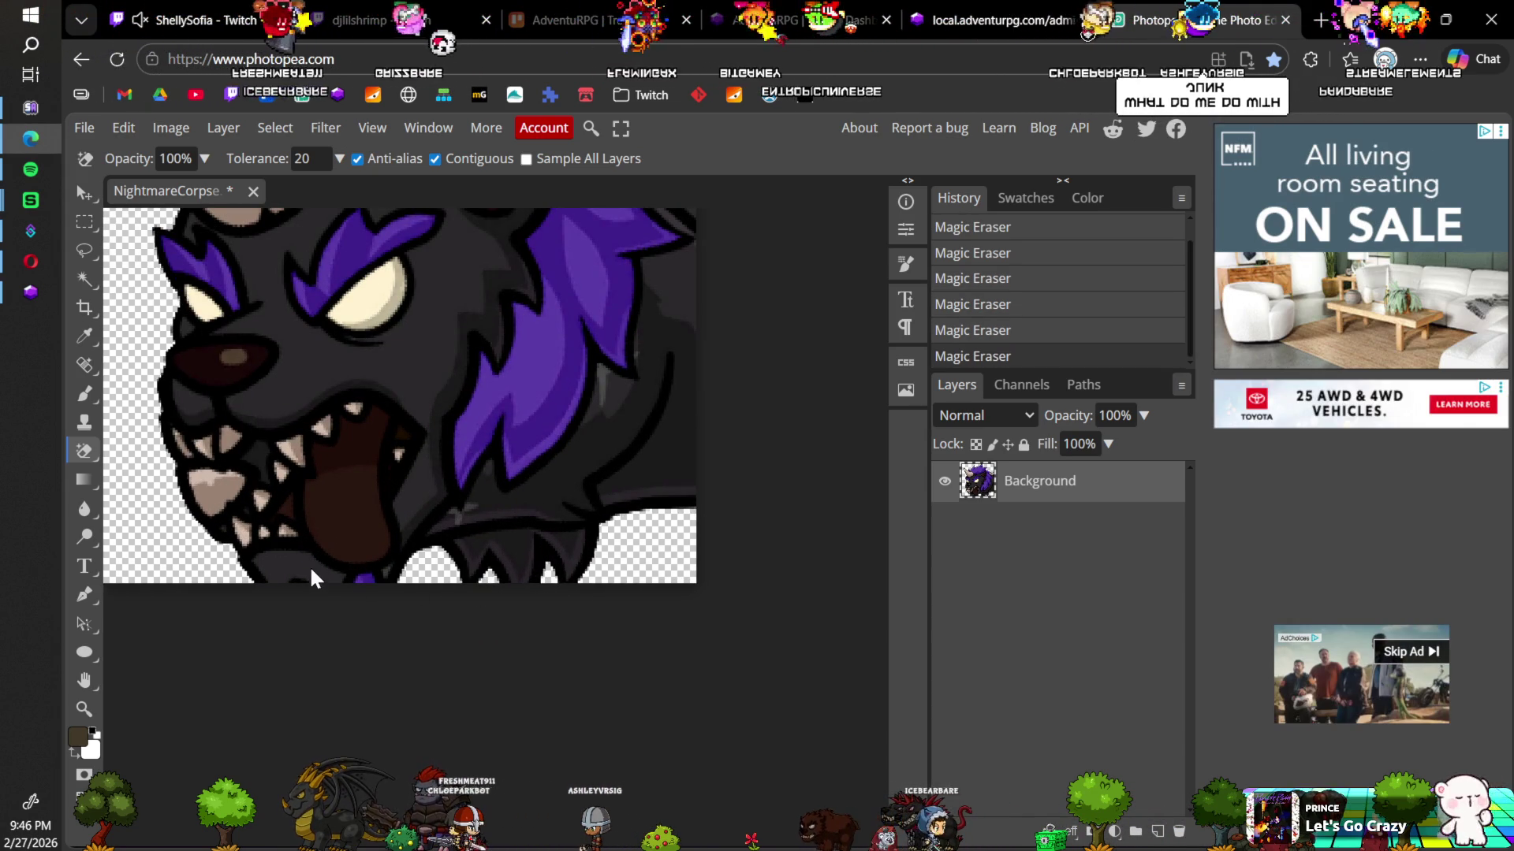
scroll(434, 552, "down", 3)
key("ctrl+s")
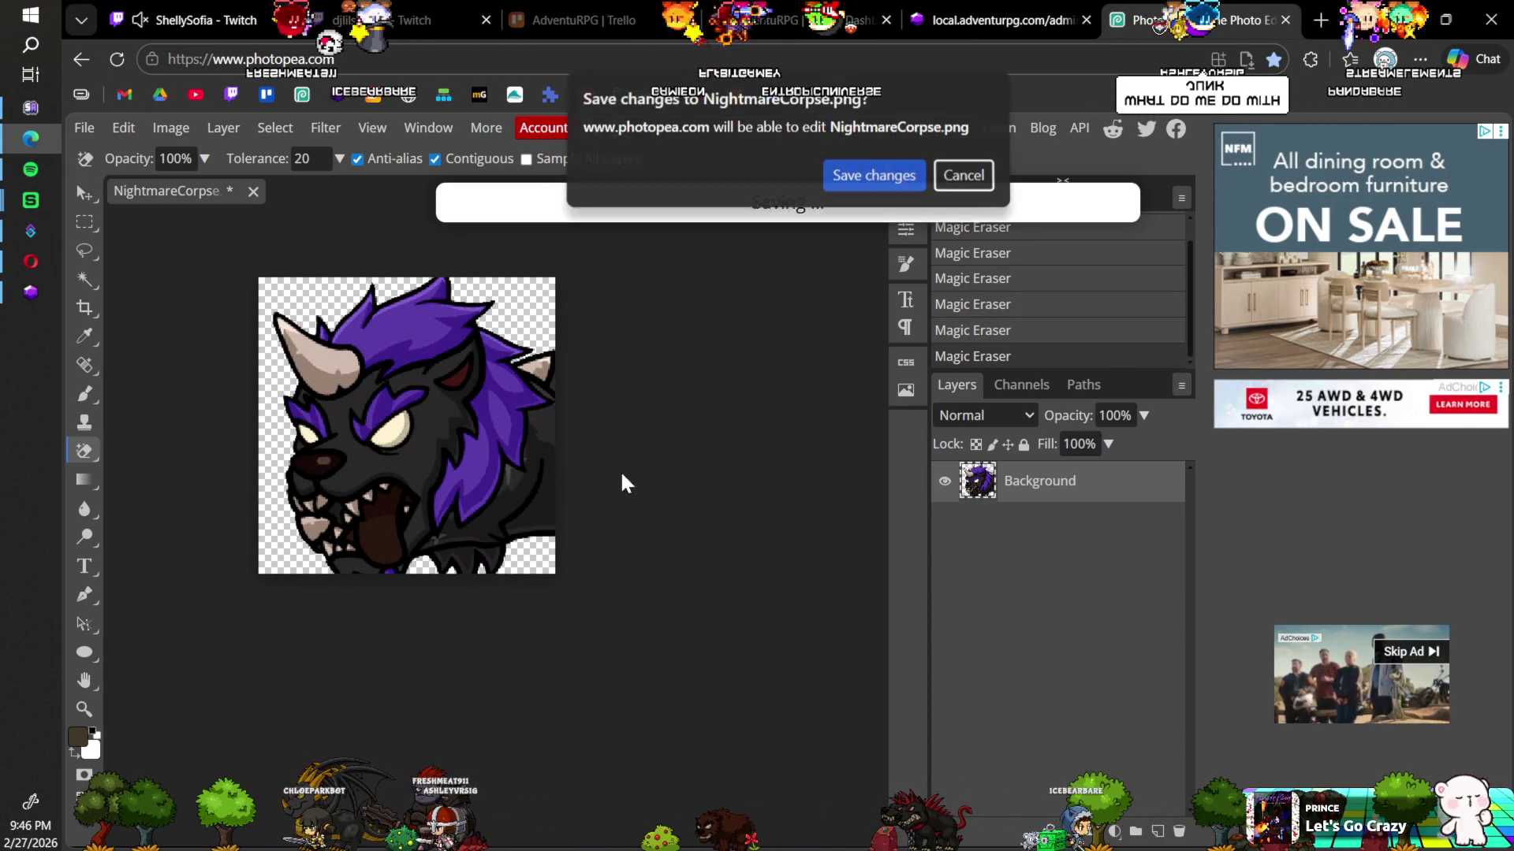
left_click(873, 175)
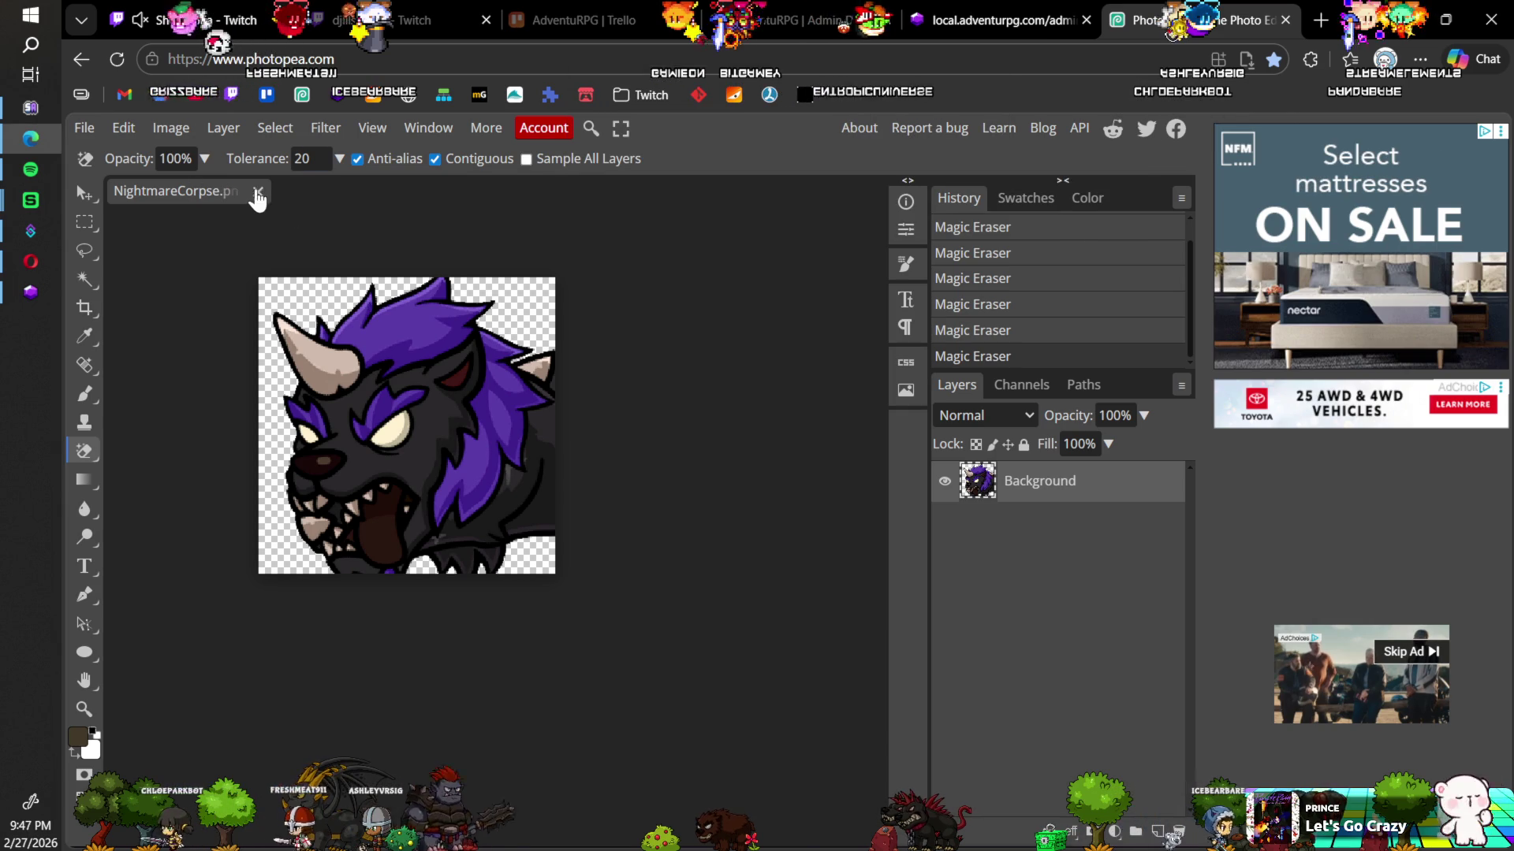
left_click(257, 193)
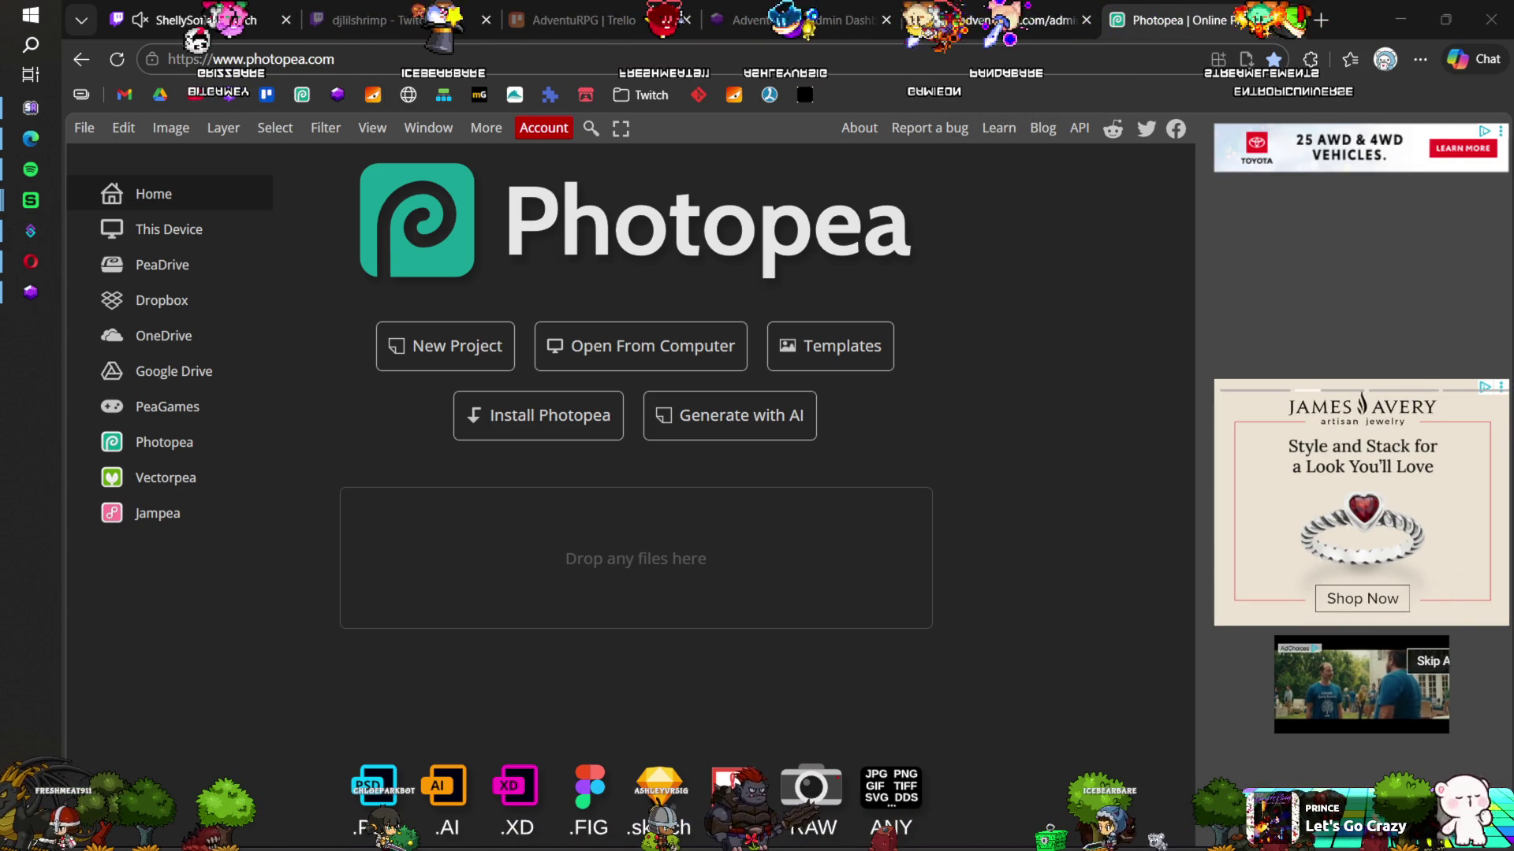
Step: On the Twitch page, open the AdventuRPG item shop's Sell list
left_click(31, 261)
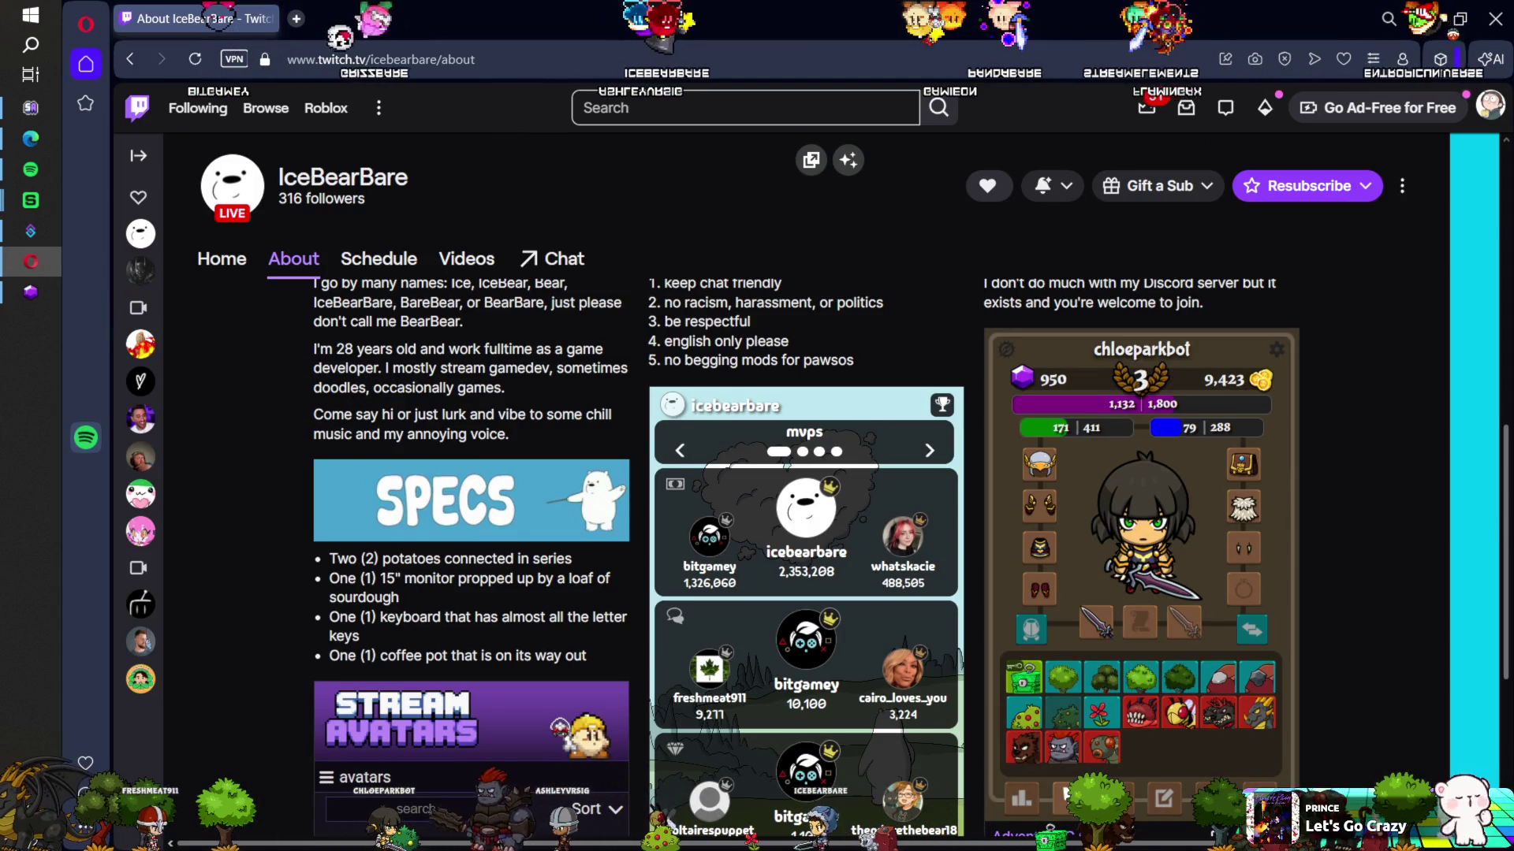
left_click(1066, 794)
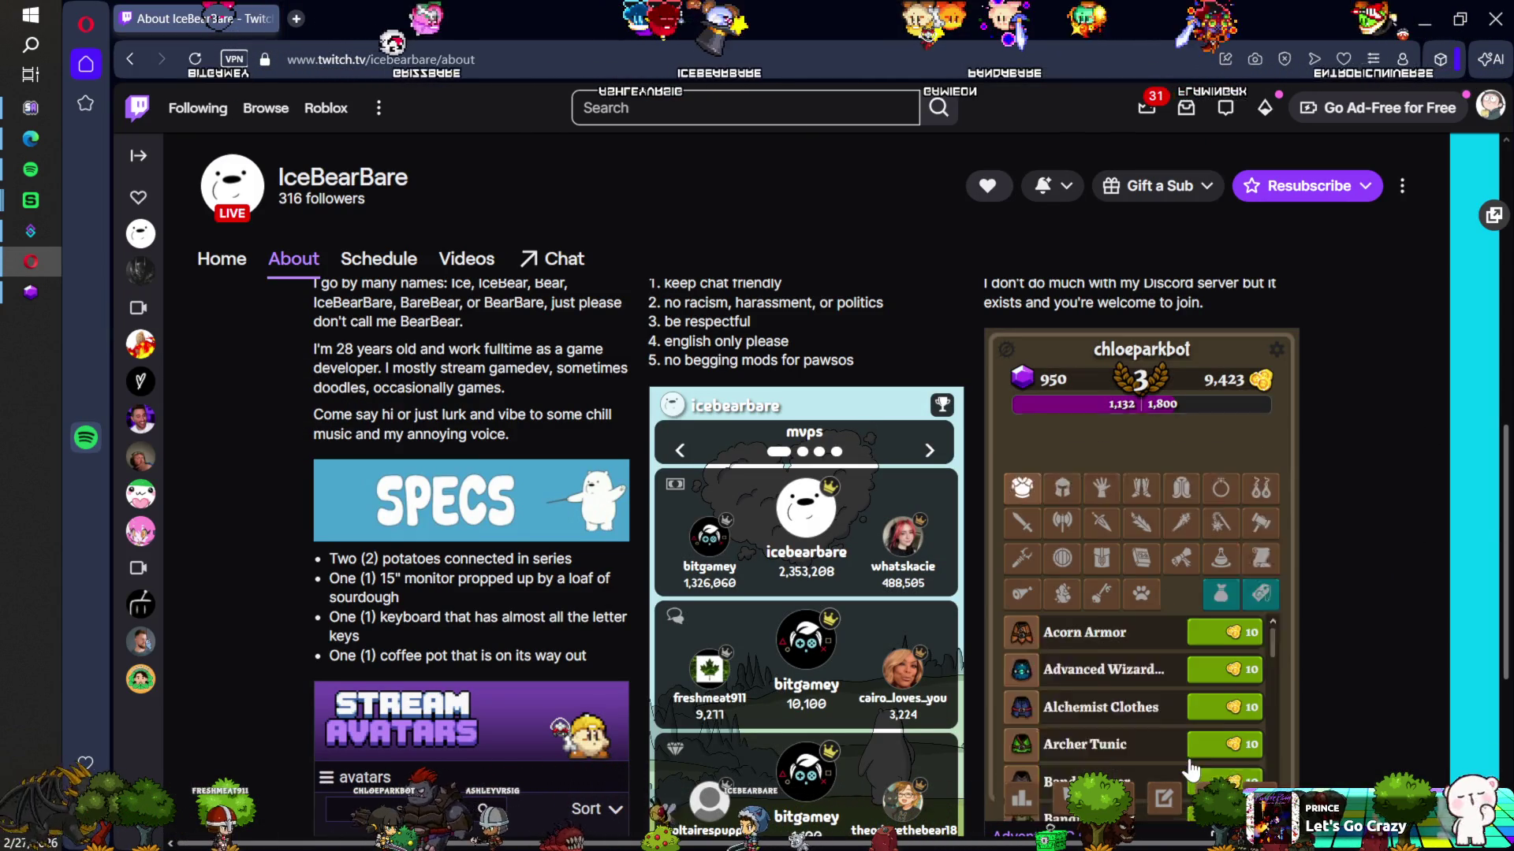
left_click(1013, 799)
left_click(1066, 795)
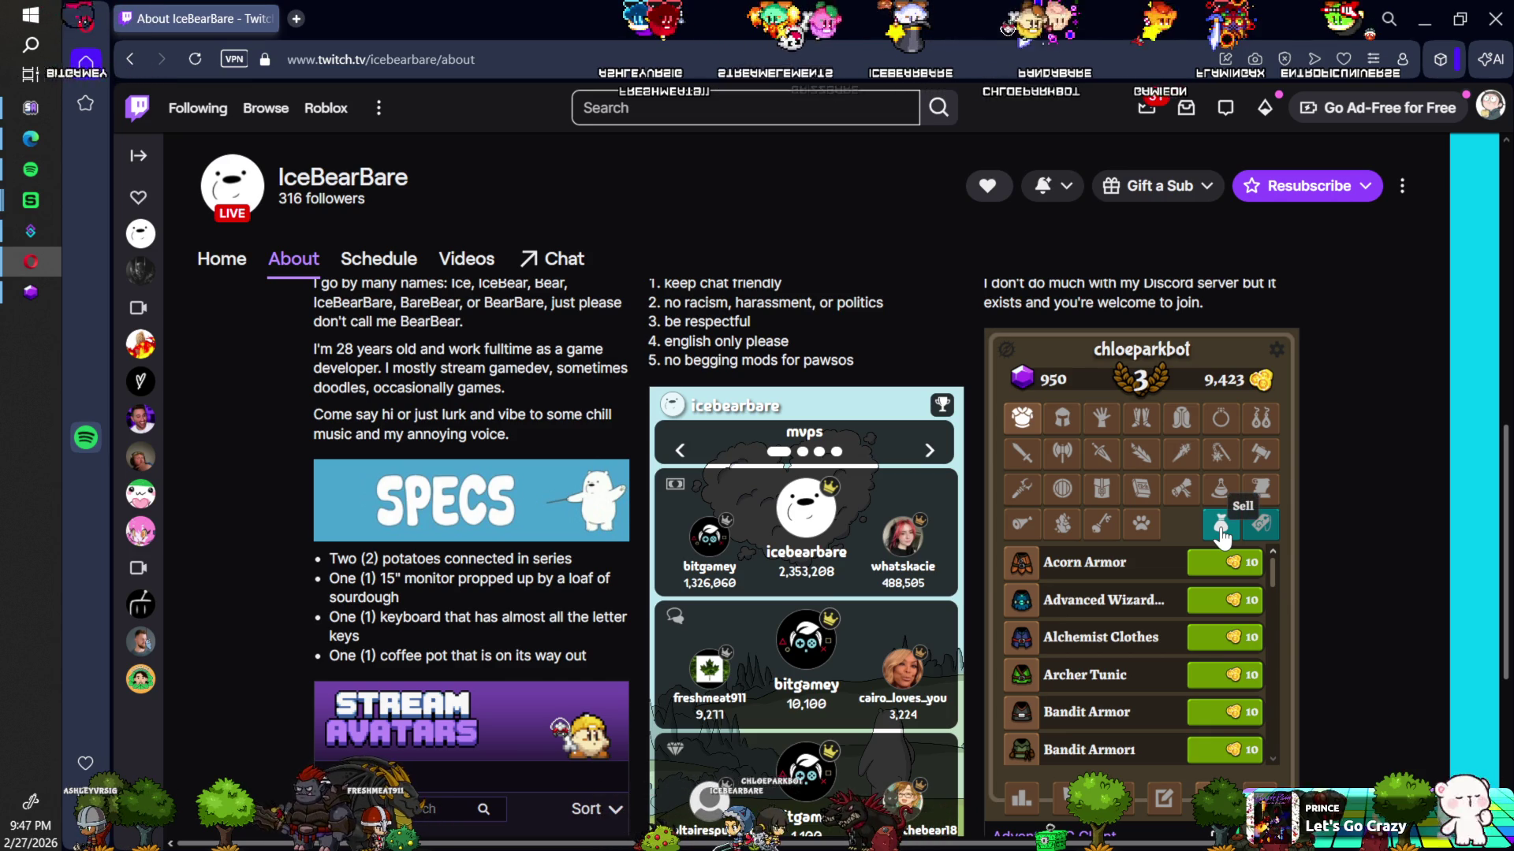
left_click(1221, 528)
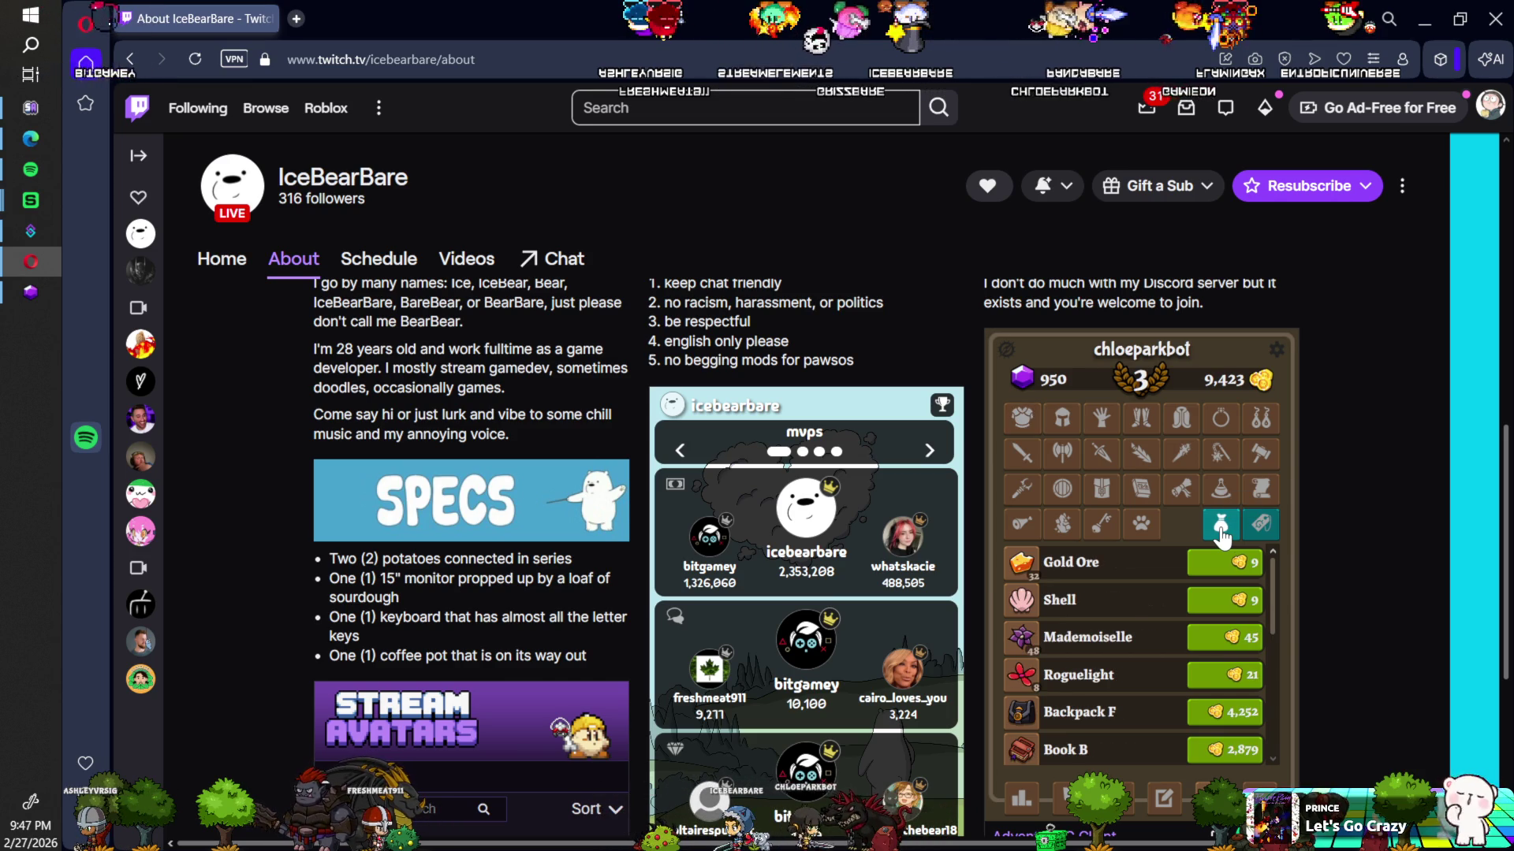
Step: Sell four Mademoiselle items for coins
left_click(1219, 645)
left_click(1219, 645)
left_click(1220, 645)
left_click(1219, 645)
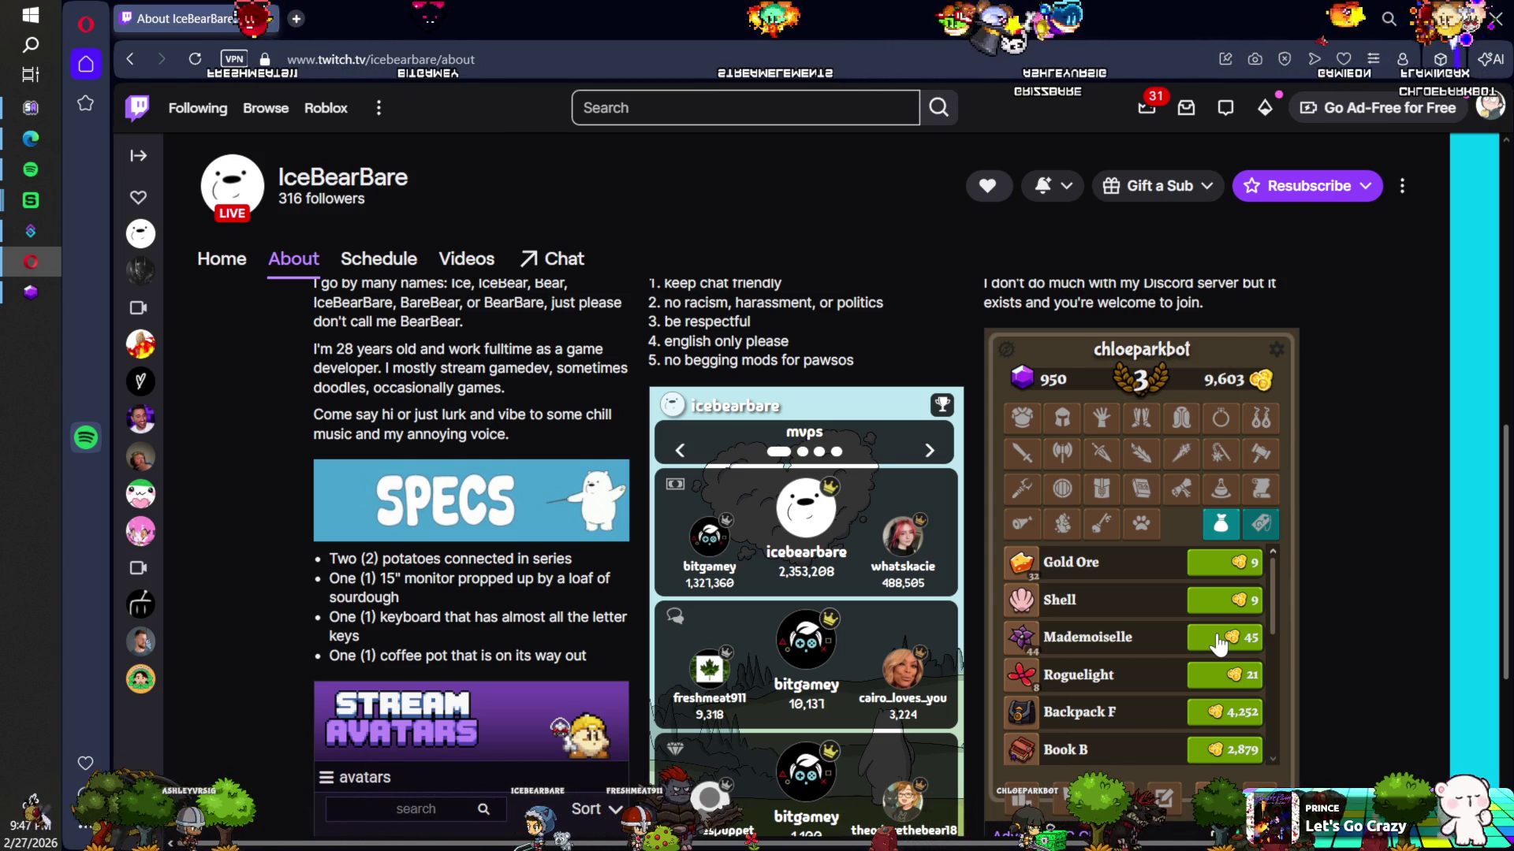
scroll(1219, 647, "down", 5)
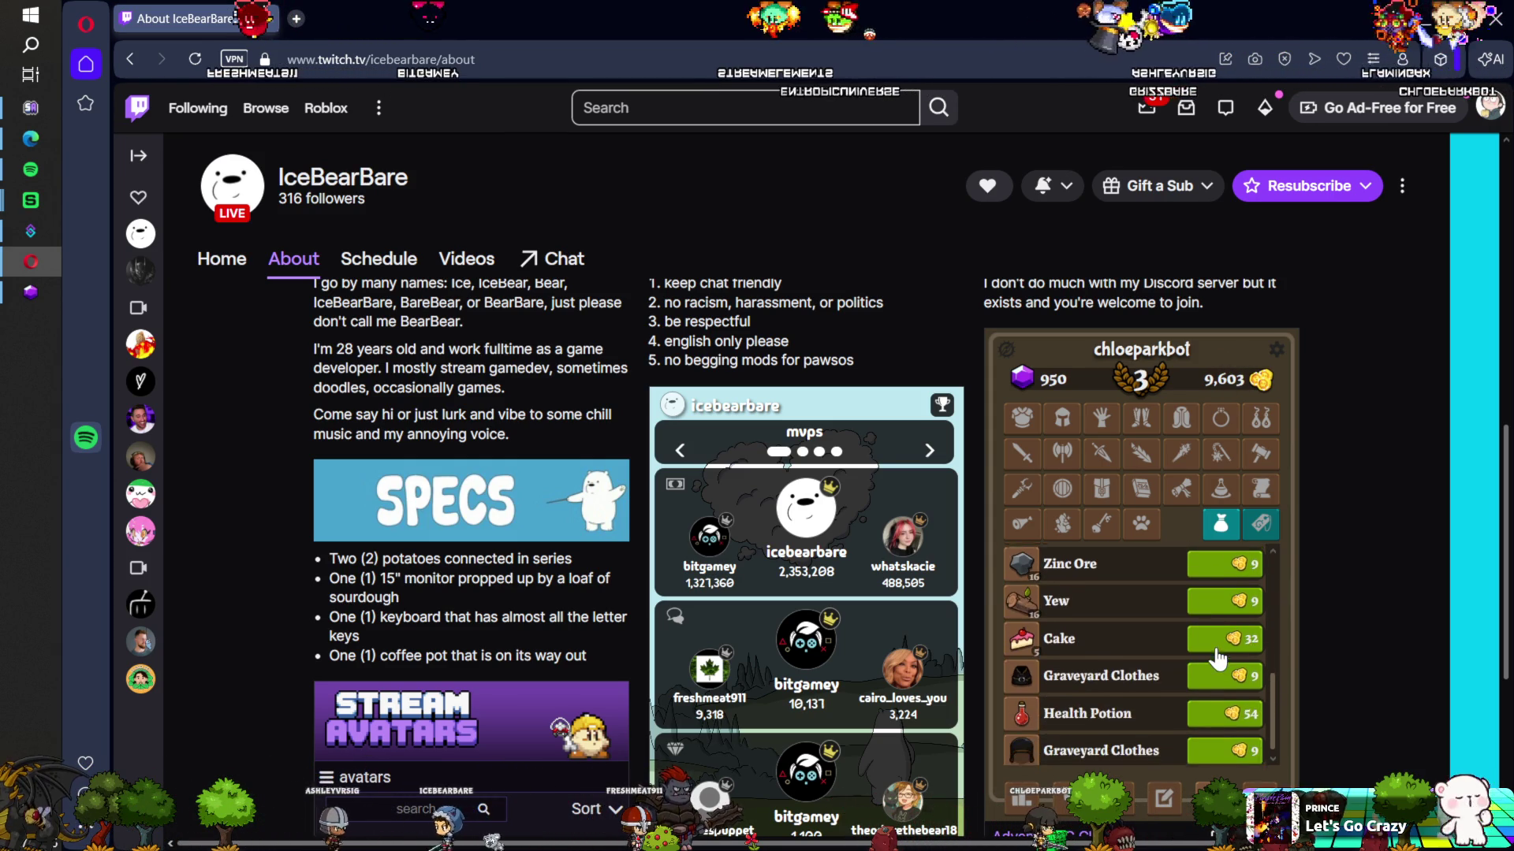
scroll(1218, 658, "up", 5)
Step: Sell all Roguelight items, reaching 9,771 coins, then view and dismiss the Mademoiselle card
left_click(1207, 677)
left_click(1208, 677)
left_click(1213, 677)
left_click(1214, 677)
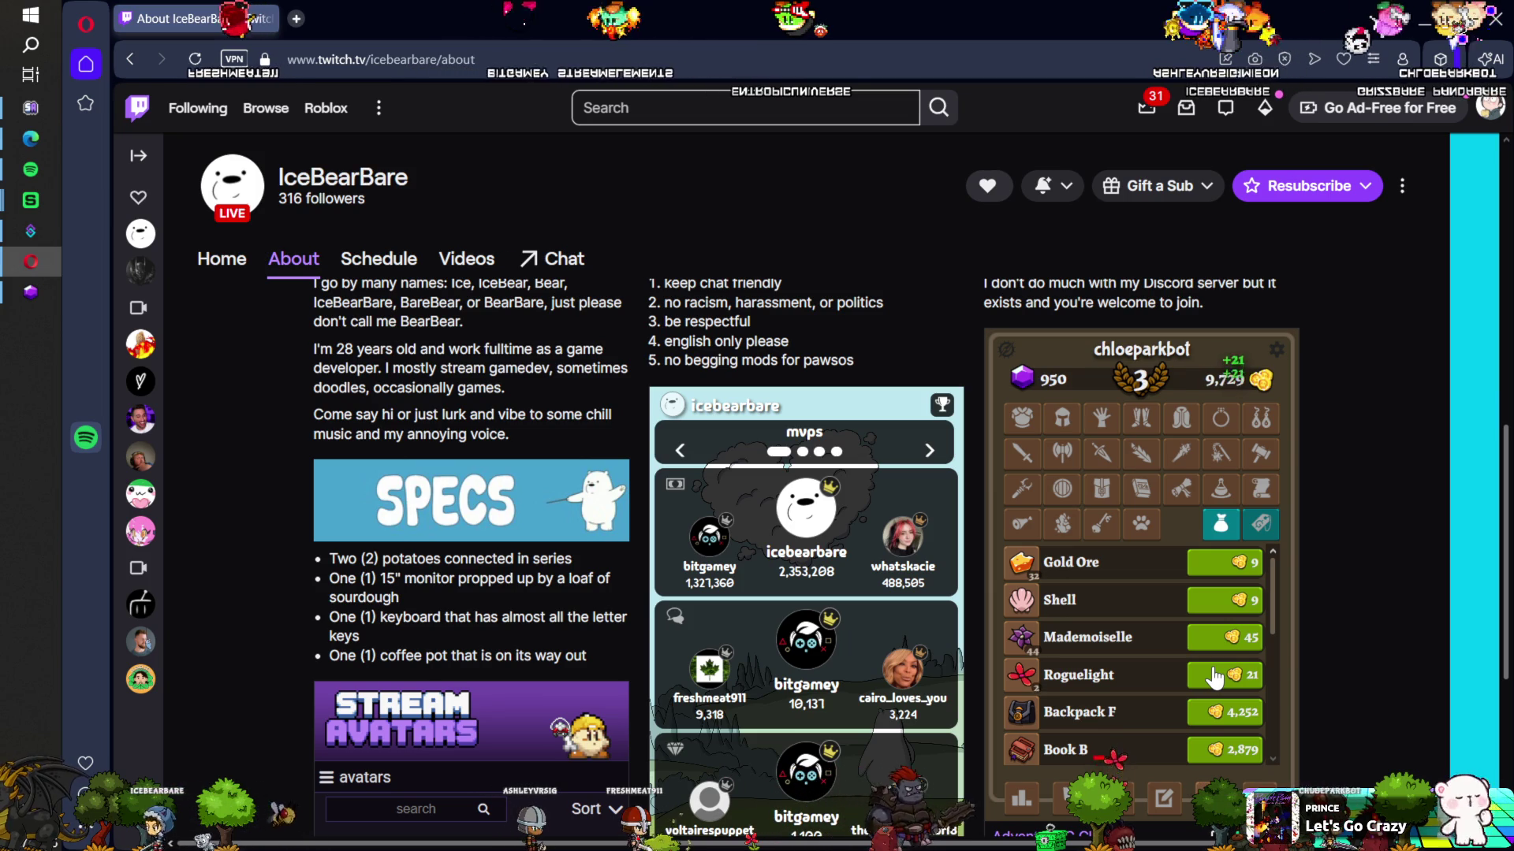
left_click(1215, 677)
left_click(1214, 677)
scroll(1108, 648, "down", 1)
scroll(1109, 642, "down", 4)
scroll(1109, 641, "up", 5)
left_click(1257, 637)
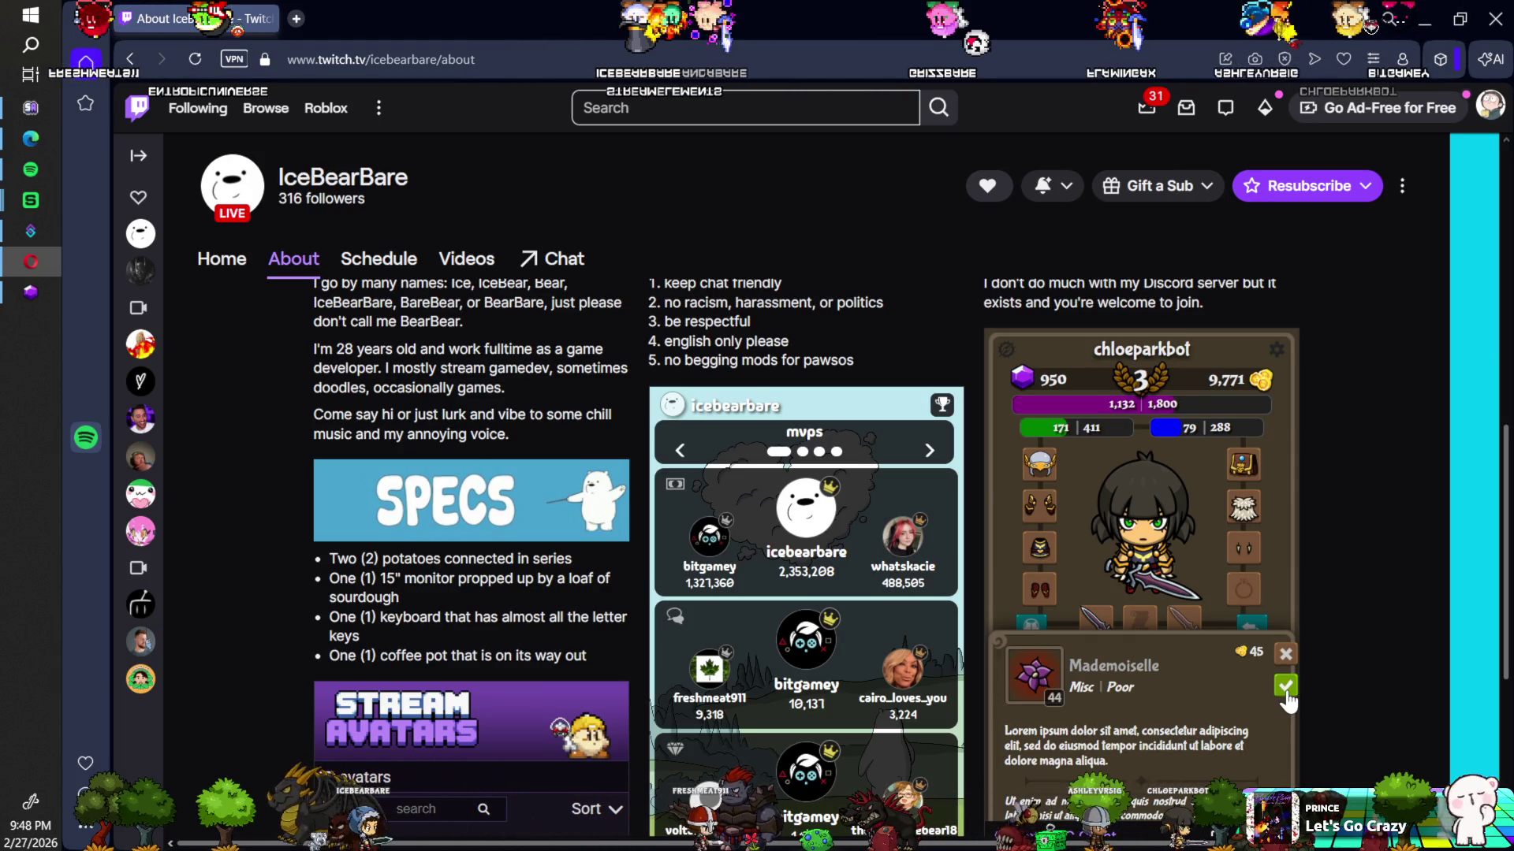
left_click(1285, 687)
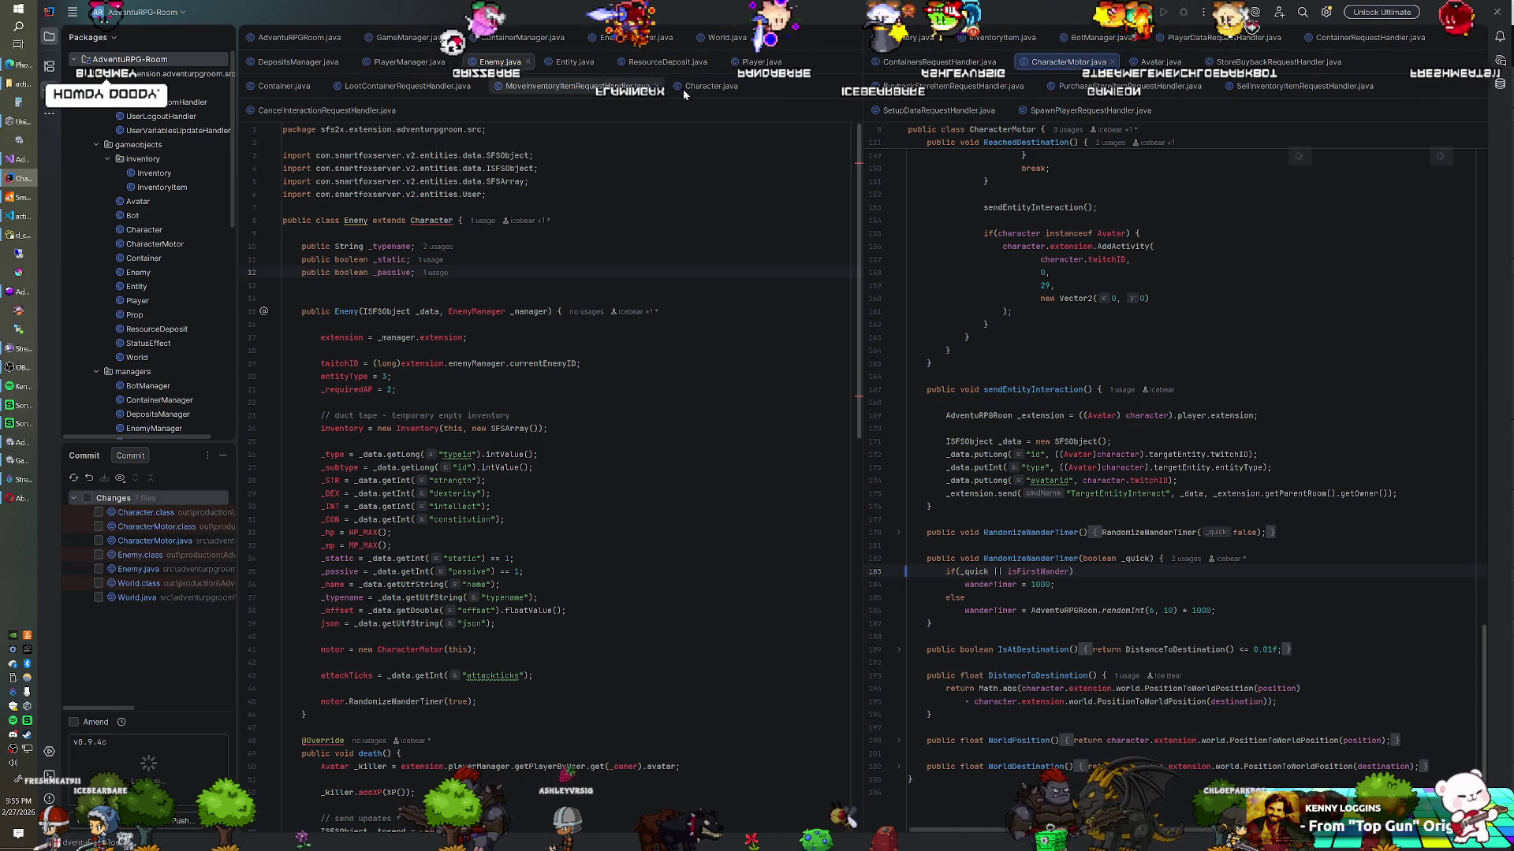
Step: Show Character.java in the left editor, scrolled up to its takeDamage method
left_click(721, 89)
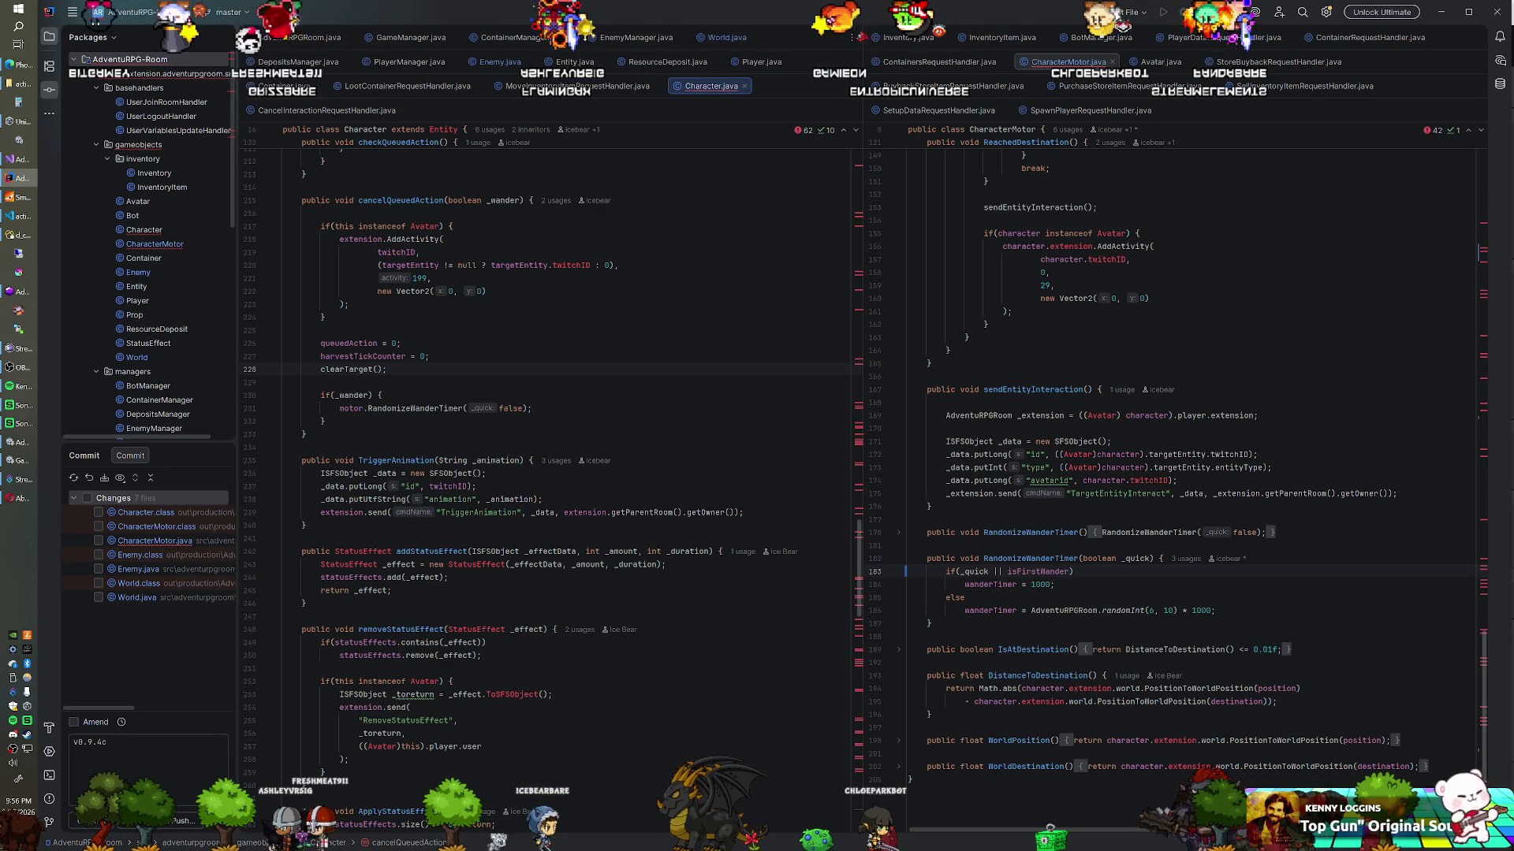
scroll(552, 473, "up", 15)
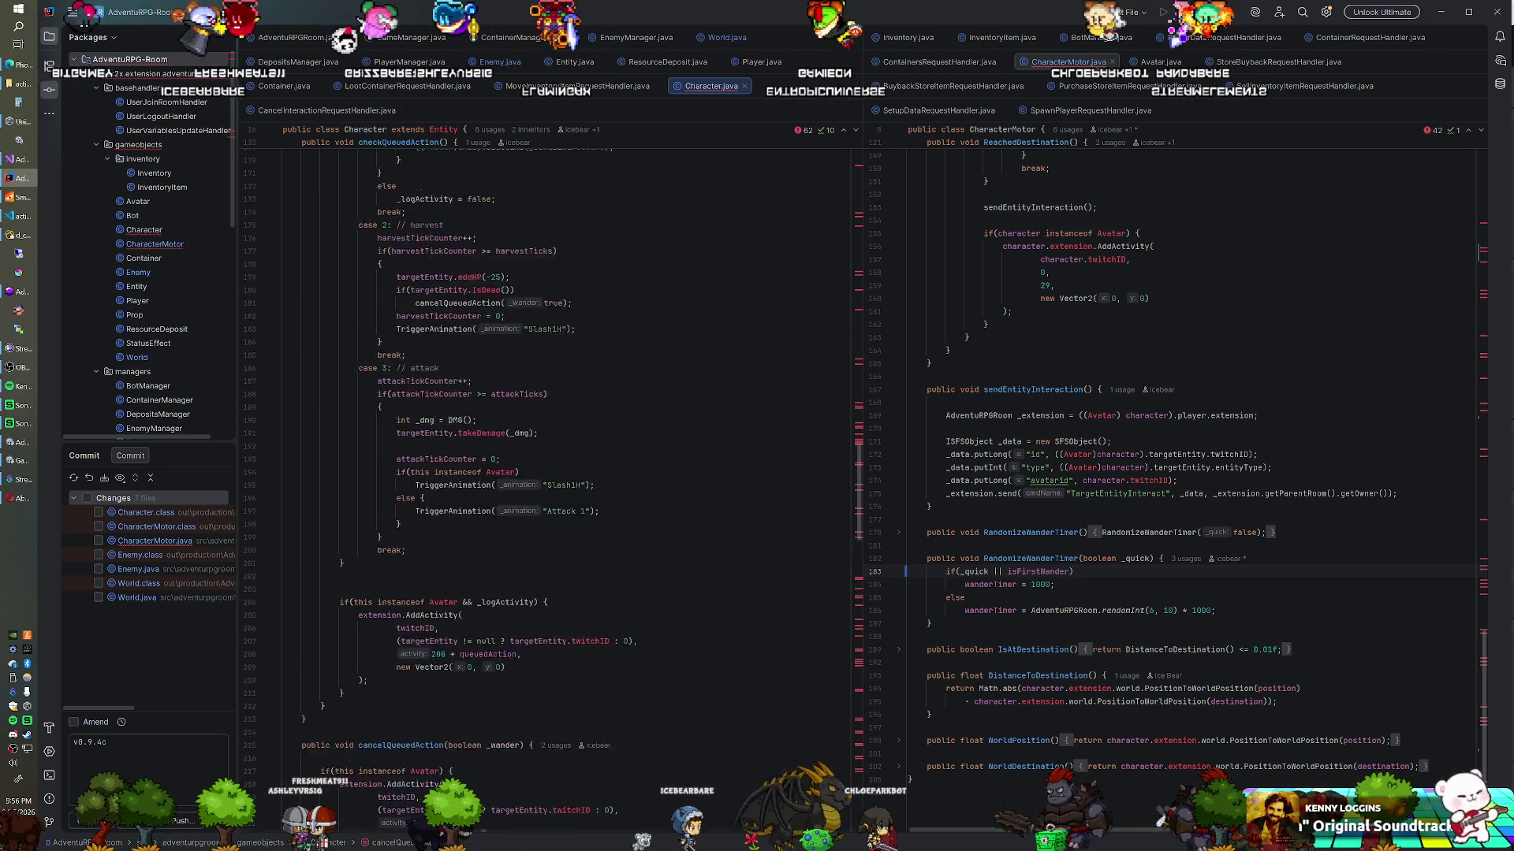
scroll(552, 473, "up", 13)
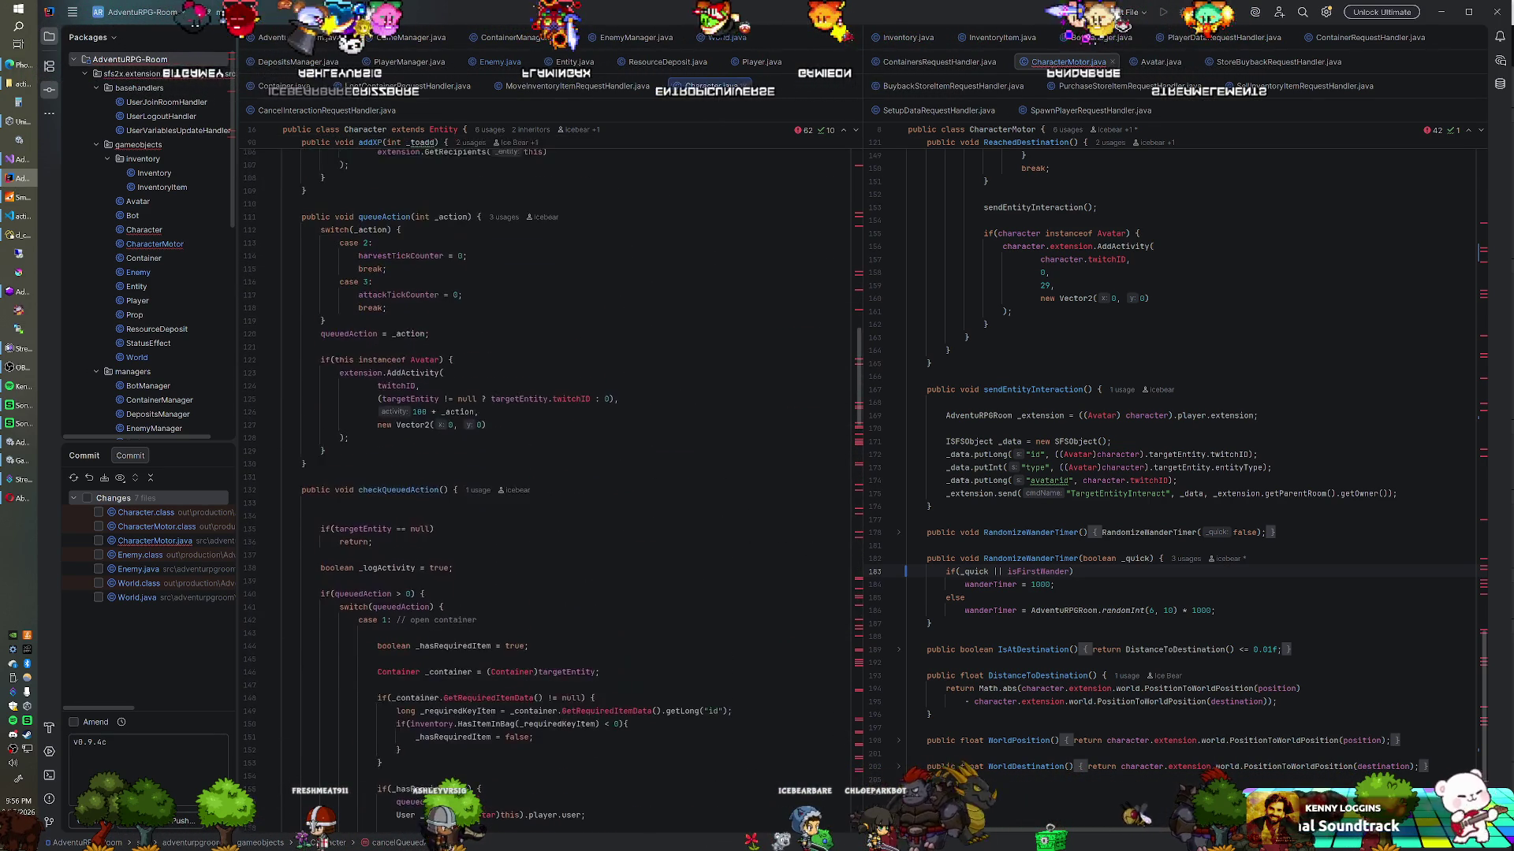
scroll(552, 473, "up", 15)
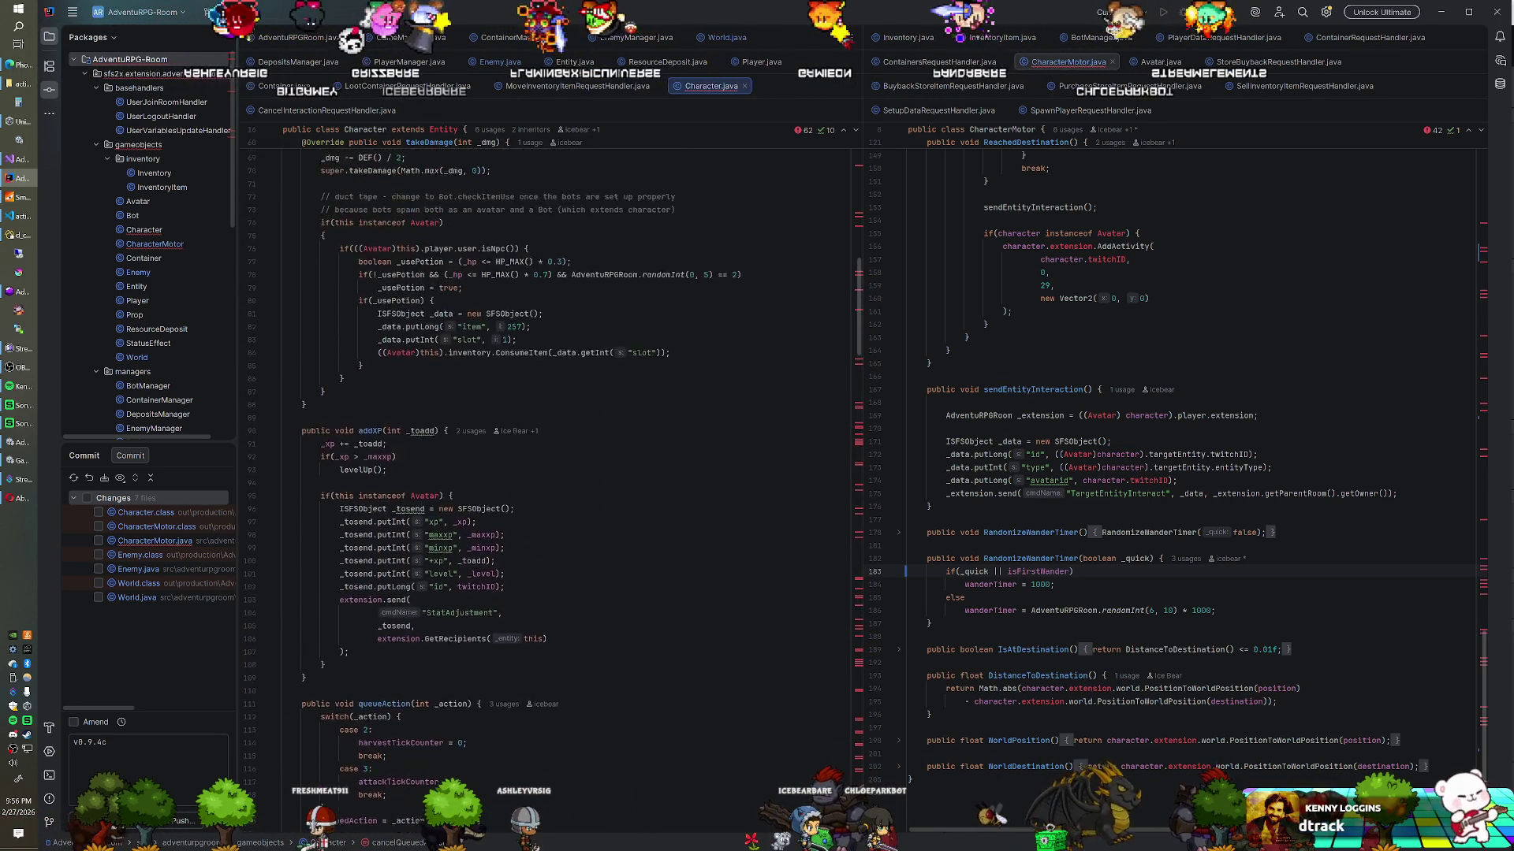
scroll(552, 473, "up", 3)
Step: Remove the /* and */ markers to enable the Avatar 7.5 damage test block
left_click(335, 382)
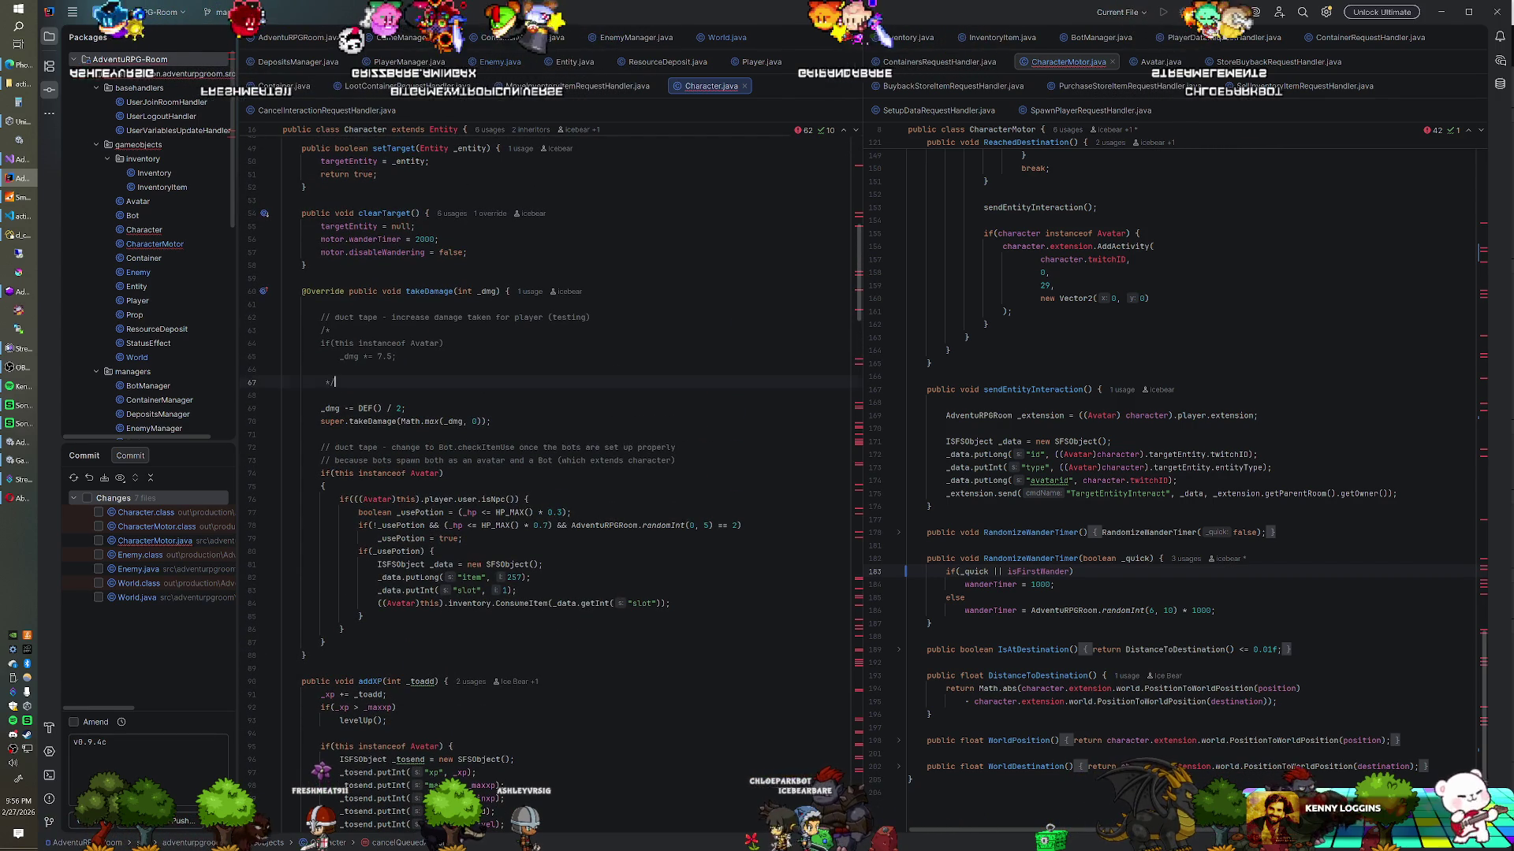
key("BackSpace")
key("BackSpace")
left_click(324, 330)
key("BackSpace")
key("BackSpace")
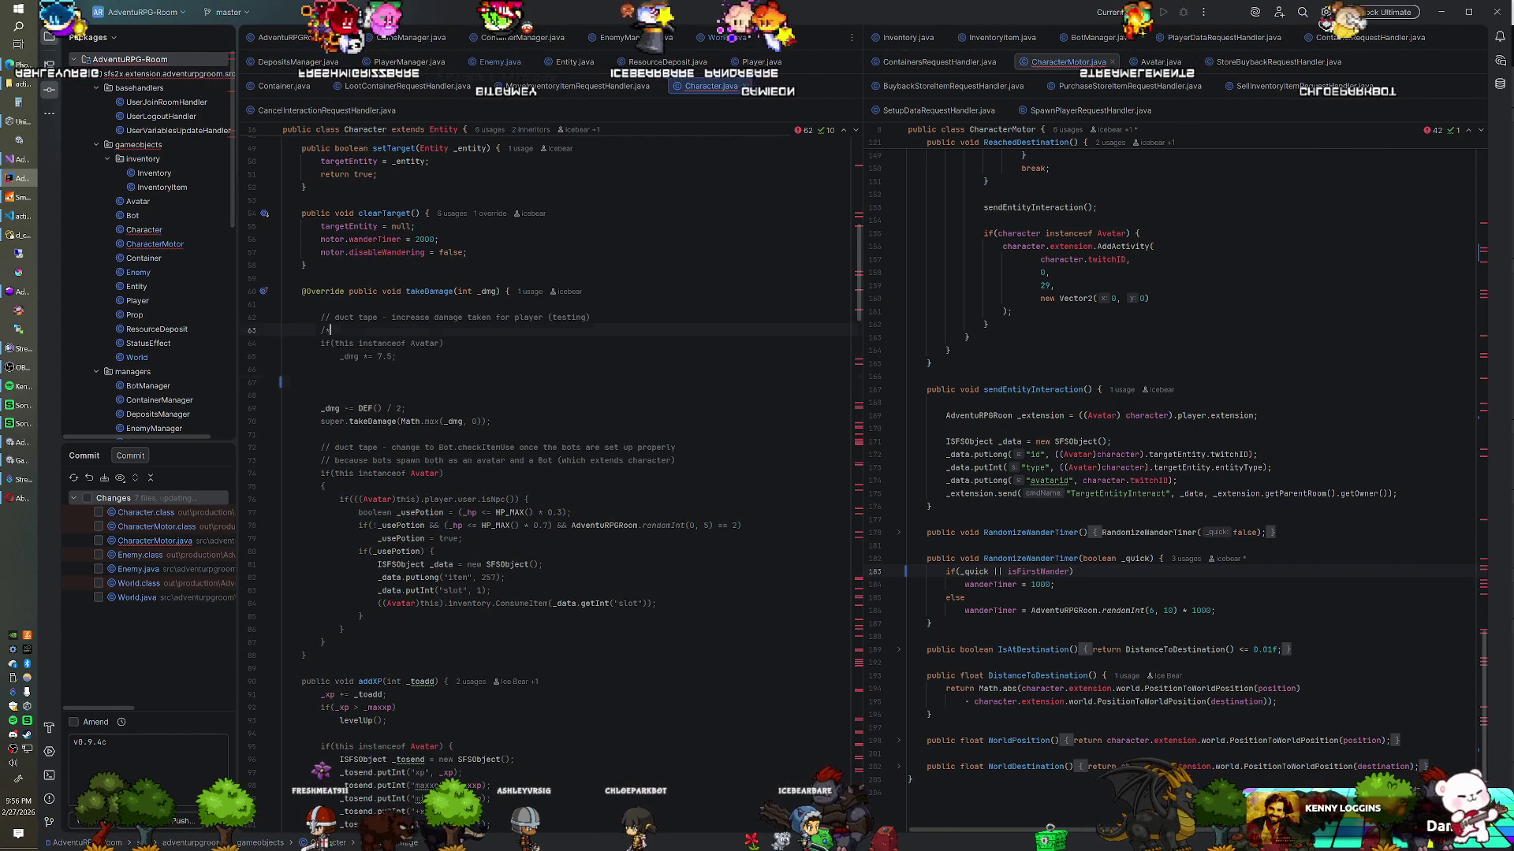
Step: Retype the semicolon ending the damage line and close the SmartFoxServer console window
left_click(397, 356)
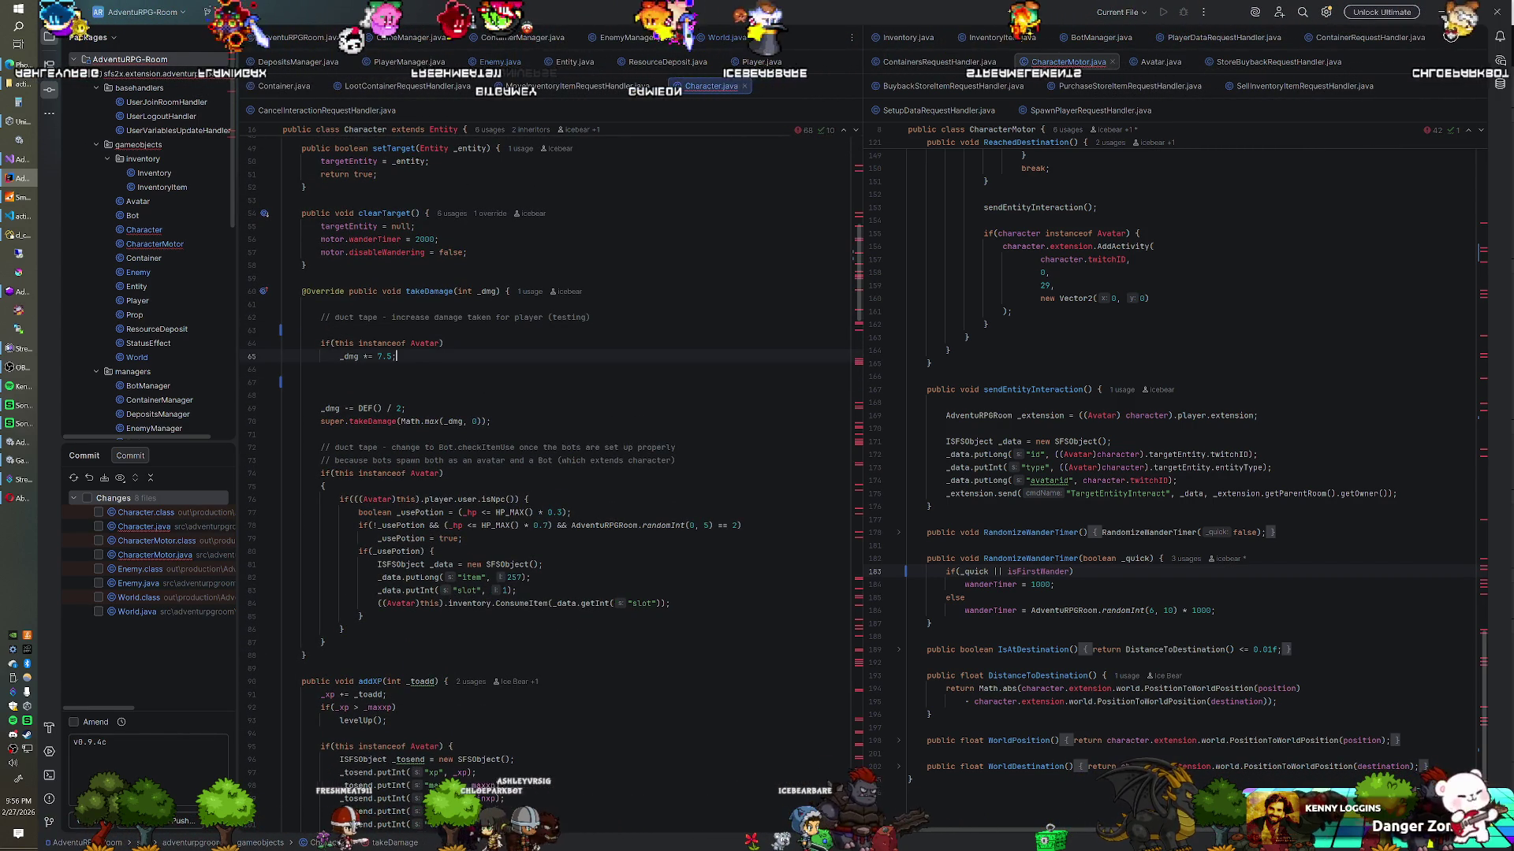
key("BackSpace")
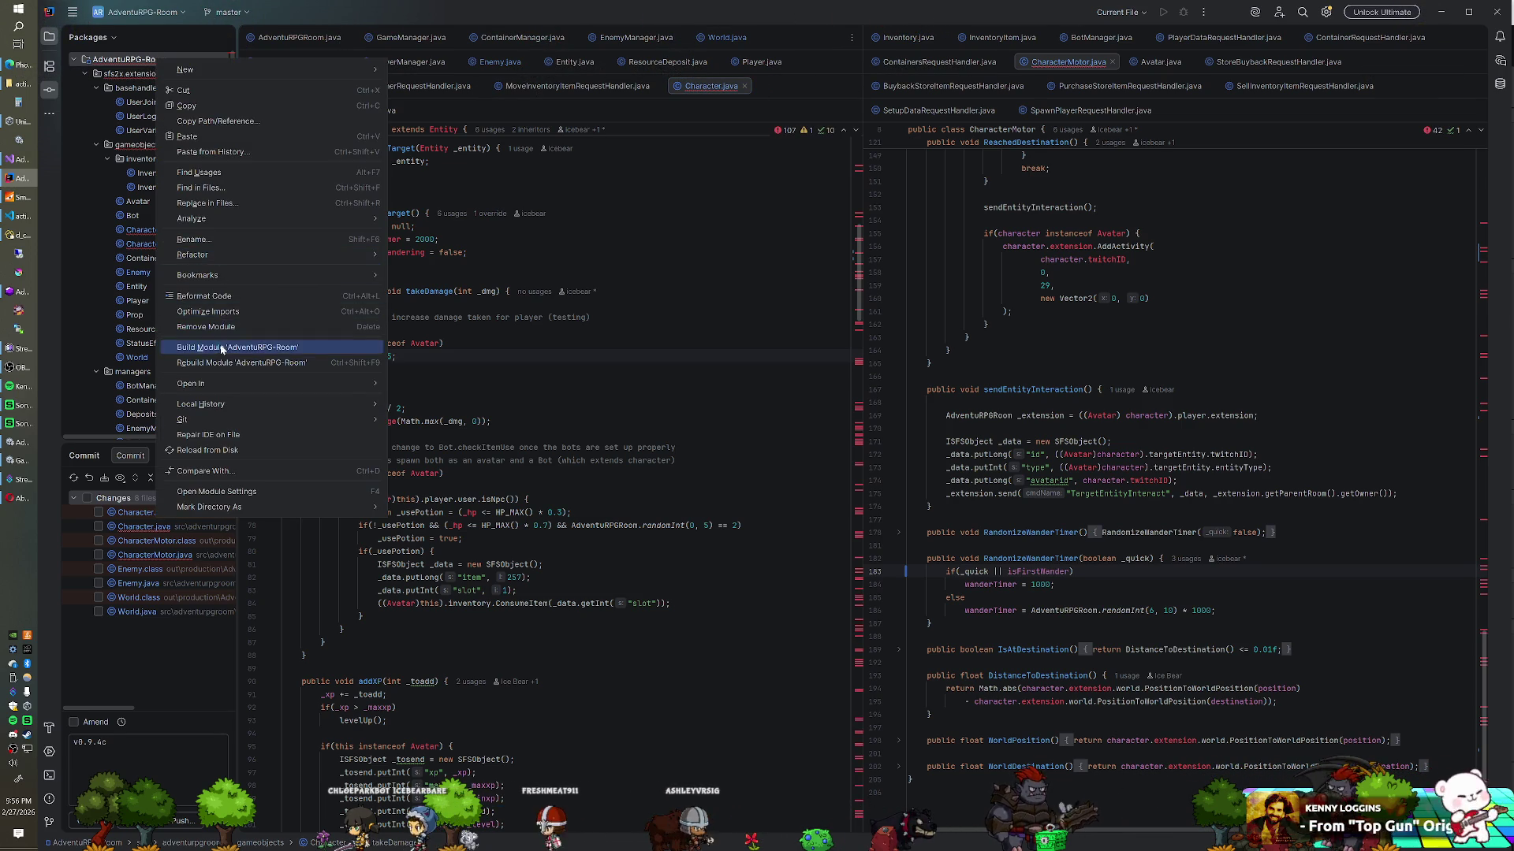
type(";")
left_click(33, 196)
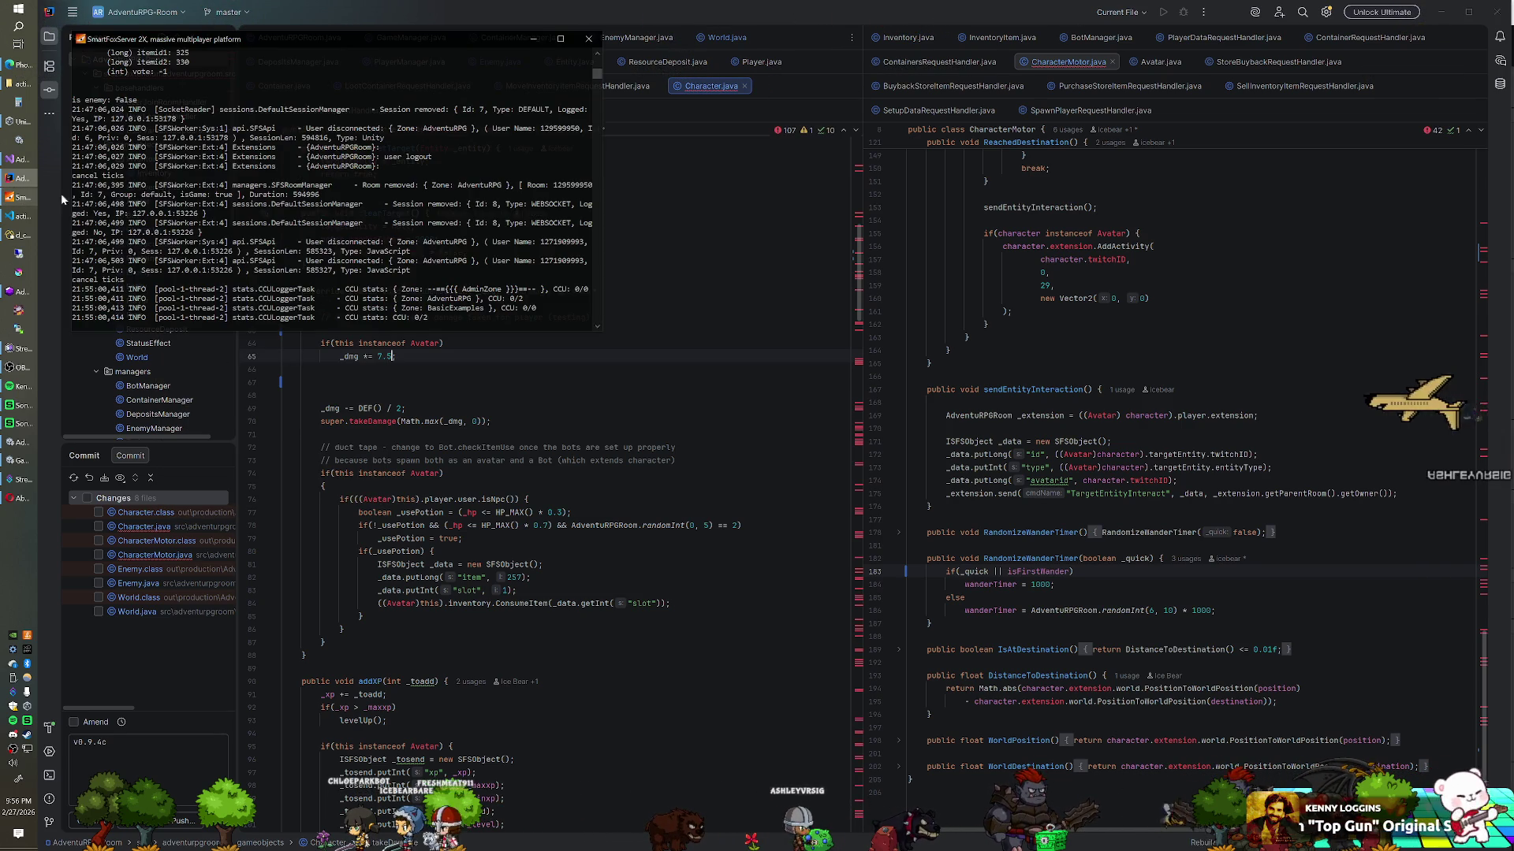
left_click(589, 41)
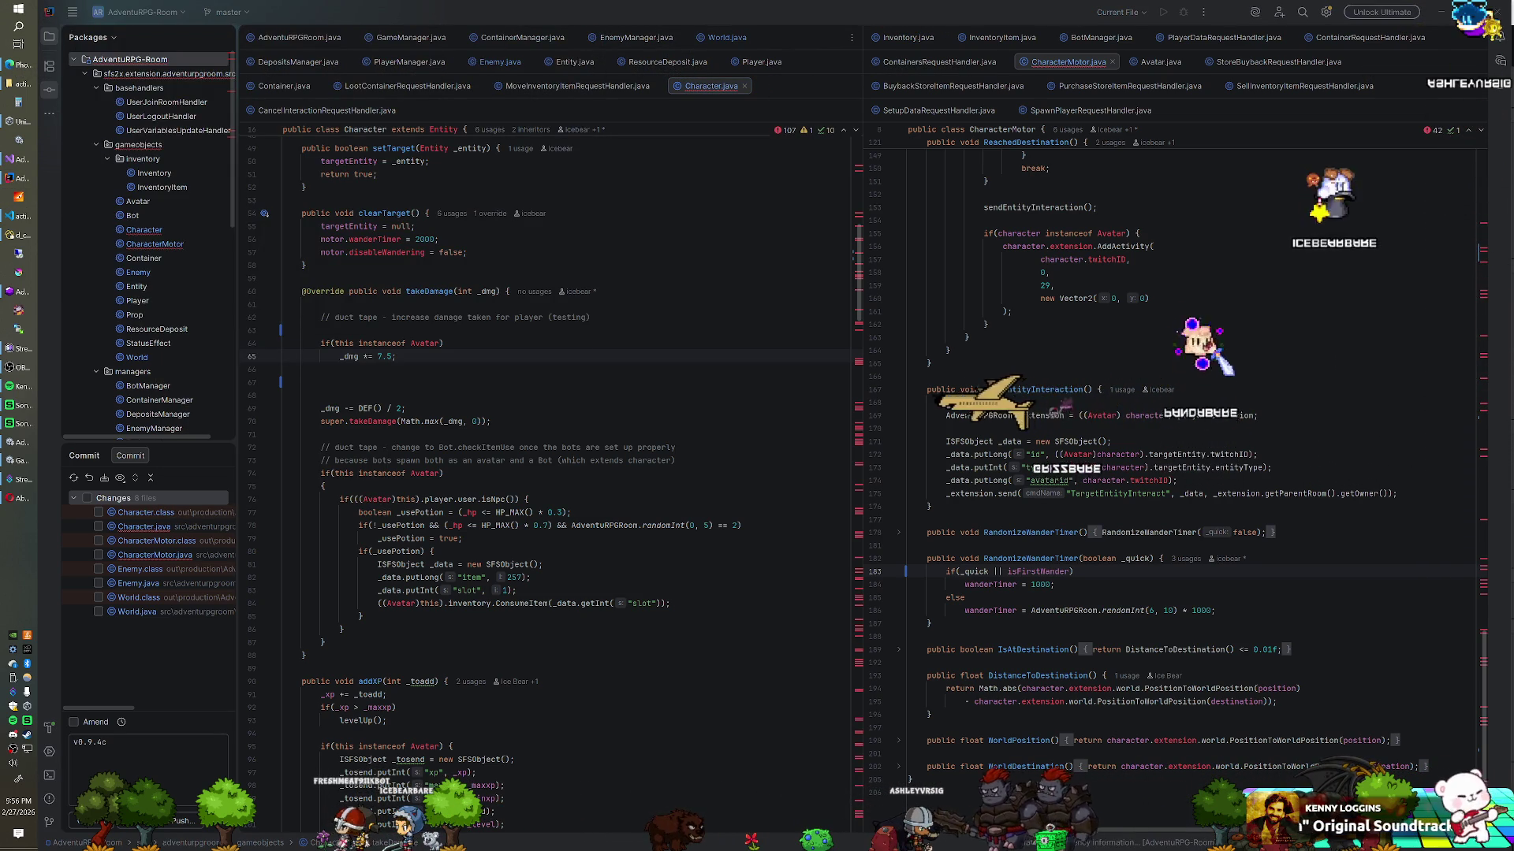
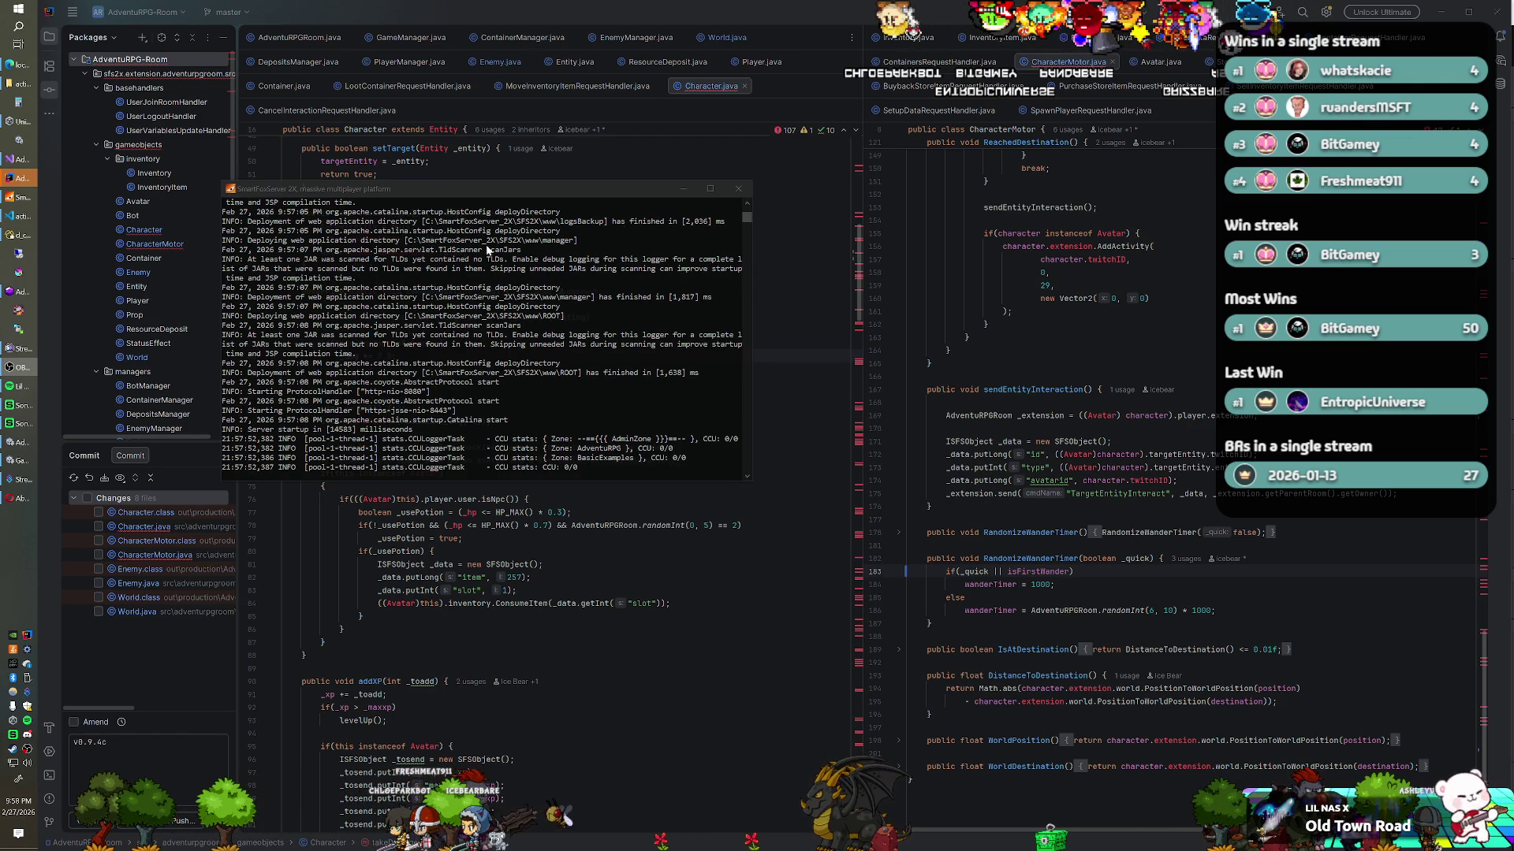
Step: Switch from IntelliJ IDEA to the AdventuRPG game client now that the server is running
key("alt+Tab")
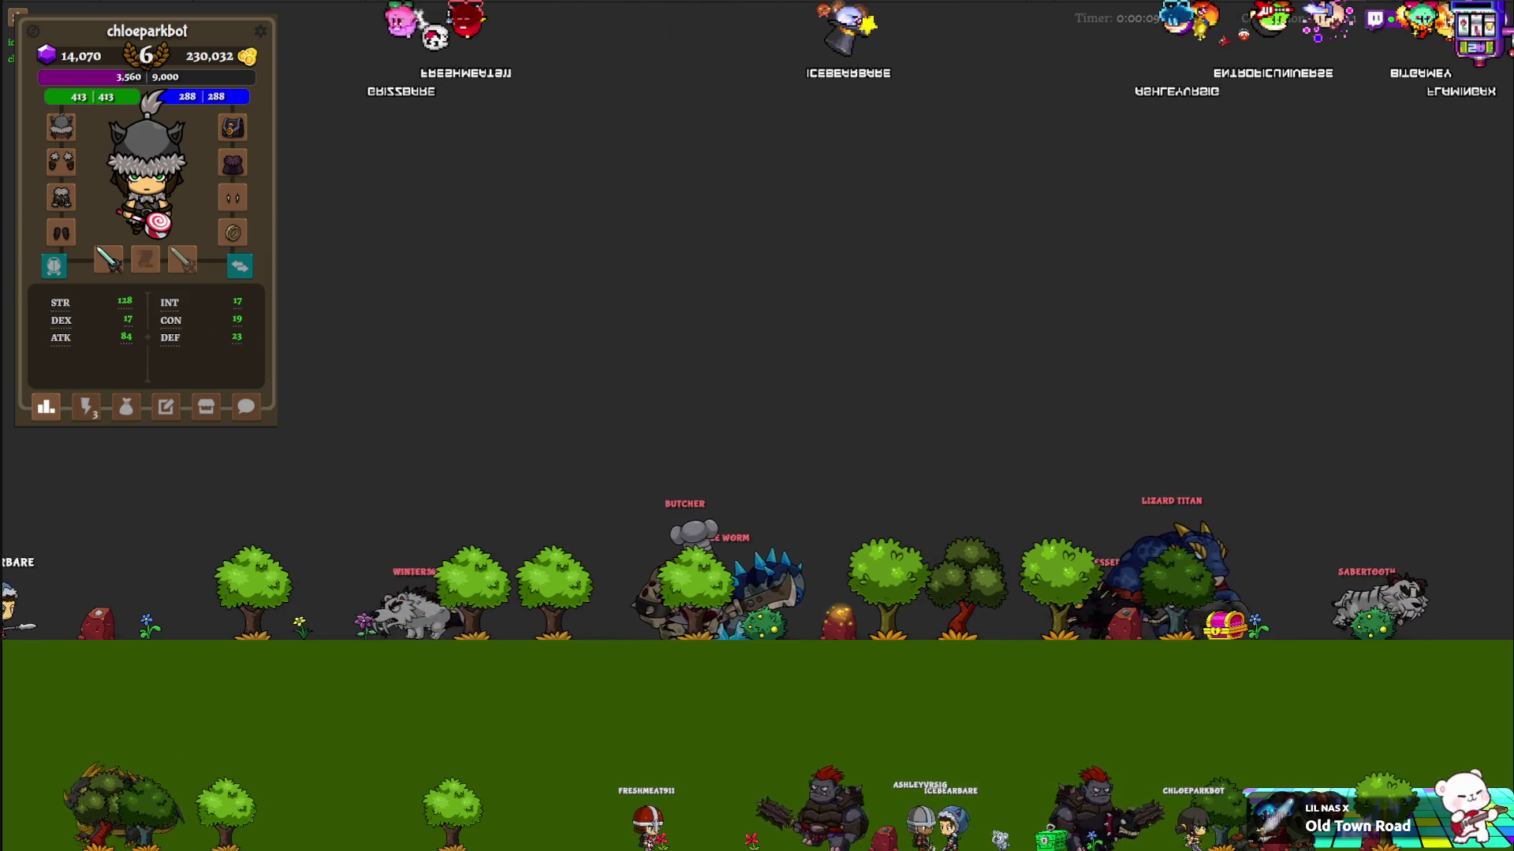
Step: Target and attack the Ice Worm, then dismiss the Shard Lizard Corpse loot window
left_click(85, 407)
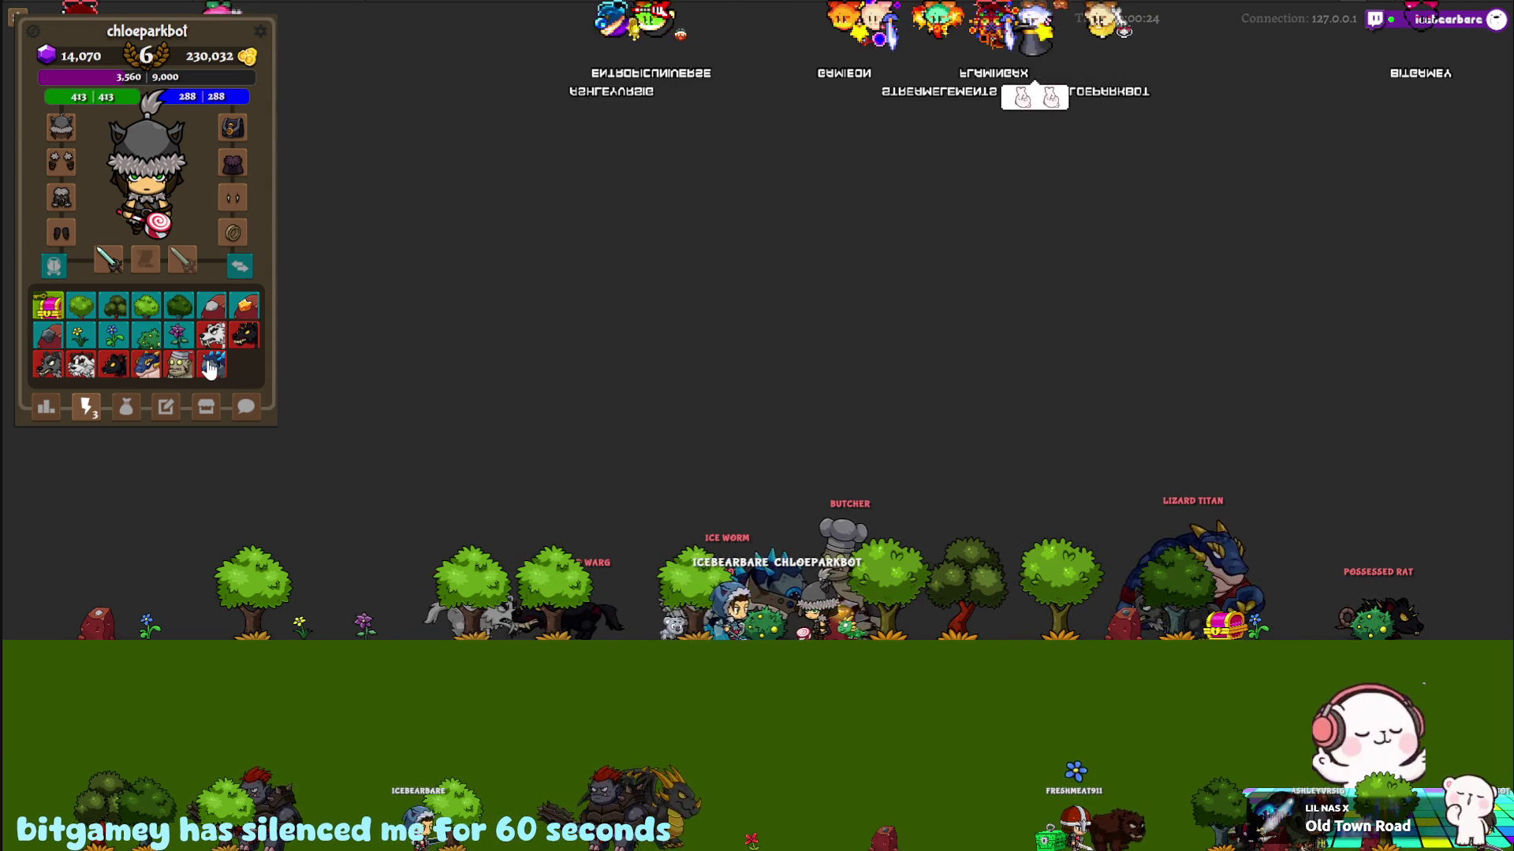
left_click(209, 367)
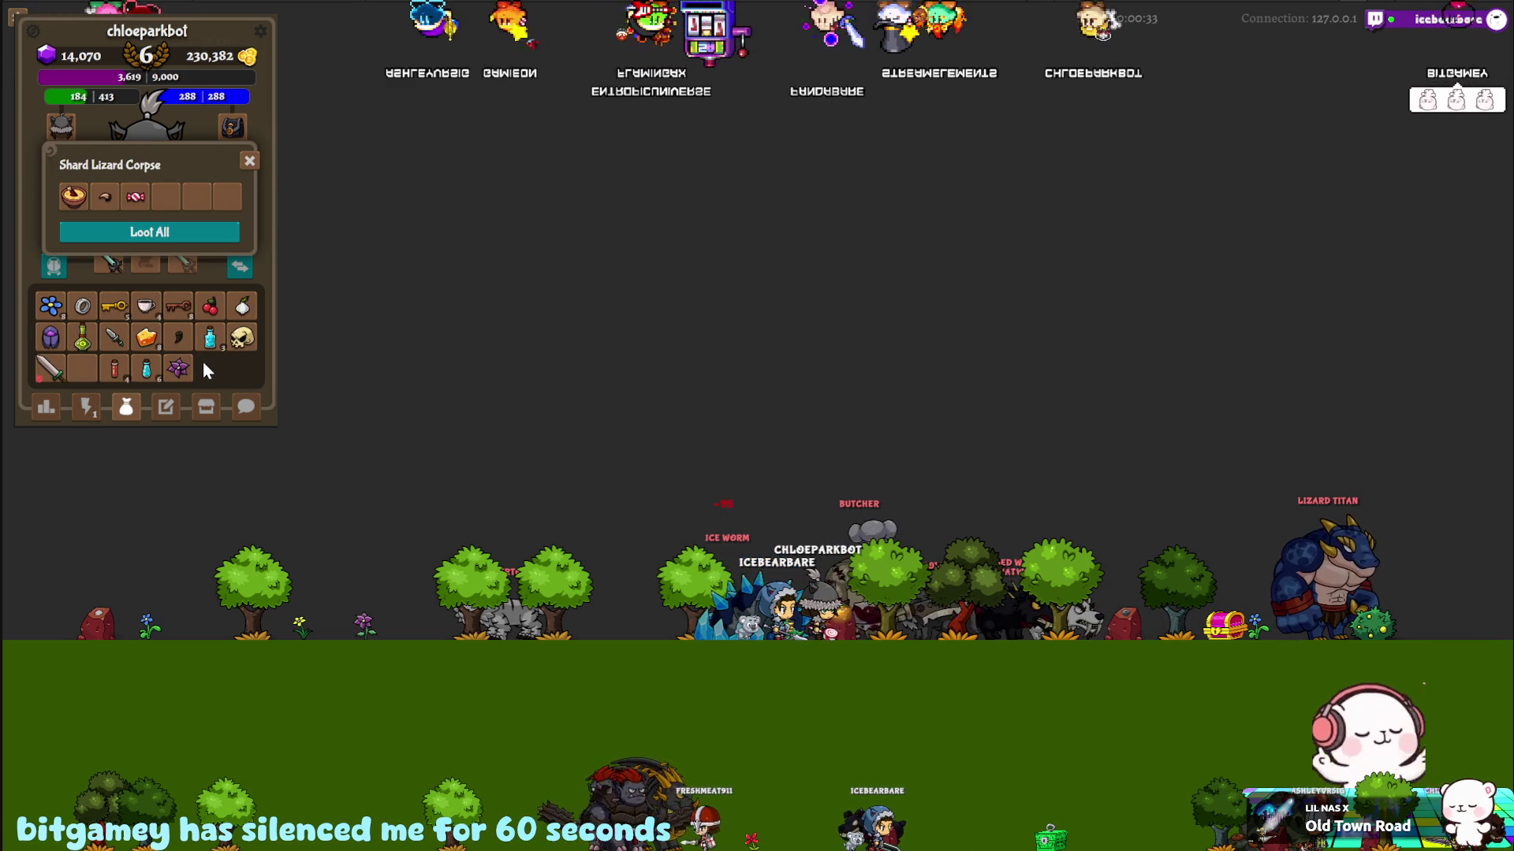
left_click(249, 166)
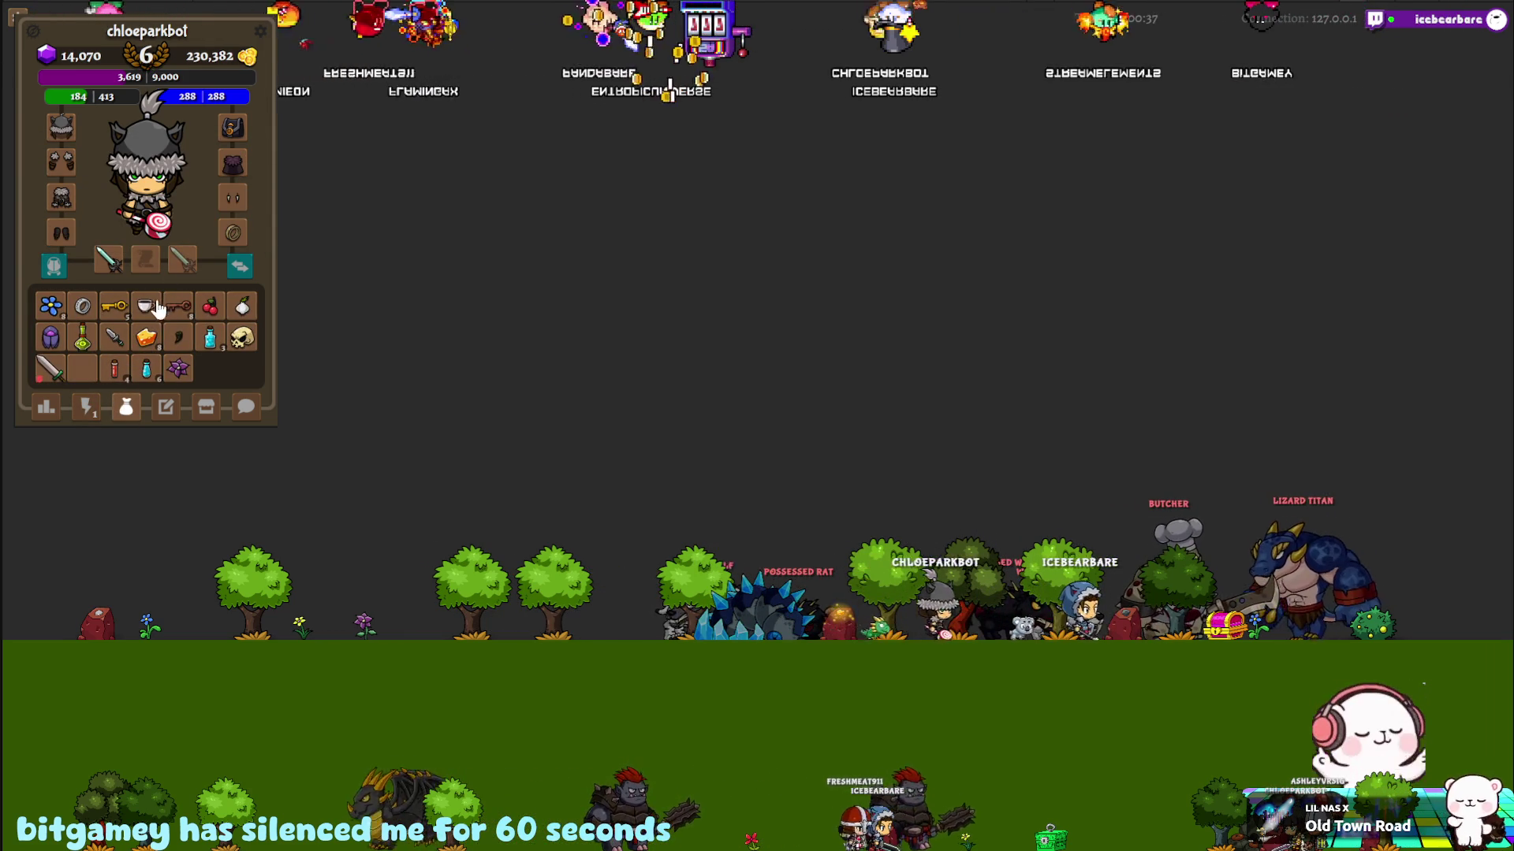
Step: Browse the shop's food items, then pick the Wolf from nearby monsters and attack it
left_click(205, 407)
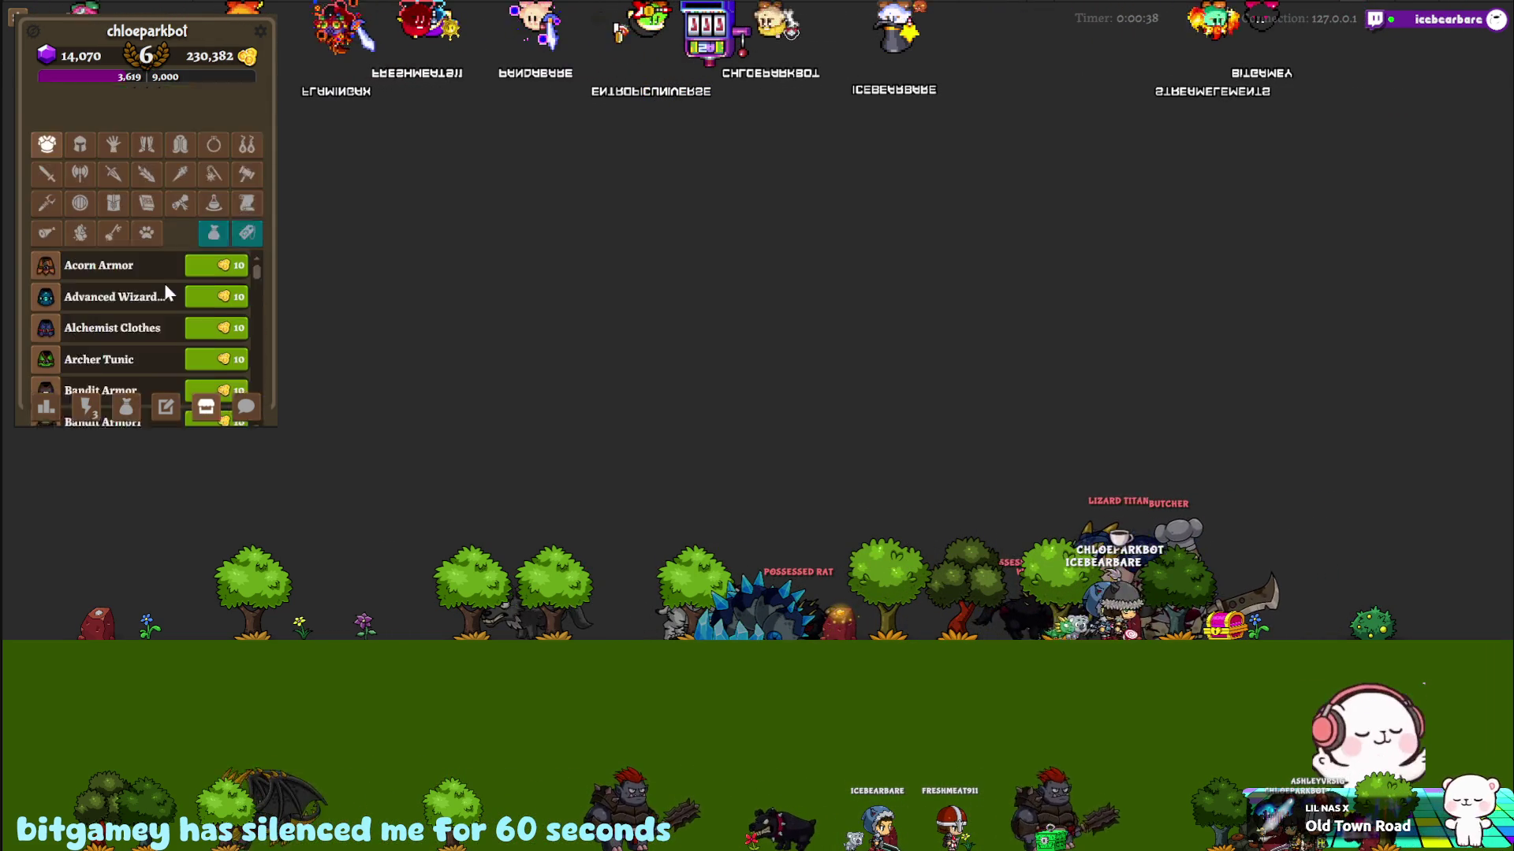
left_click(52, 177)
scroll(150, 291, "down", 2)
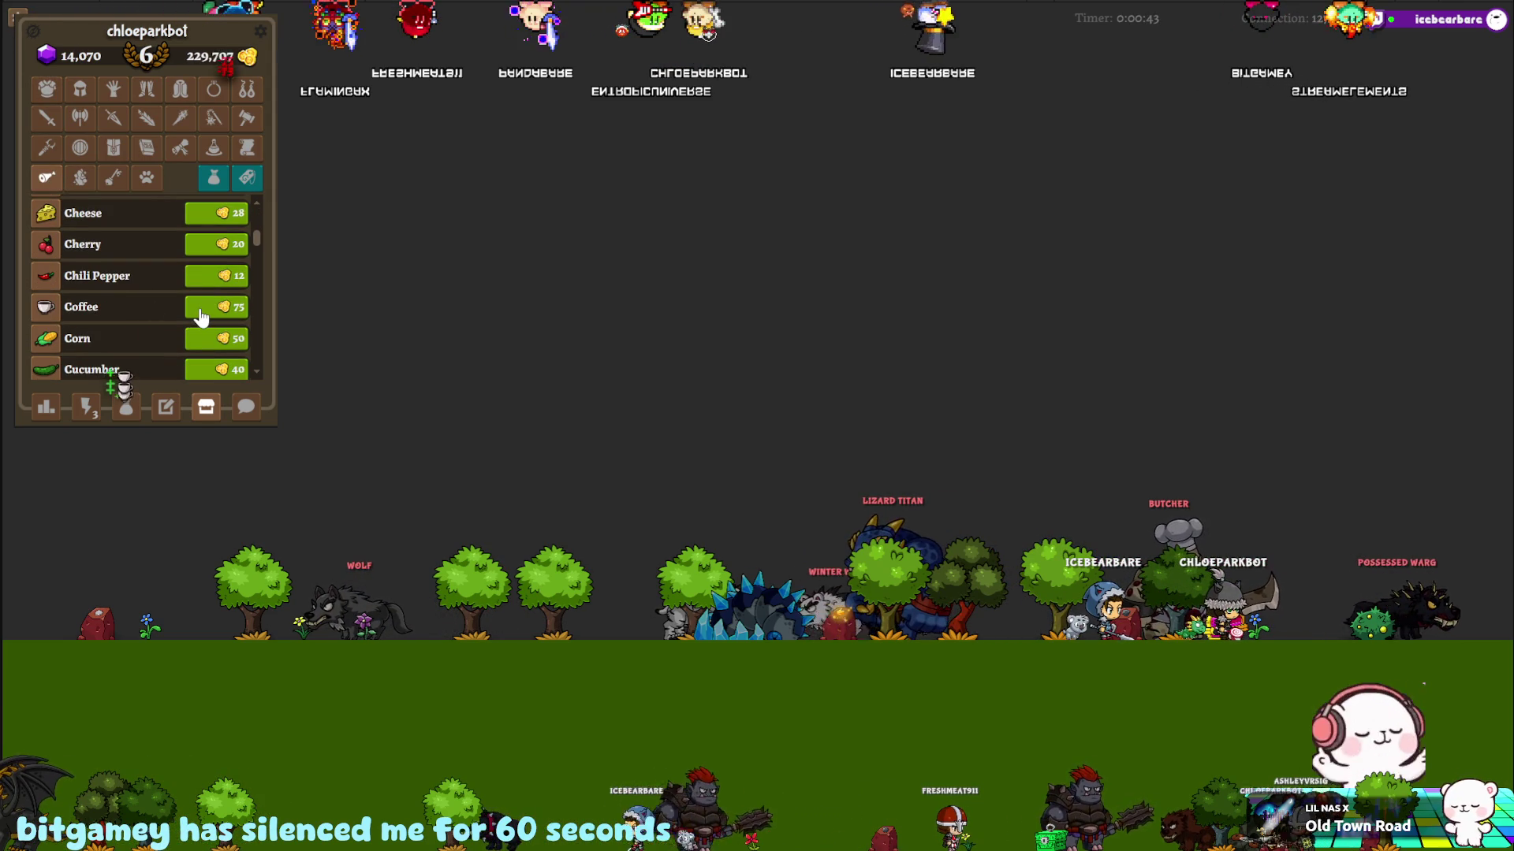
left_click(126, 407)
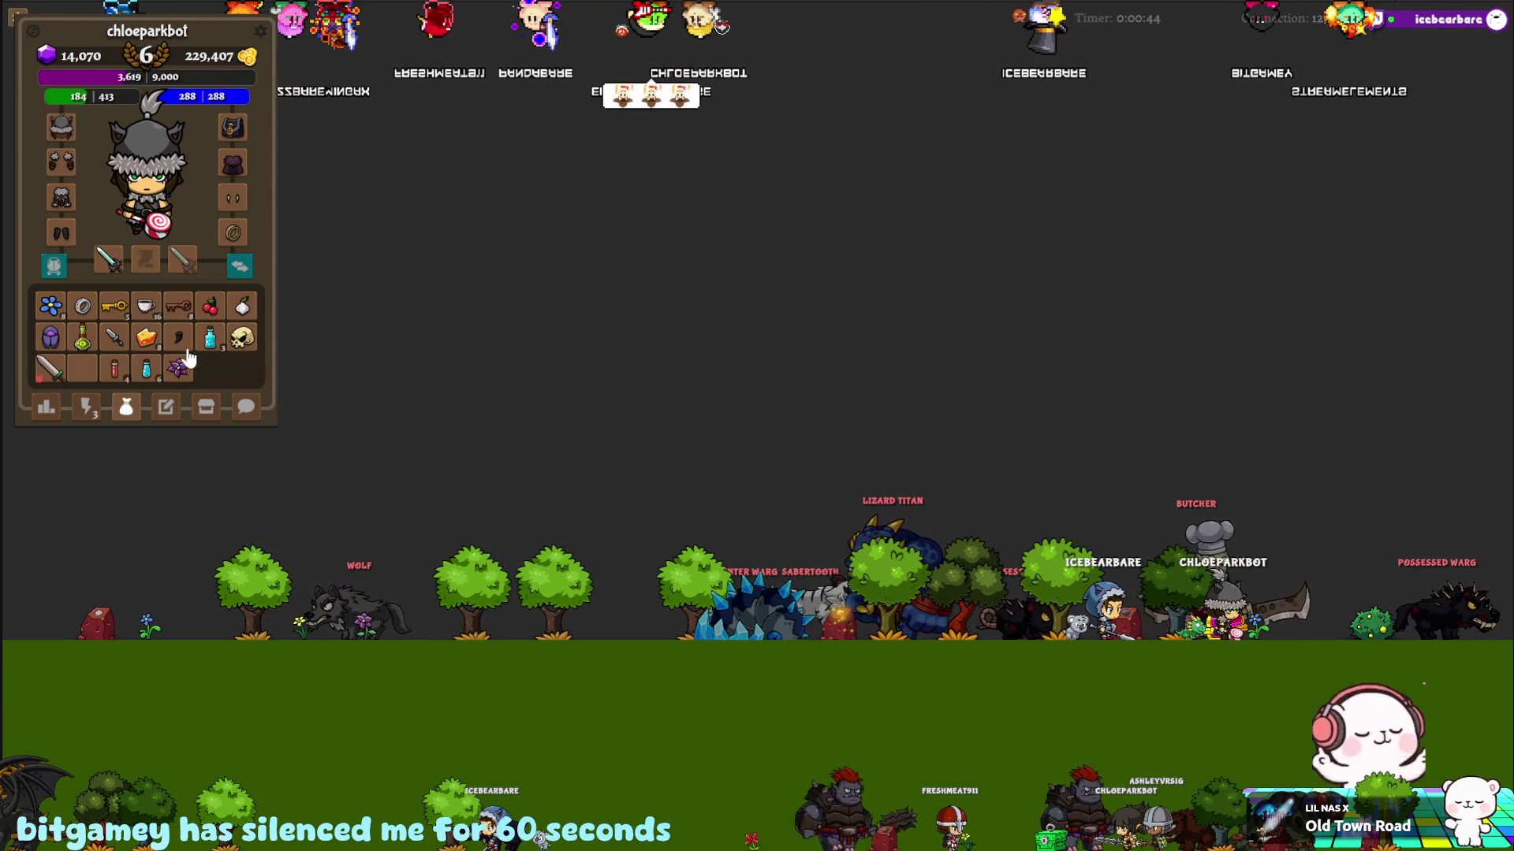
left_click(84, 407)
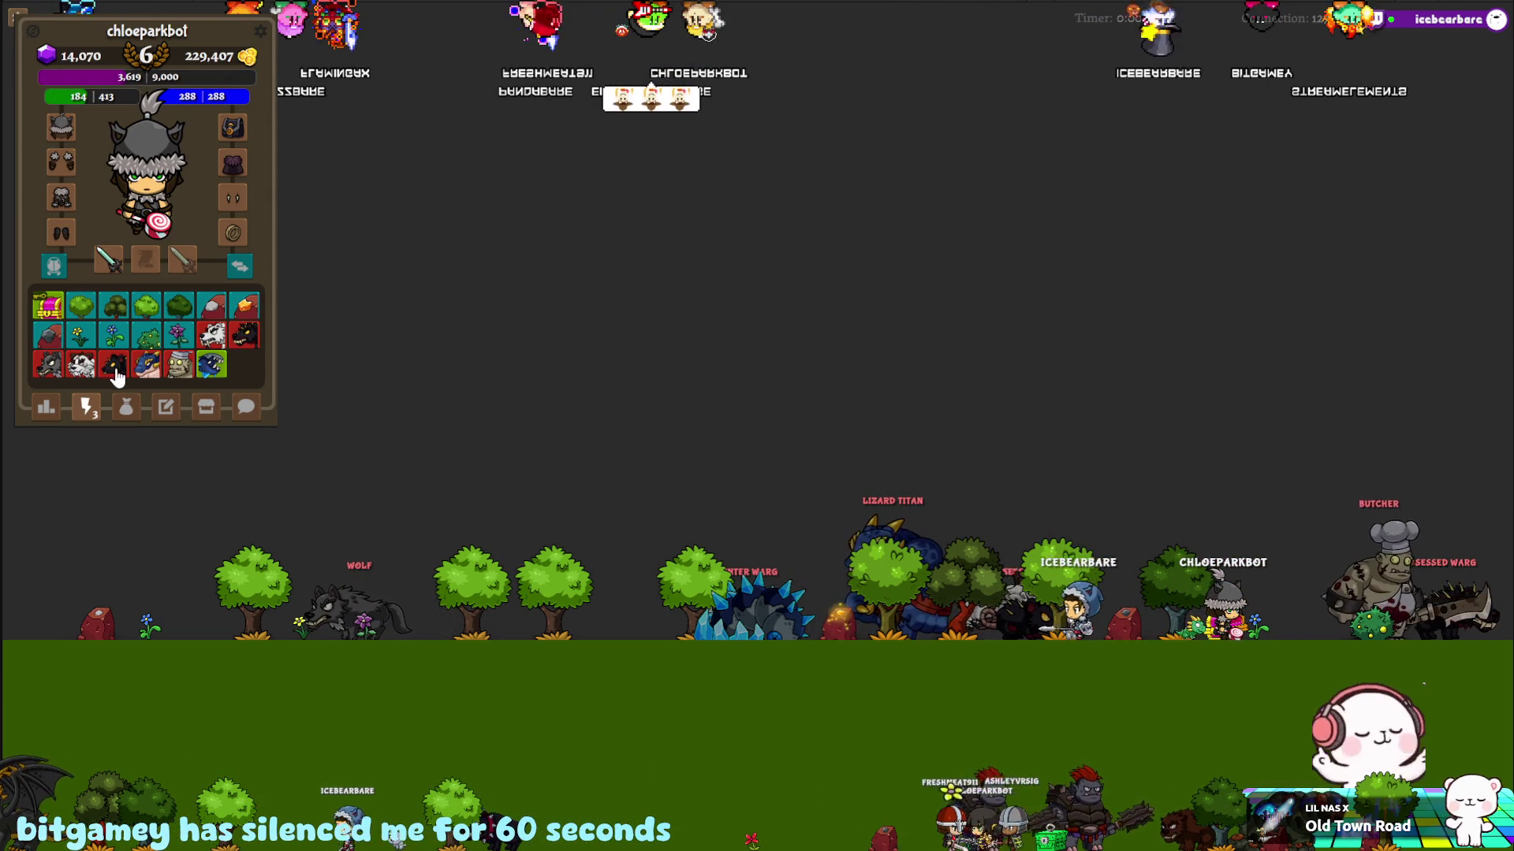
left_click(45, 369)
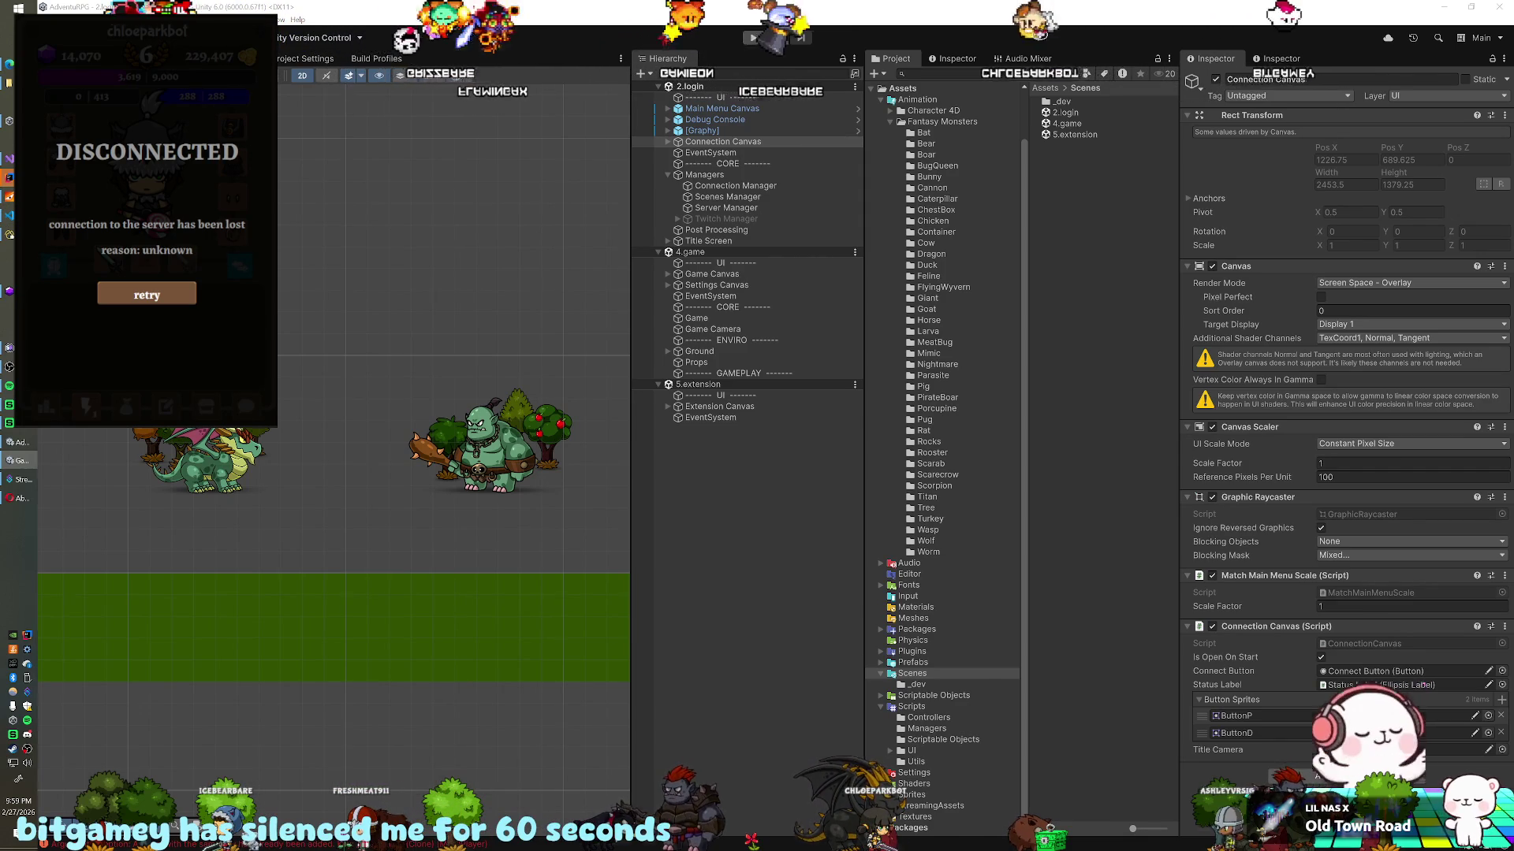
Step: Return from the disconnected game to Character.java in IntelliJ IDEA
key("alt+Tab")
scroll(568, 473, "up", 6)
scroll(464, 284, "up", 7)
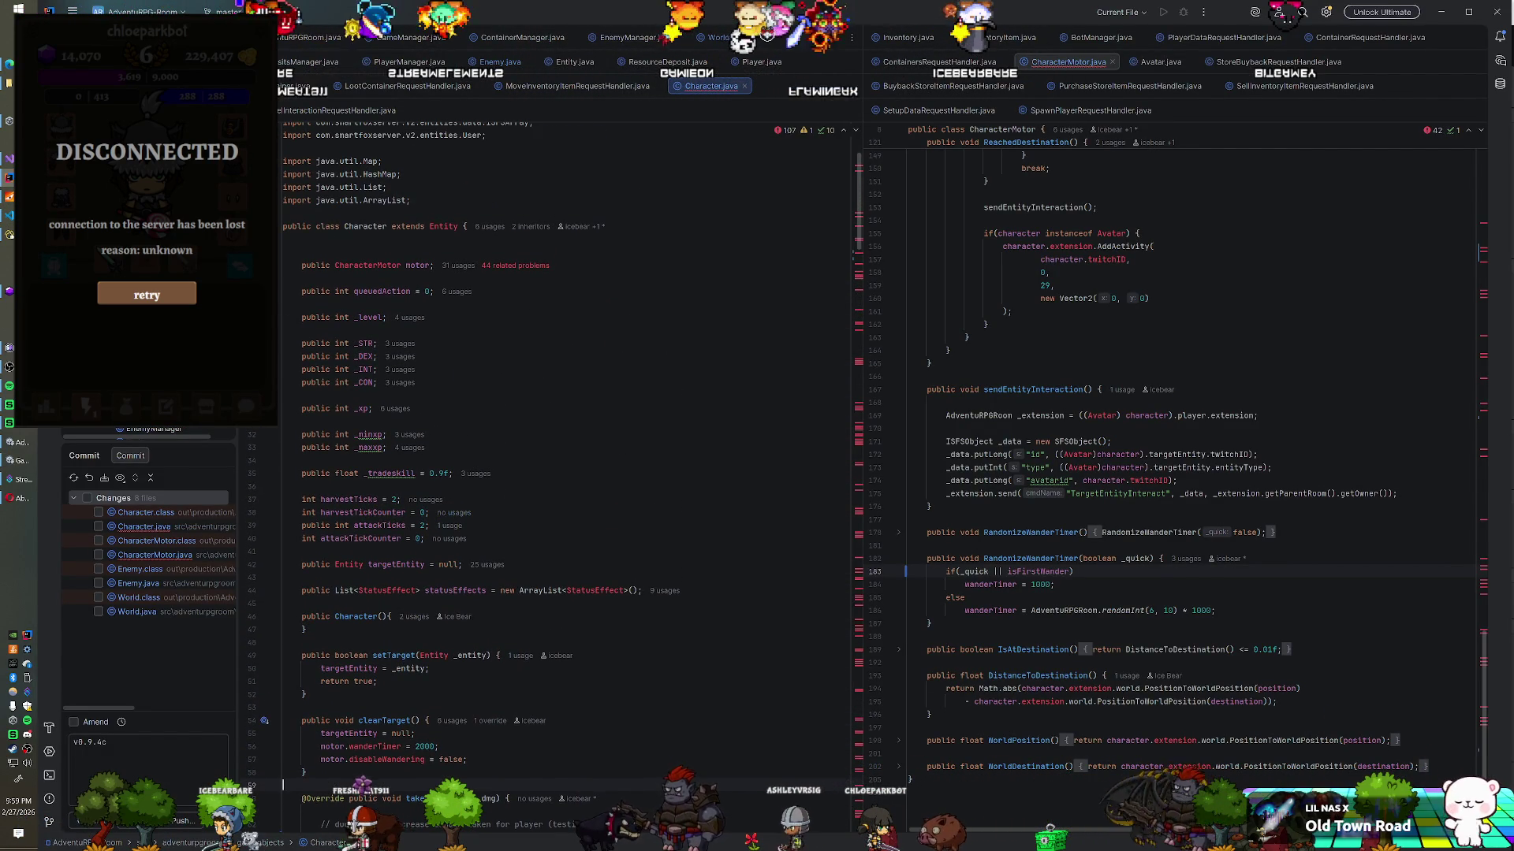
Step: Scroll through the targeting code in Character.java
scroll(443, 254, "down", 5)
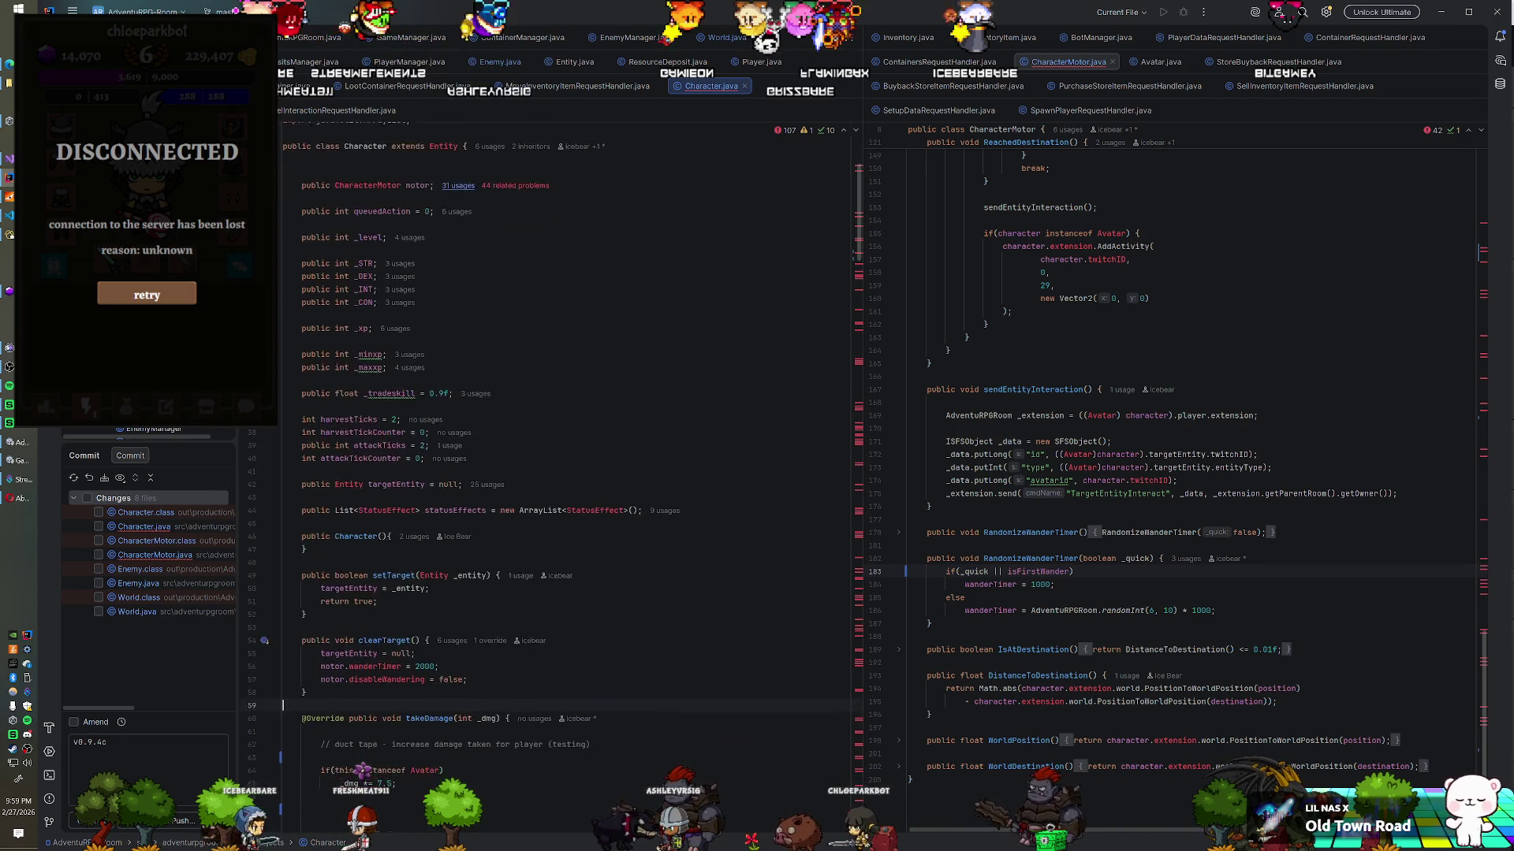
scroll(443, 254, "down", 6)
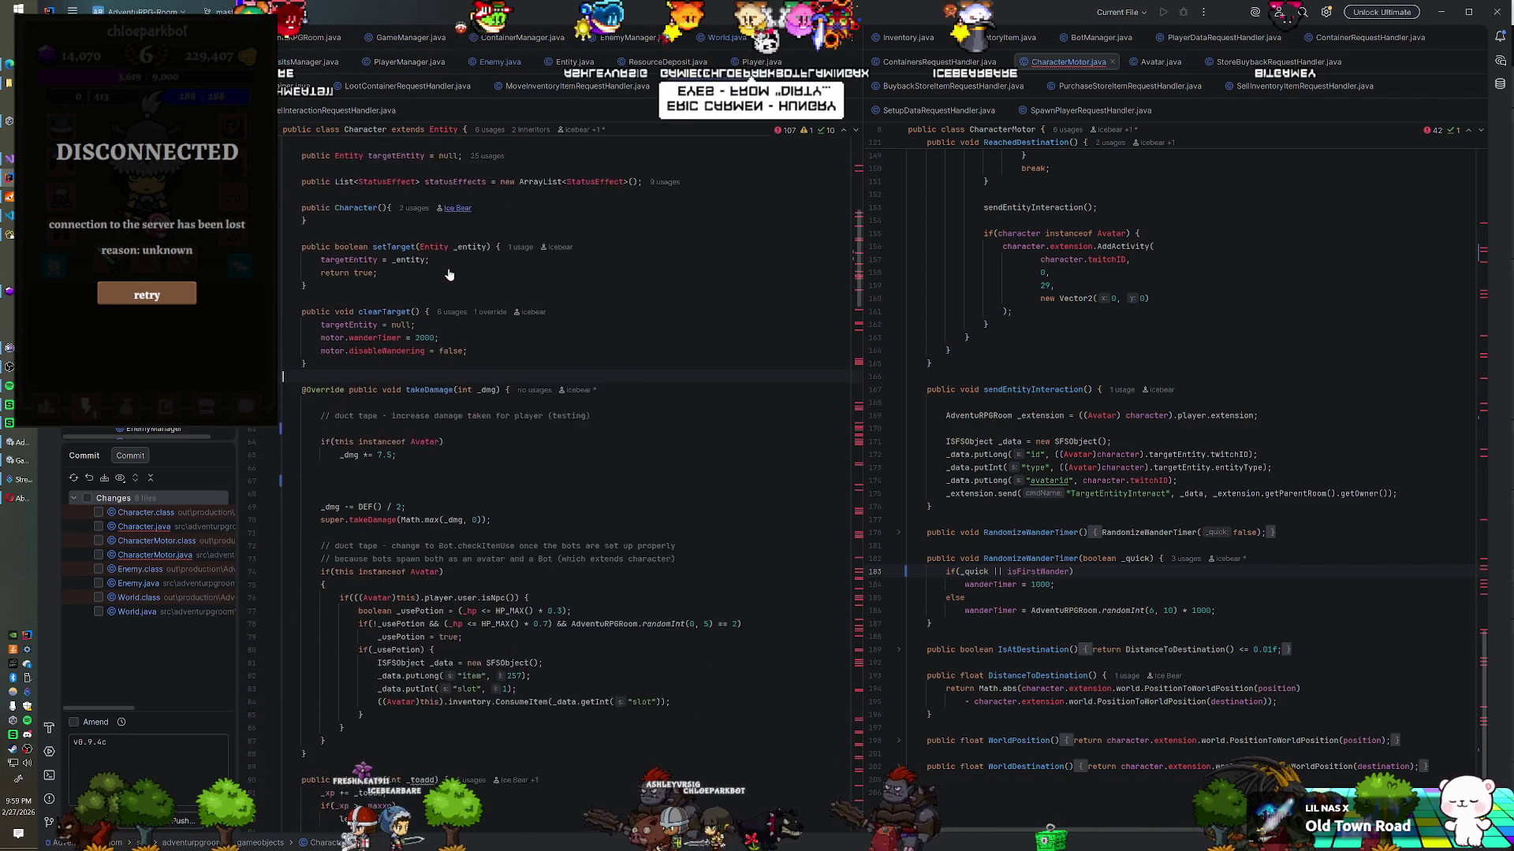
scroll(462, 288, "down", 1)
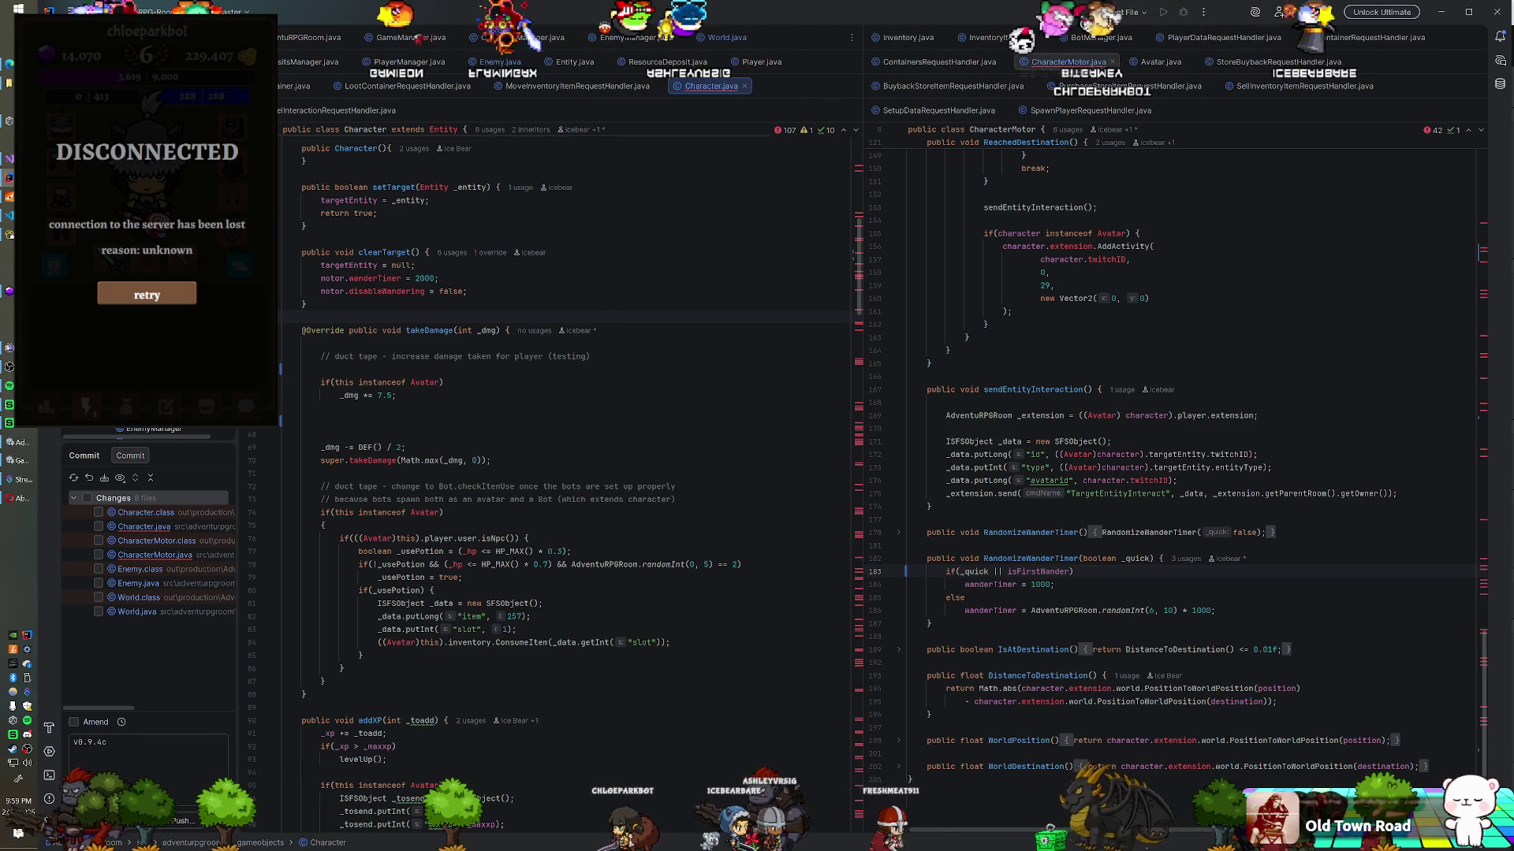
scroll(567, 473, "up", 3)
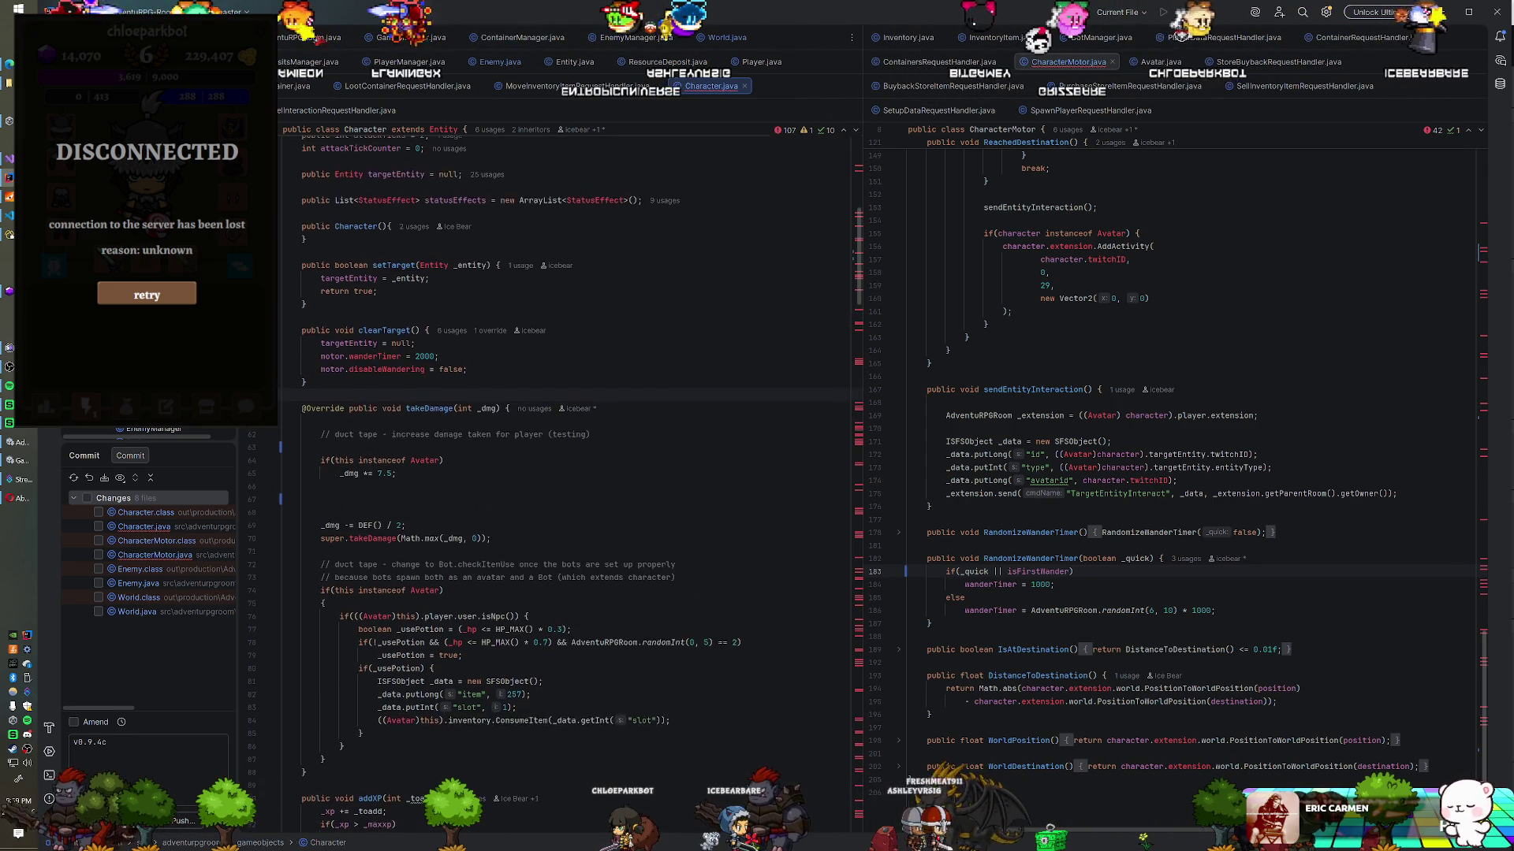
scroll(283, 394, "down", 1)
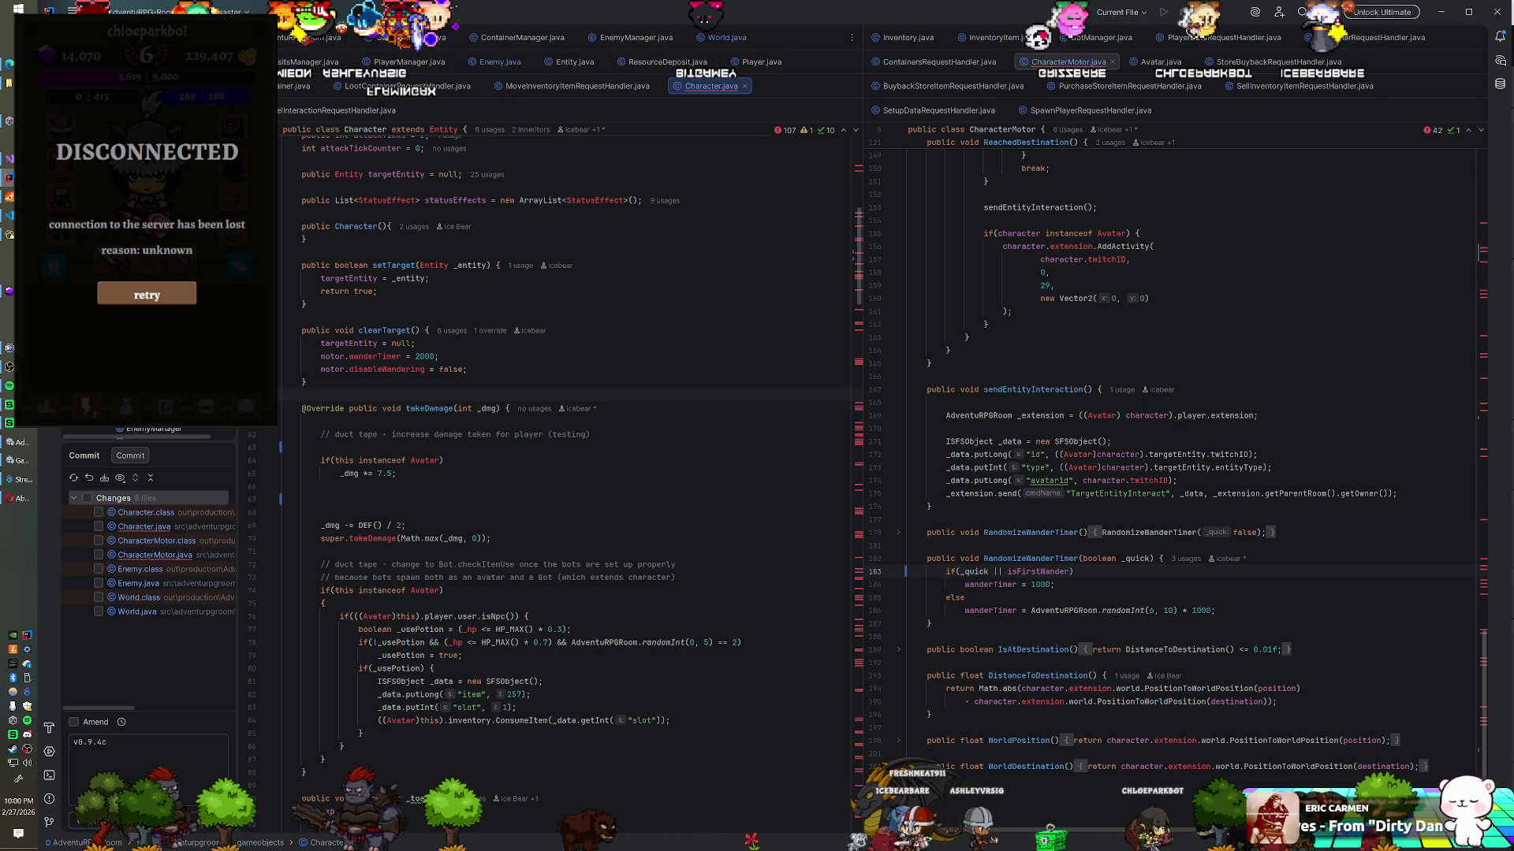
scroll(552, 473, "up", 1)
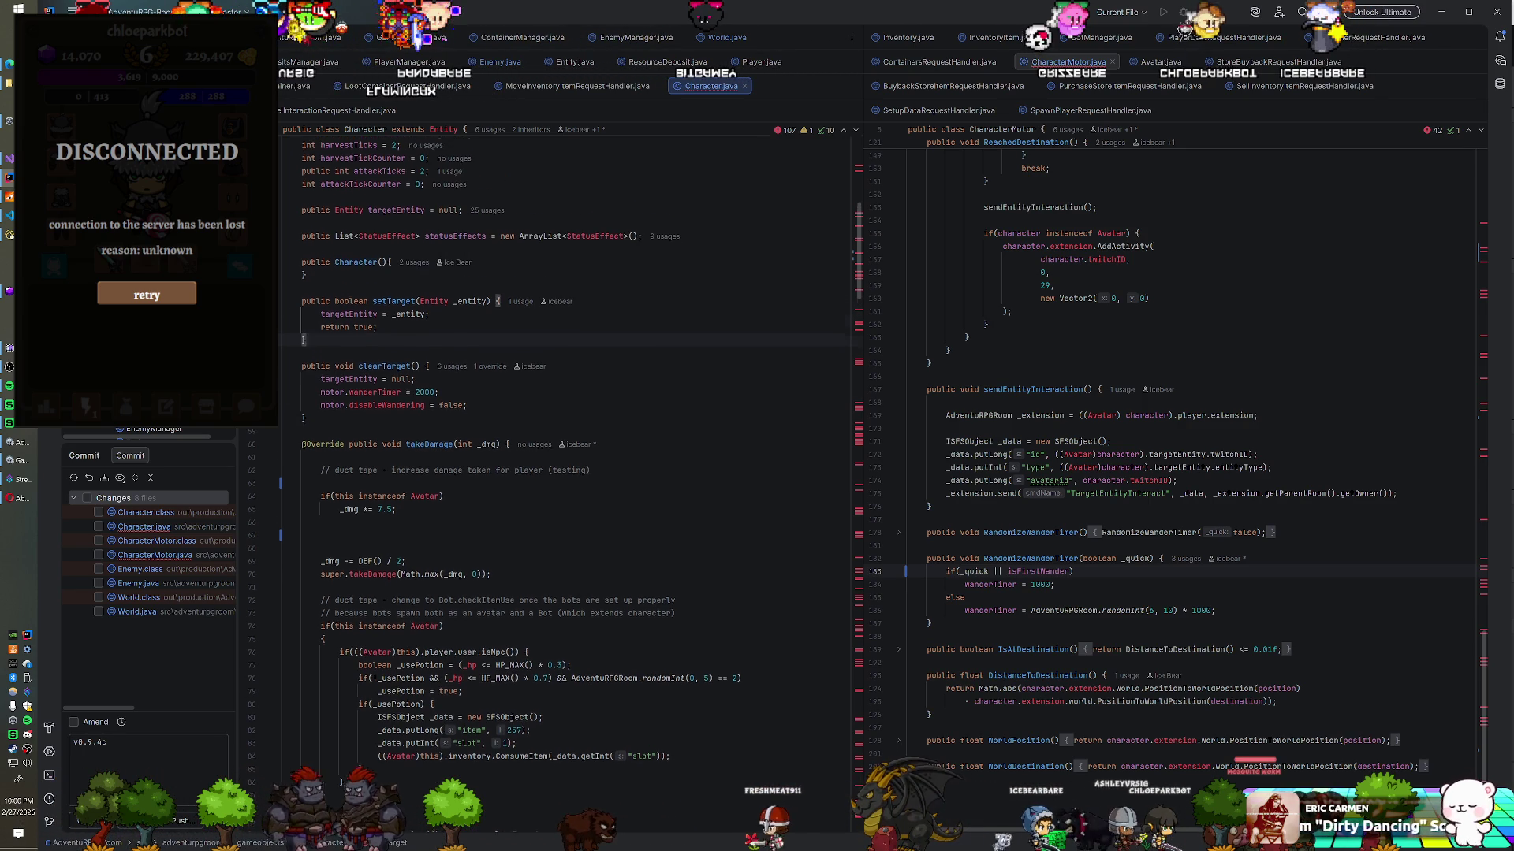
Step: Inspect Avatar's clearTarget call in death() and extension.send in addAP, then open Find in Files
left_click(1149, 69)
scroll(1182, 473, "up", 1)
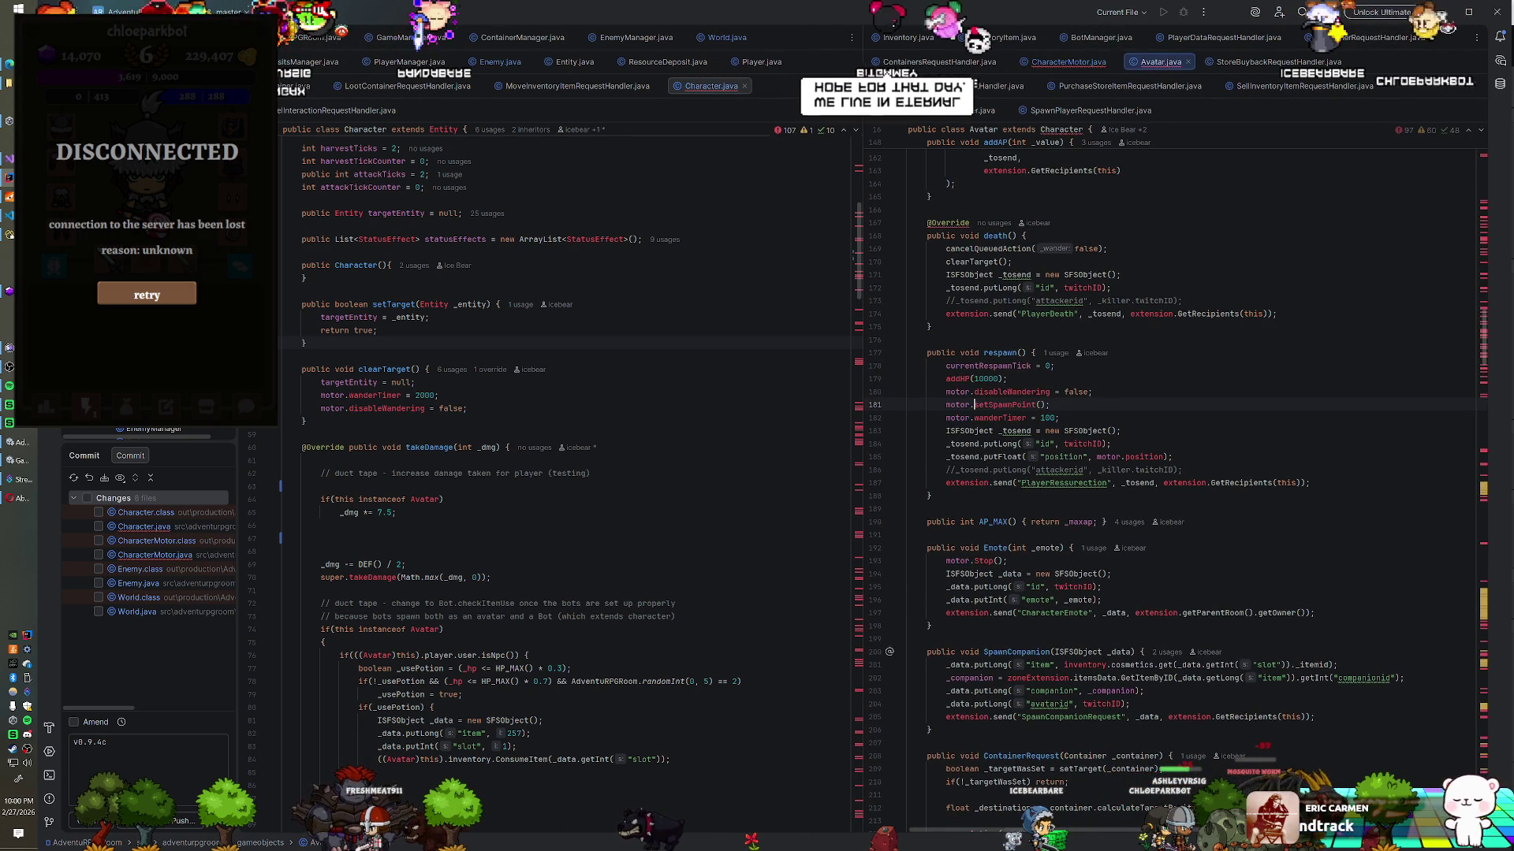
left_click(1012, 261)
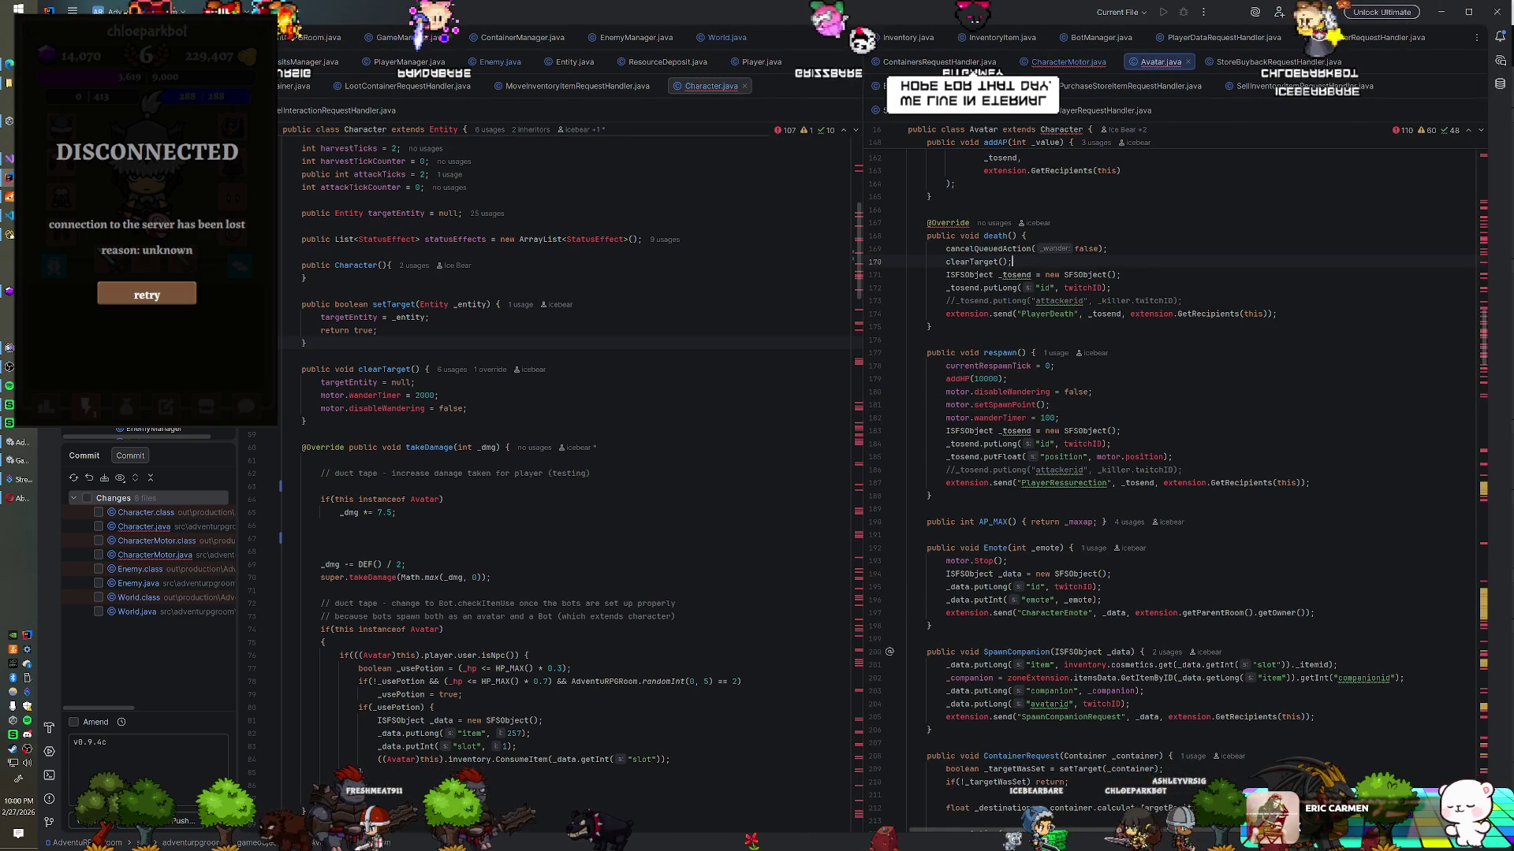
scroll(1183, 473, "up", 3)
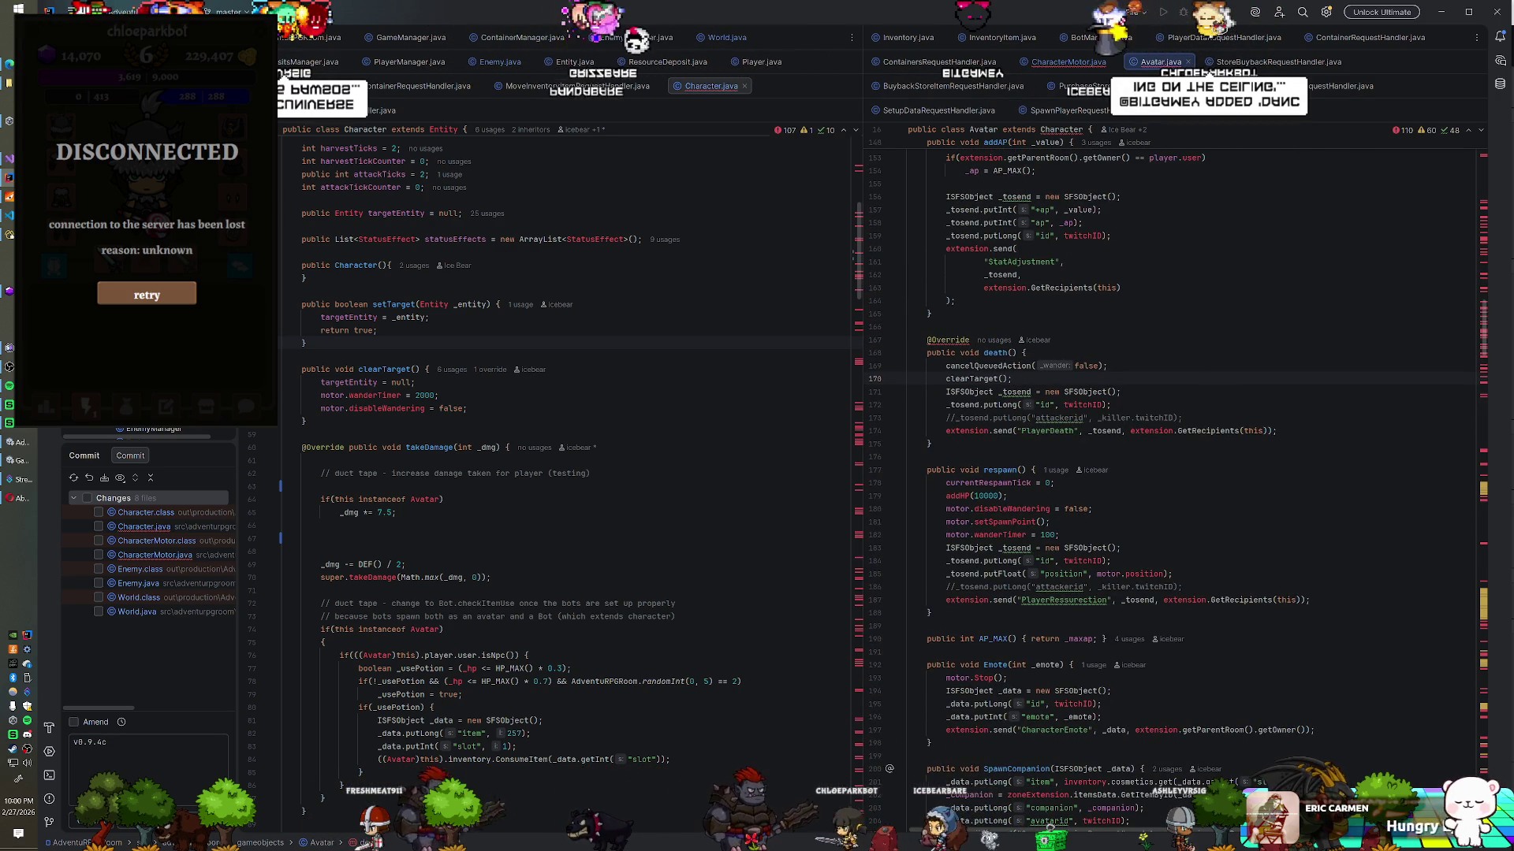
scroll(1183, 473, "up", 1)
left_click(1017, 288)
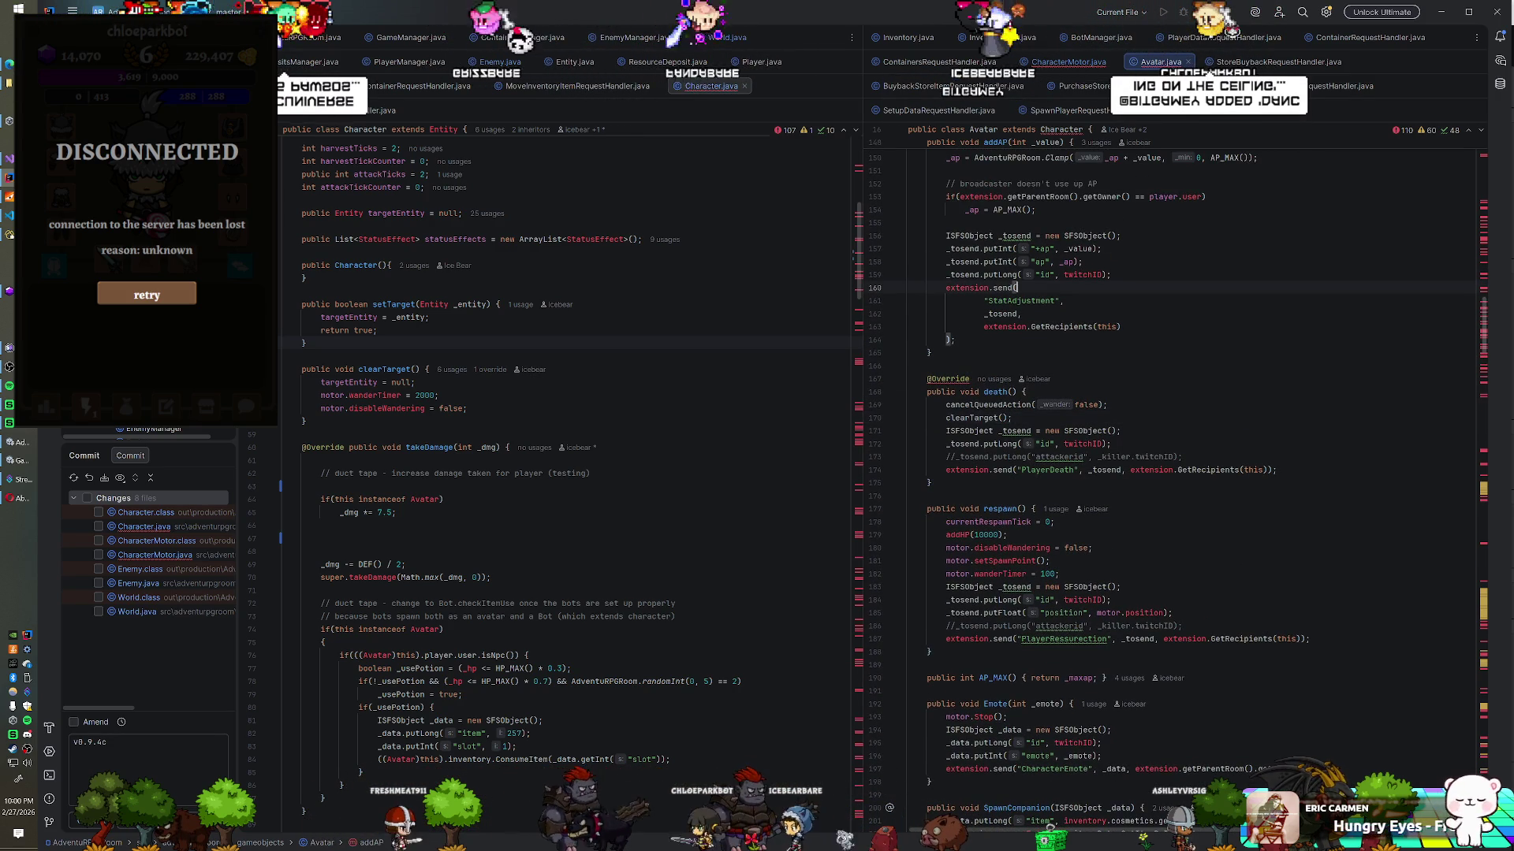
key("ctrl+shift+f")
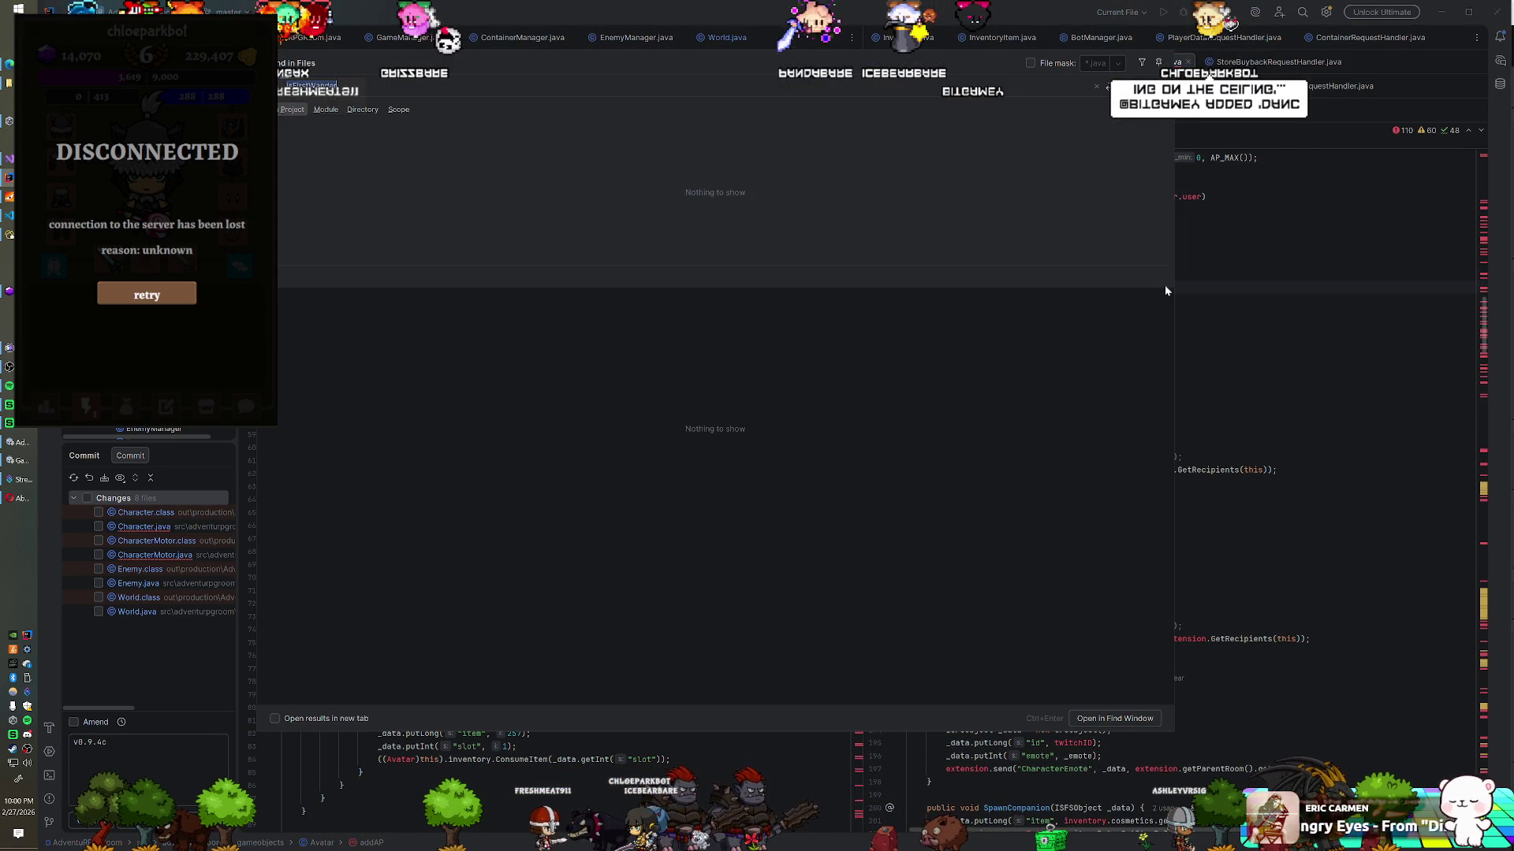
Step: Search the project for clearTarget and preview its matches in Avatar, Character, CharacterMotor and Enemy
type("isFirstWanderclearTarget")
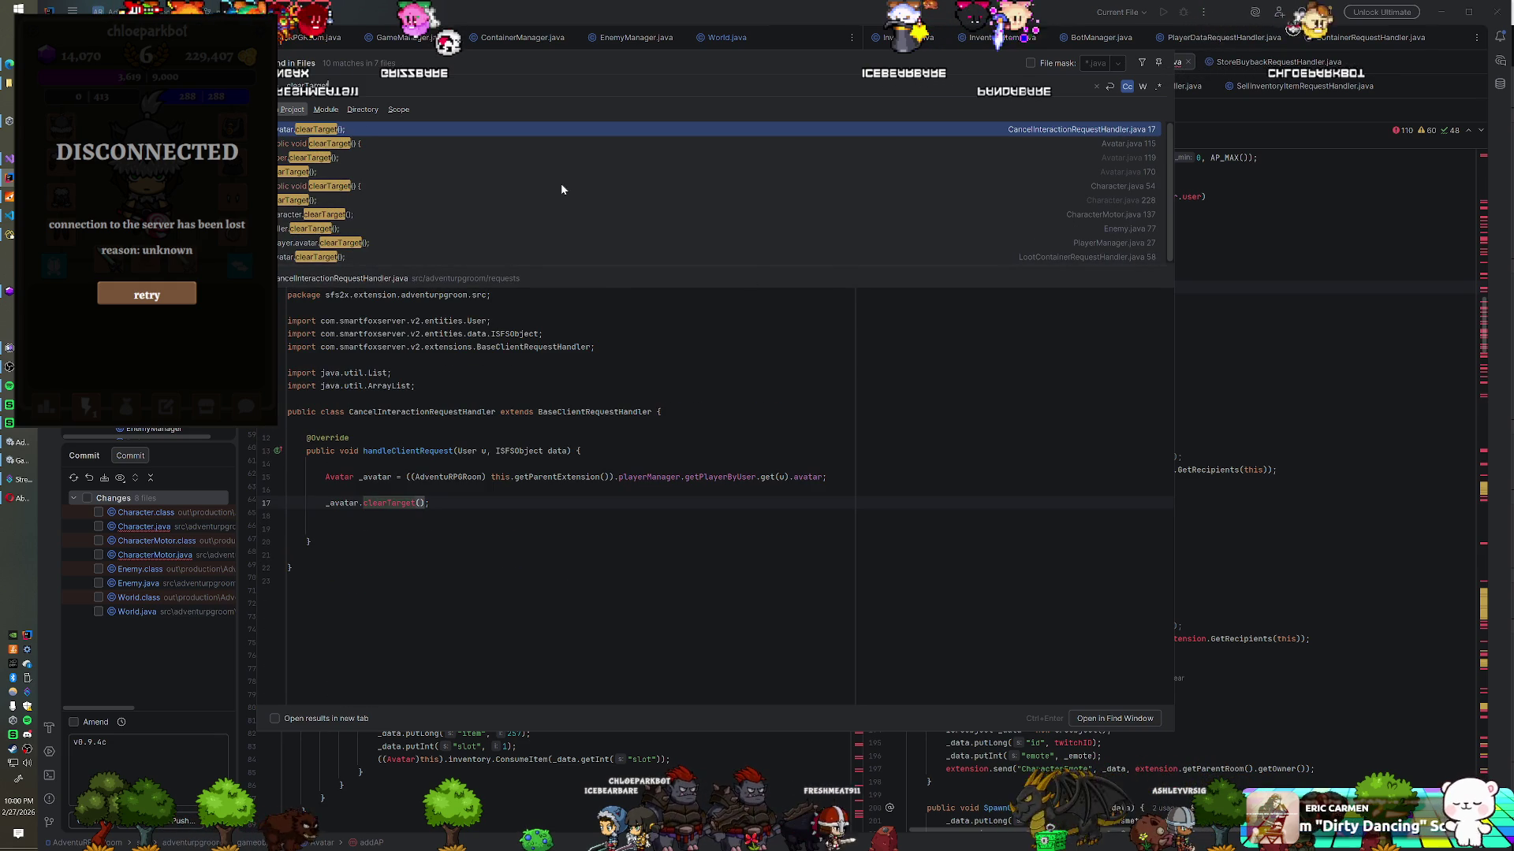
left_click(360, 145)
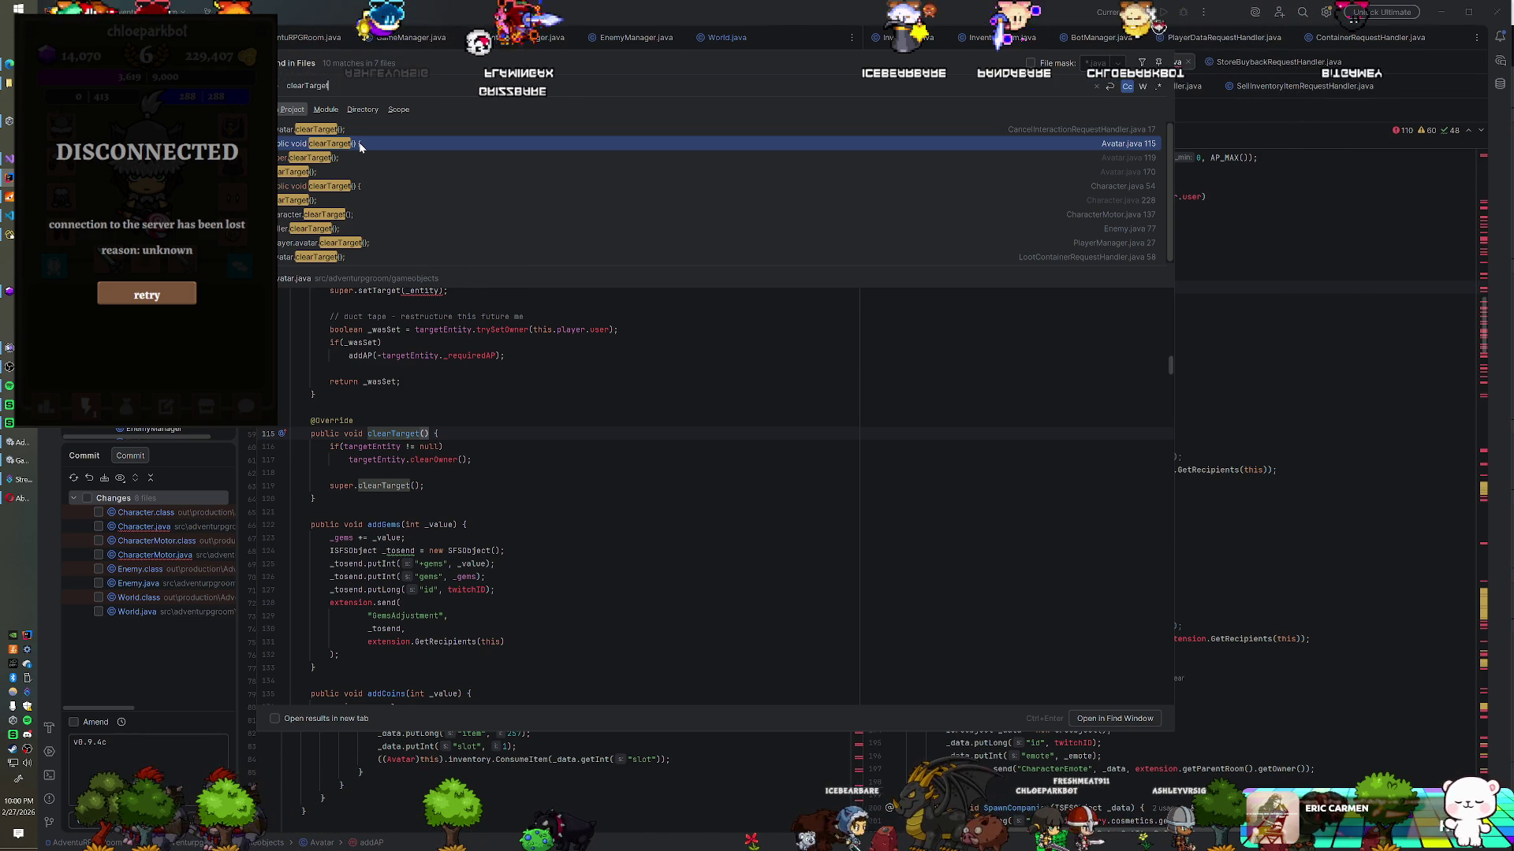
left_click(360, 157)
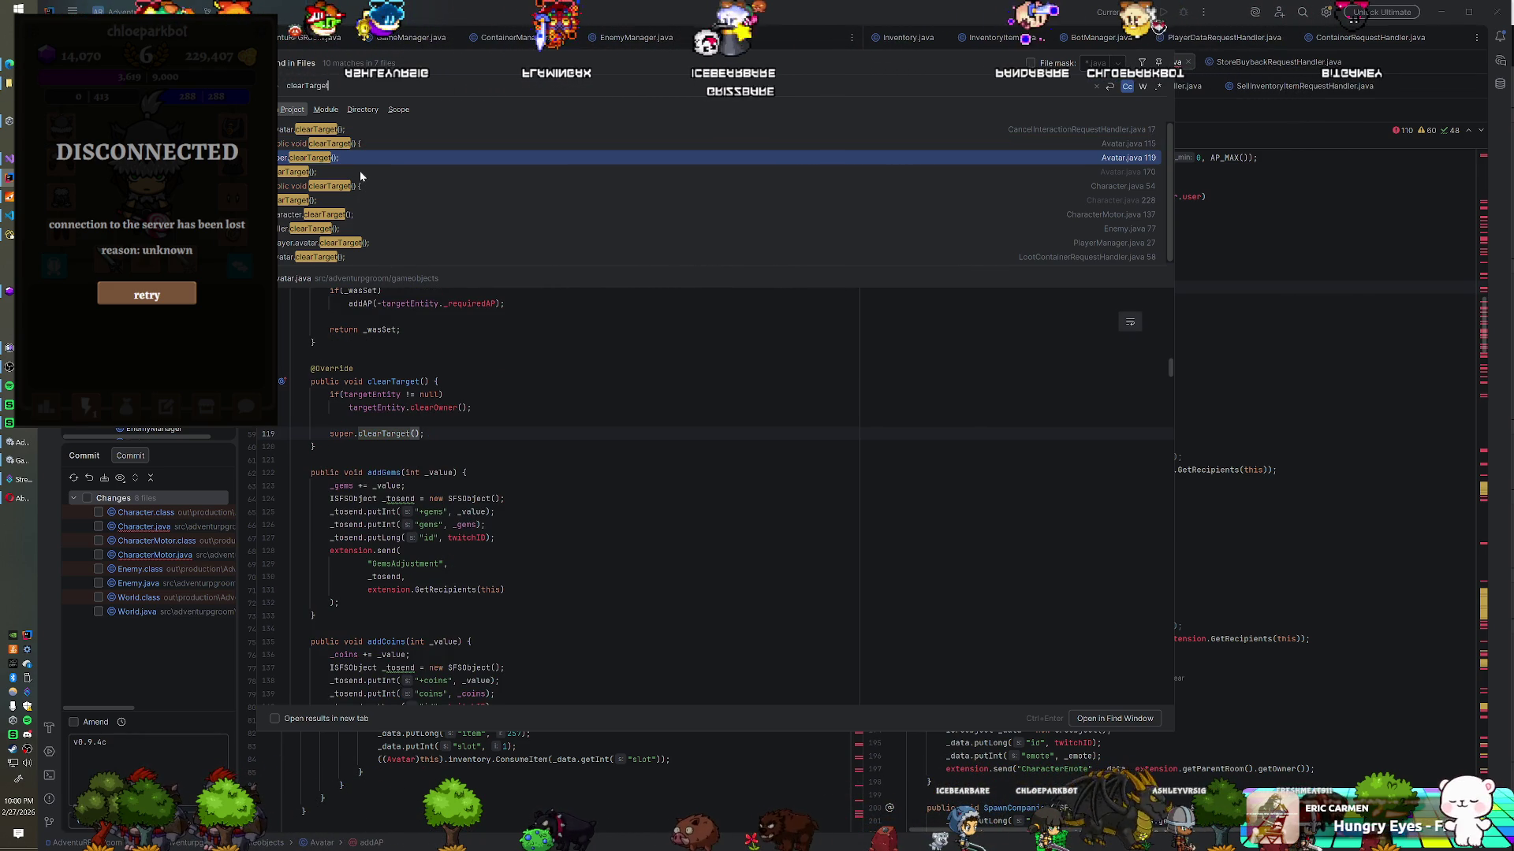
left_click(359, 171)
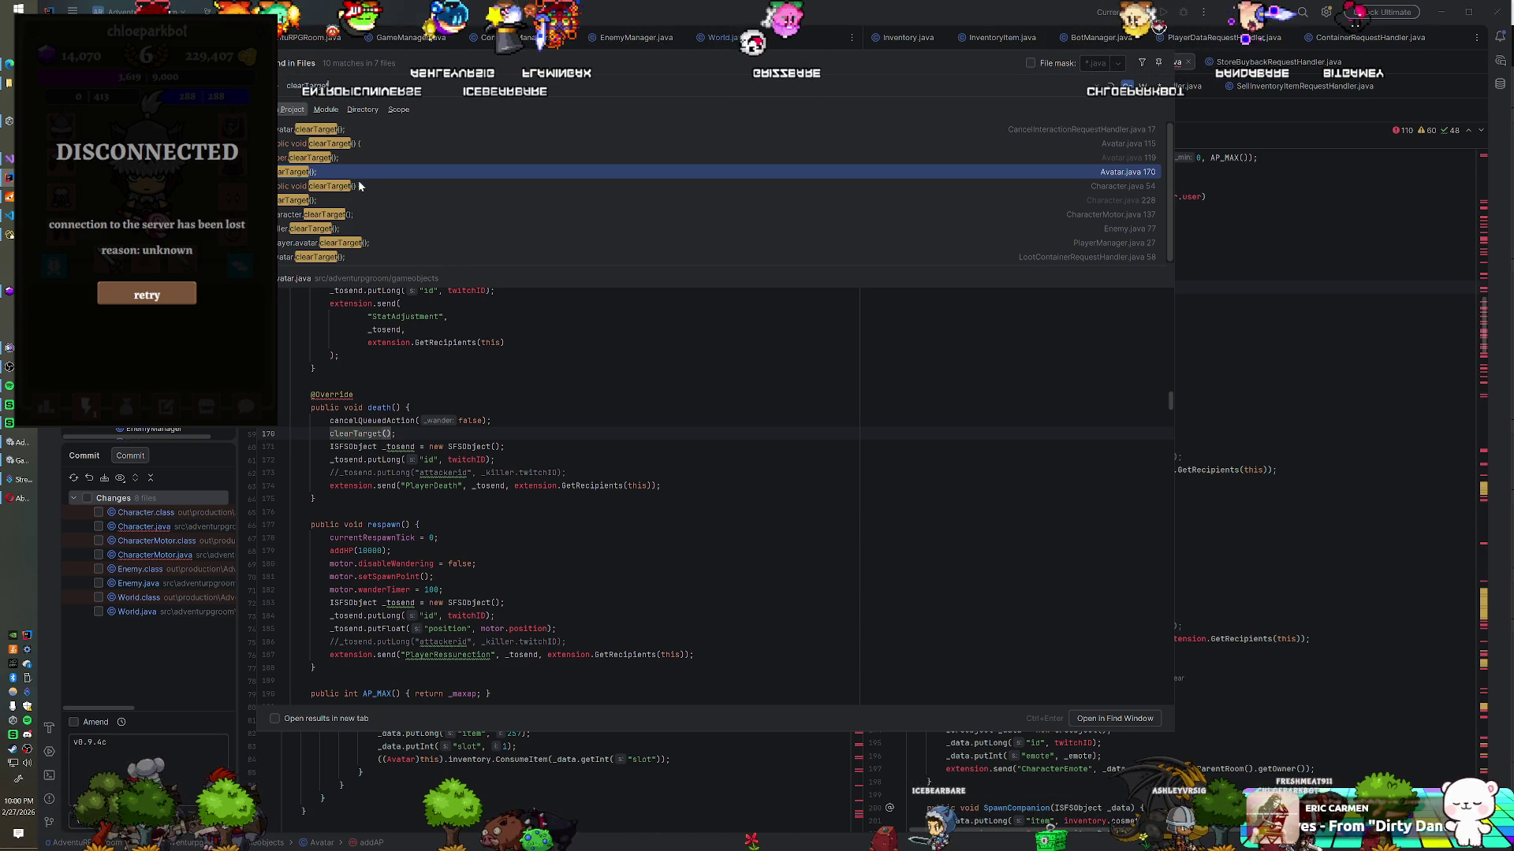
left_click(358, 185)
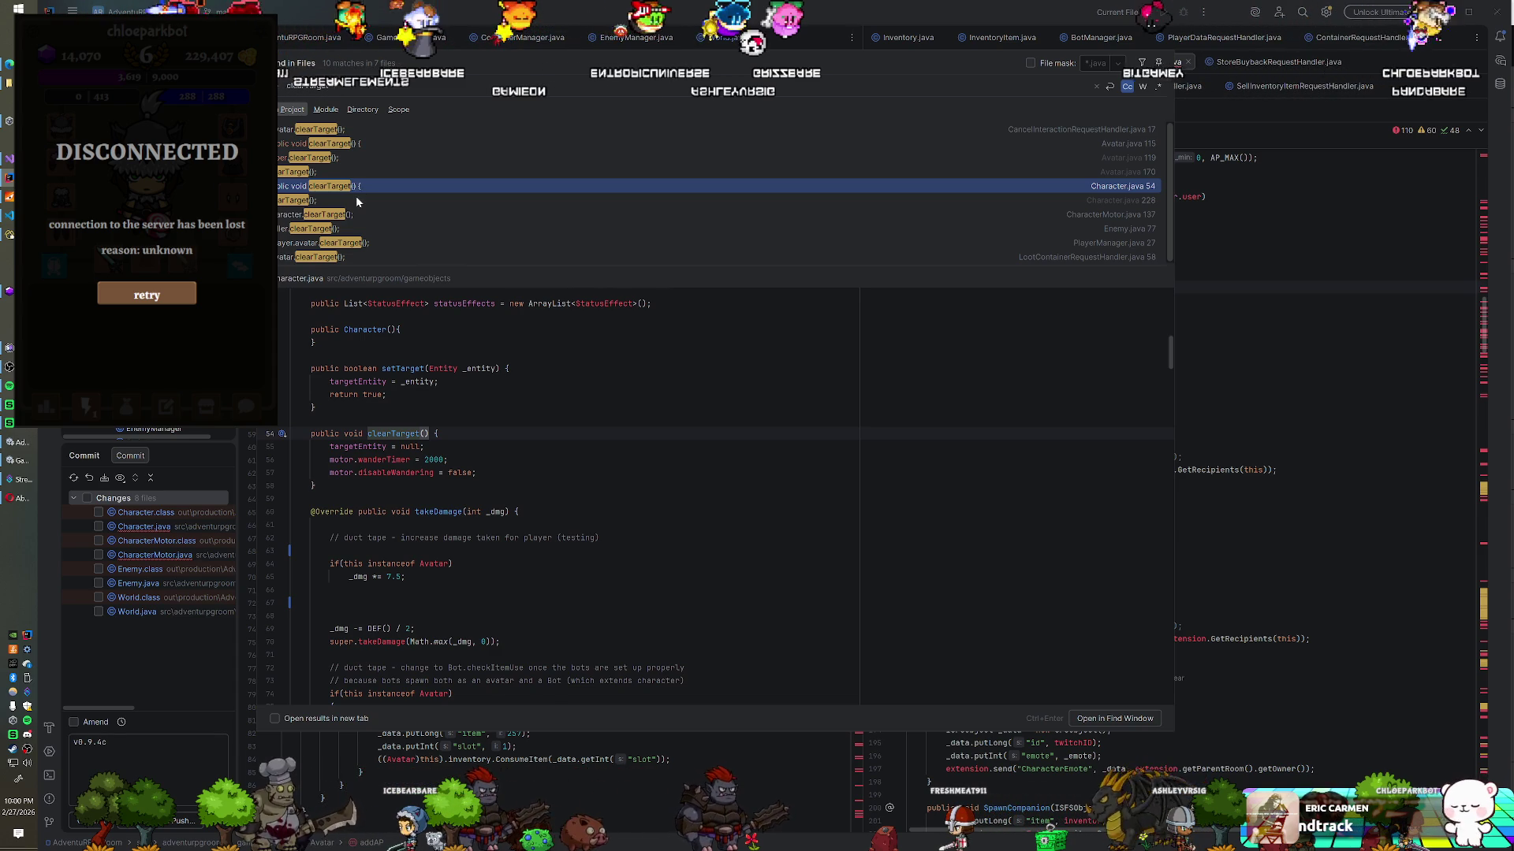
left_click(357, 200)
scroll(567, 497, "up", 3)
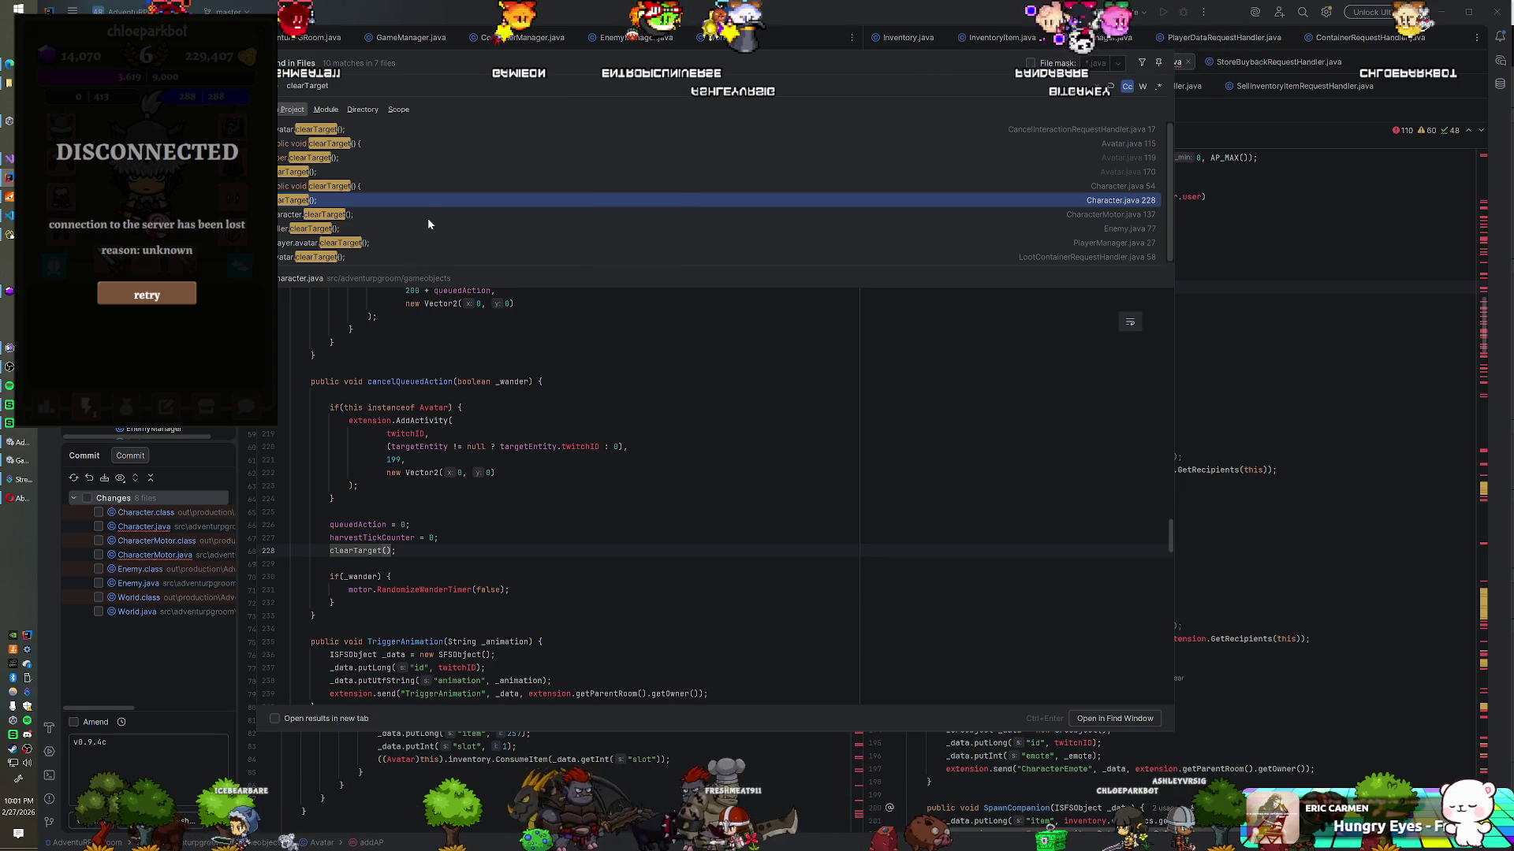
left_click(388, 214)
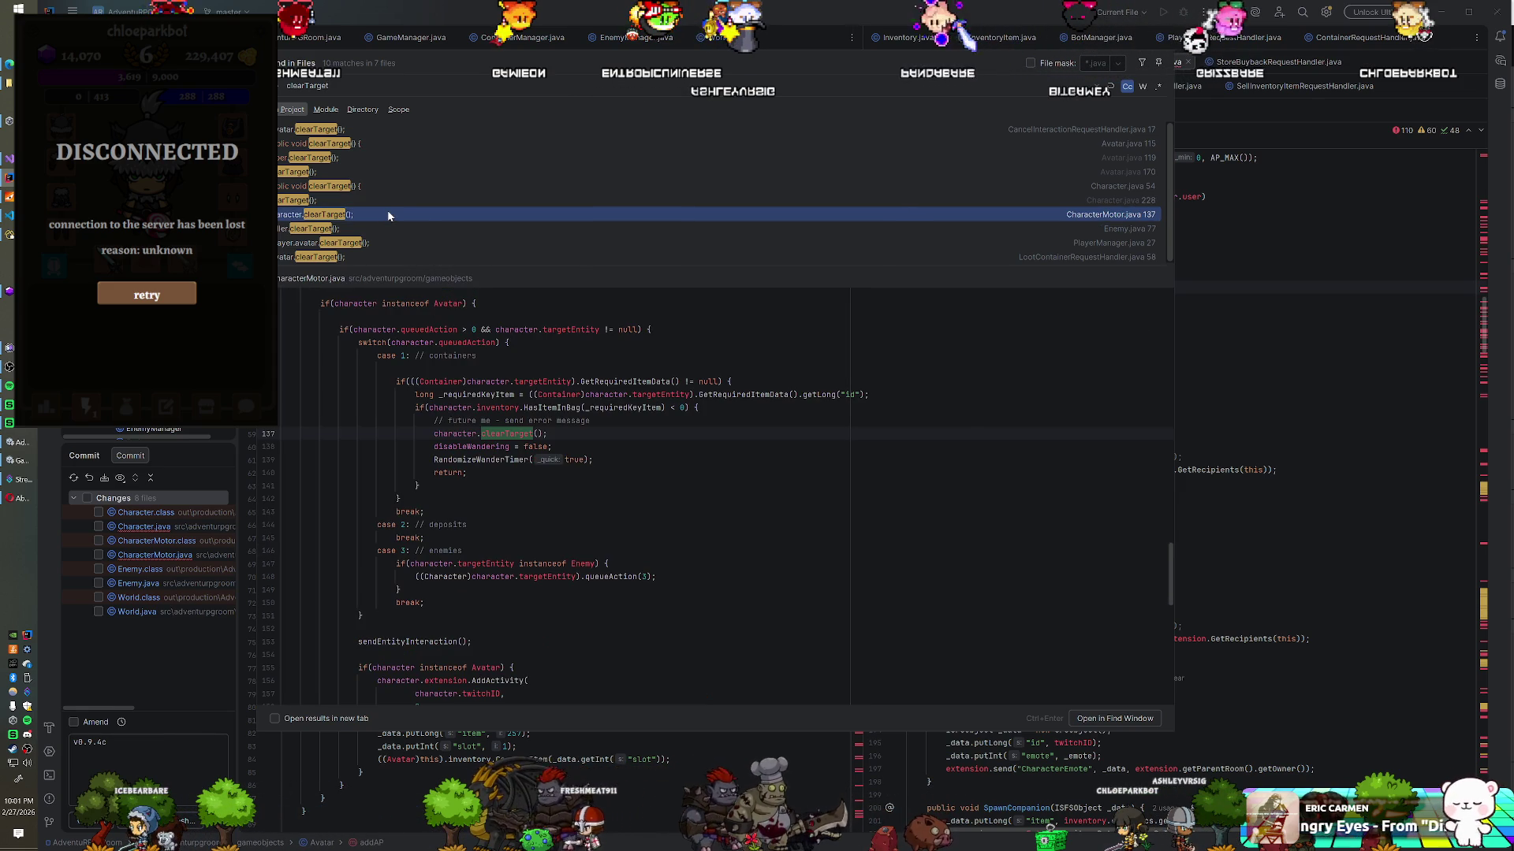
left_click(385, 228)
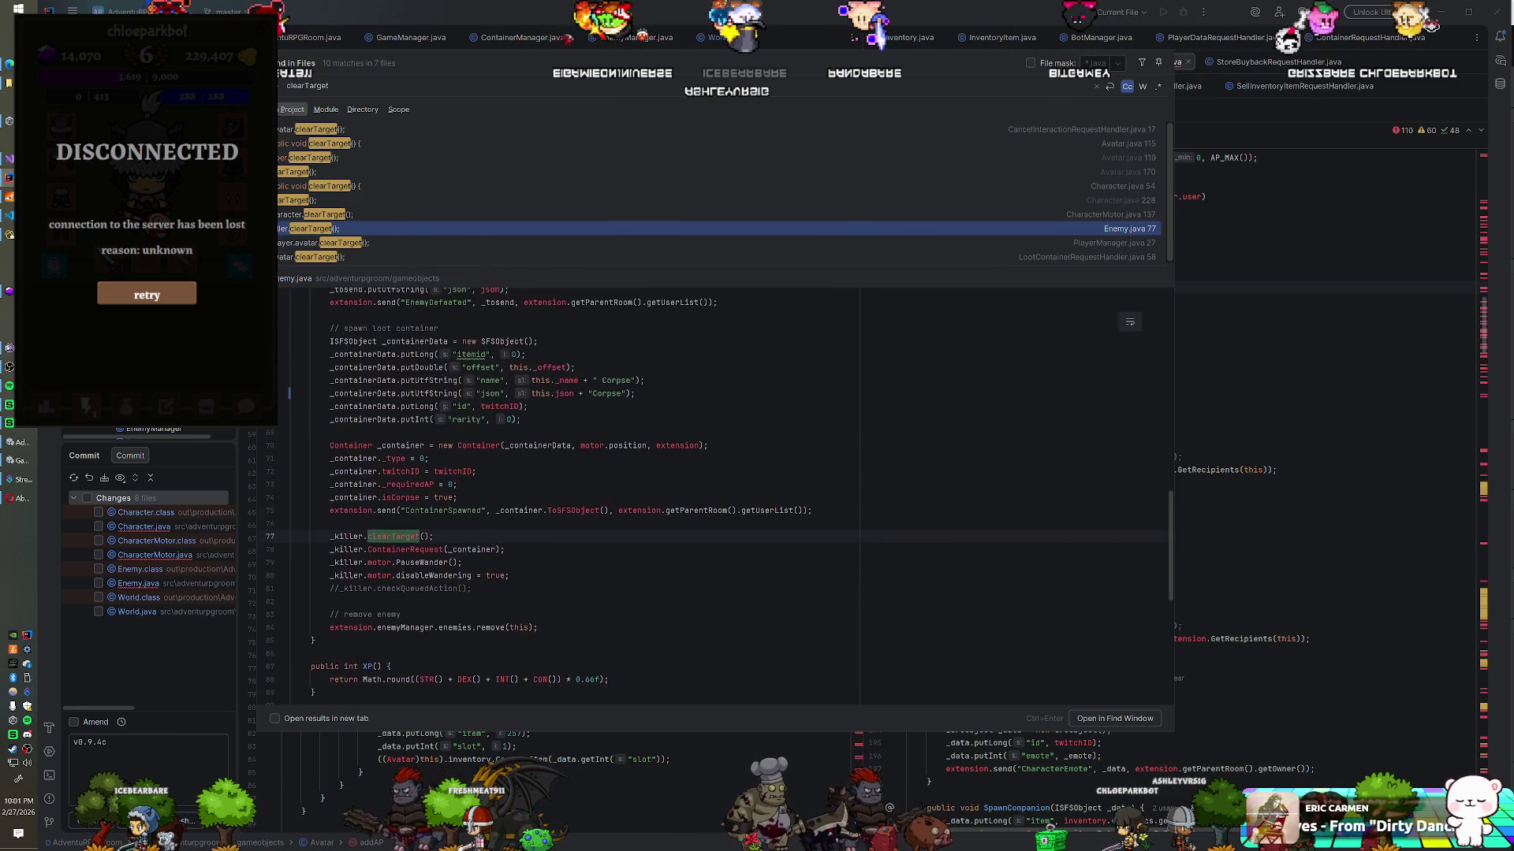
scroll(568, 497, "up", 3)
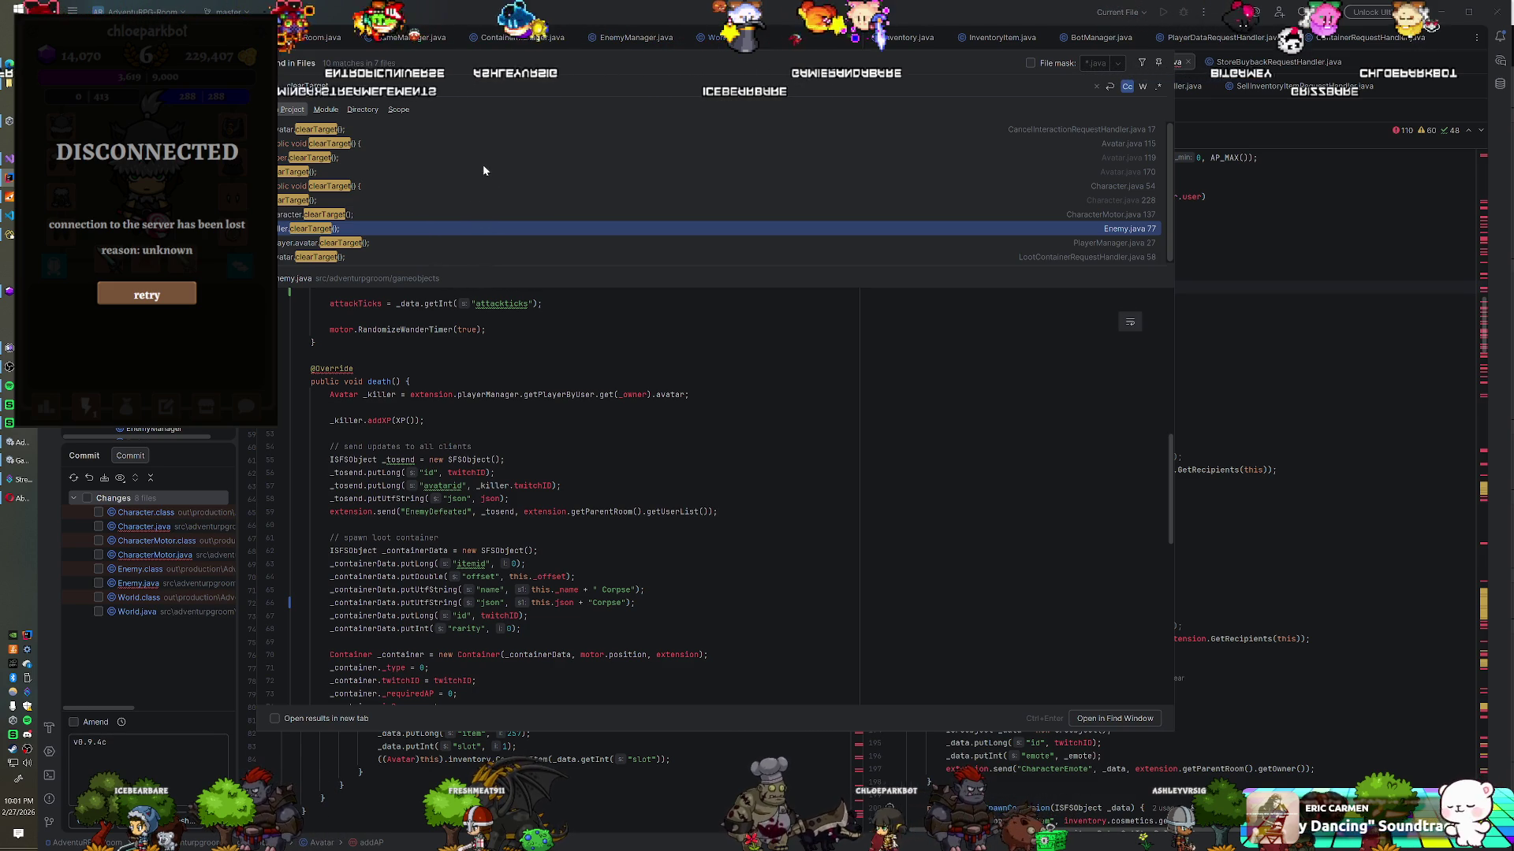
left_click(470, 145)
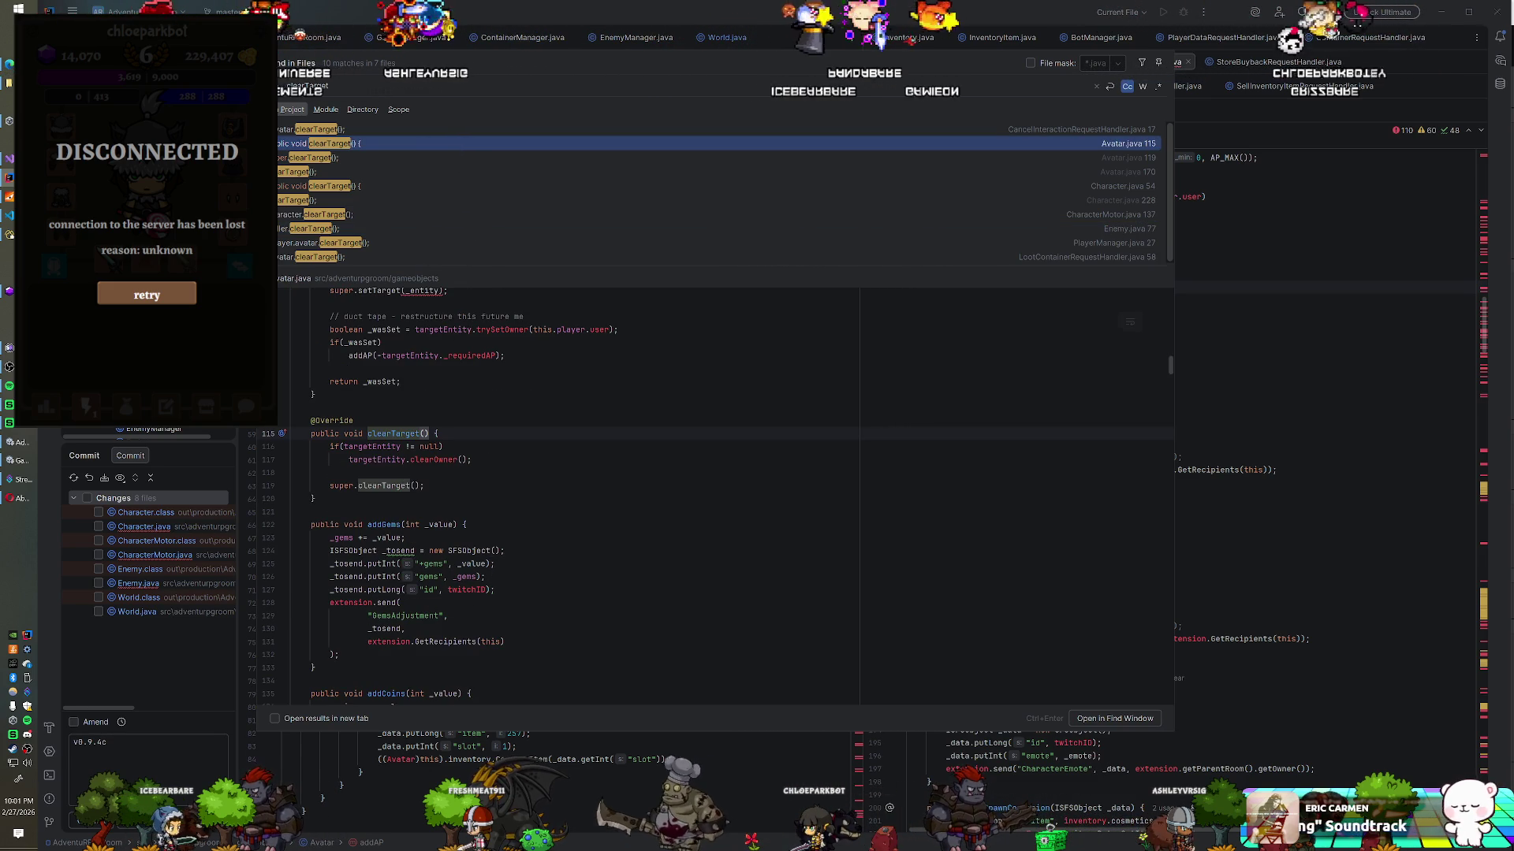
Step: Add a System.out.println("avatar clear target") line at the top of Avatar's clearTarget()
left_click(438, 433)
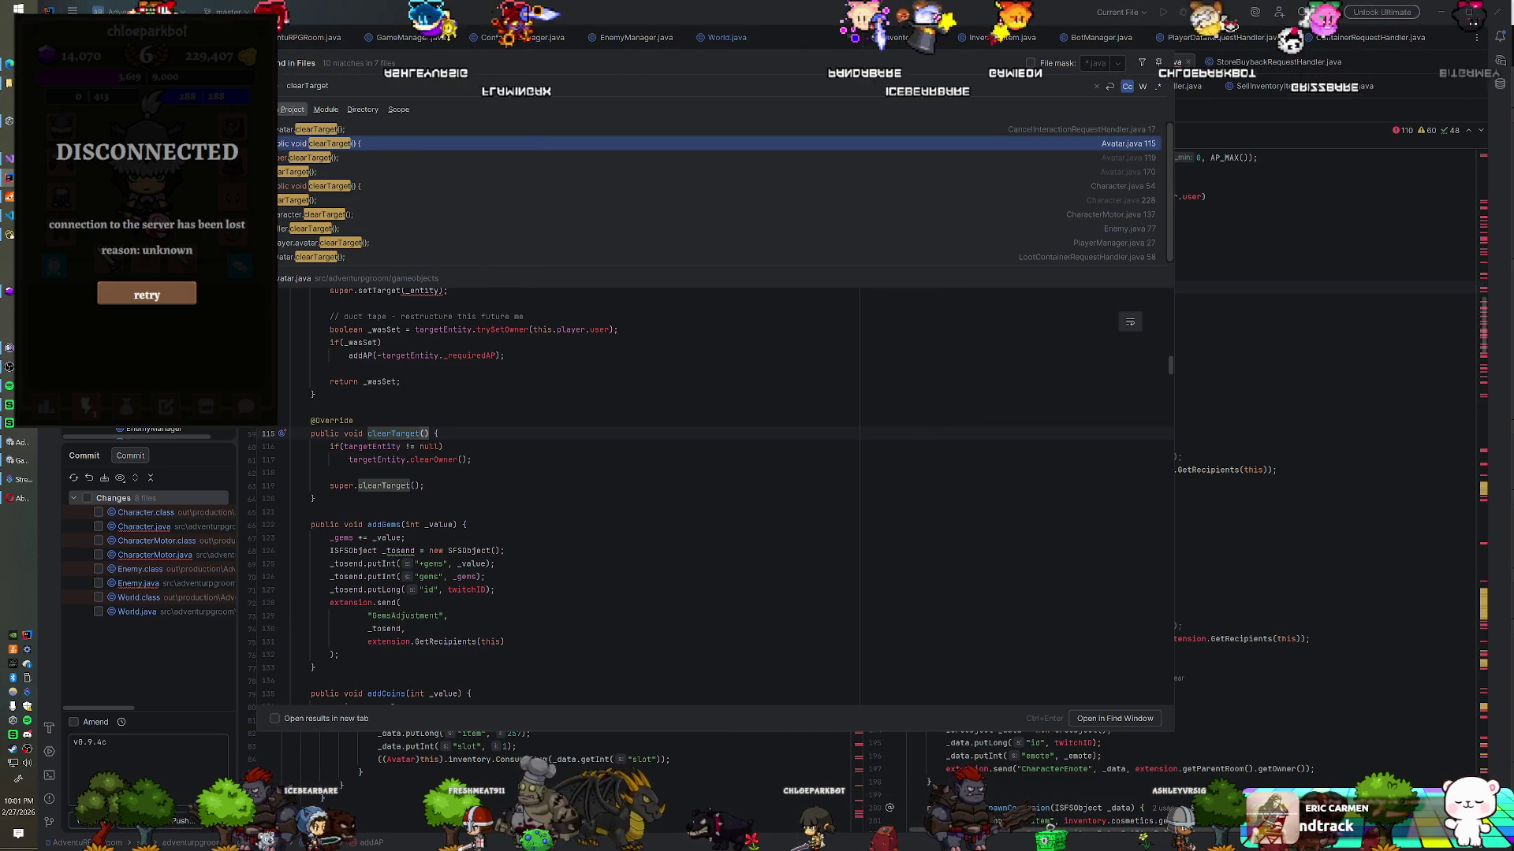
key("Return")
type("S")
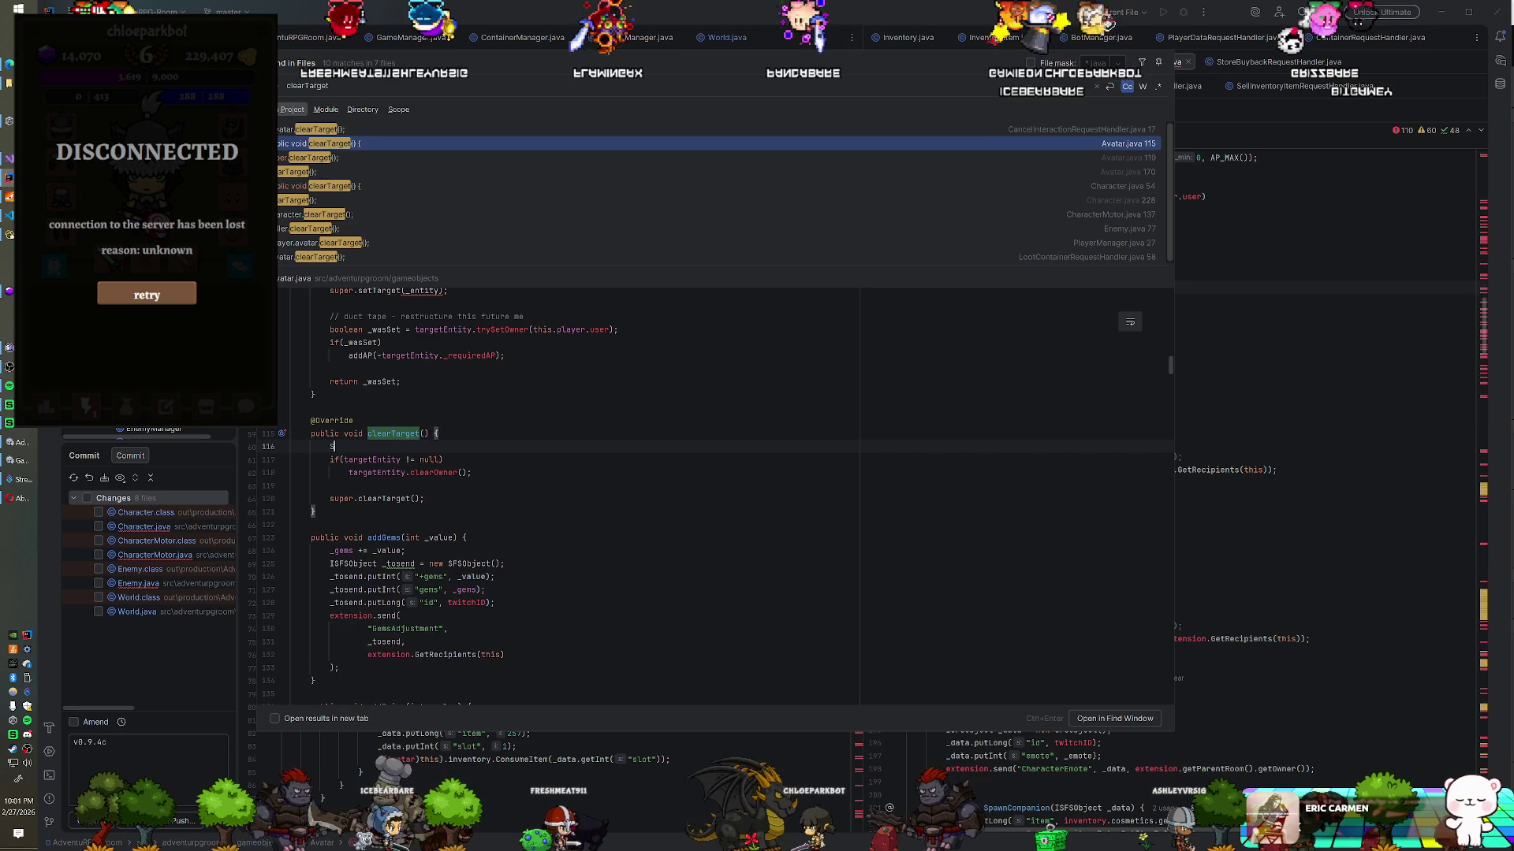
type("ystem.out.println(\"avatar clear target\");")
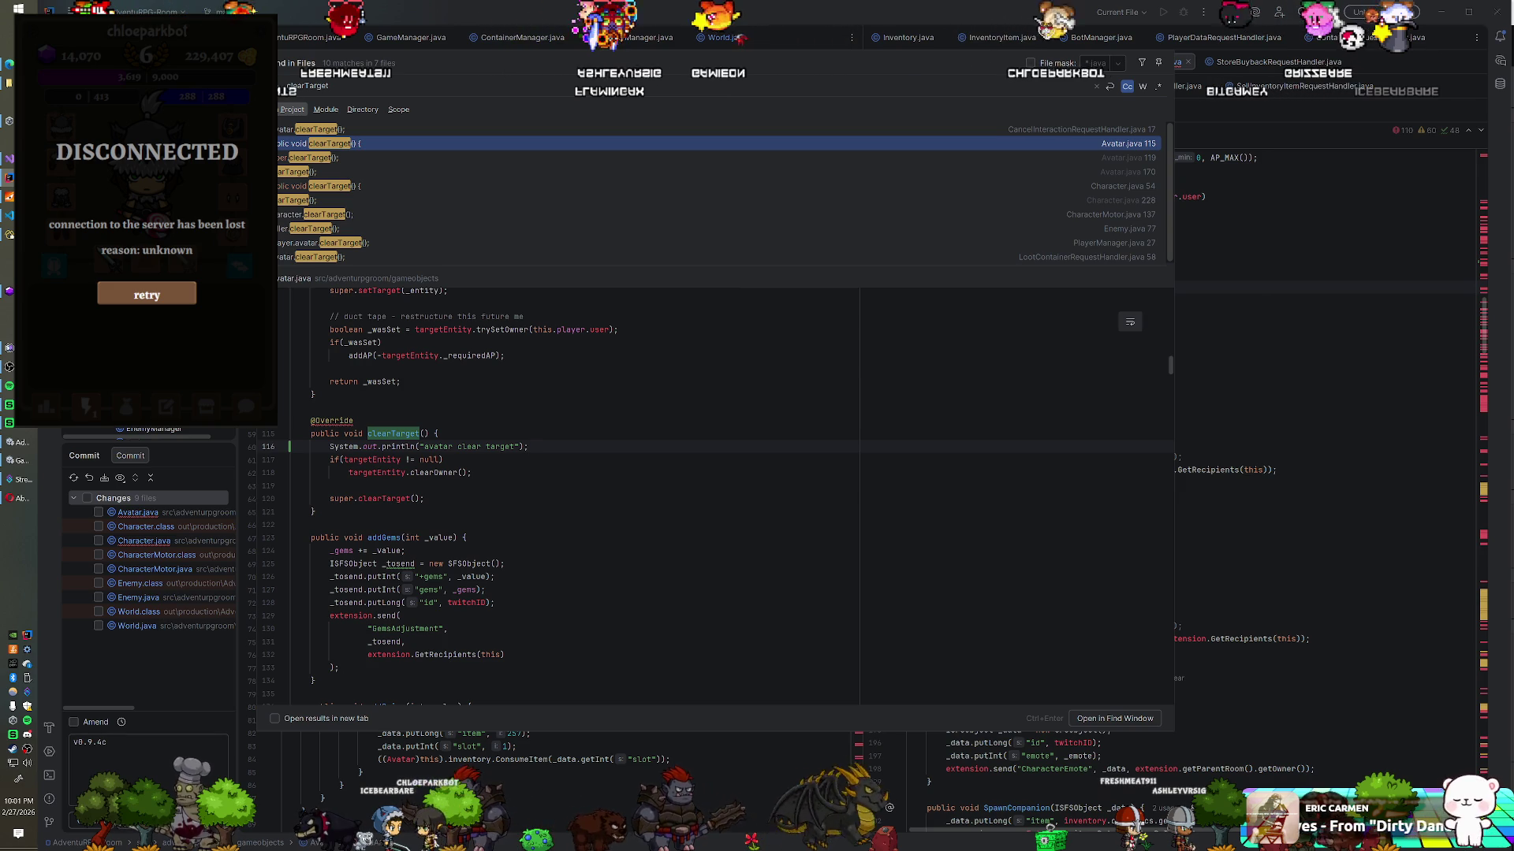
Step: Scroll to Avatar's death() and open a blank line at its top
scroll(576, 497, "up", 9)
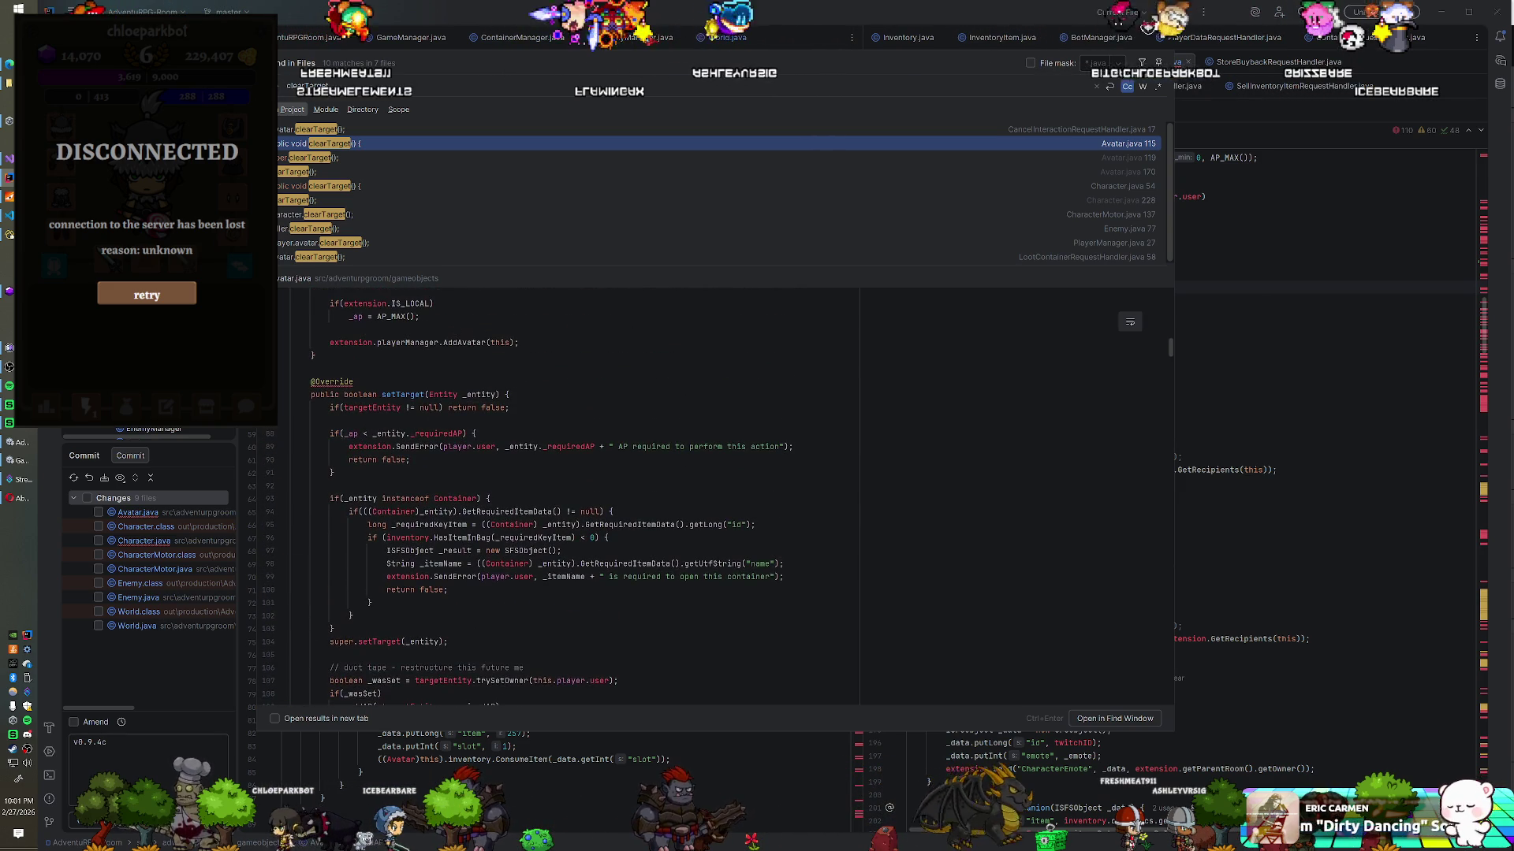
scroll(575, 496, "up", 9)
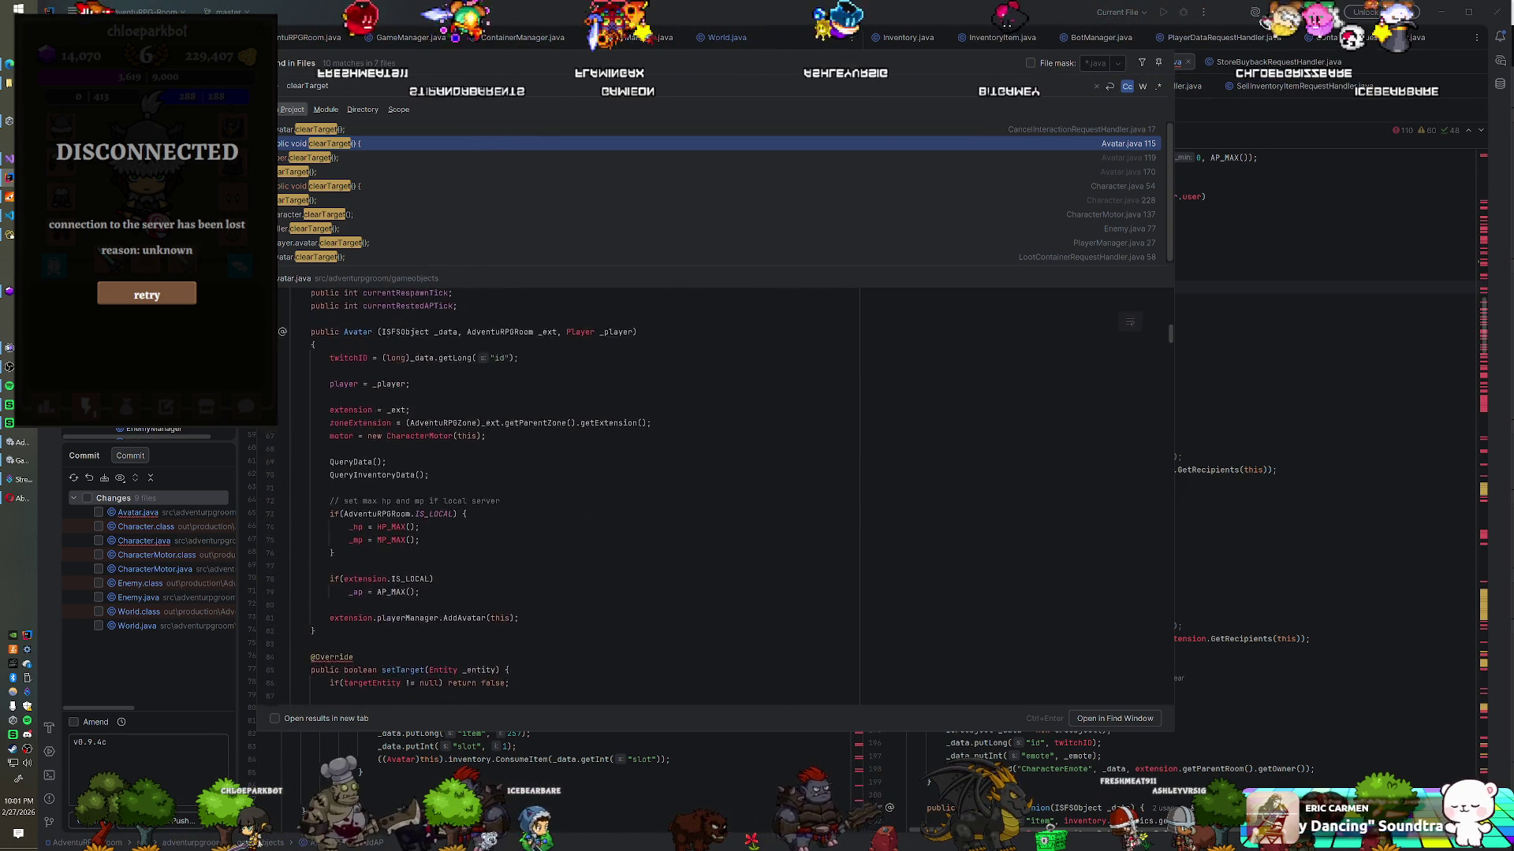
scroll(575, 496, "down", 20)
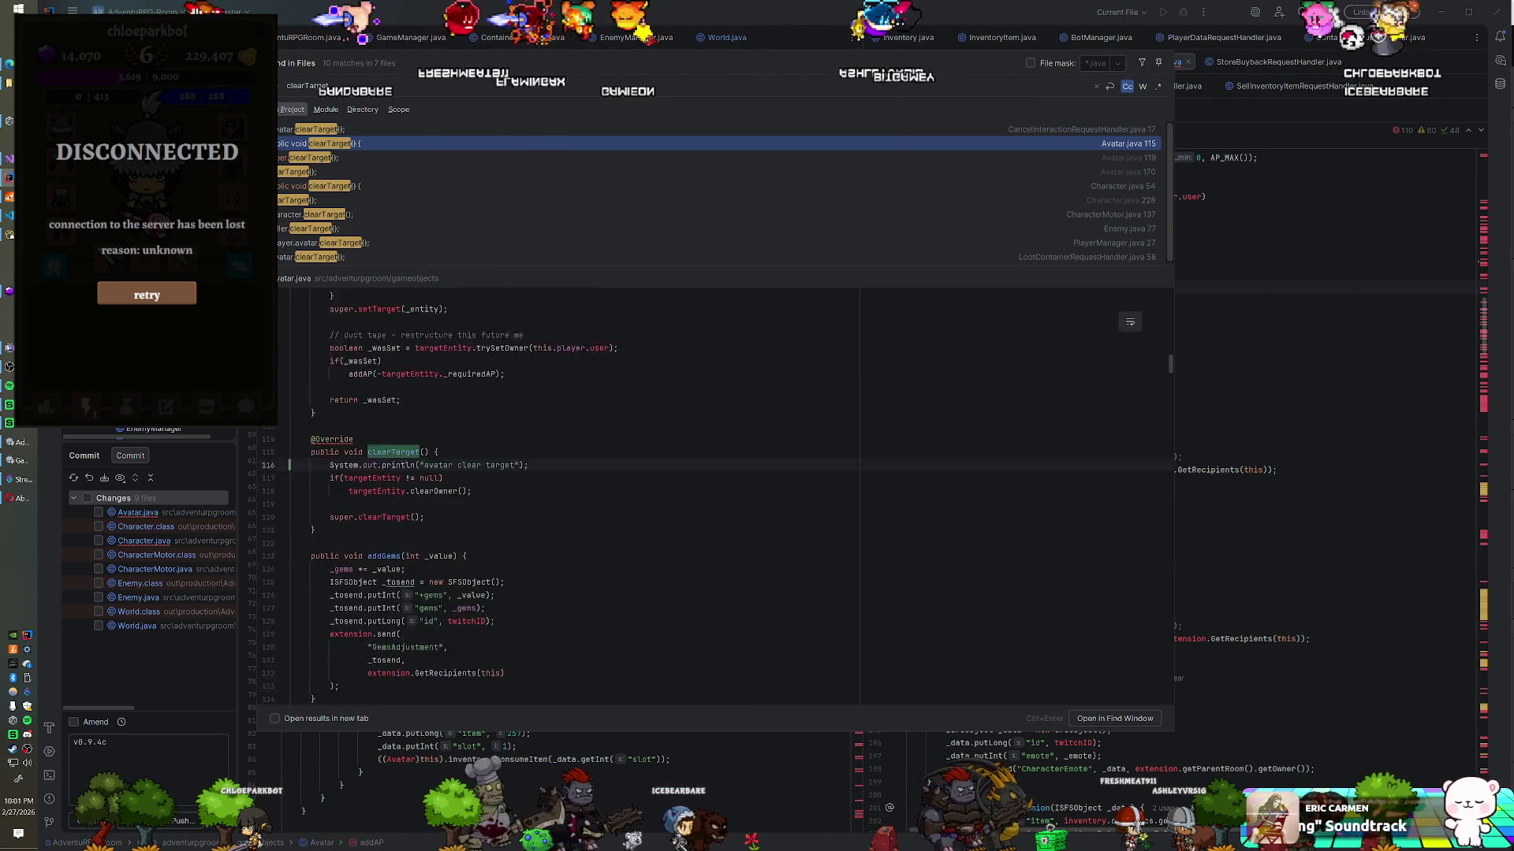
scroll(576, 497, "down", 16)
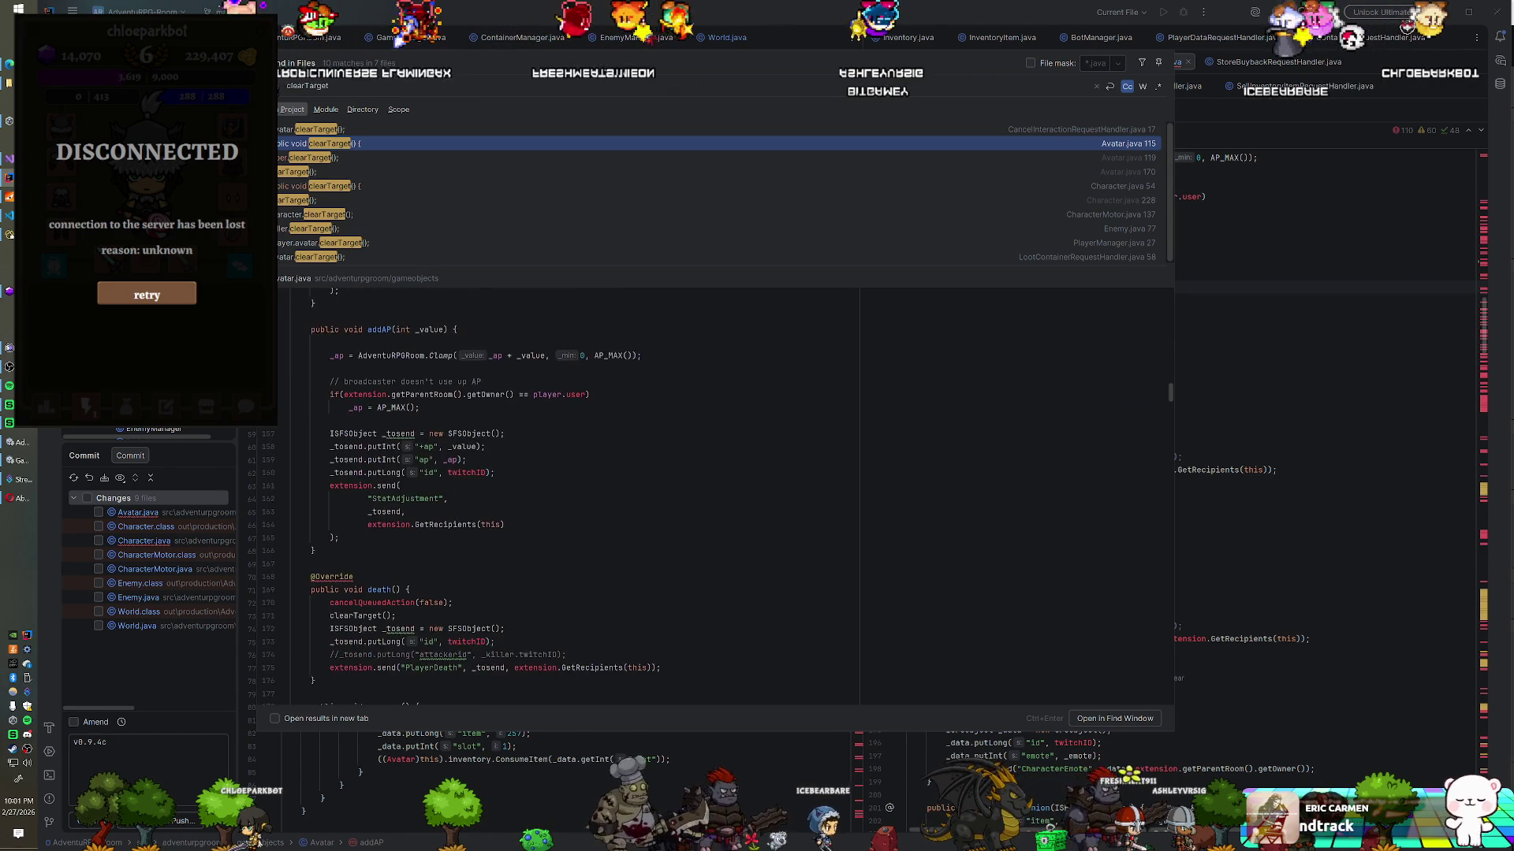
left_click(410, 512)
key("Return")
Step: Write System.out.println("avatar death"); as death()'s first line and dismiss the clearTarget results
type("System.out.prin")
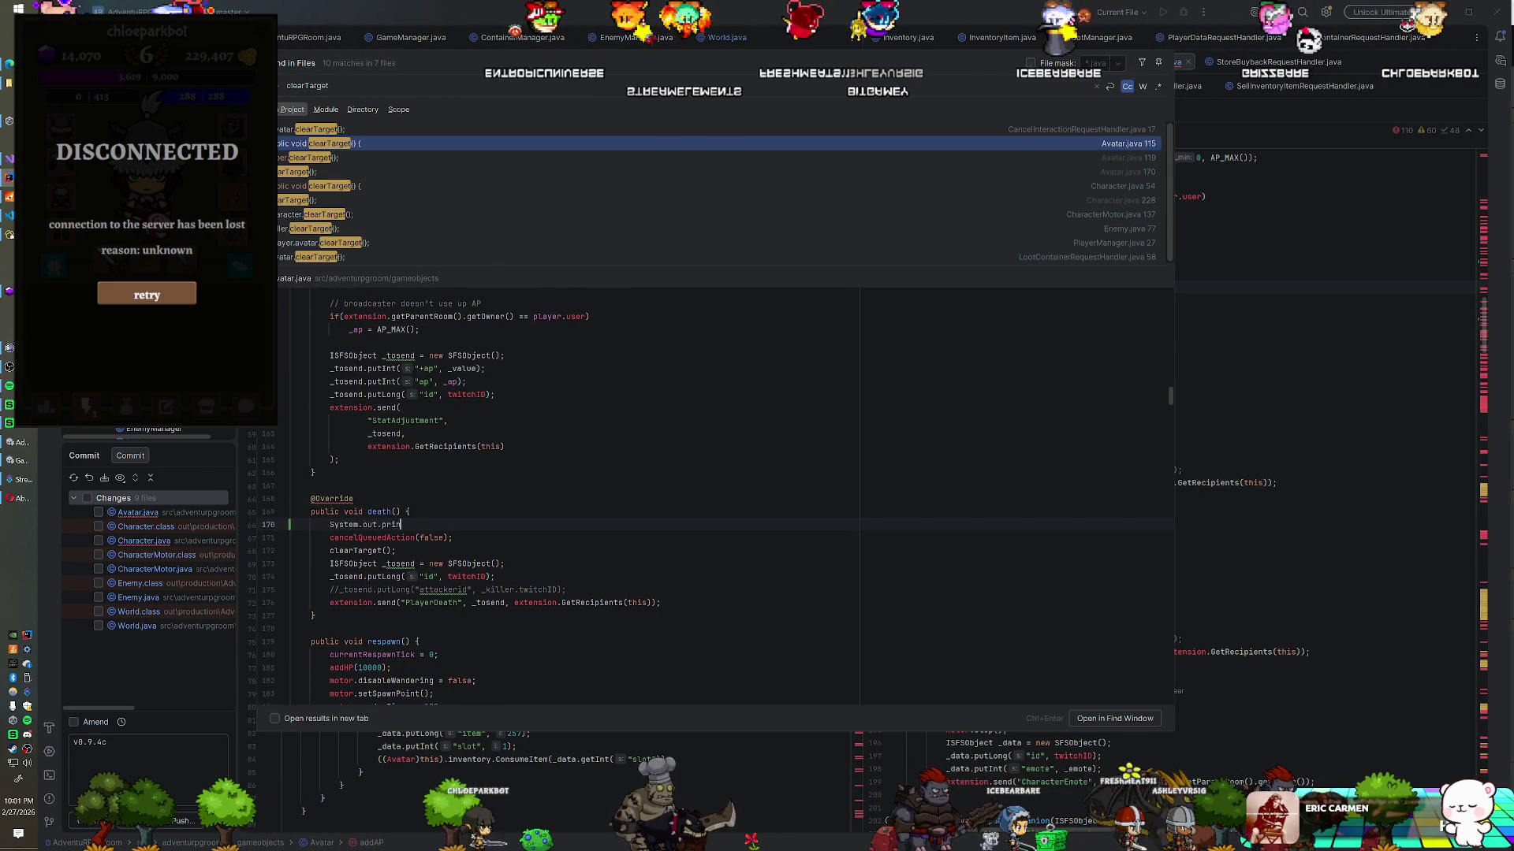
type("tln(\"avatar death\");")
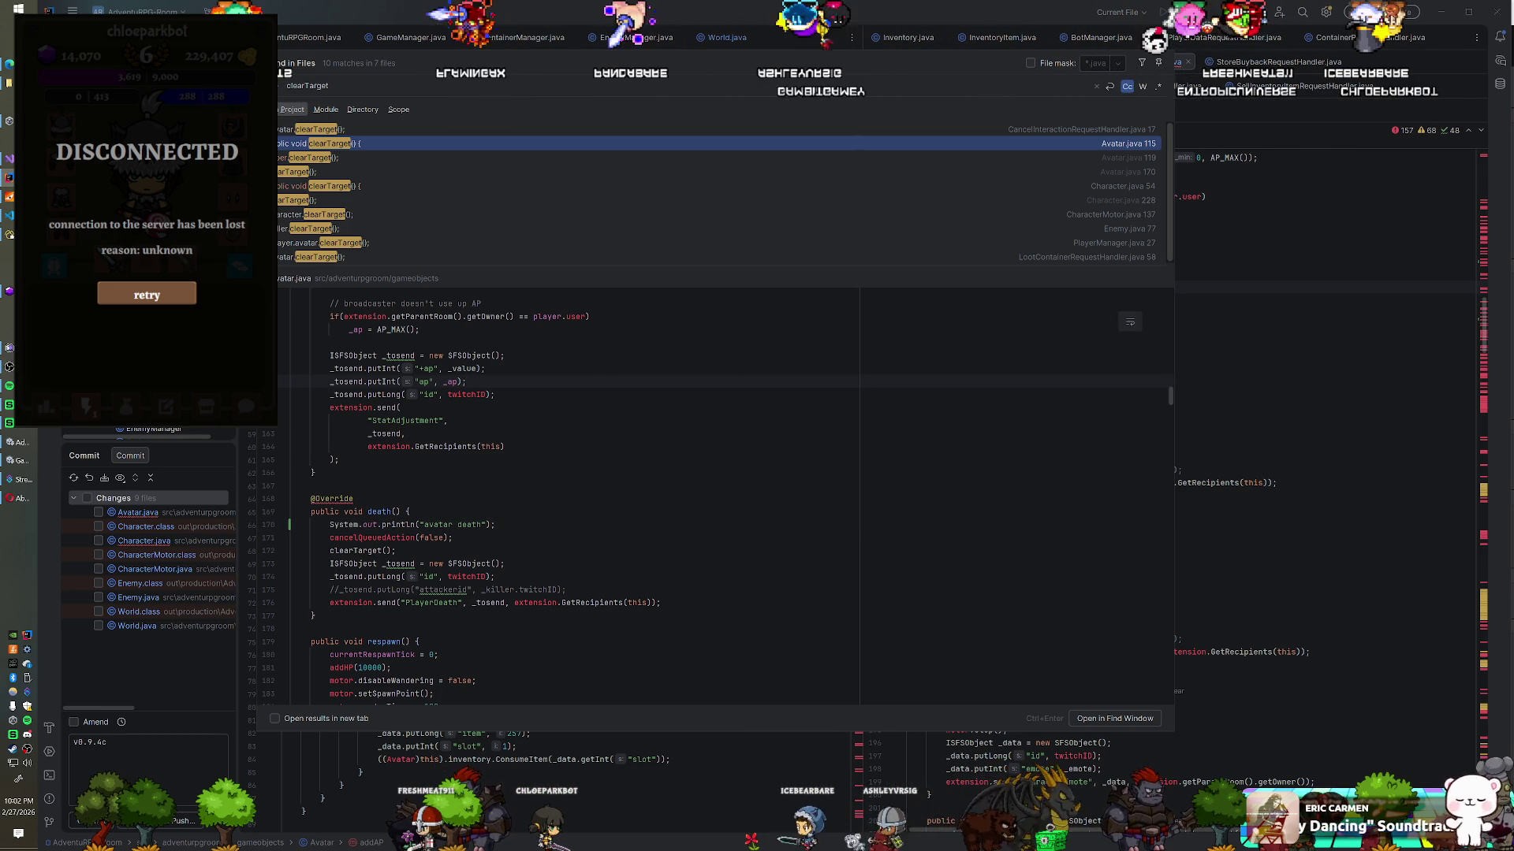
scroll(568, 488, "up", 3)
scroll(568, 489, "down", 3)
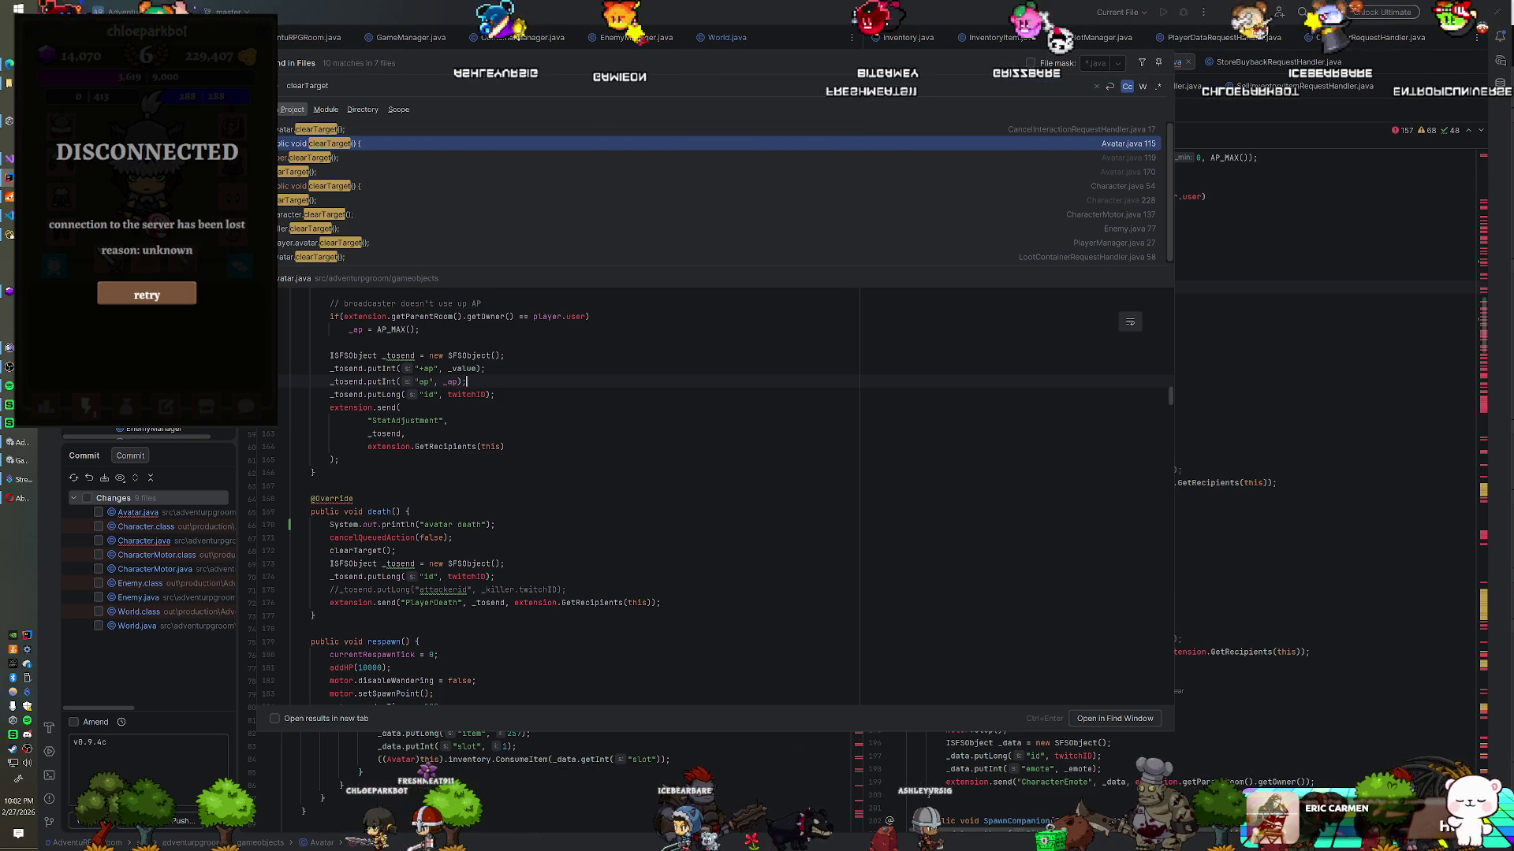
scroll(567, 497, "up", 3)
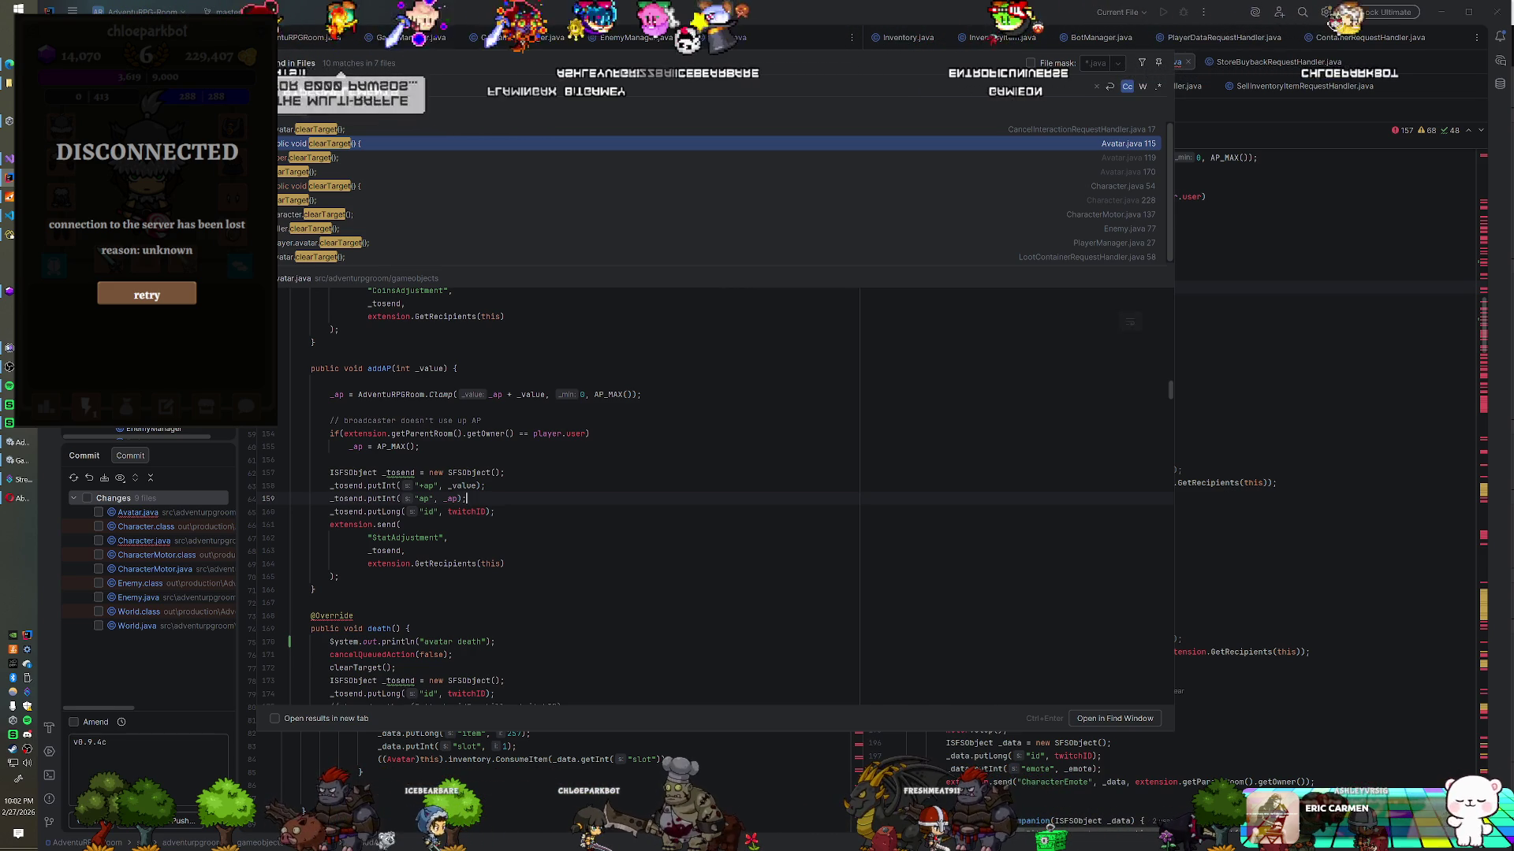
scroll(568, 497, "down", 3)
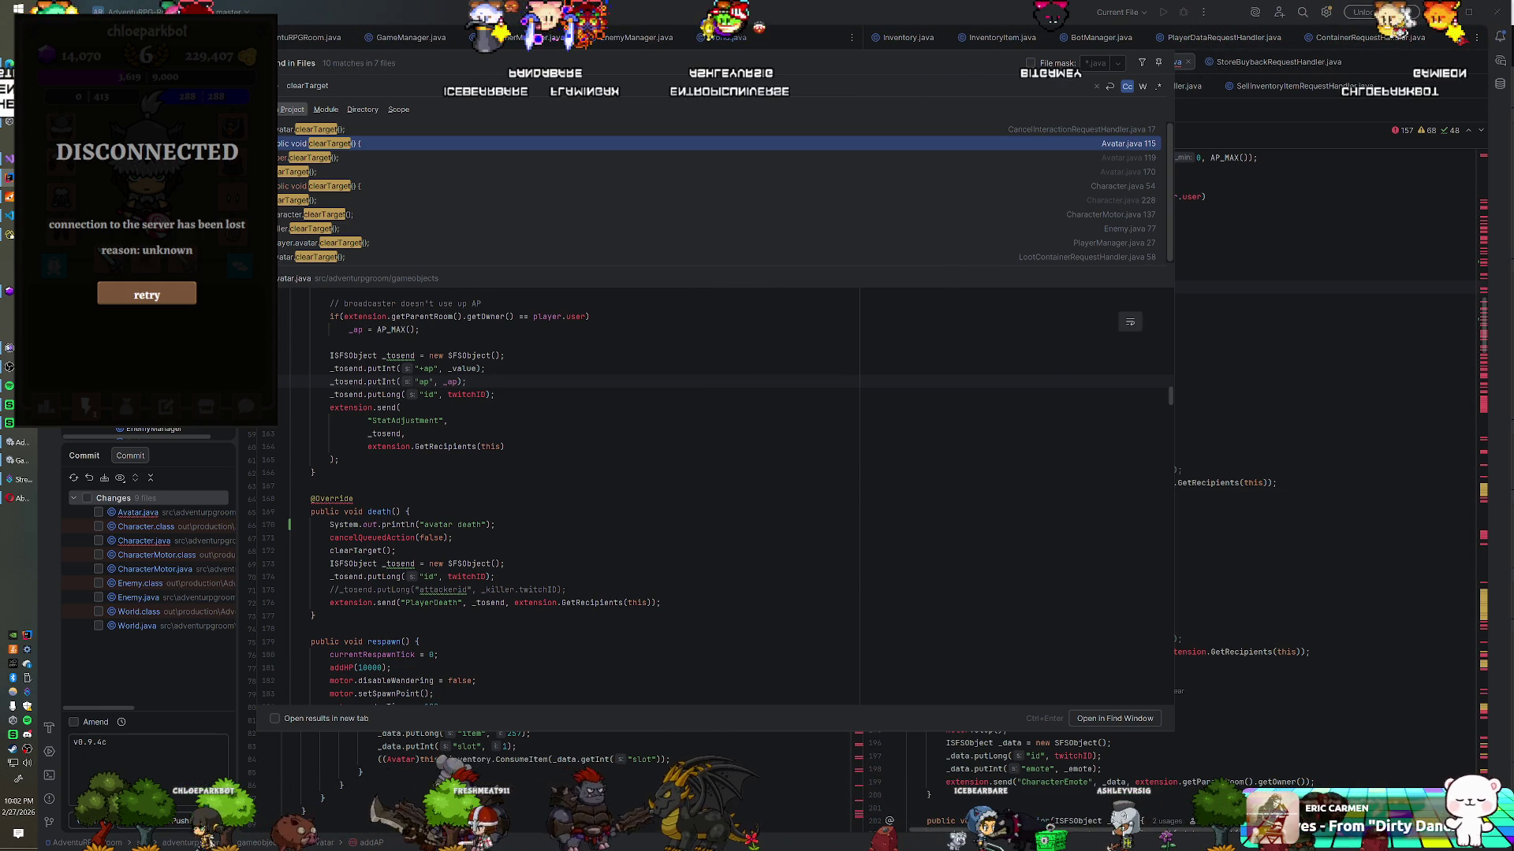
left_click(429, 759)
Step: Review checkQueuedAction and cancelQueuedAction in Character.java, down to its clearTarget call
scroll(489, 552, "down", 3)
scroll(489, 473, "down", 15)
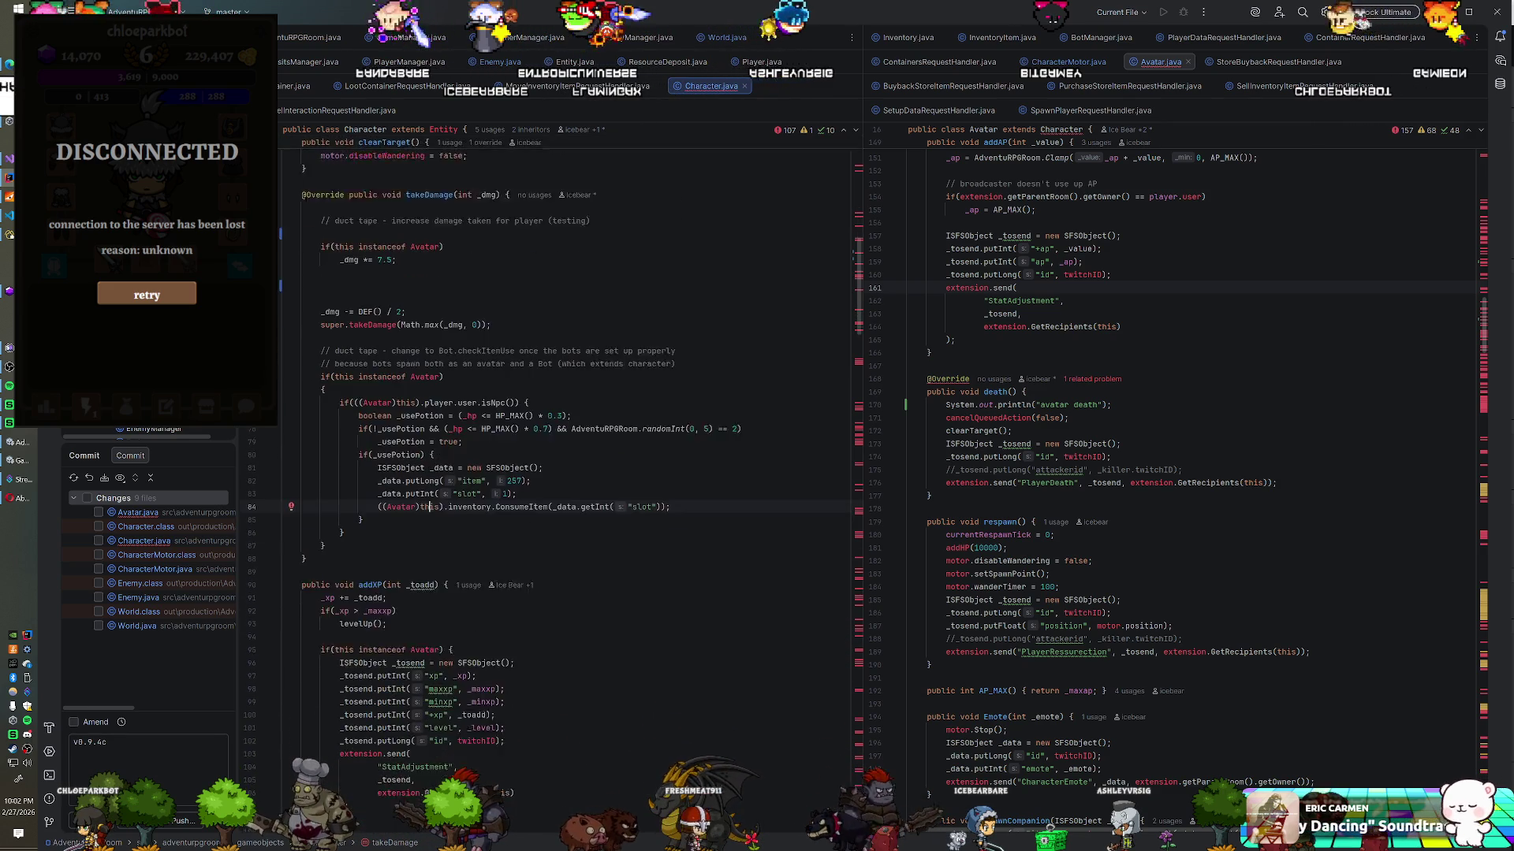
scroll(552, 473, "down", 11)
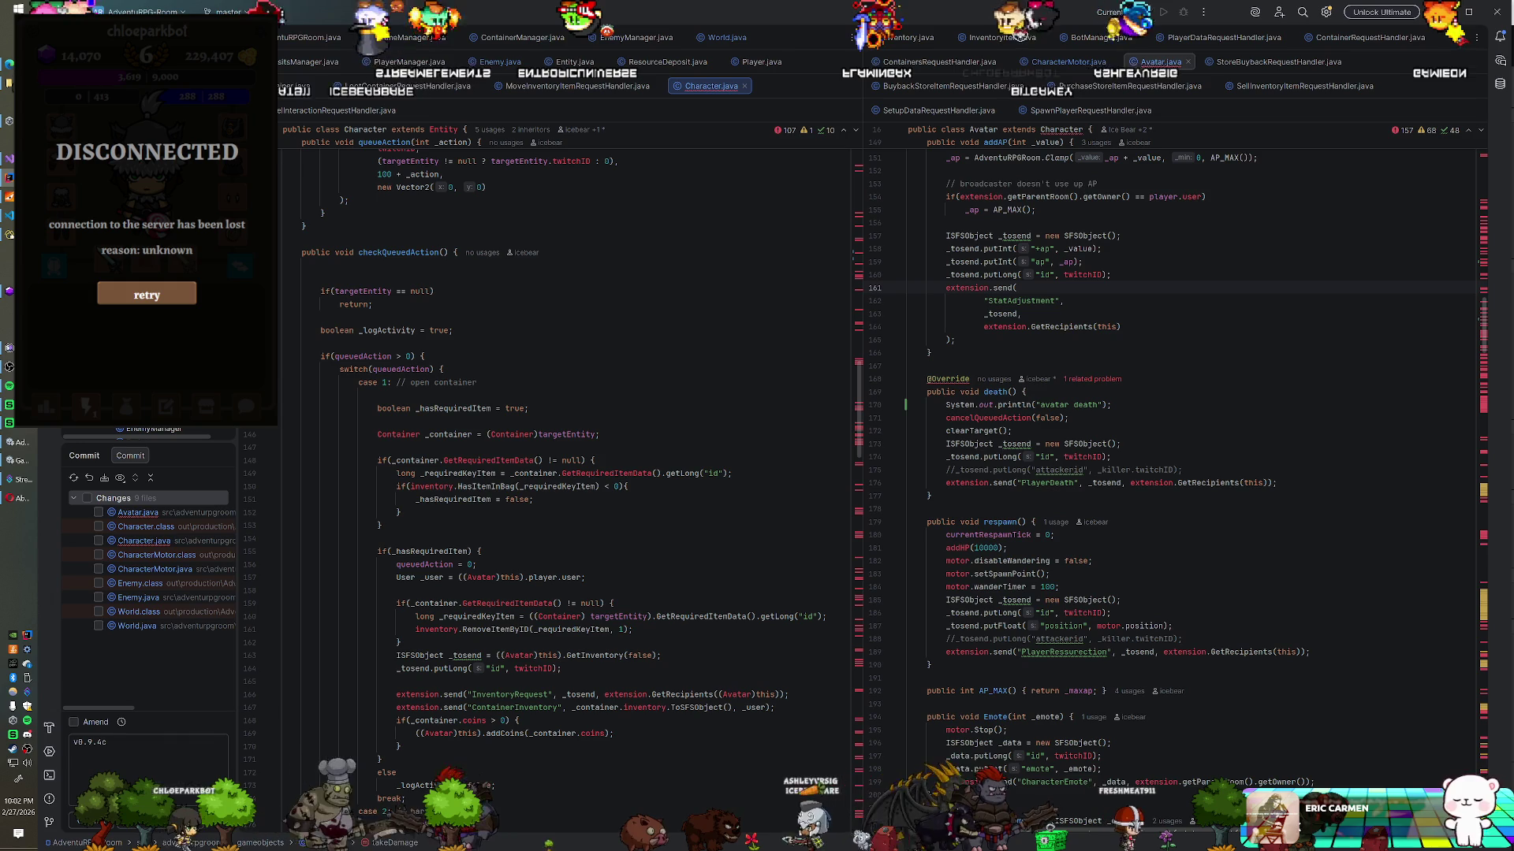
scroll(552, 473, "down", 12)
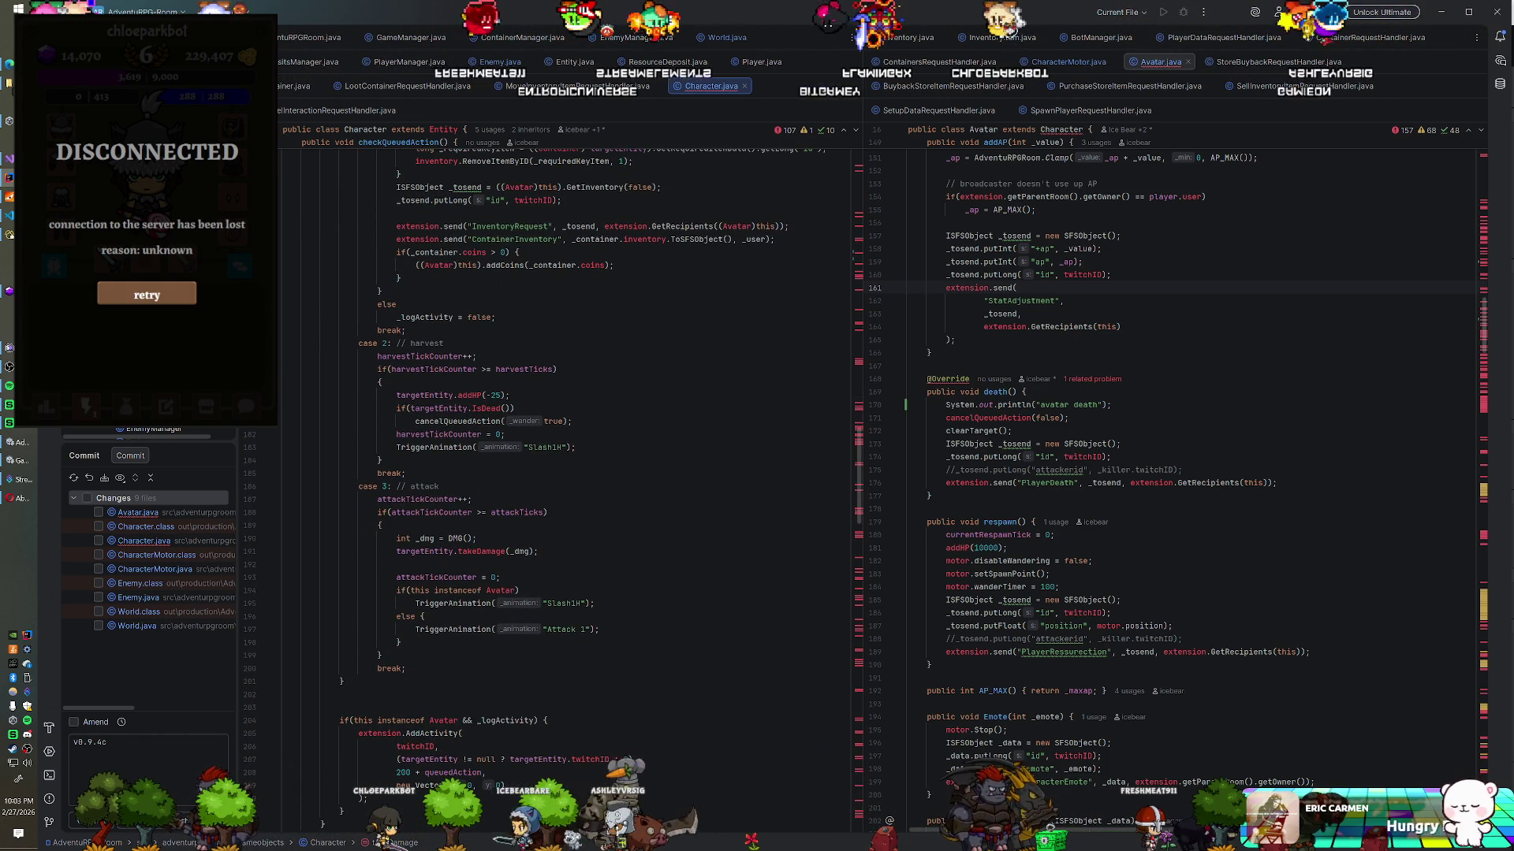
scroll(568, 473, "up", 11)
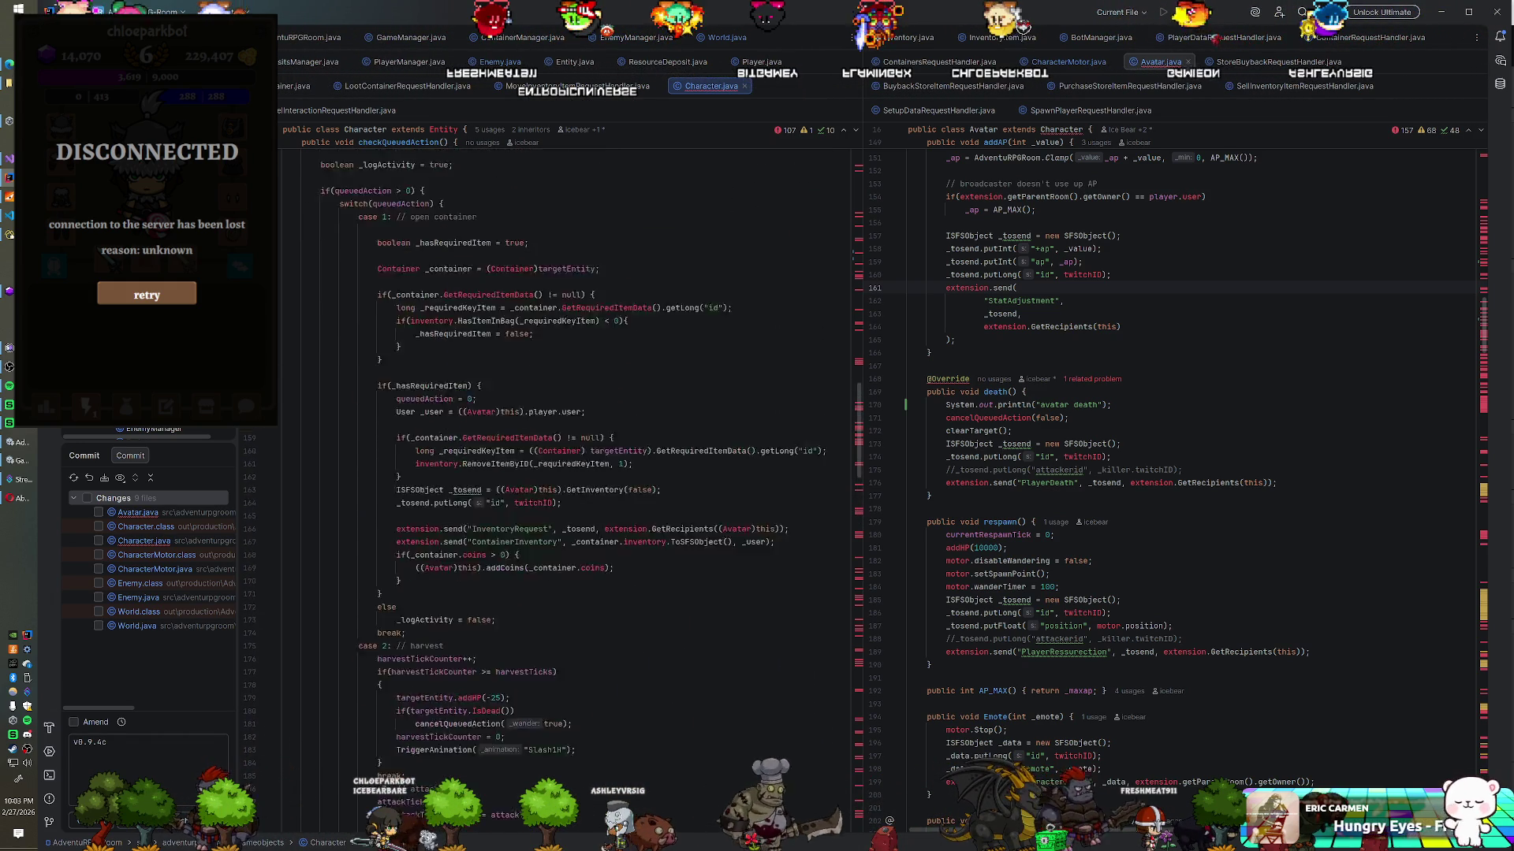
scroll(568, 473, "down", 20)
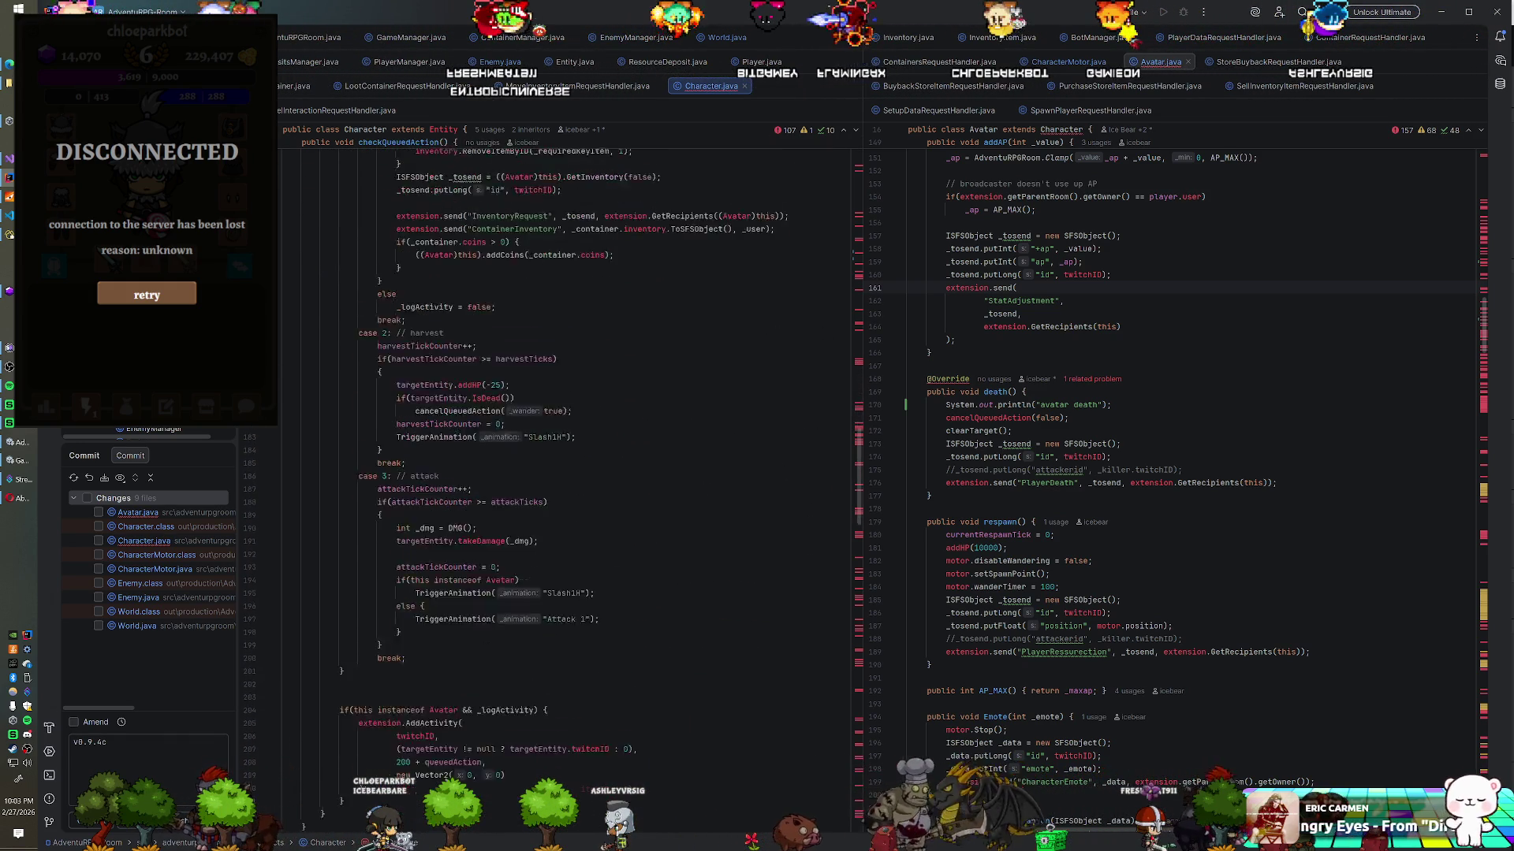
scroll(568, 473, "down", 5)
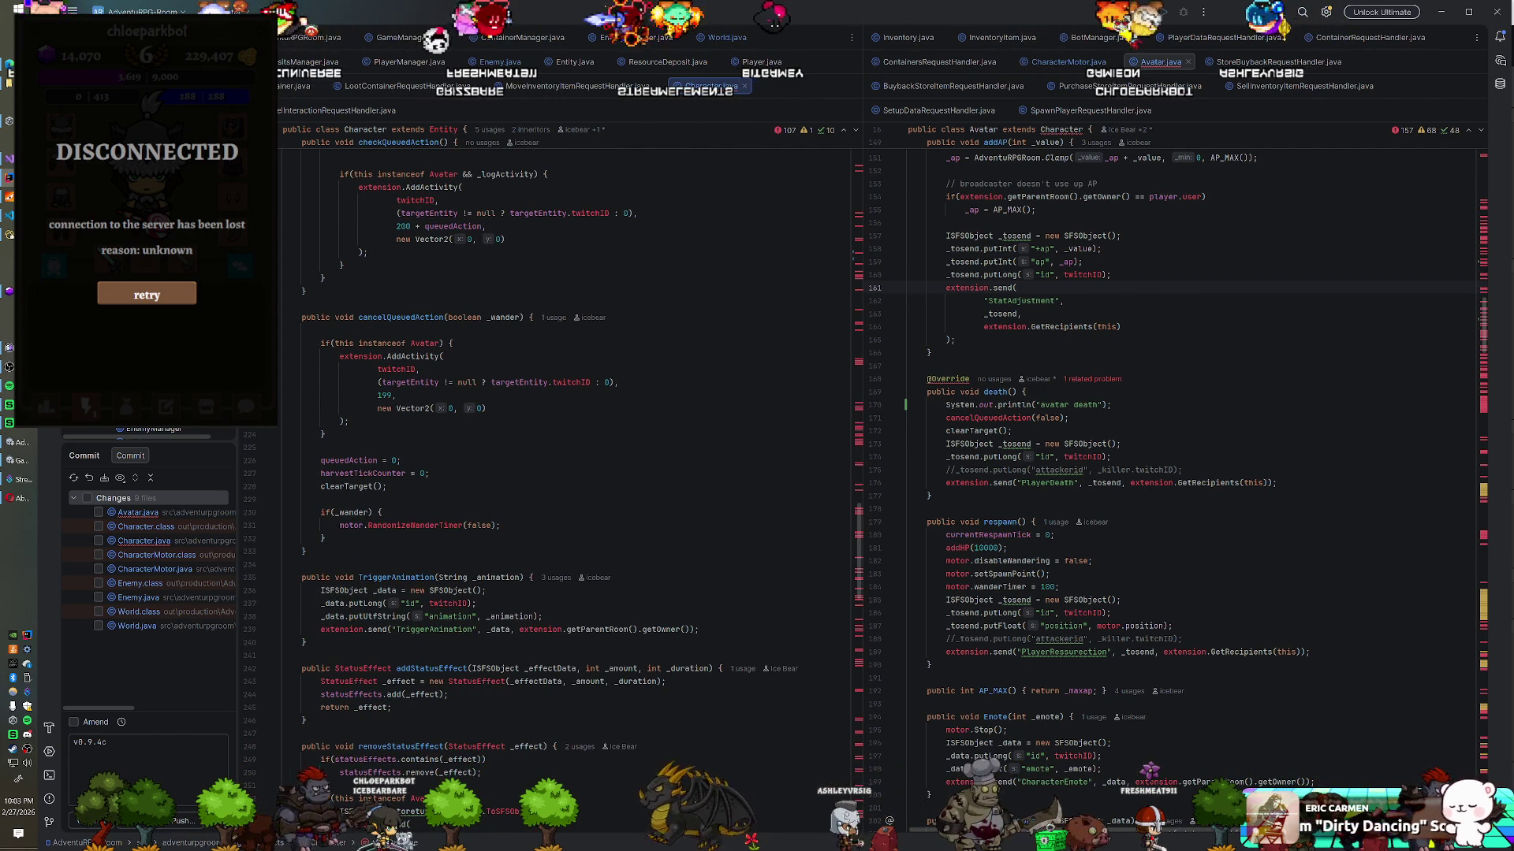
scroll(568, 473, "down", 1)
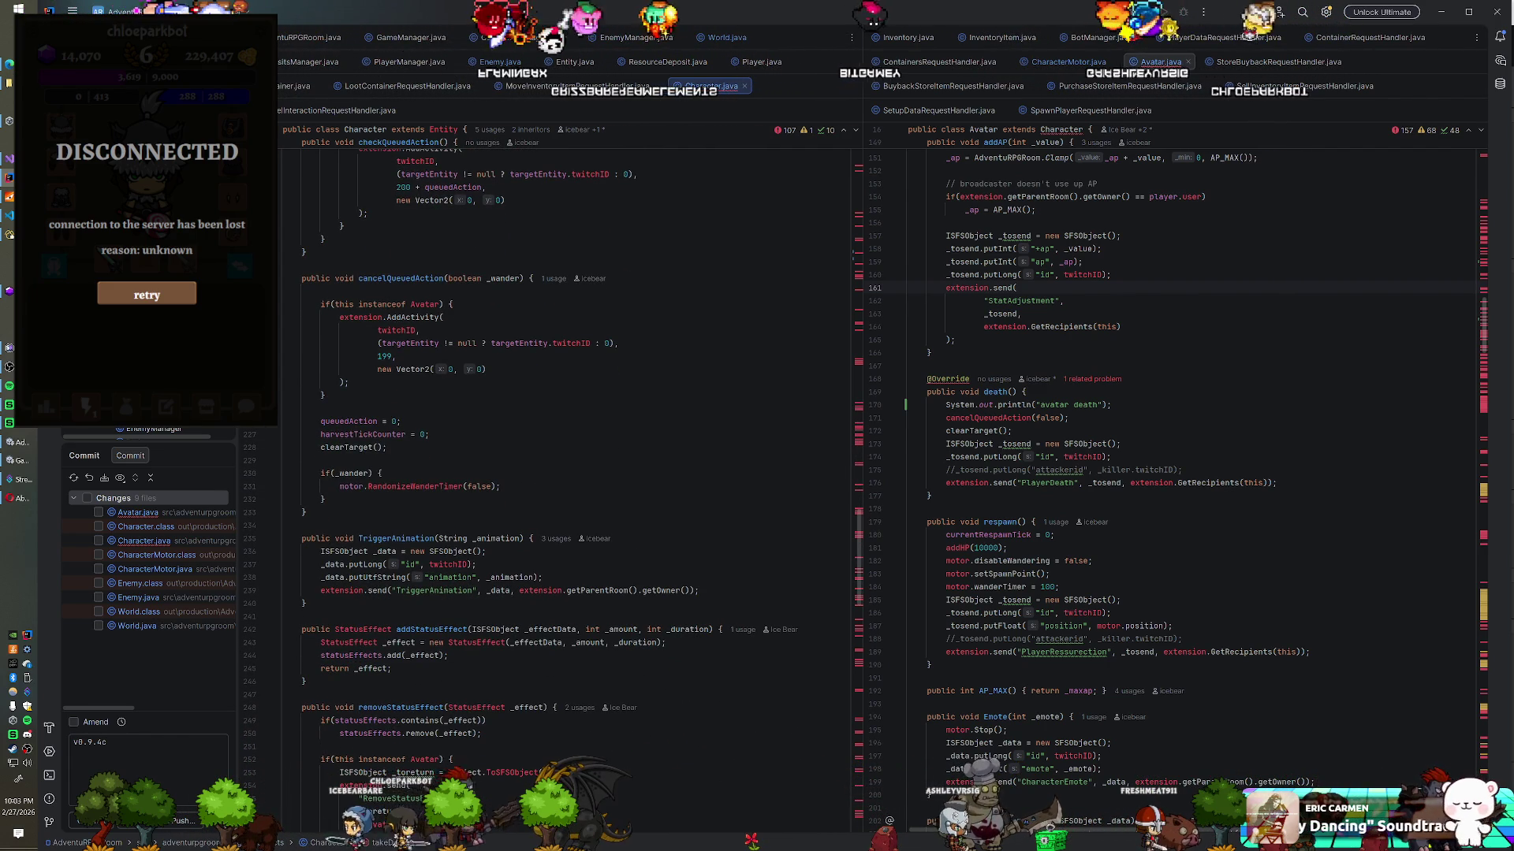
left_click(387, 447)
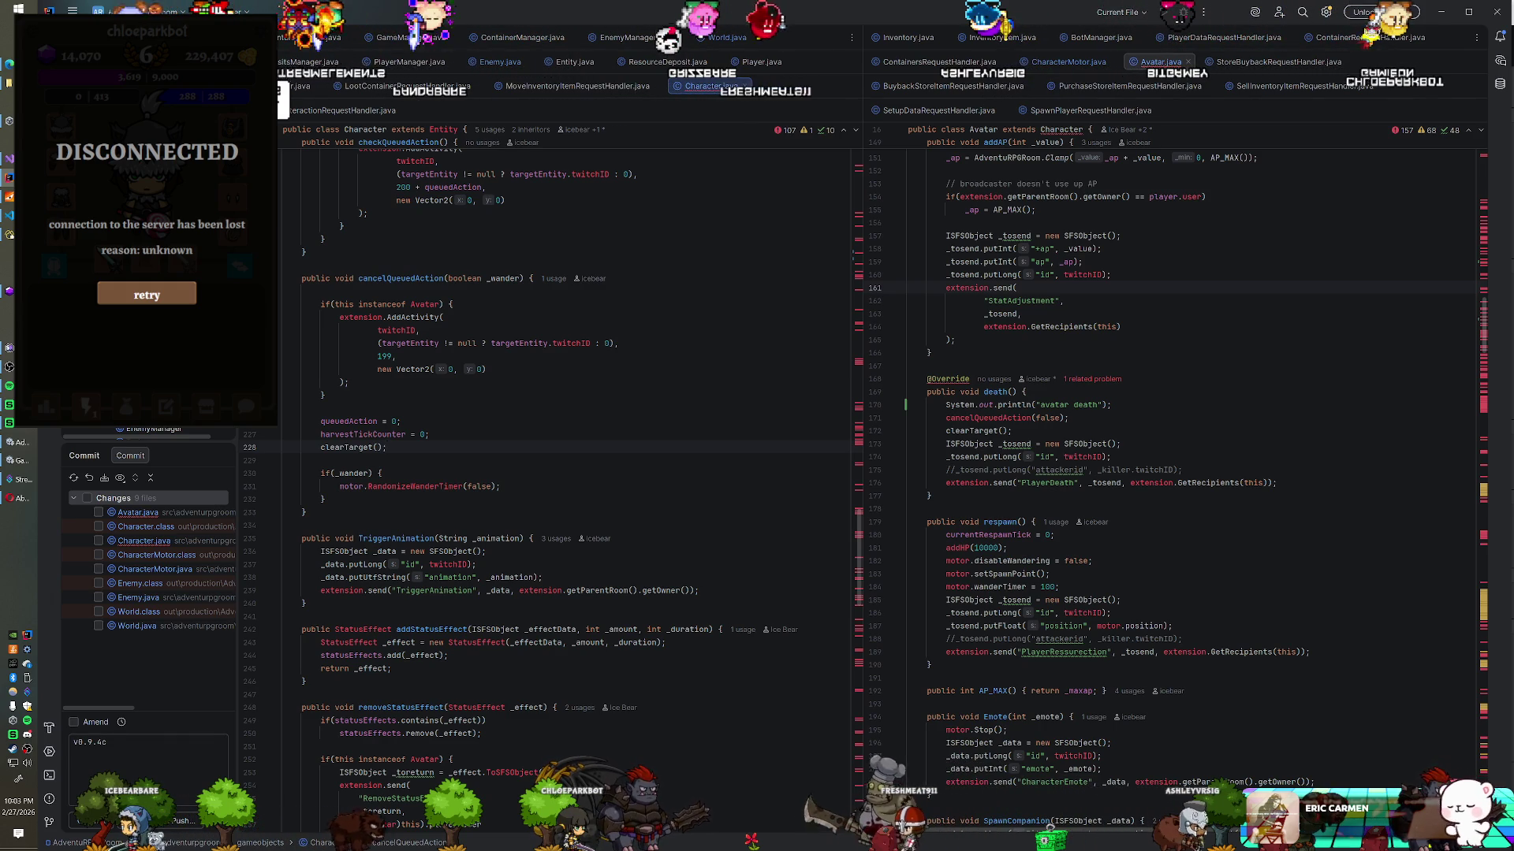
Step: Start an in-file search for "clearTarget" in Avatar.java
scroll(568, 473, "up", 13)
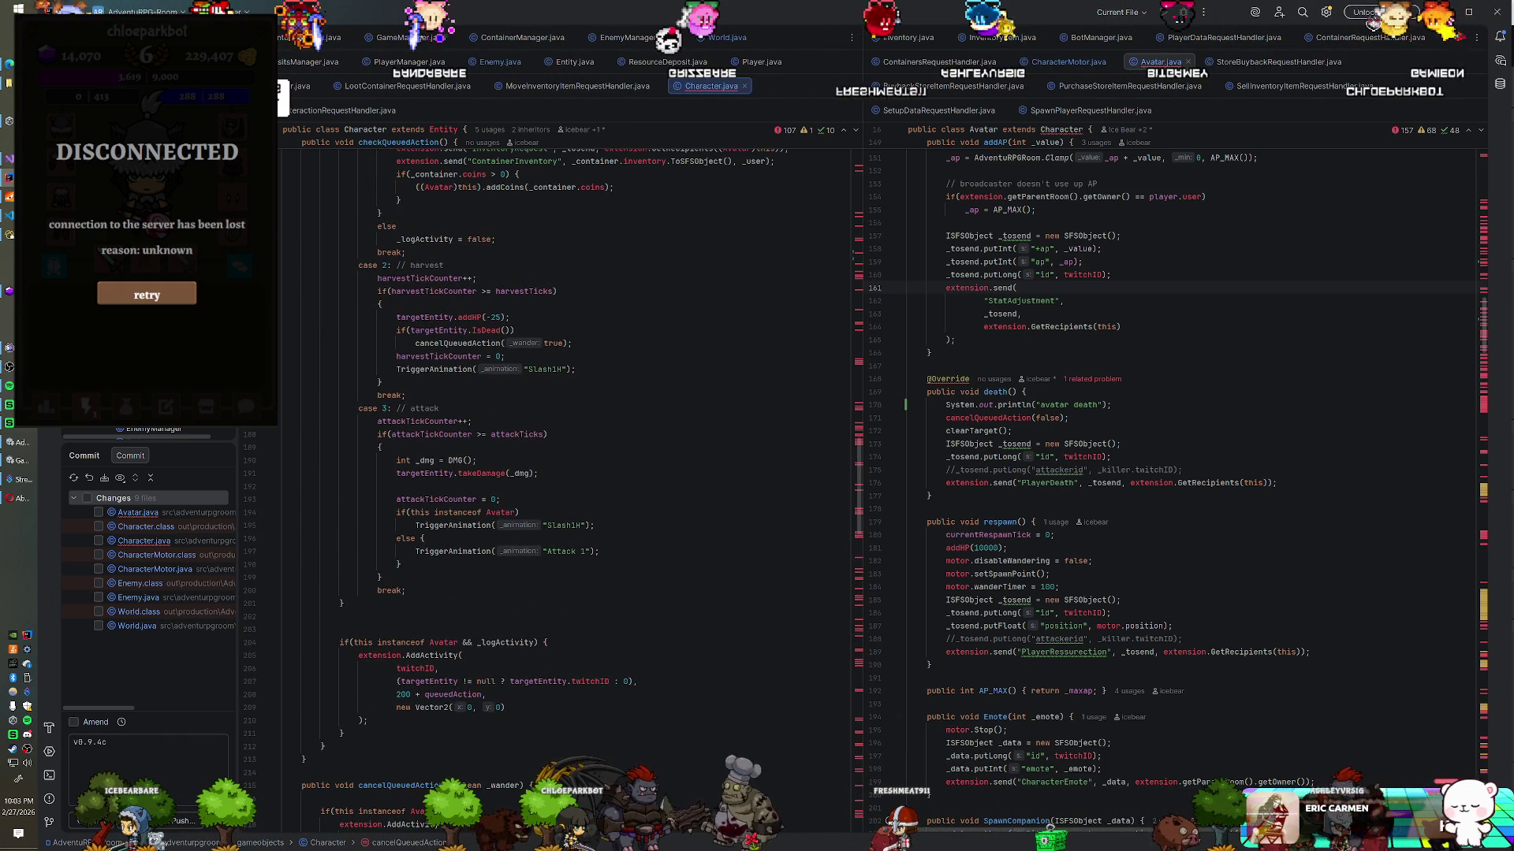
key("ctrl+f")
type("clearTarget")
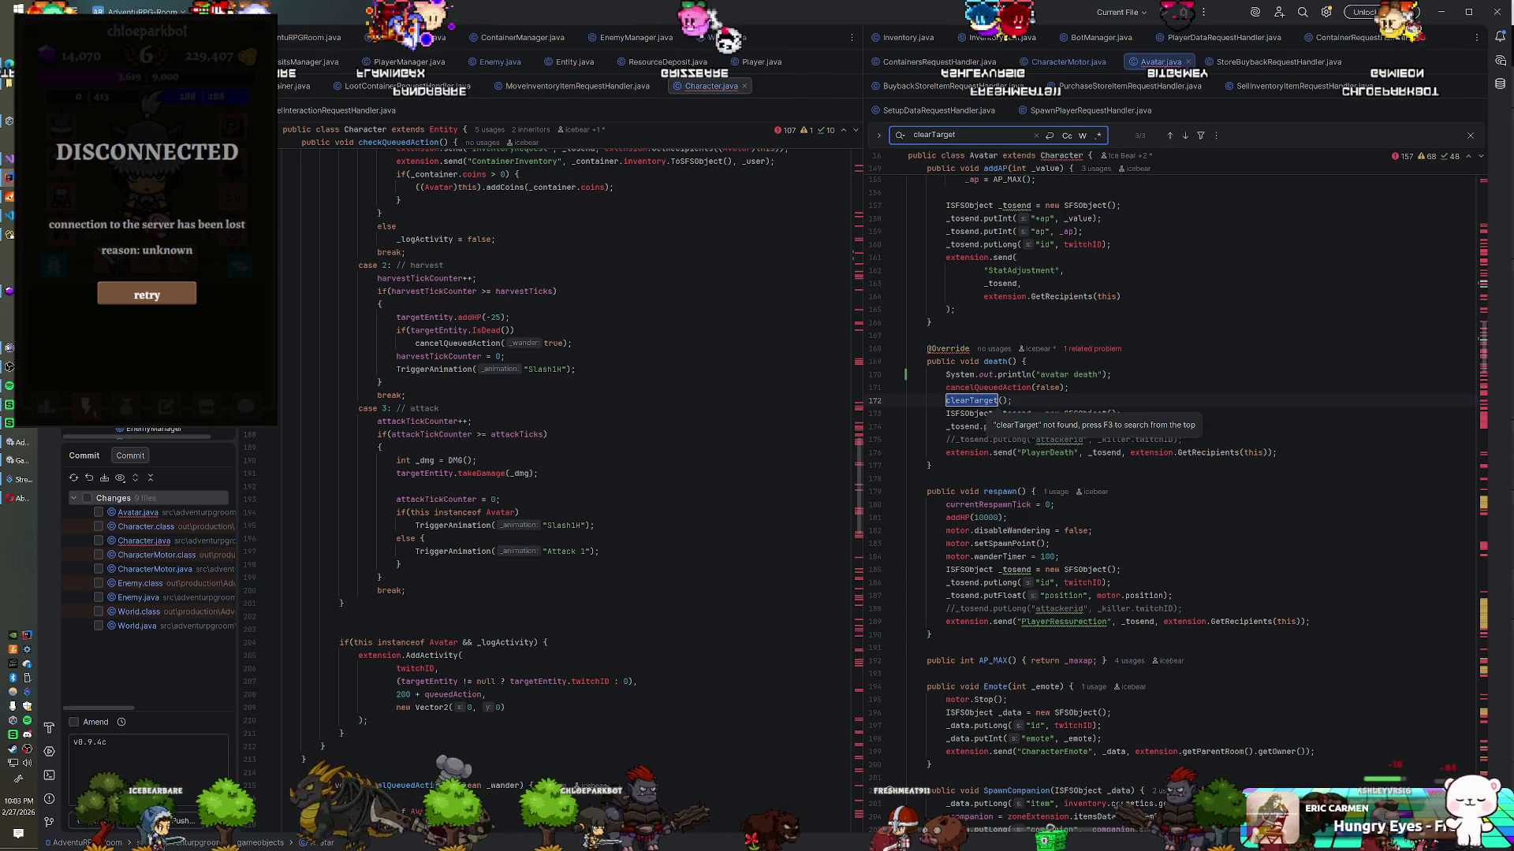
Step: Jump to Avatar's clearTarget at line 115 and scroll Character.java up to its clearTarget method
key("Return")
left_click(439, 408)
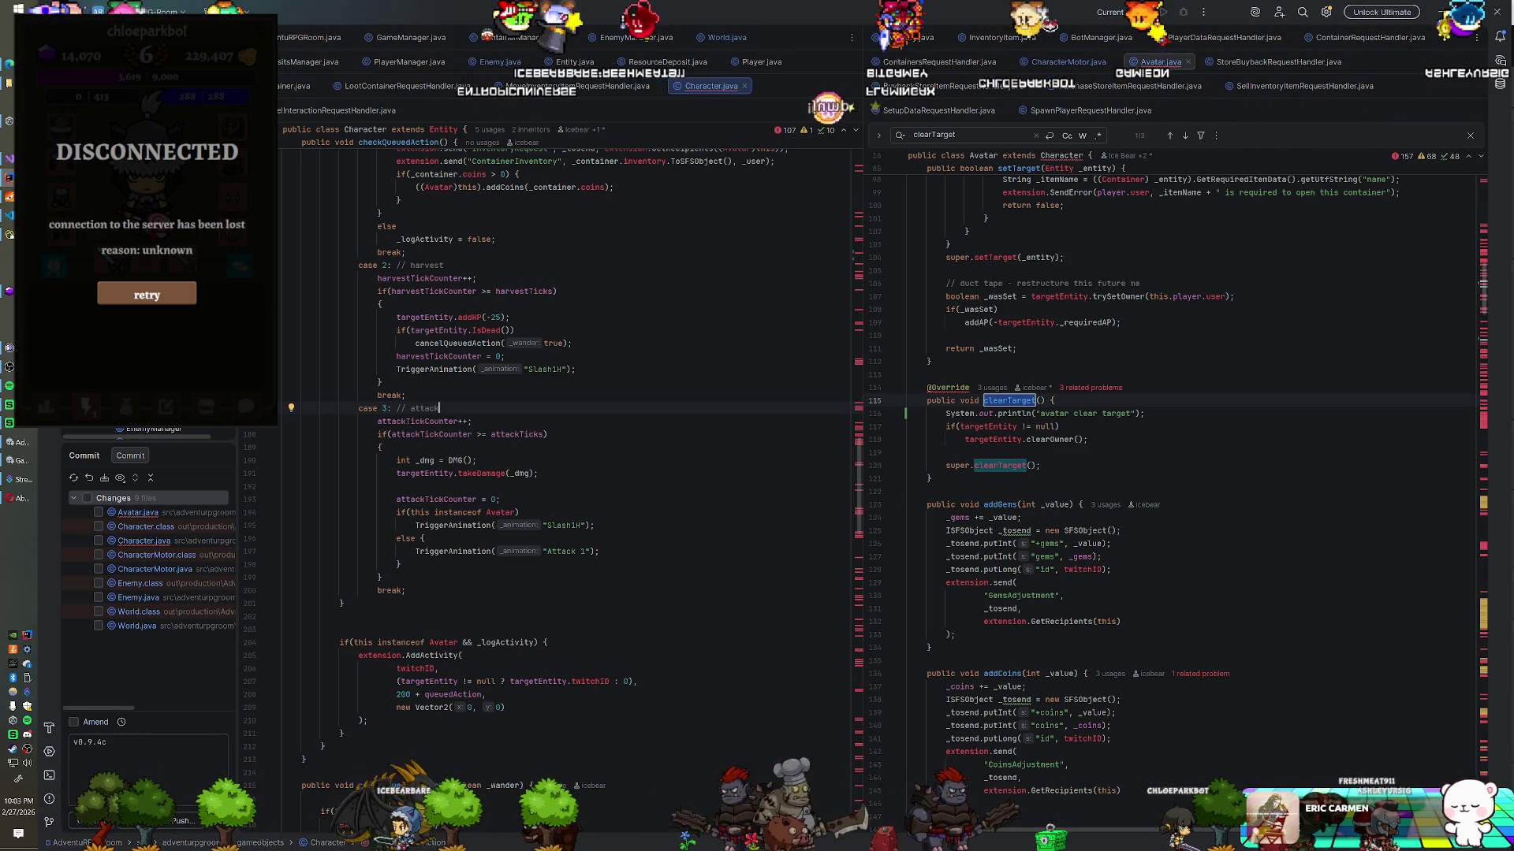
key("Up")
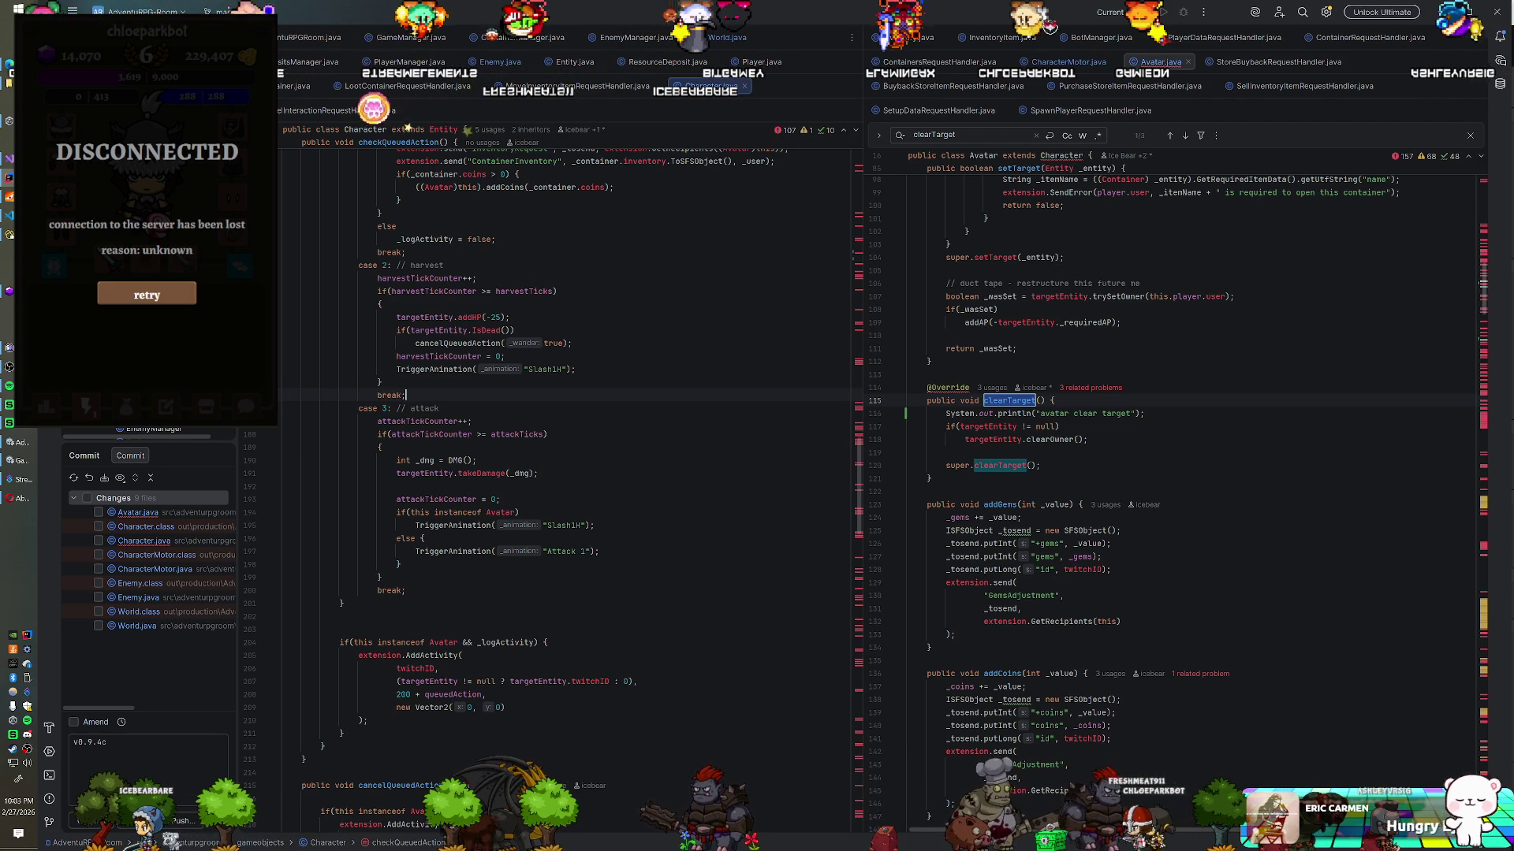
scroll(564, 473, "up", 13)
scroll(563, 473, "up", 15)
scroll(563, 473, "up", 13)
scroll(564, 473, "up", 3)
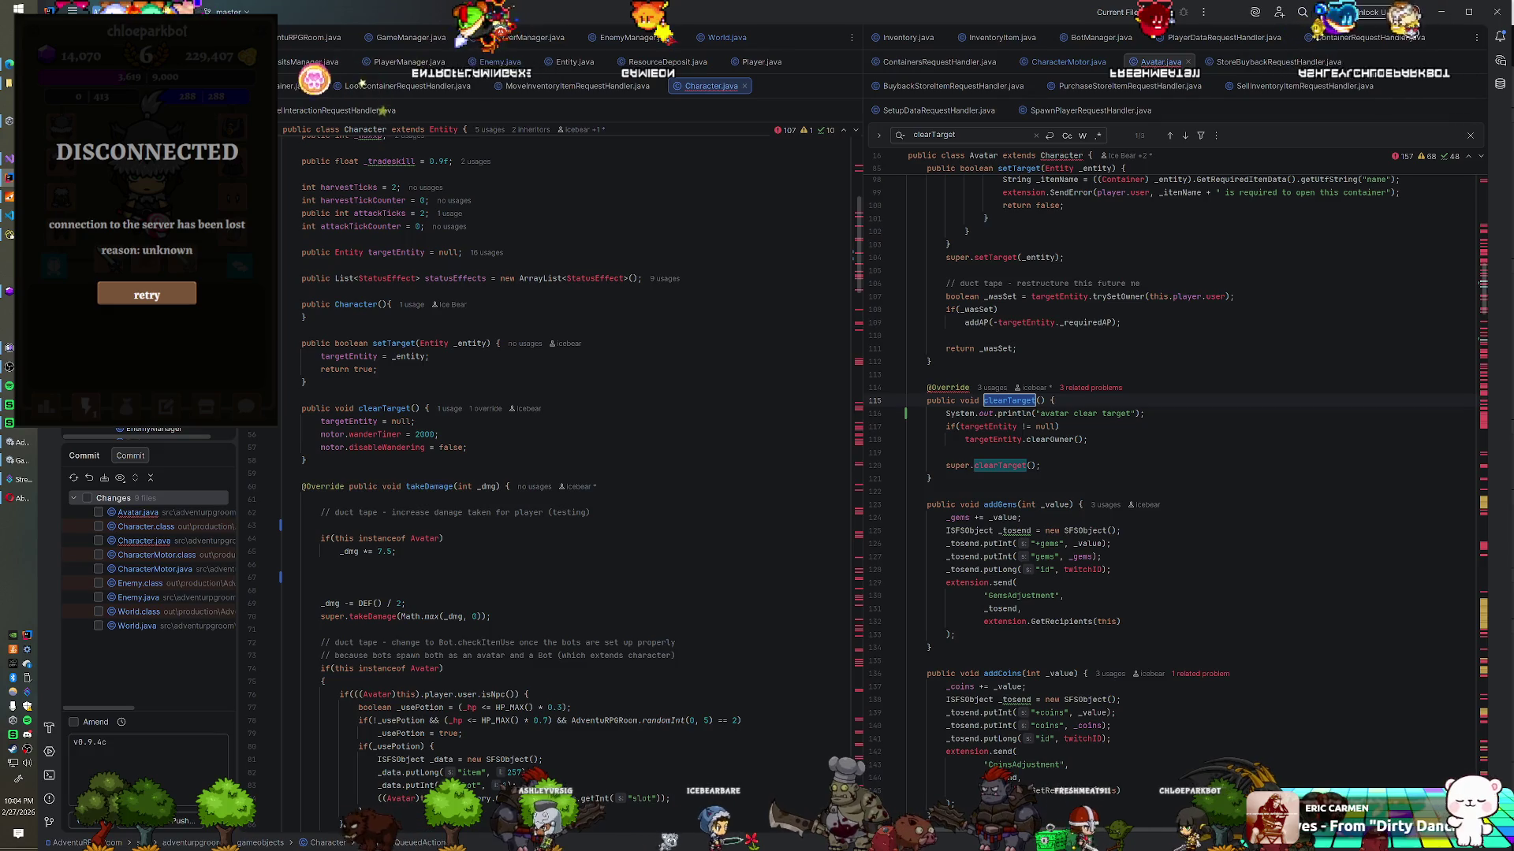
Step: Browse Enemy.java, then search for clearOwner and follow its definition into Entity.java
left_click(499, 62)
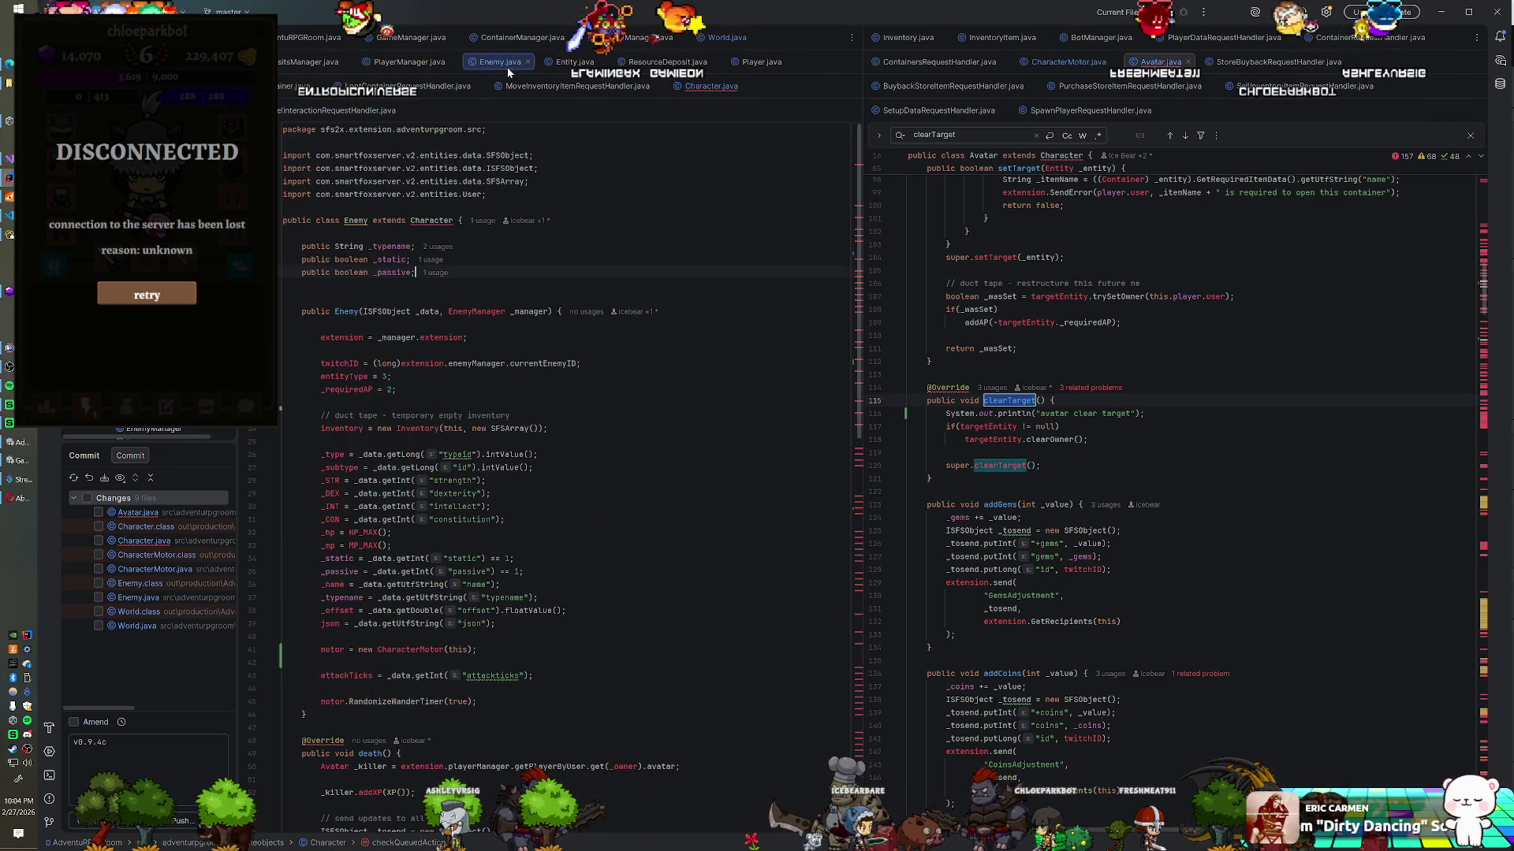
scroll(568, 473, "down", 15)
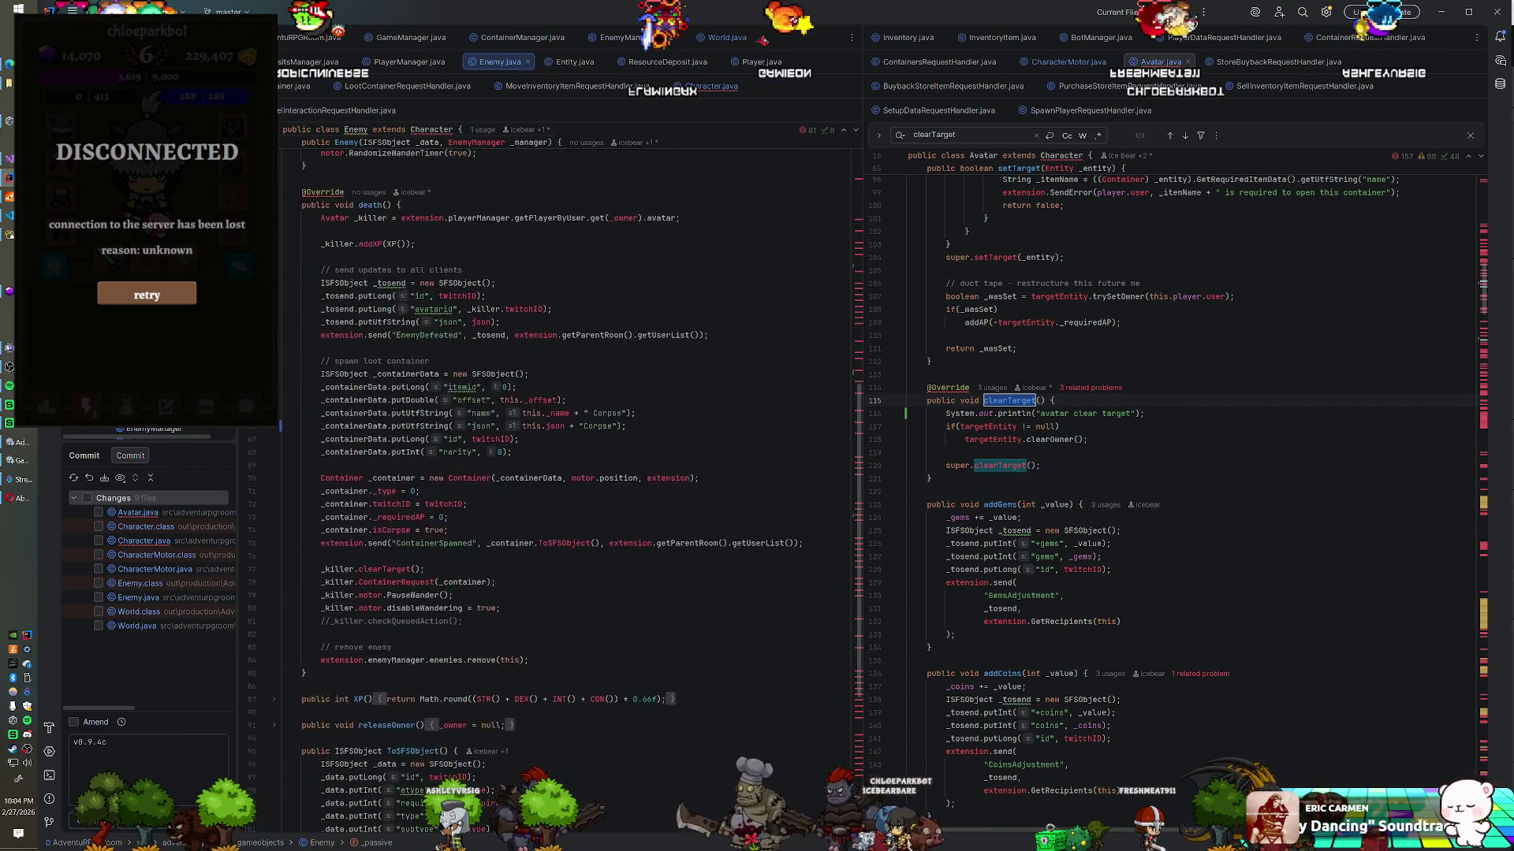
scroll(567, 473, "up", 13)
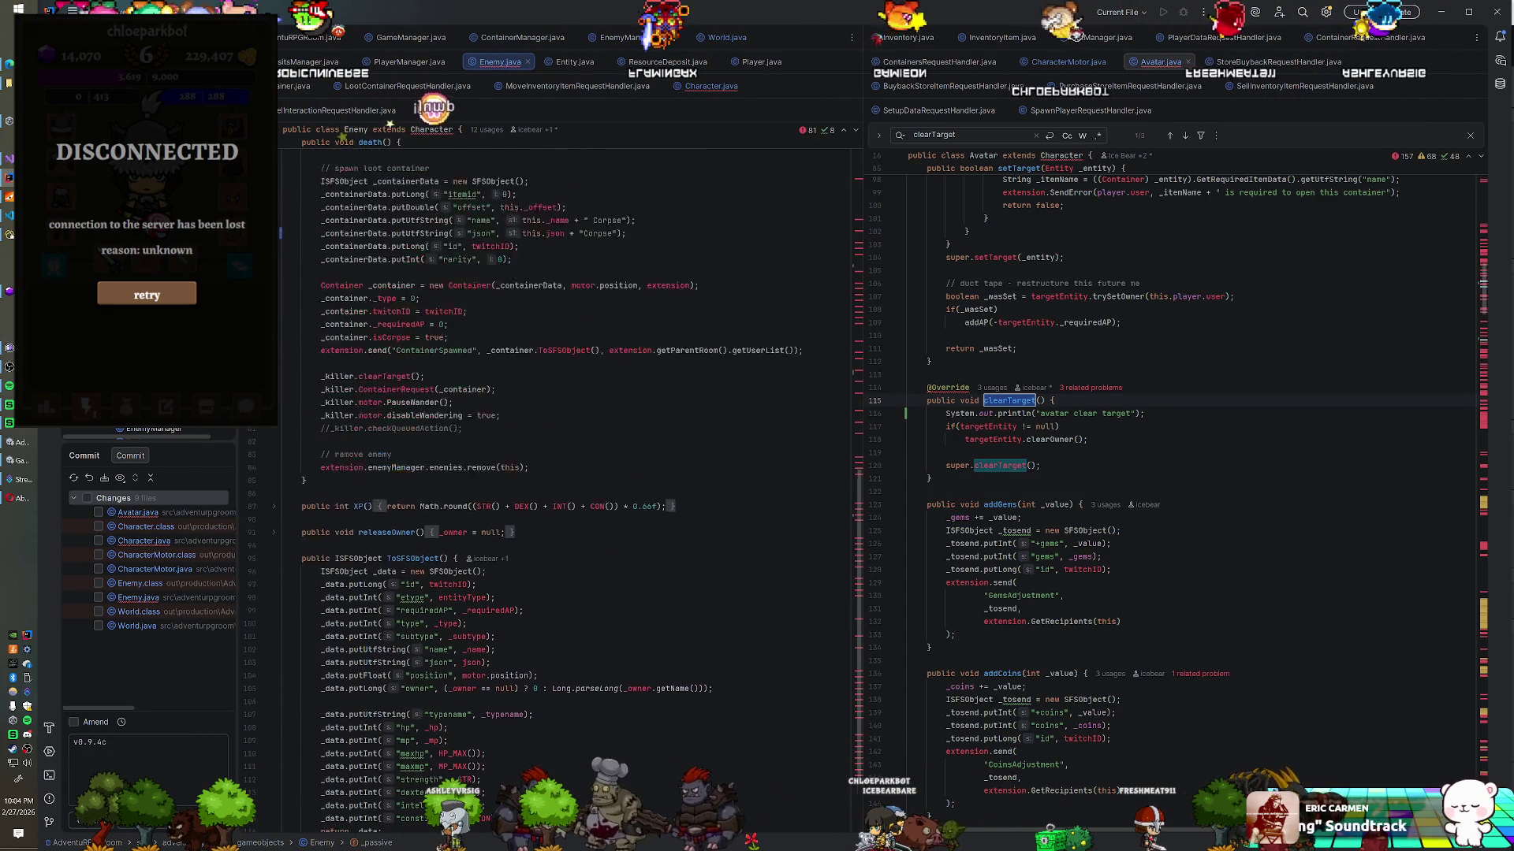
left_click(710, 86)
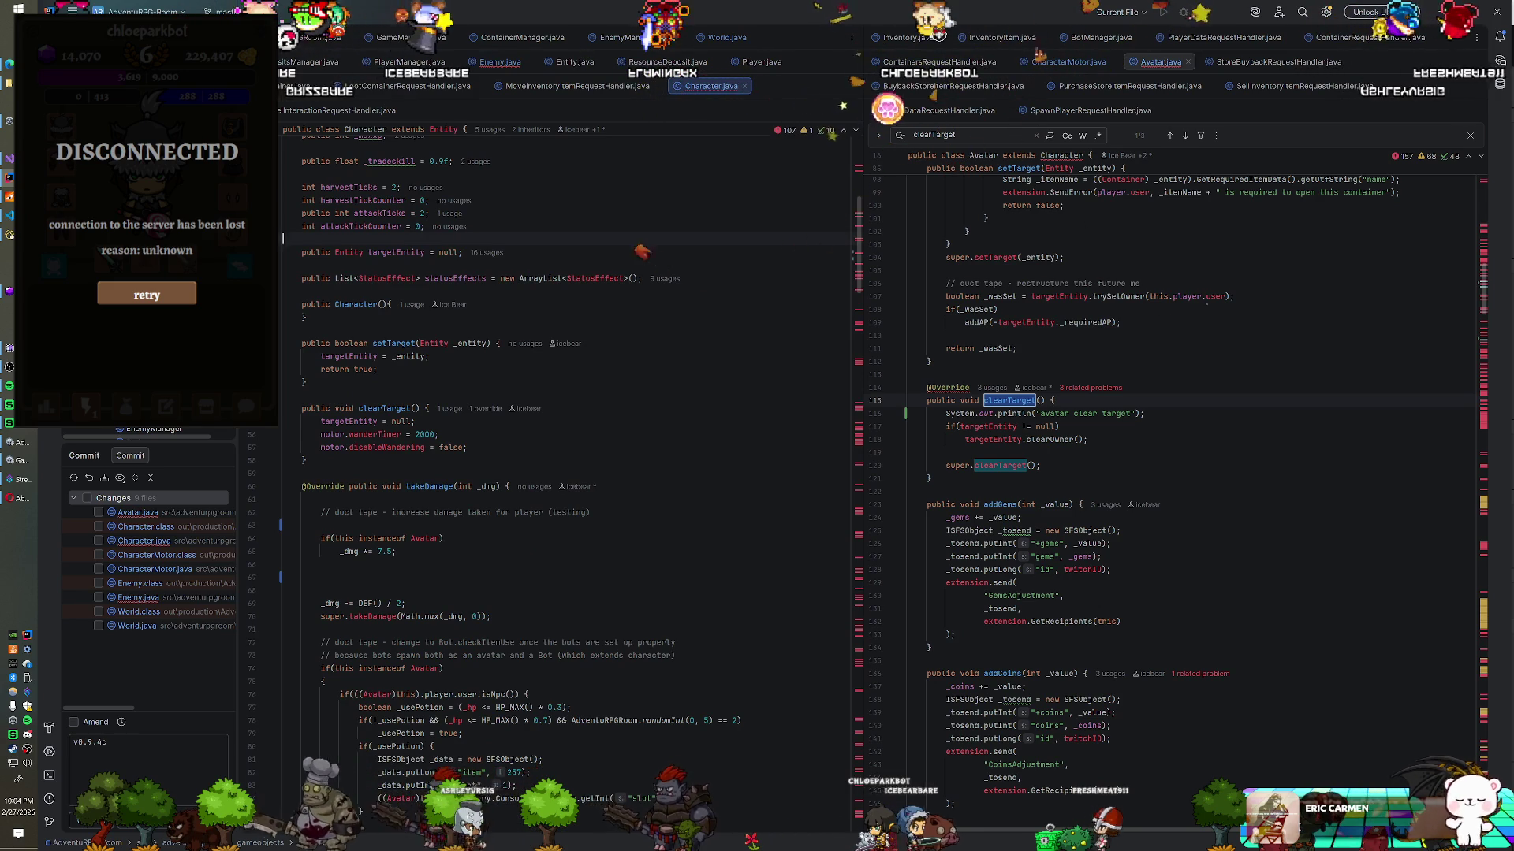
key("ctrl+f")
type("clearOwner")
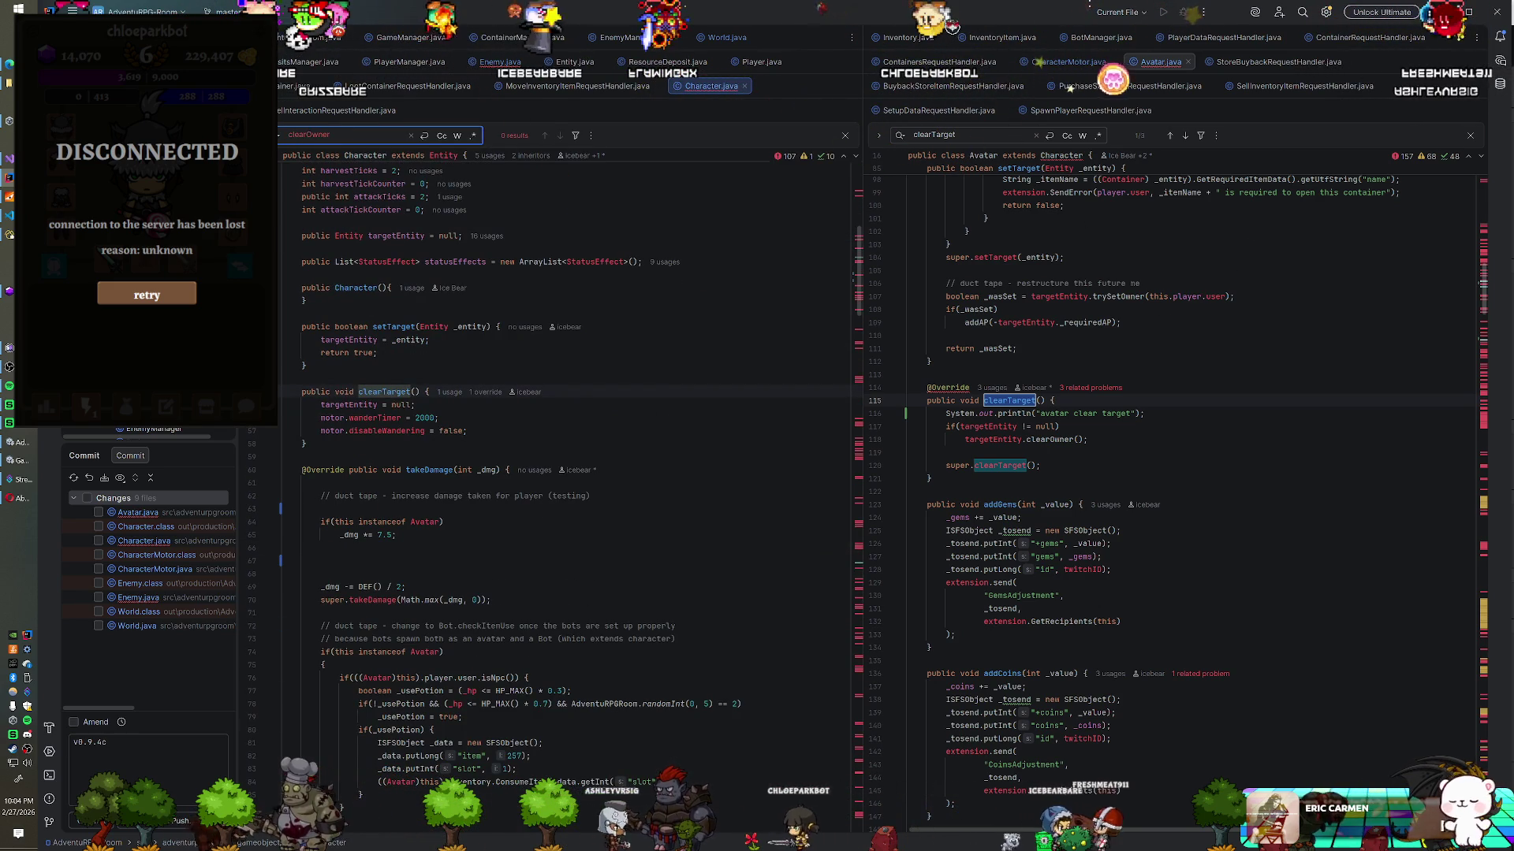
key("ctrl+b")
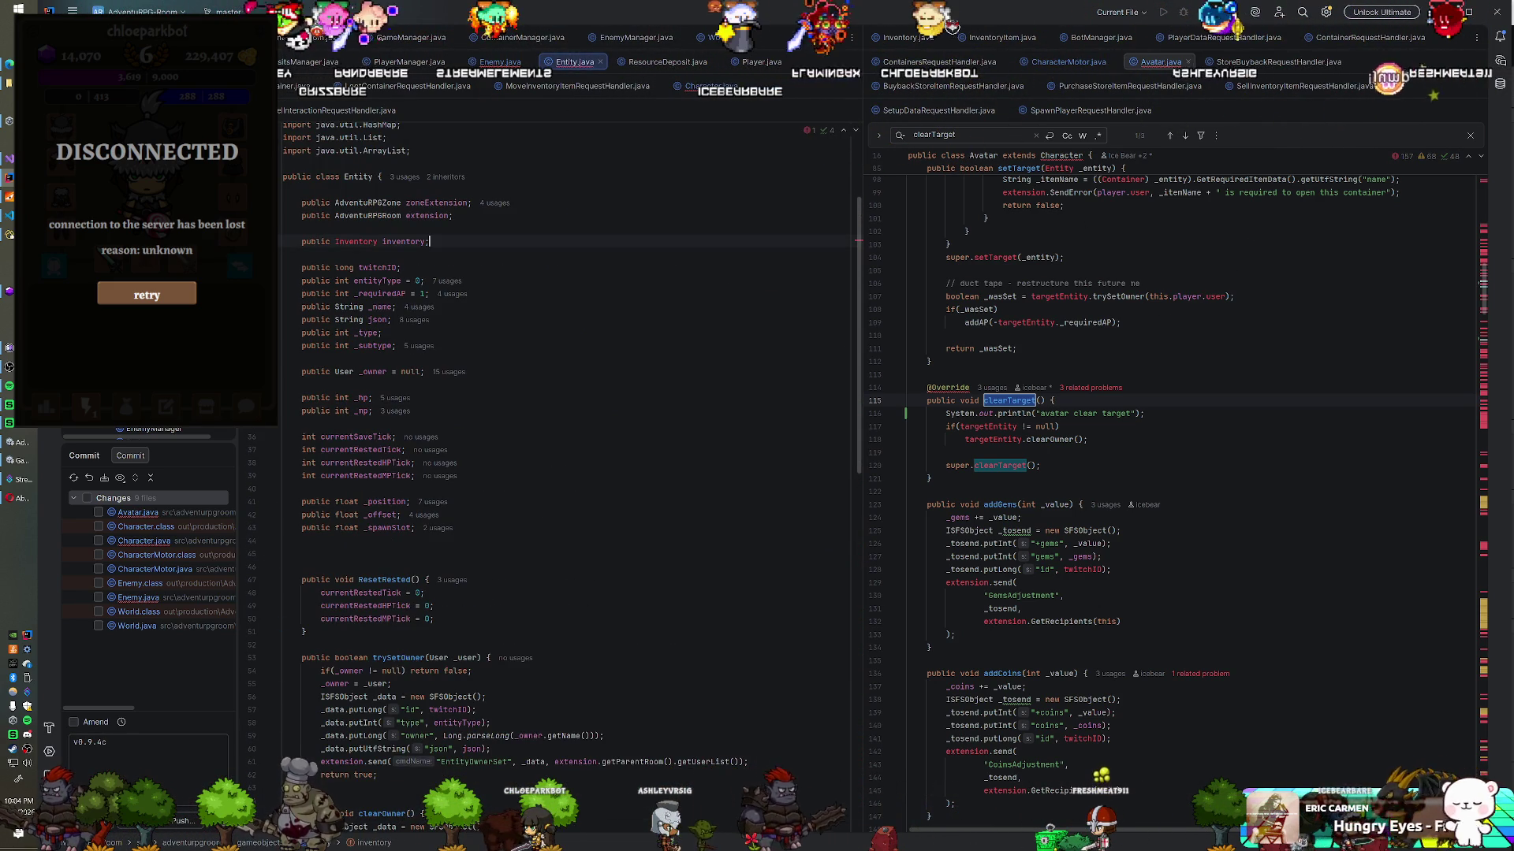
key("ctrl+f")
type("clearOwner")
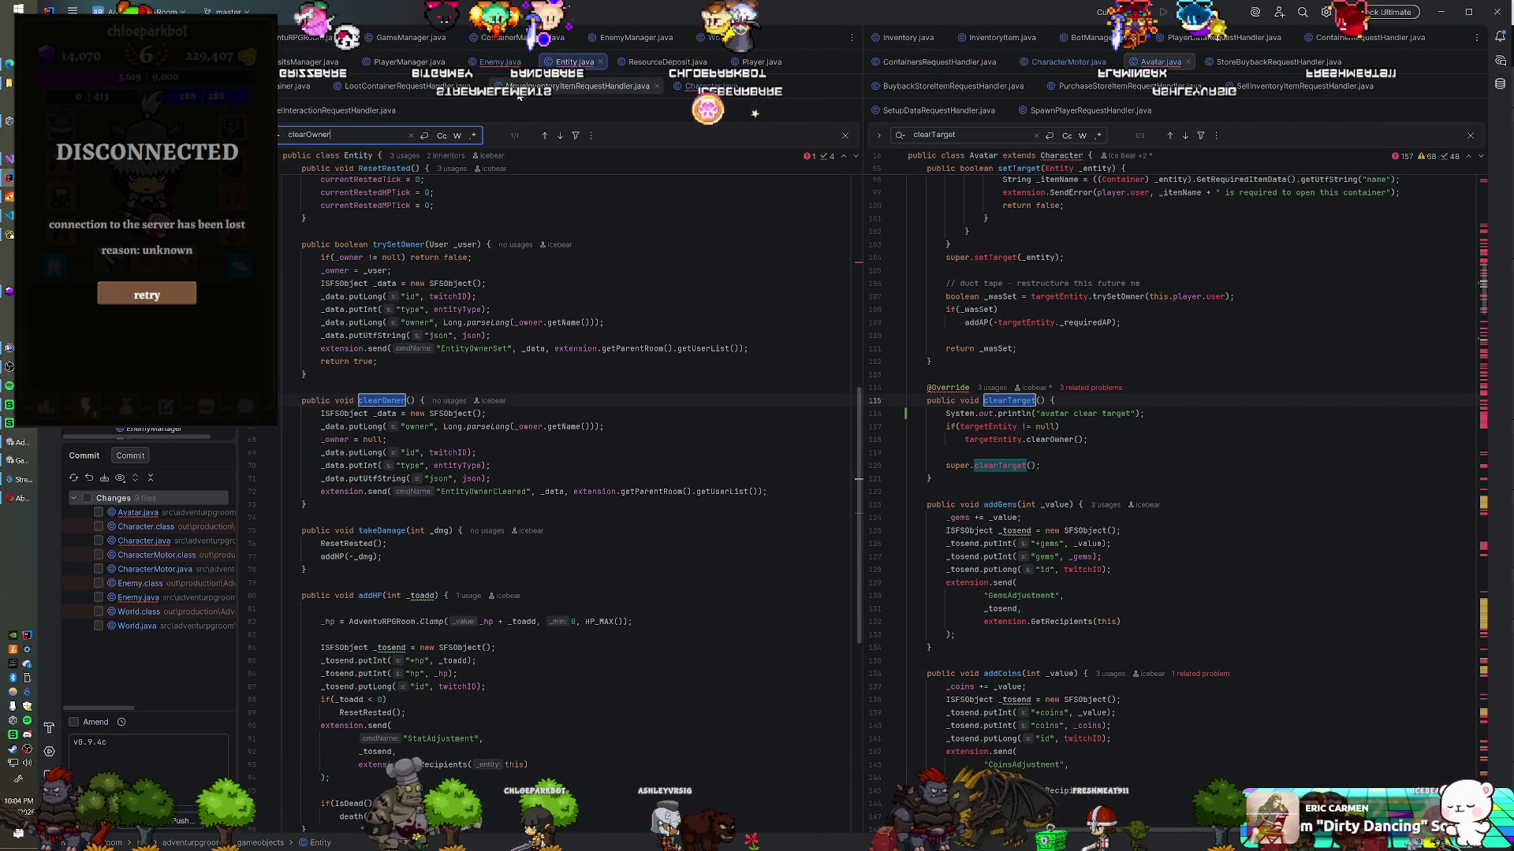
Step: Examine Character's clearTarget body, then begin a System.out.println(targetEntity) line in Avatar's clearTarget
left_click(497, 61)
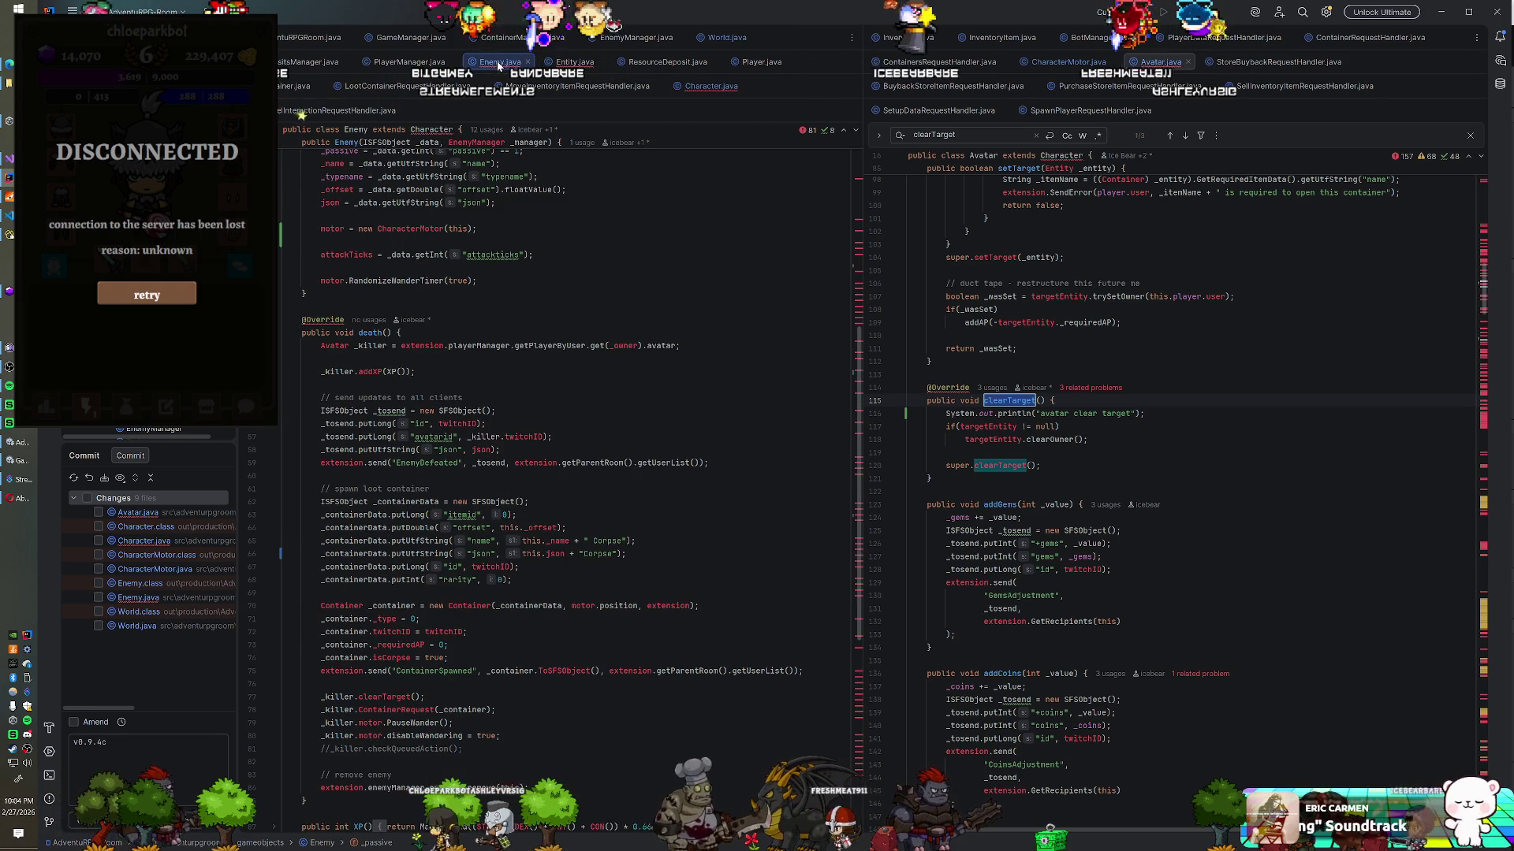
left_click(708, 94)
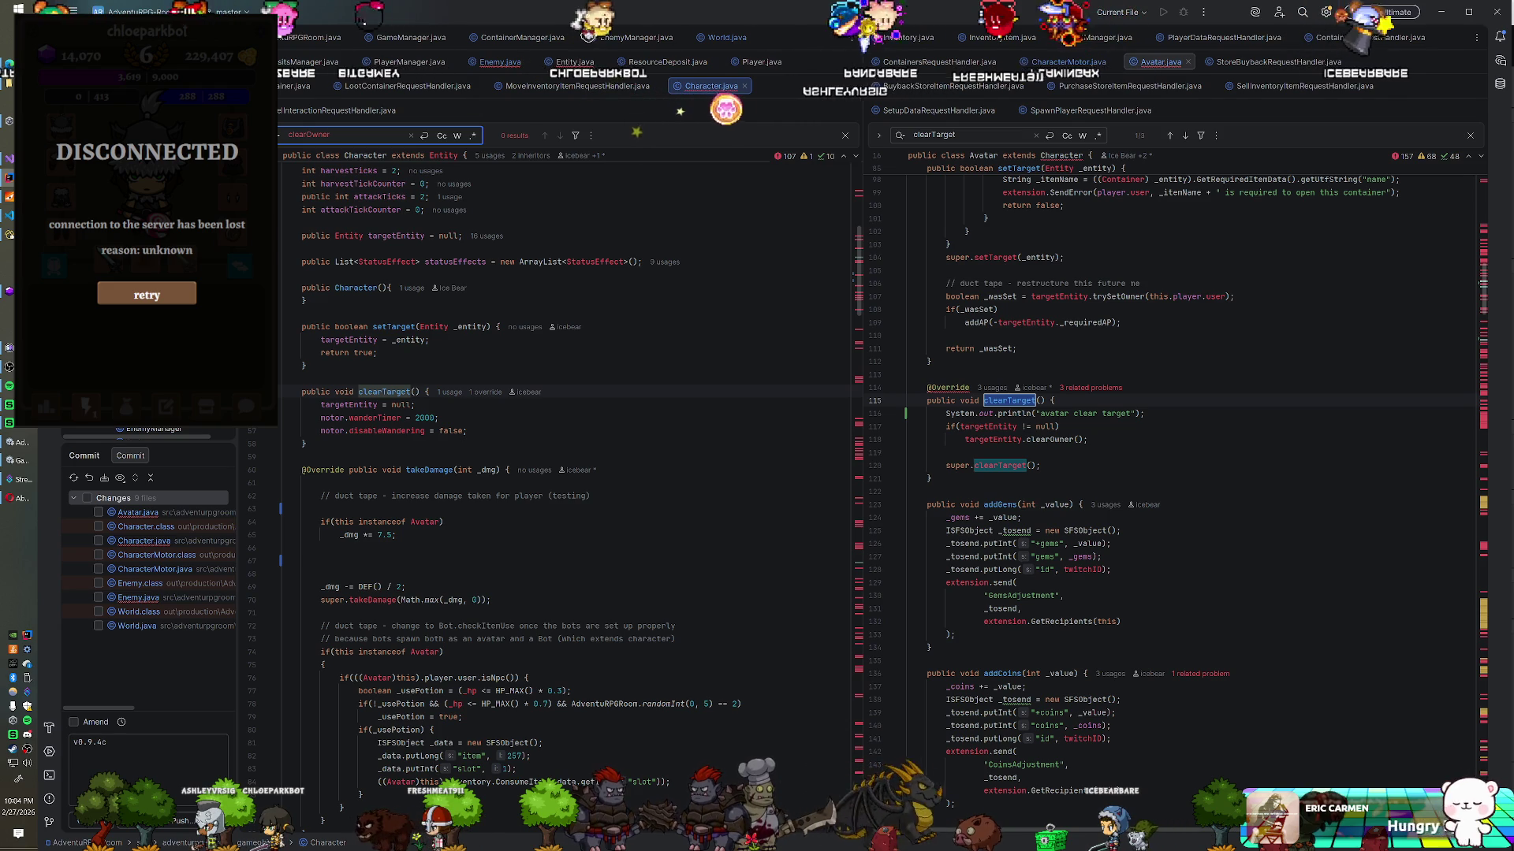
left_click(415, 404)
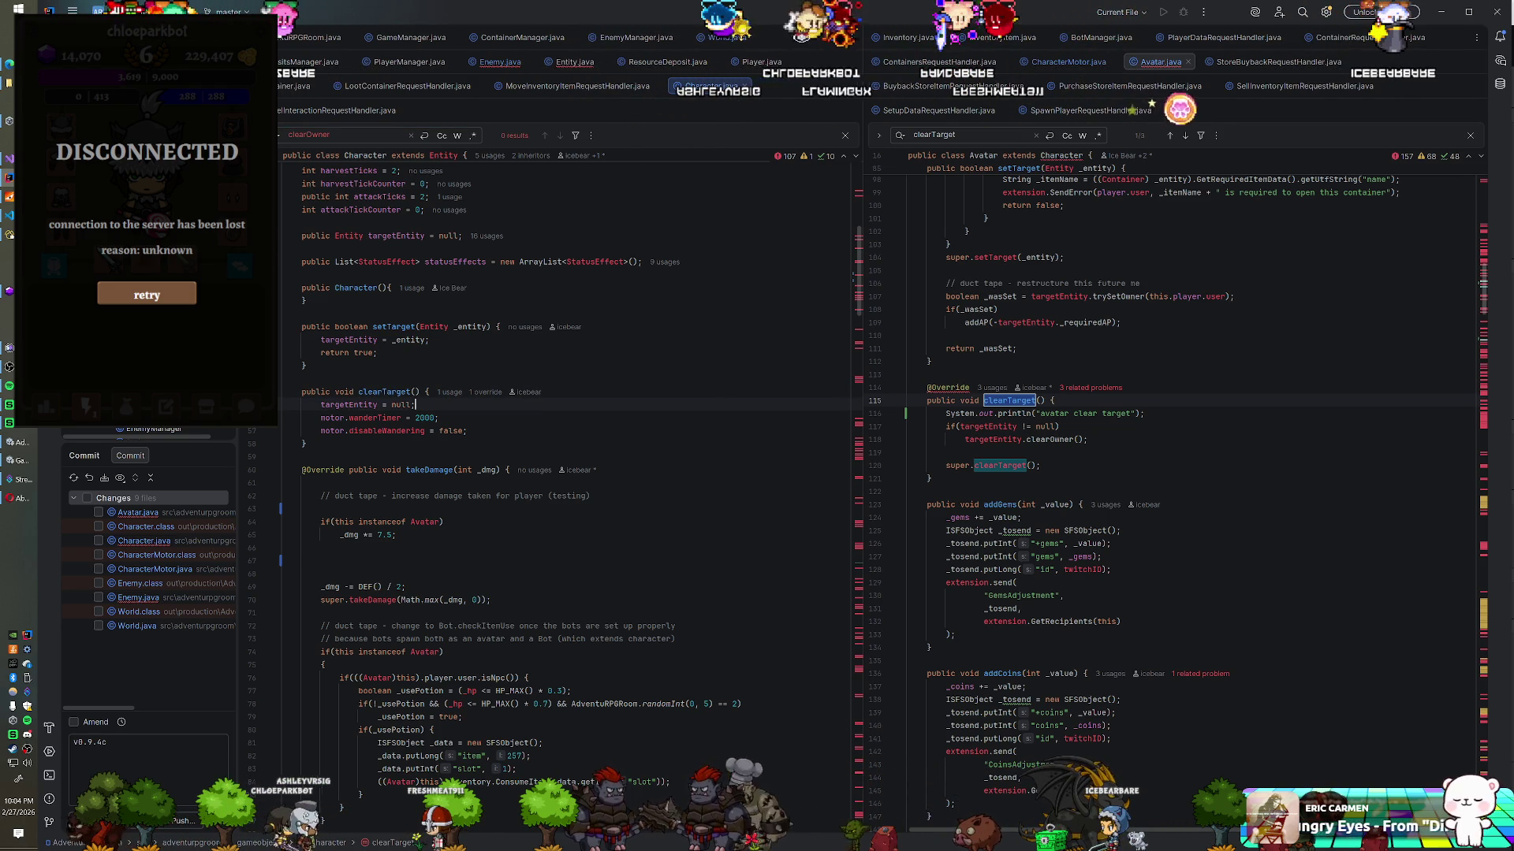
left_click(1144, 413)
key("Return")
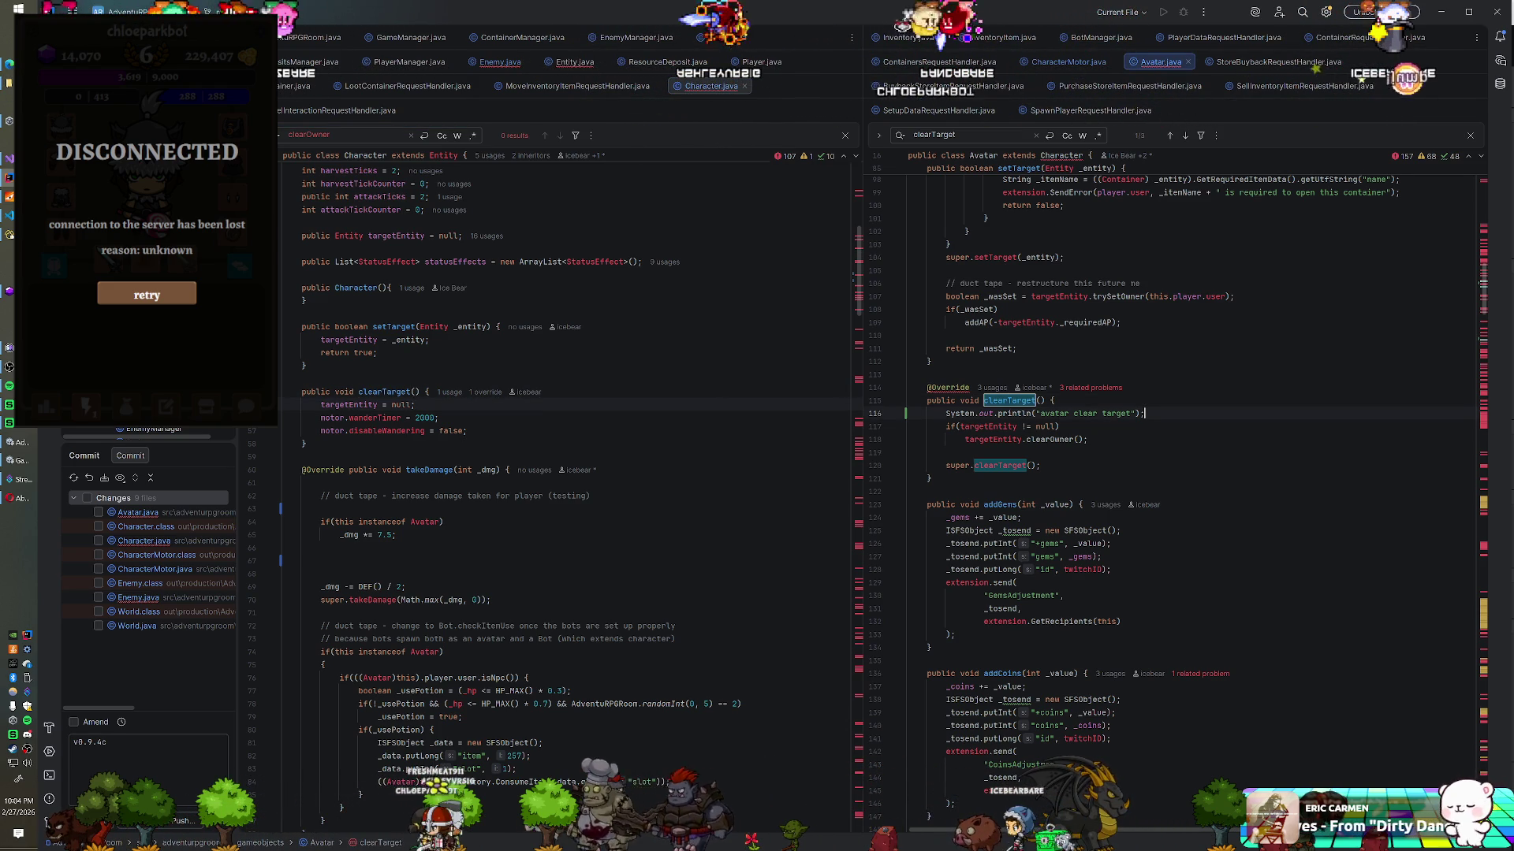
type("System.ou")
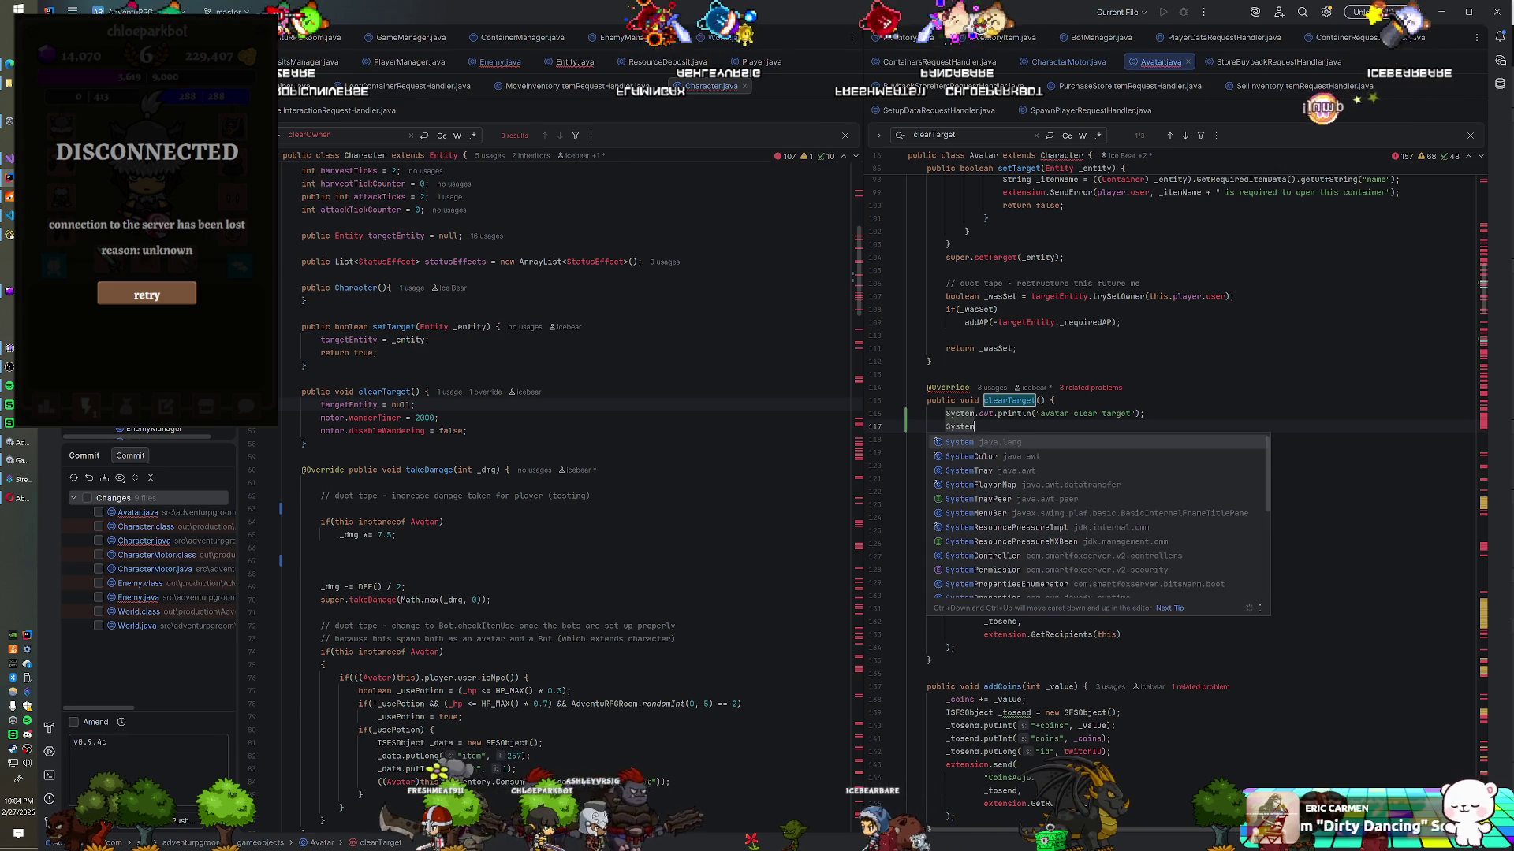
type("t.println(targetEntity);")
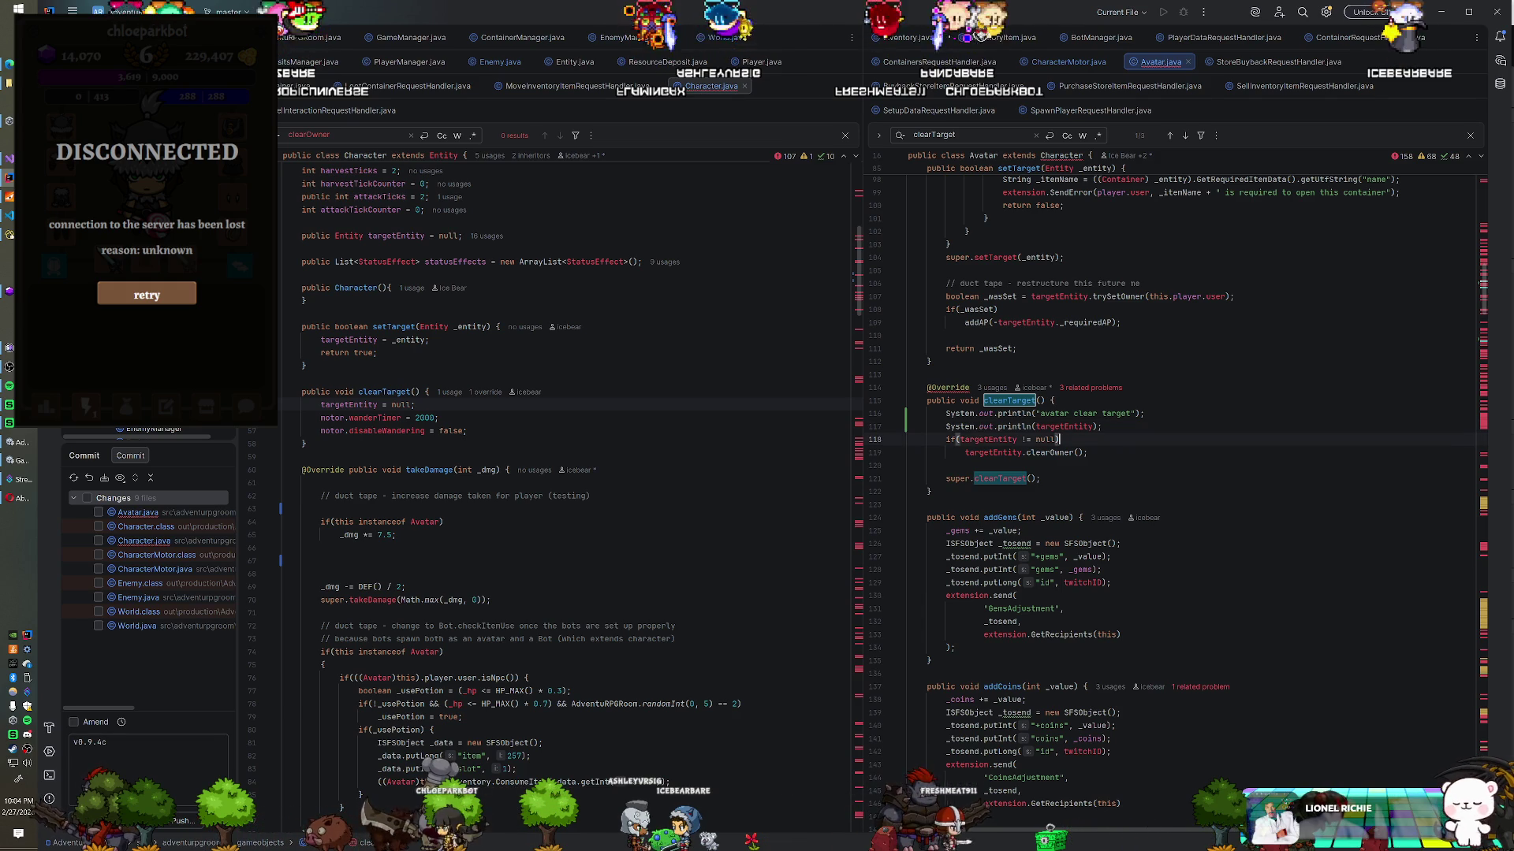
Step: Wrap the null check's body in braces and add a targetEntity.cancelQueuedAction() call inside it
key("Return")
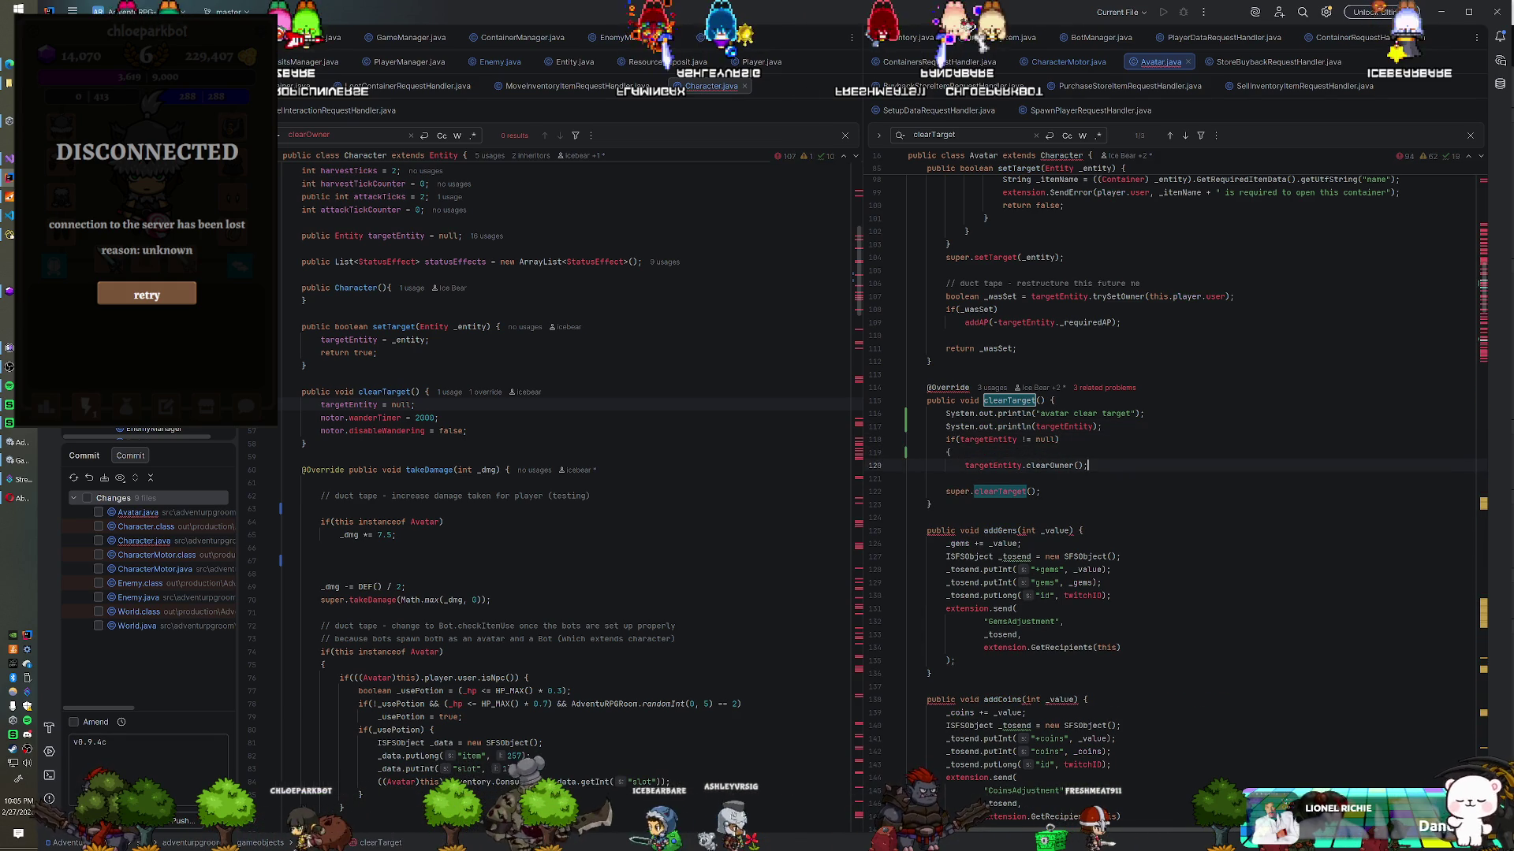
key("Return")
type("}")
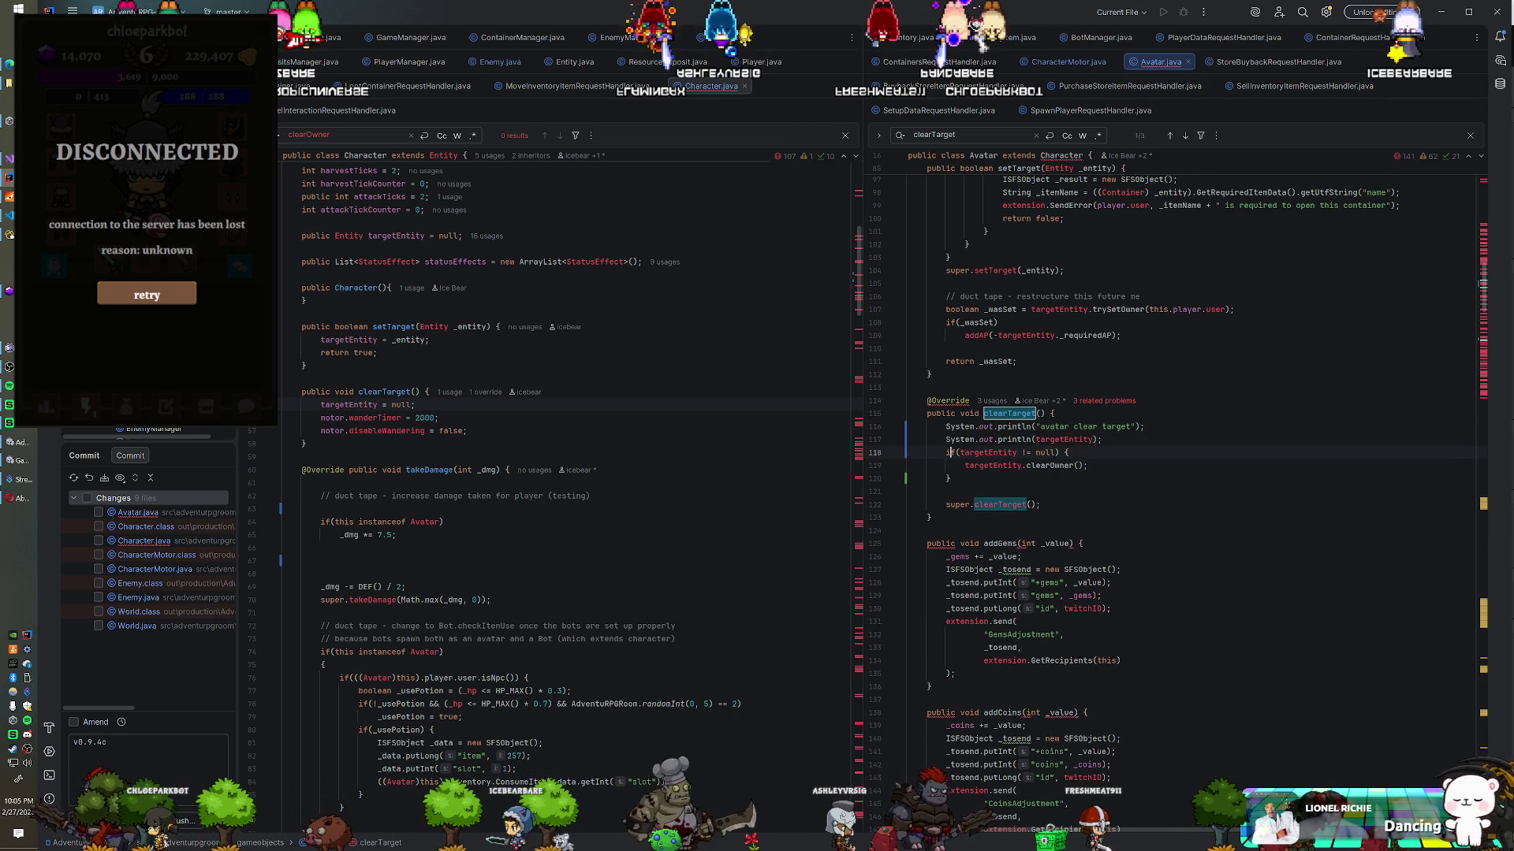
key("End")
key("Return")
type("etEneit")
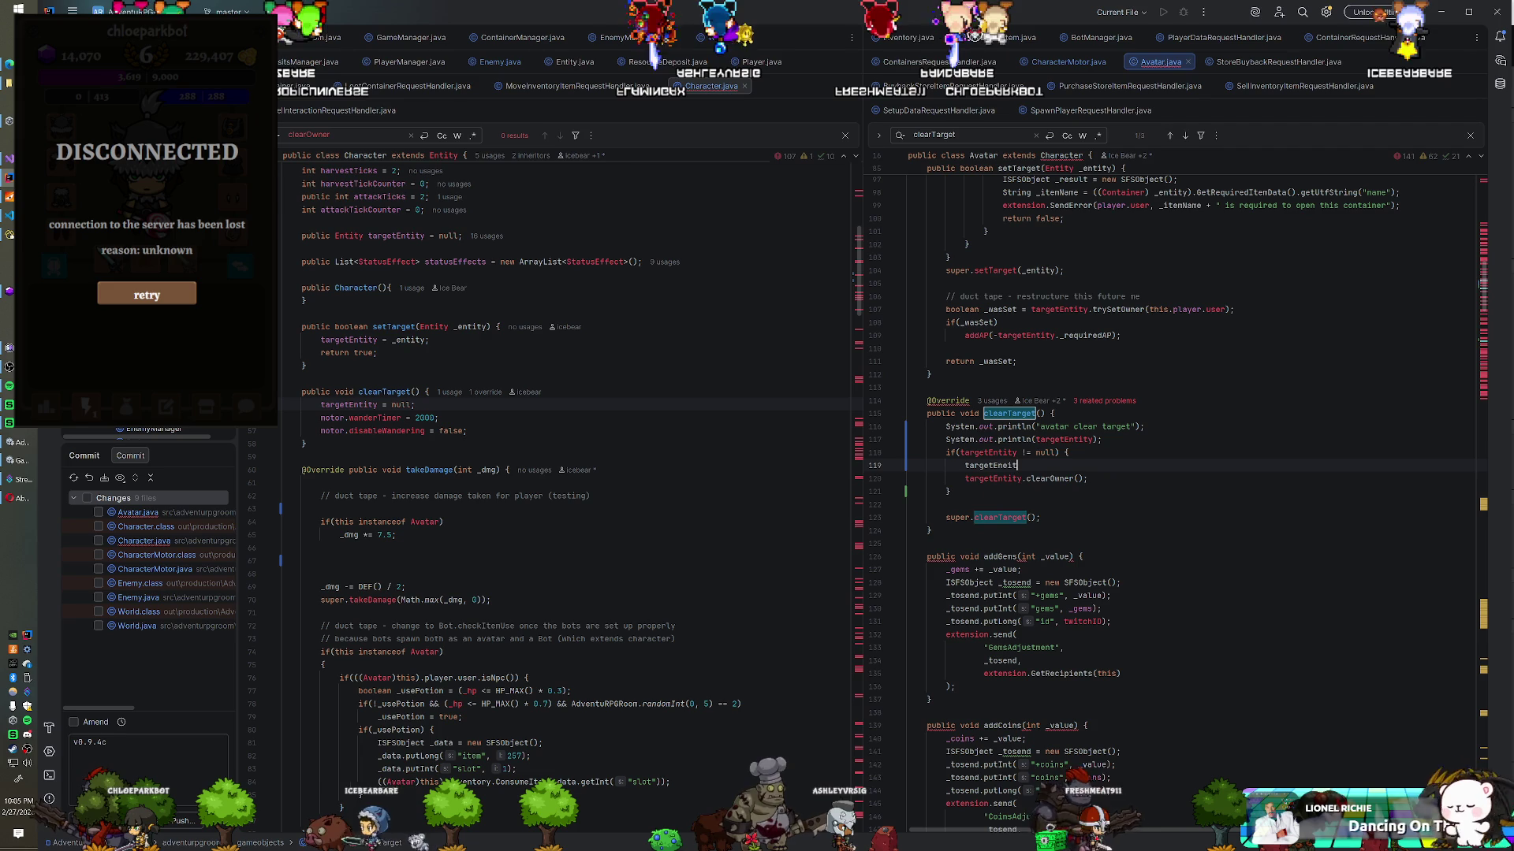
key("BackSpace")
key("BackSpace")
key("BackSpace")
type("tity.")
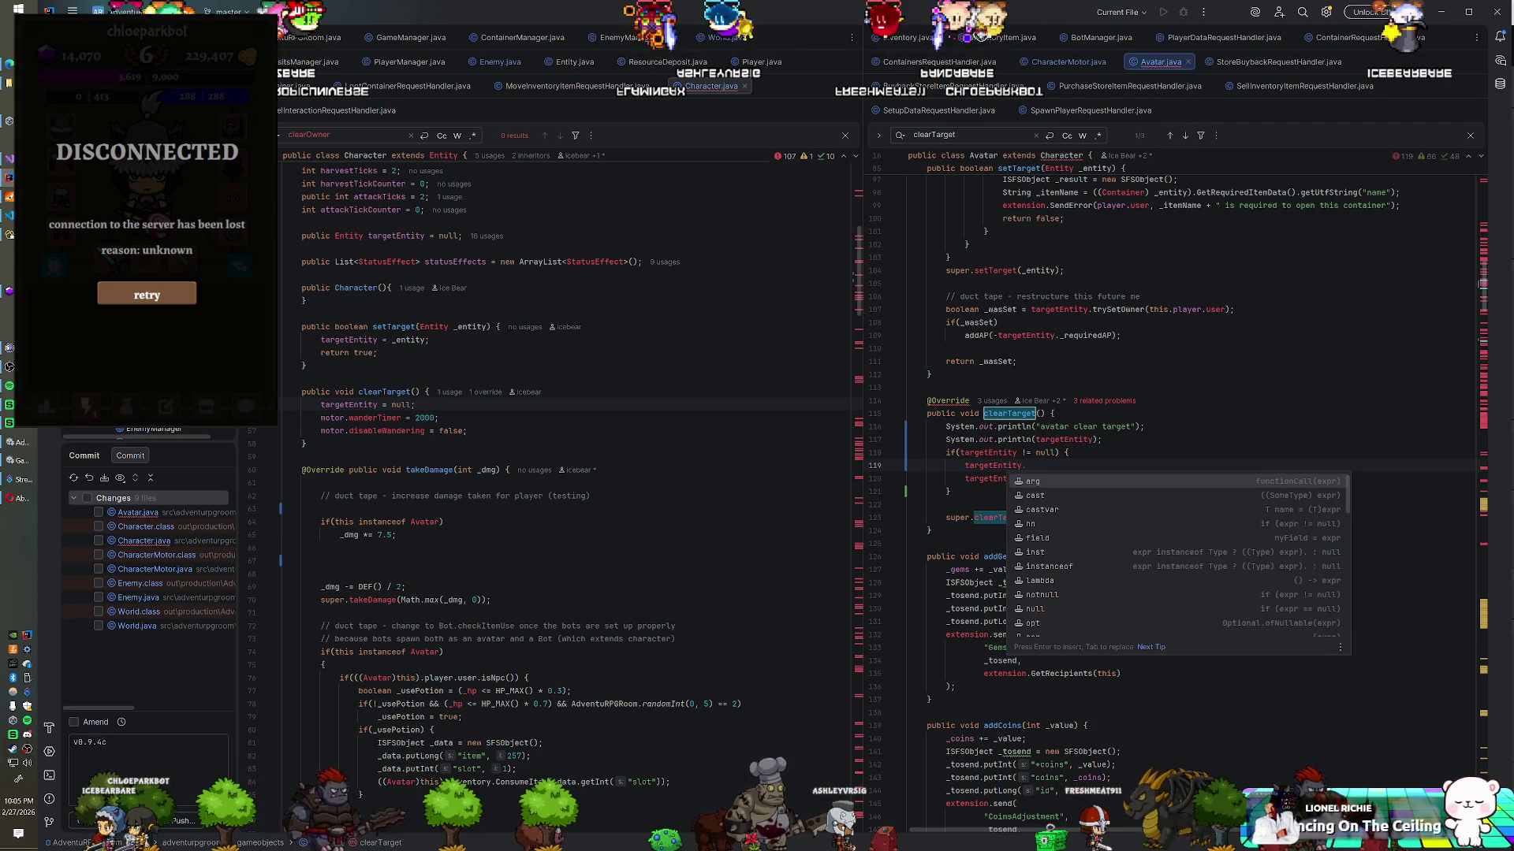
type("car")
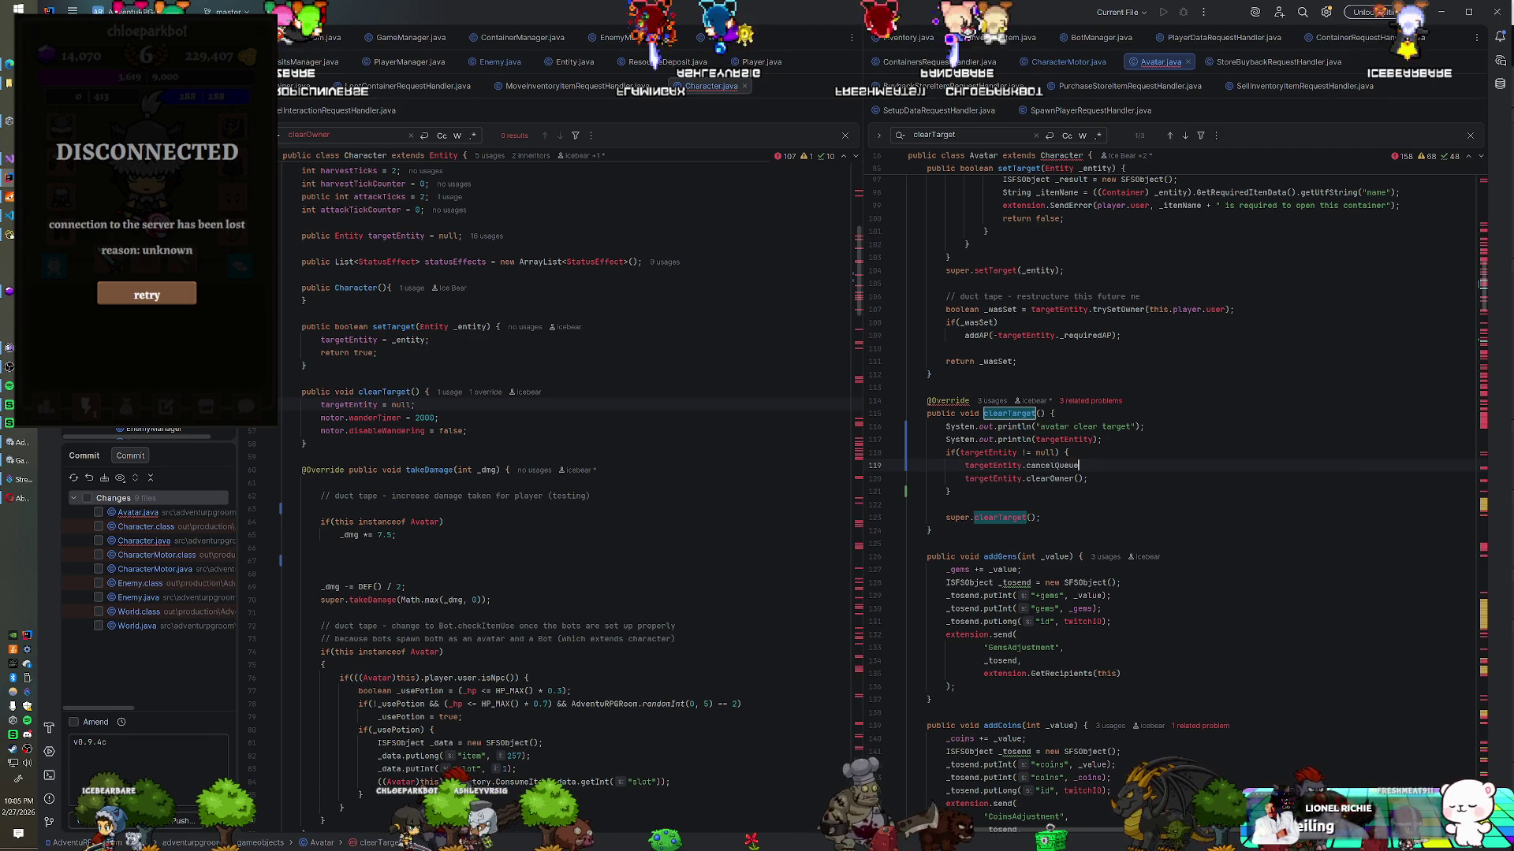
type("();")
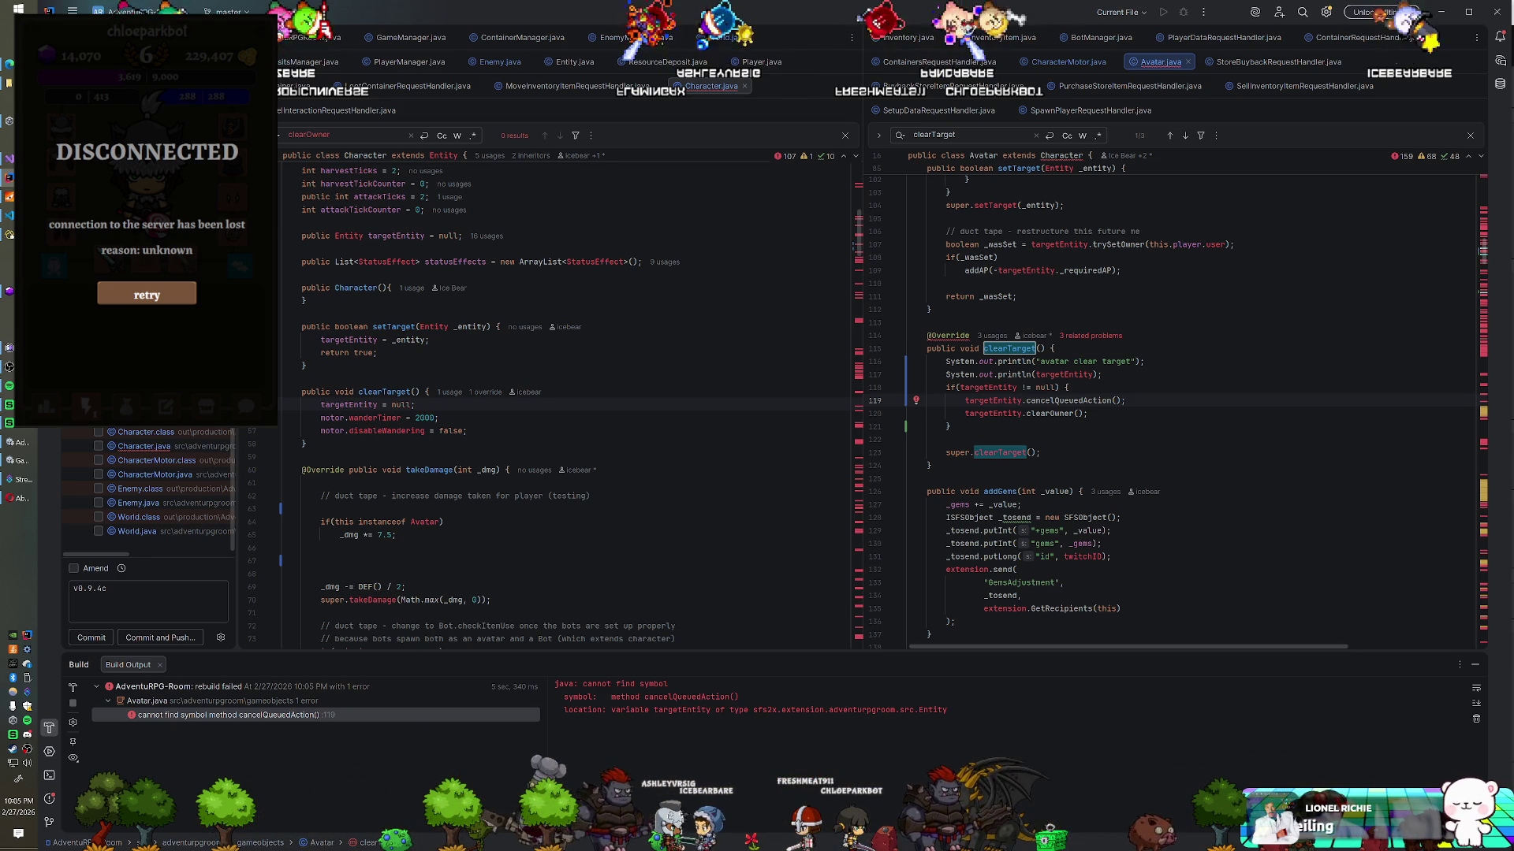
Step: Glance at Entity.java's clearOwner, then scroll back to the cancelQueuedAction call in Character.java
left_click(575, 61)
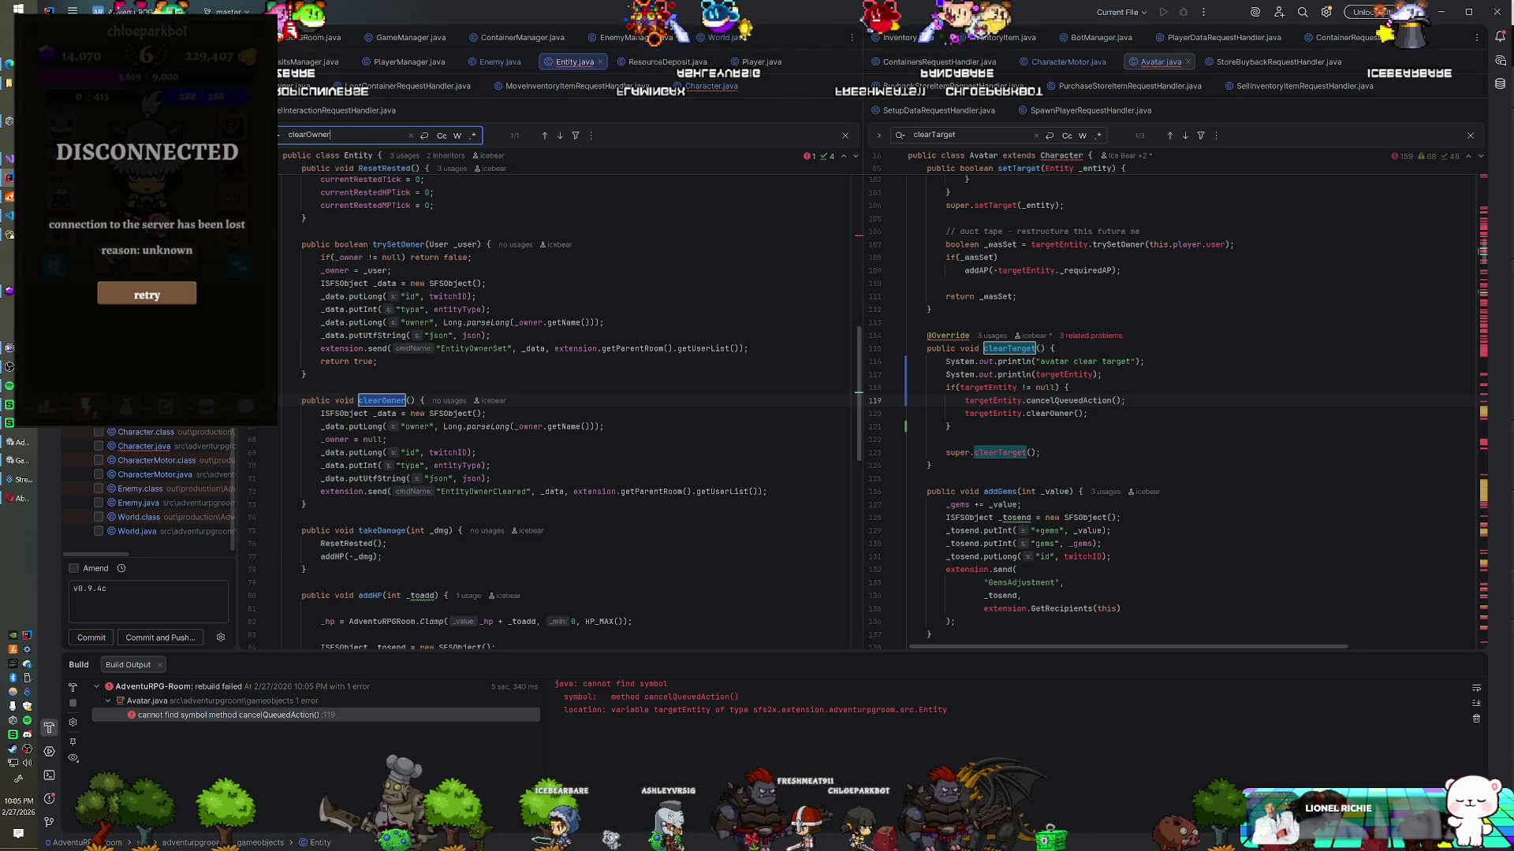
left_click(707, 87)
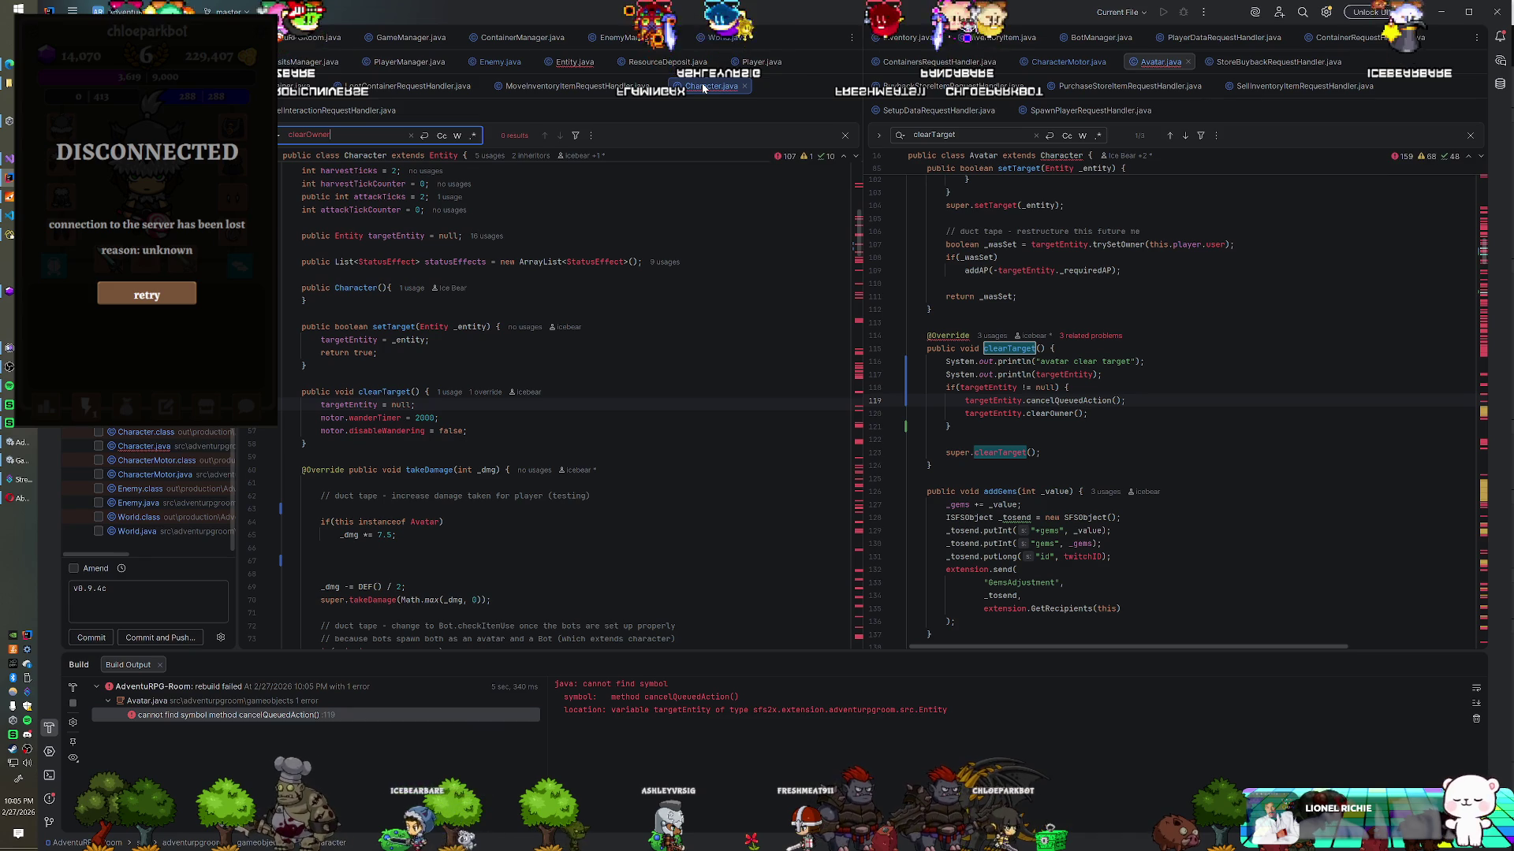
scroll(552, 395, "down", 10)
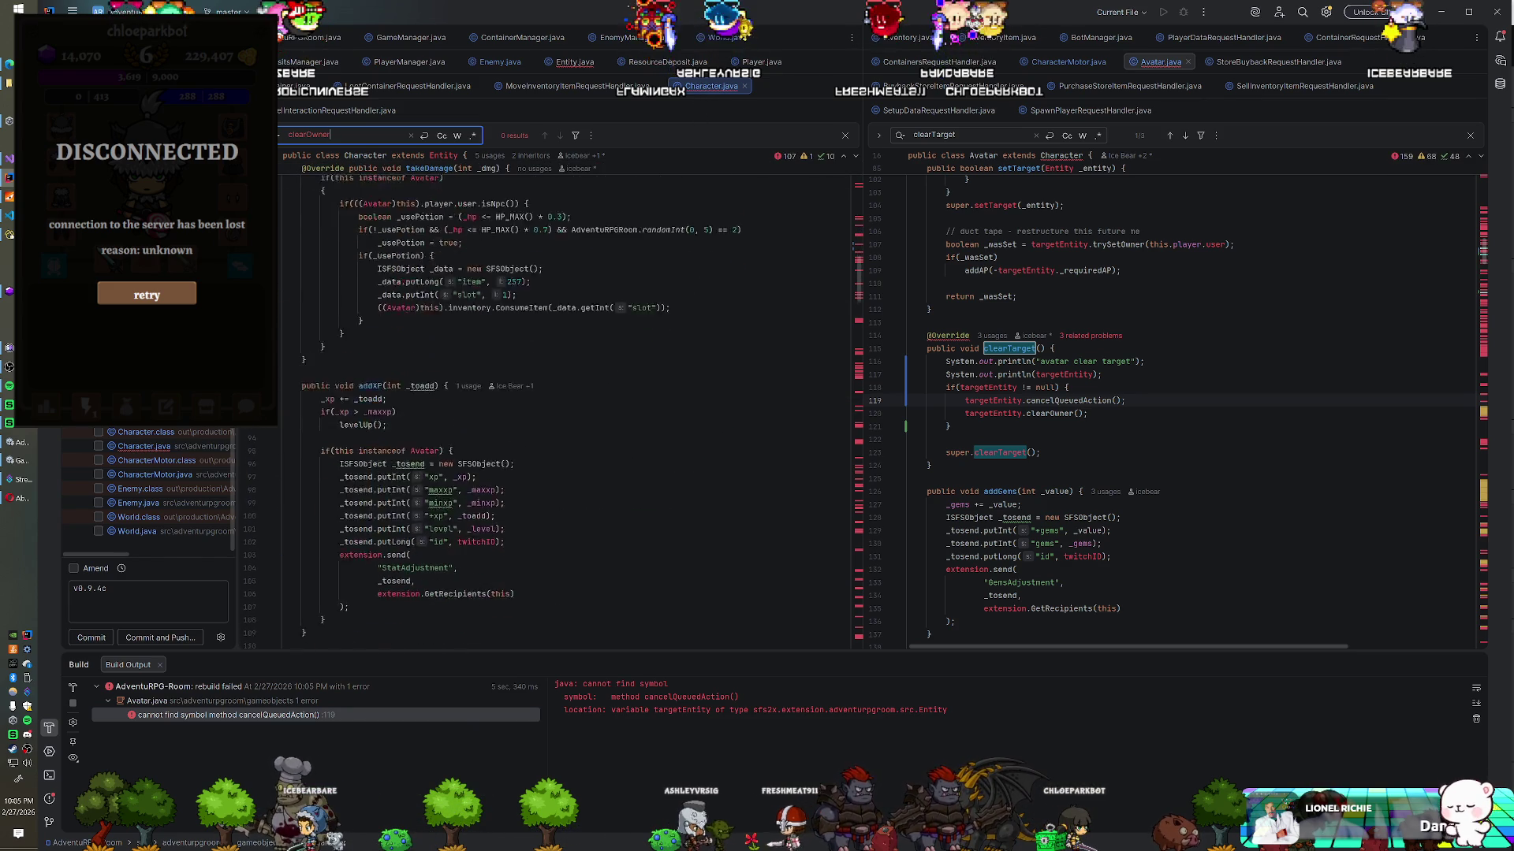
scroll(552, 394, "down", 10)
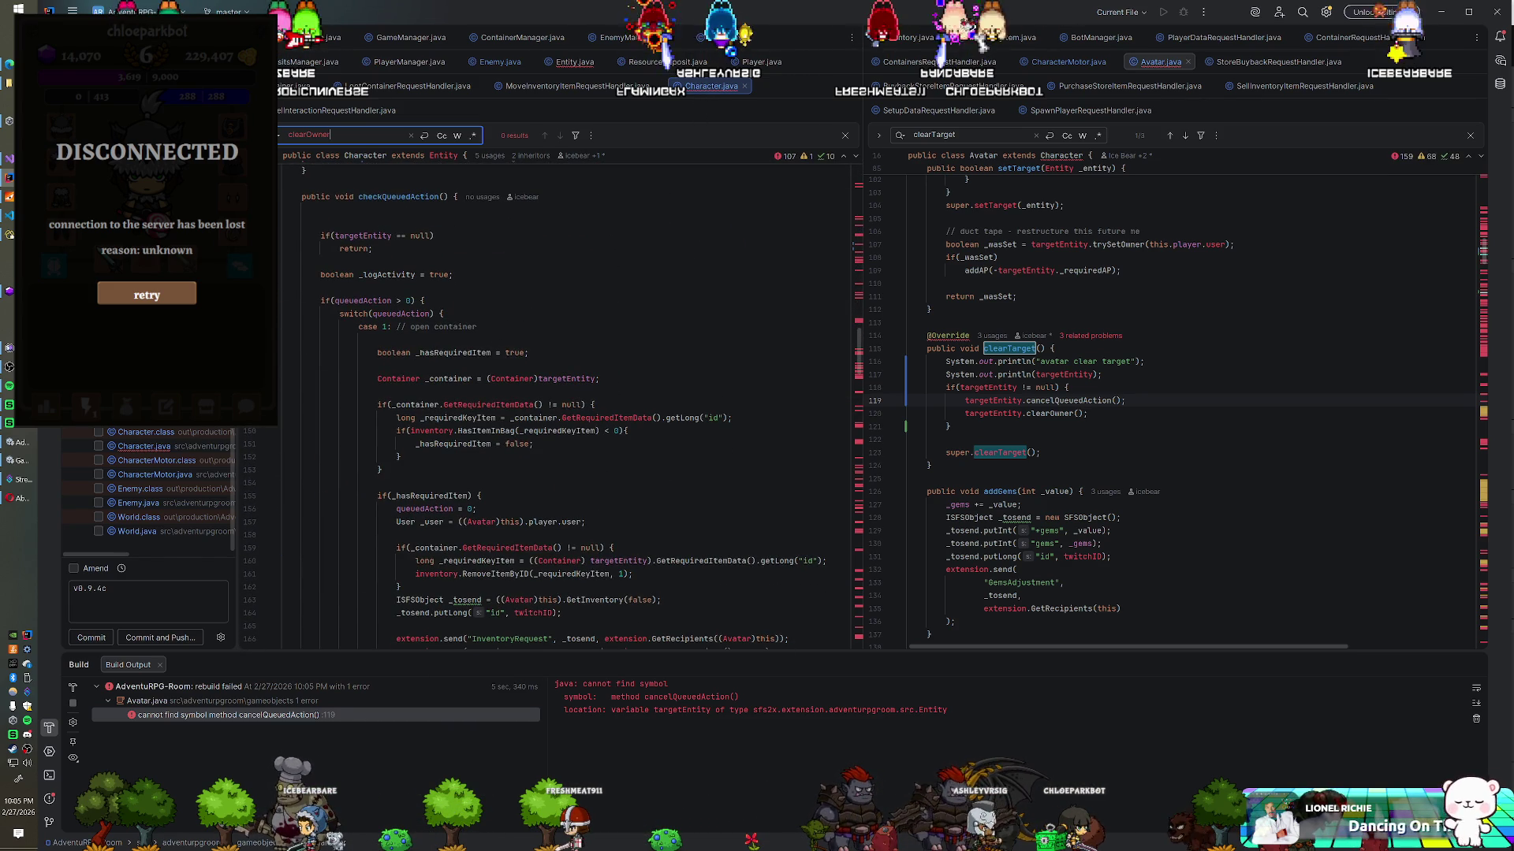
Step: Add 'if (targetEntity instanceof Character)' above cancelQueuedAction and rebuild module 'AdventuRPG-Room'
key("Up")
key("End")
key("Return")
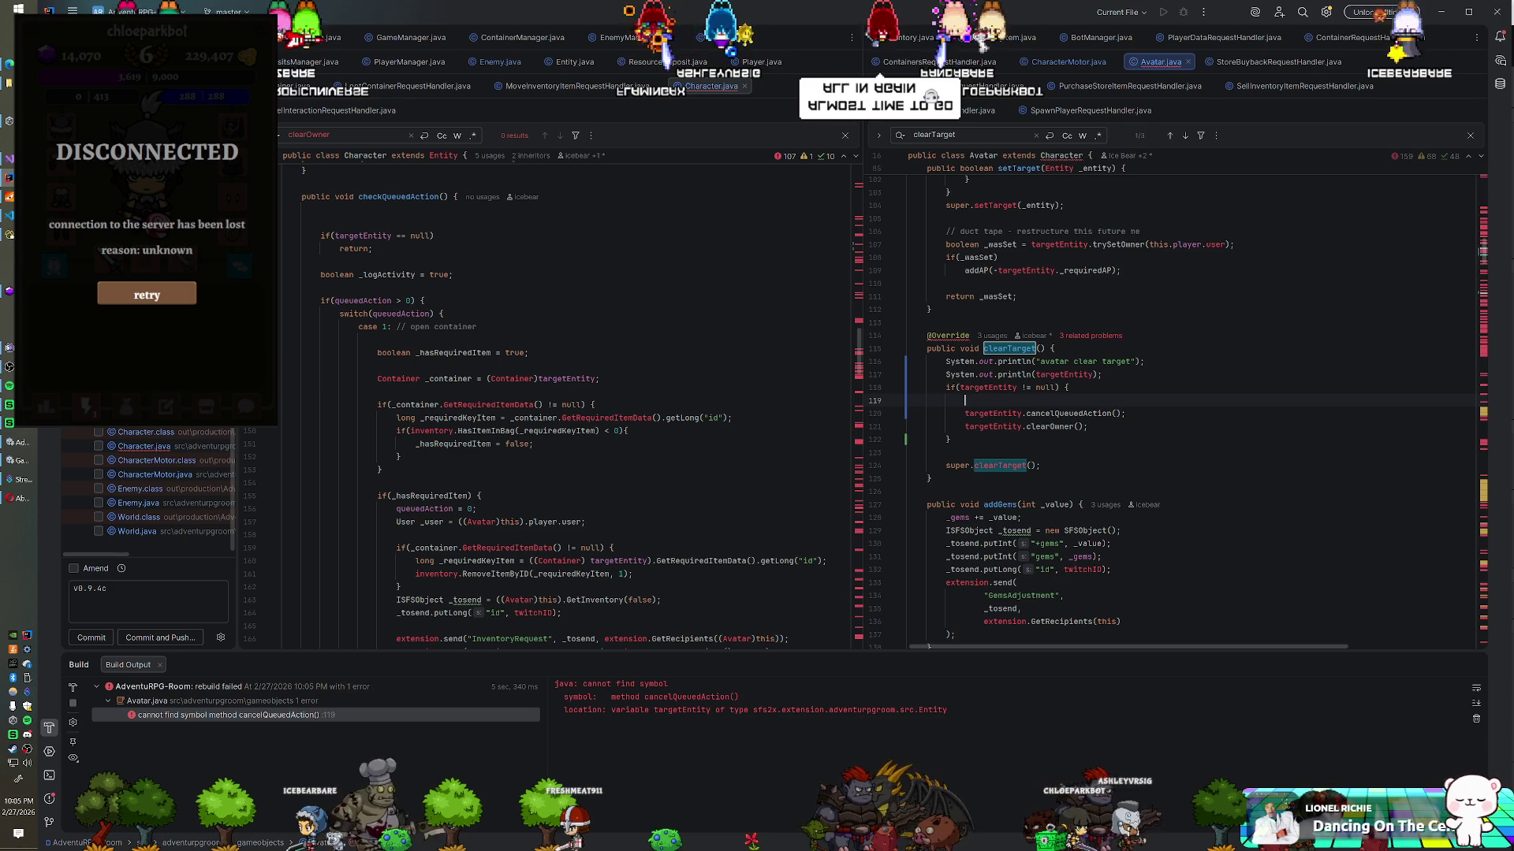
type("if(")
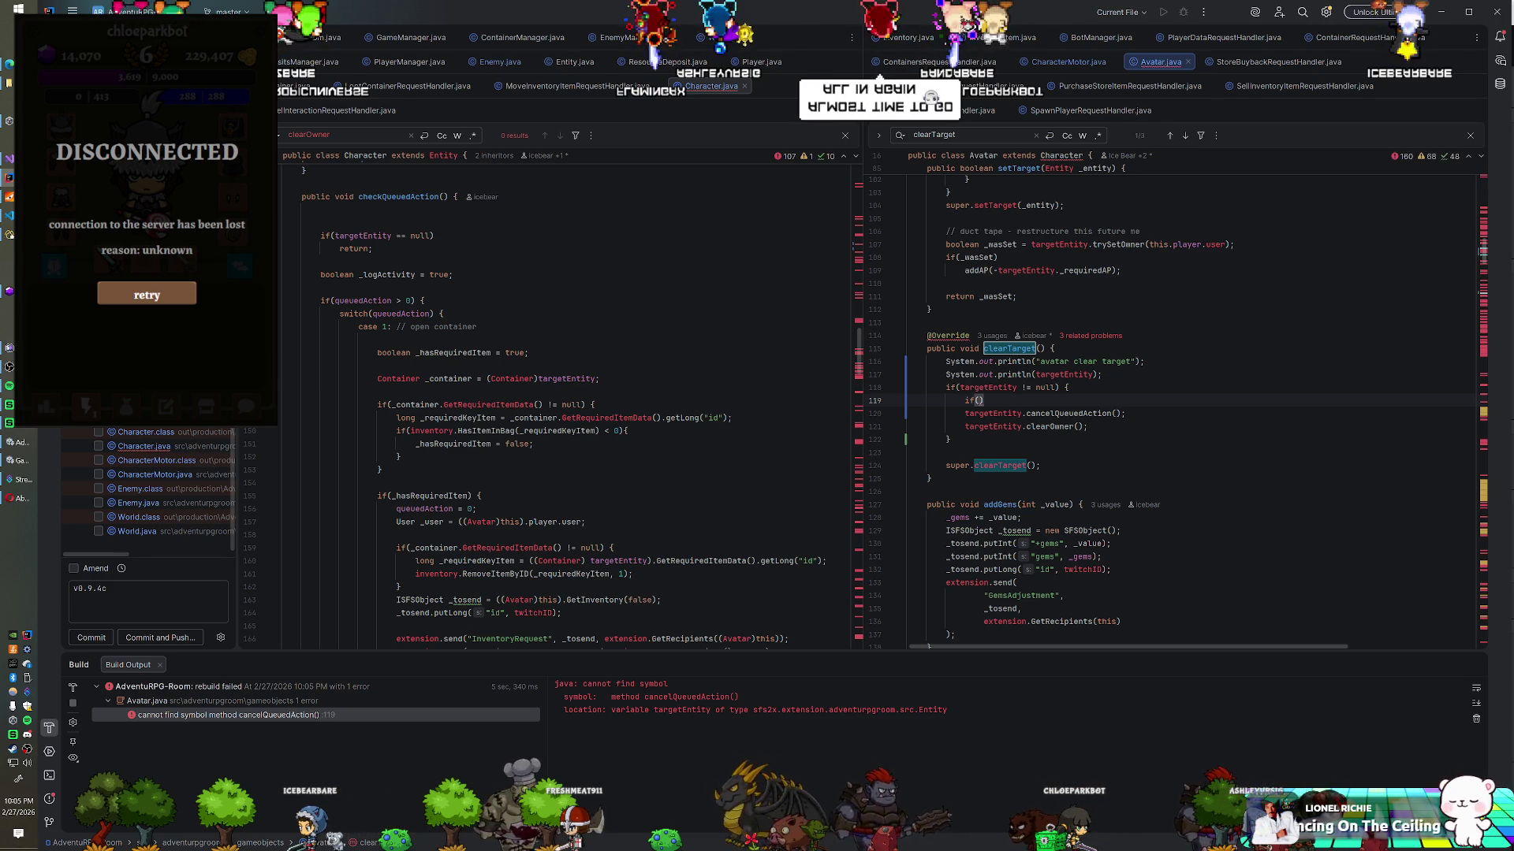
type("targetEne")
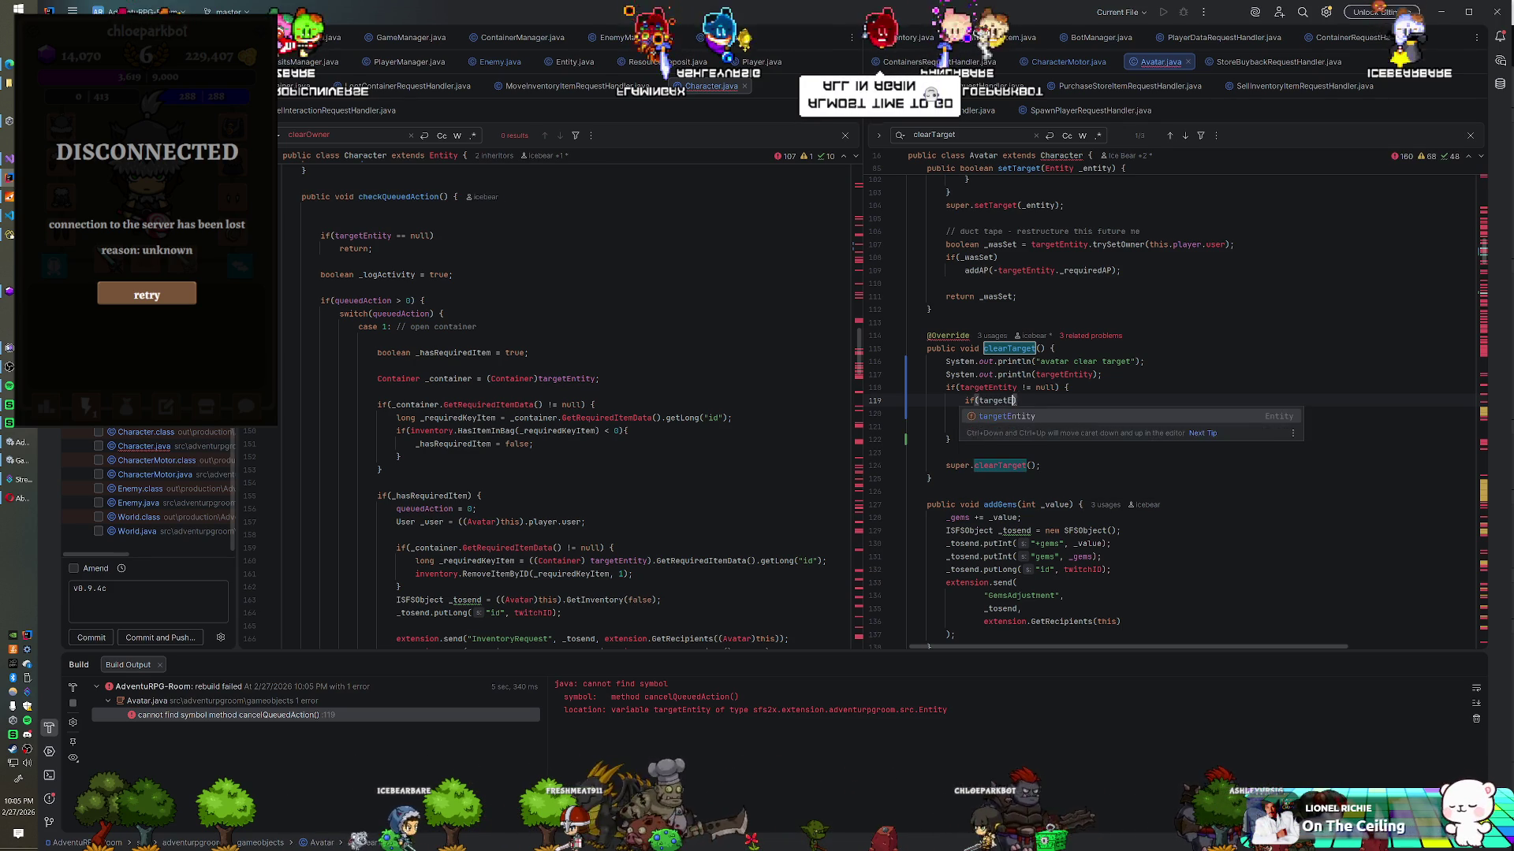
key("BackSpace")
type("tity instnce")
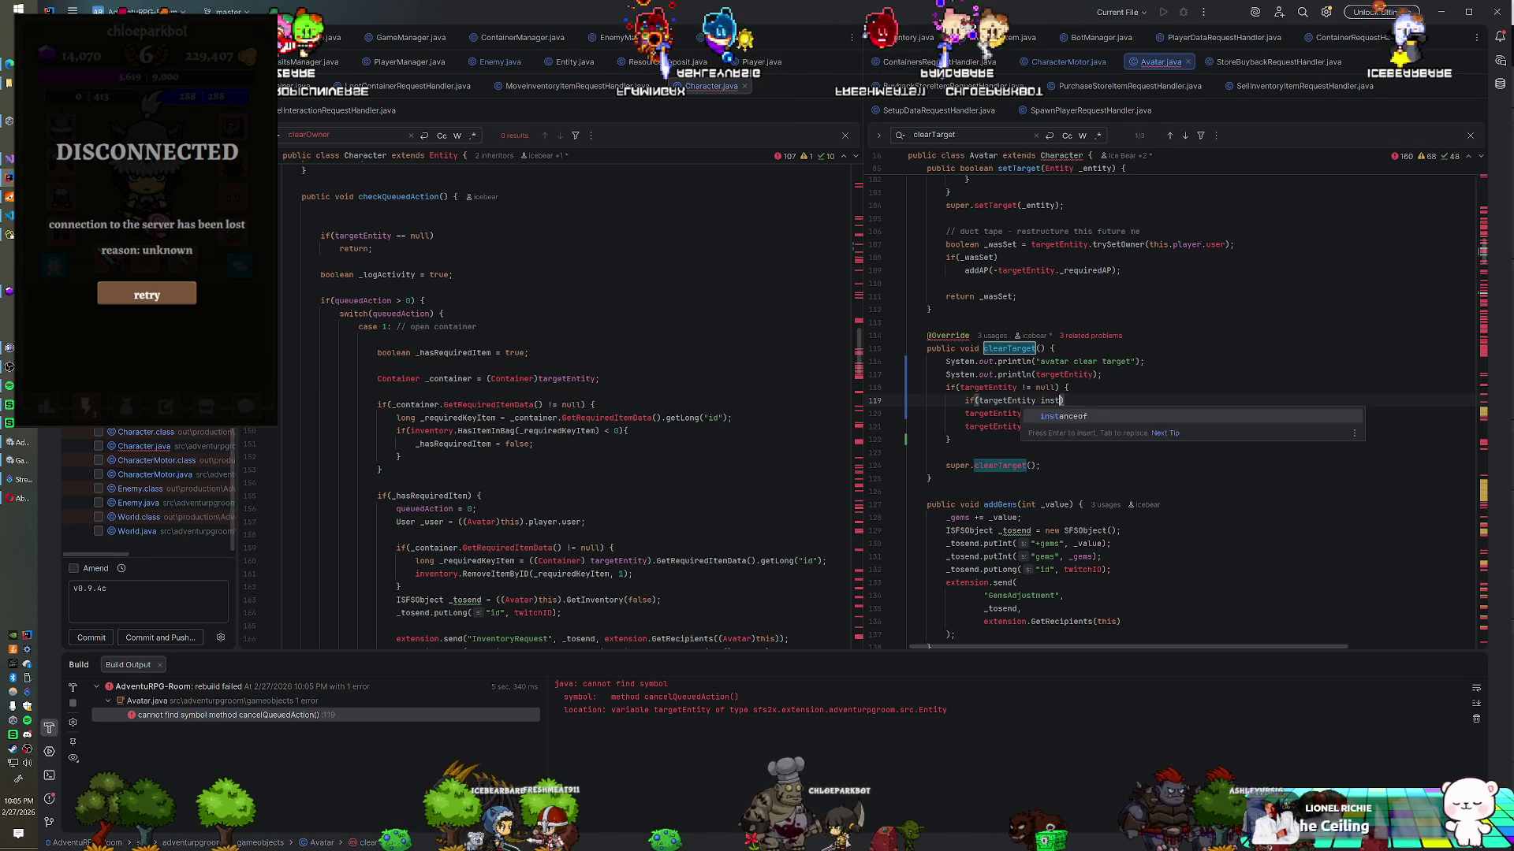
type("e")
key("Return")
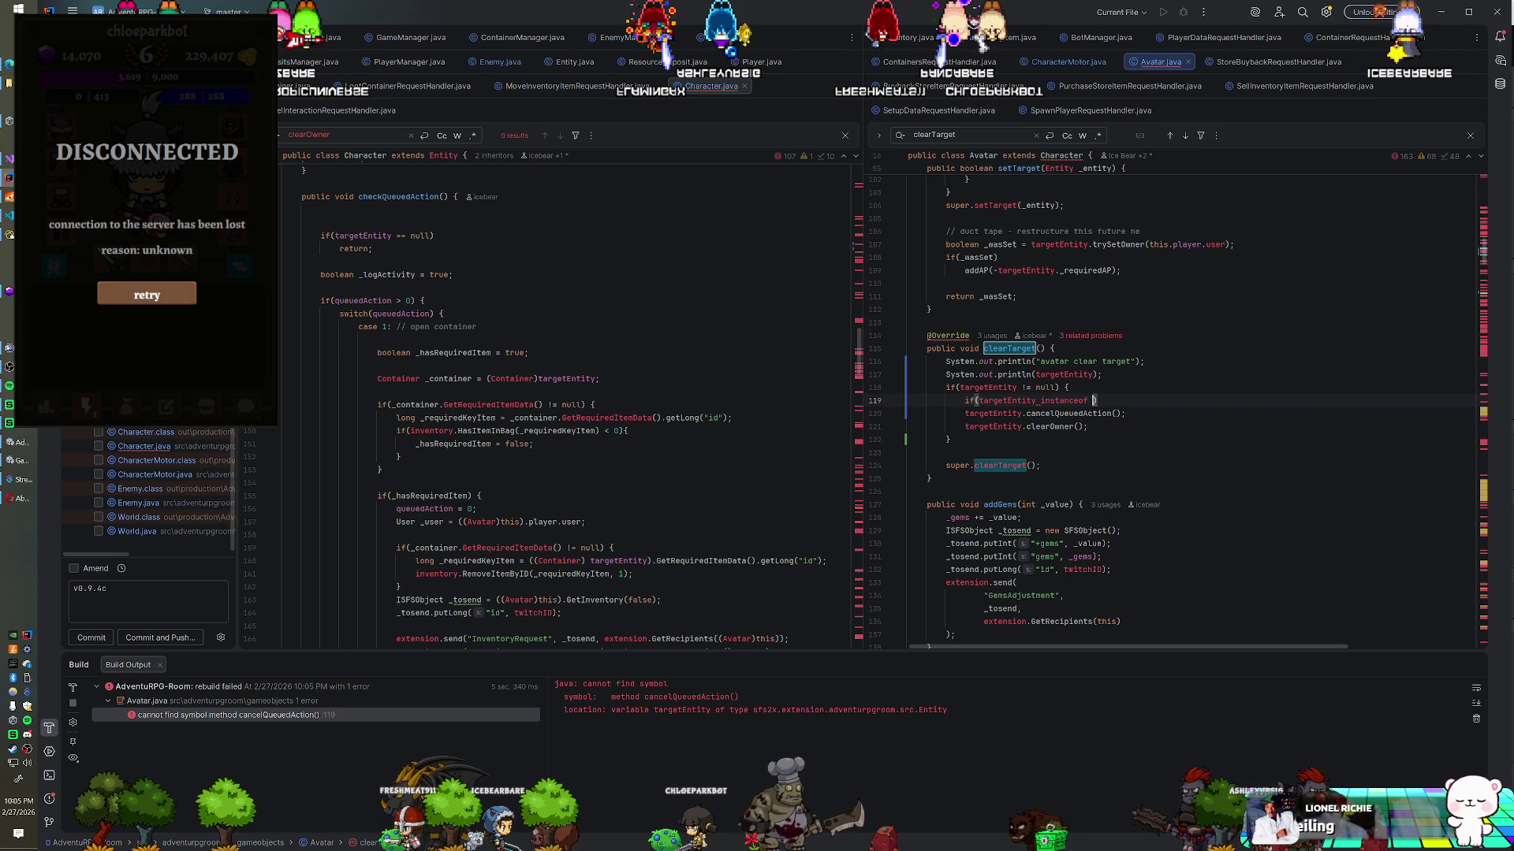
type("Characte")
key("Return")
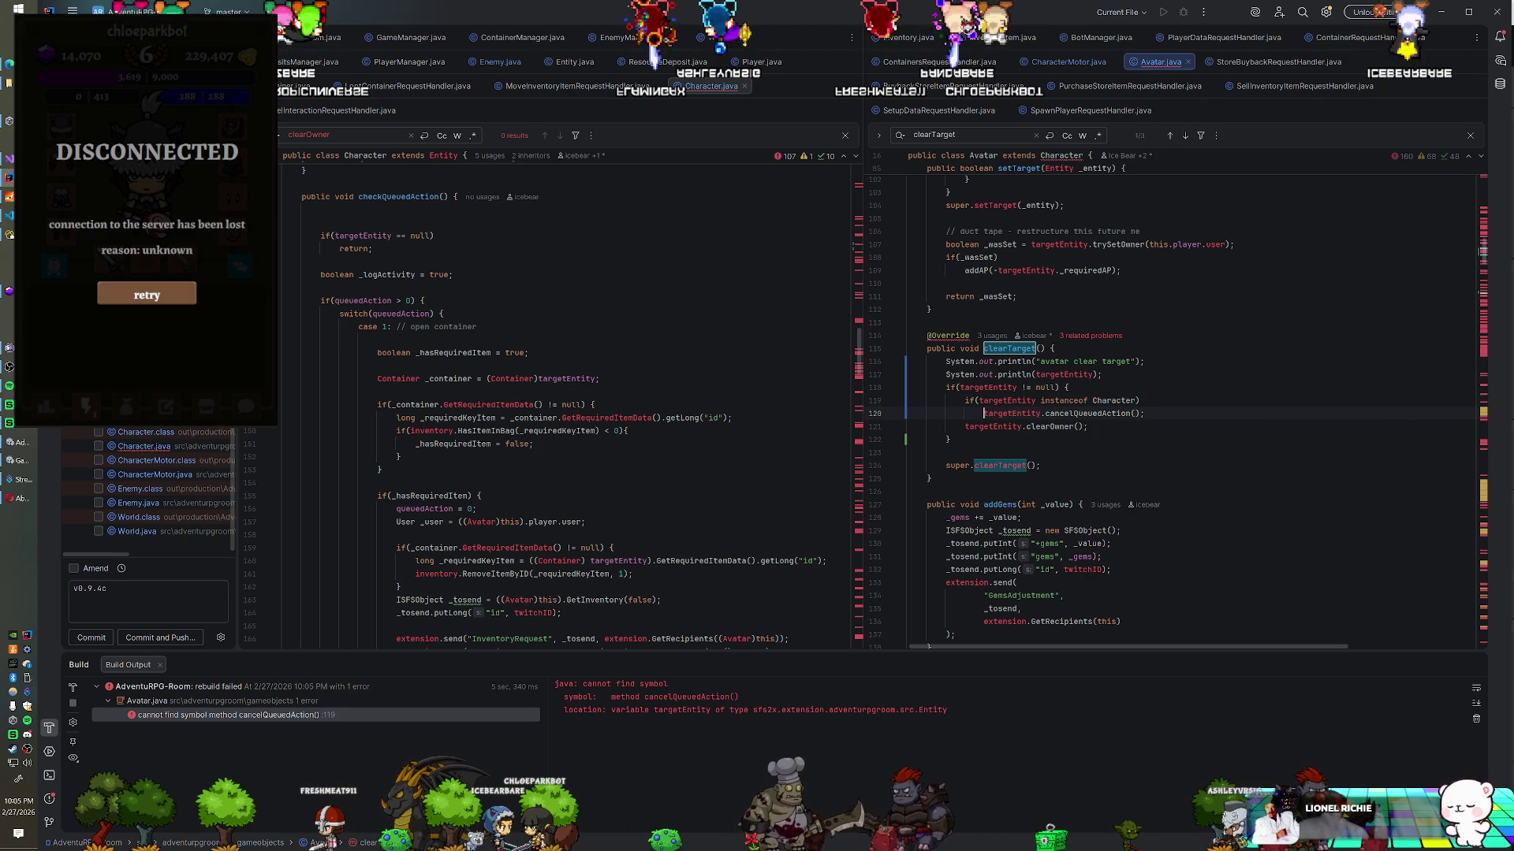
right_click(162, 400)
left_click(331, 359)
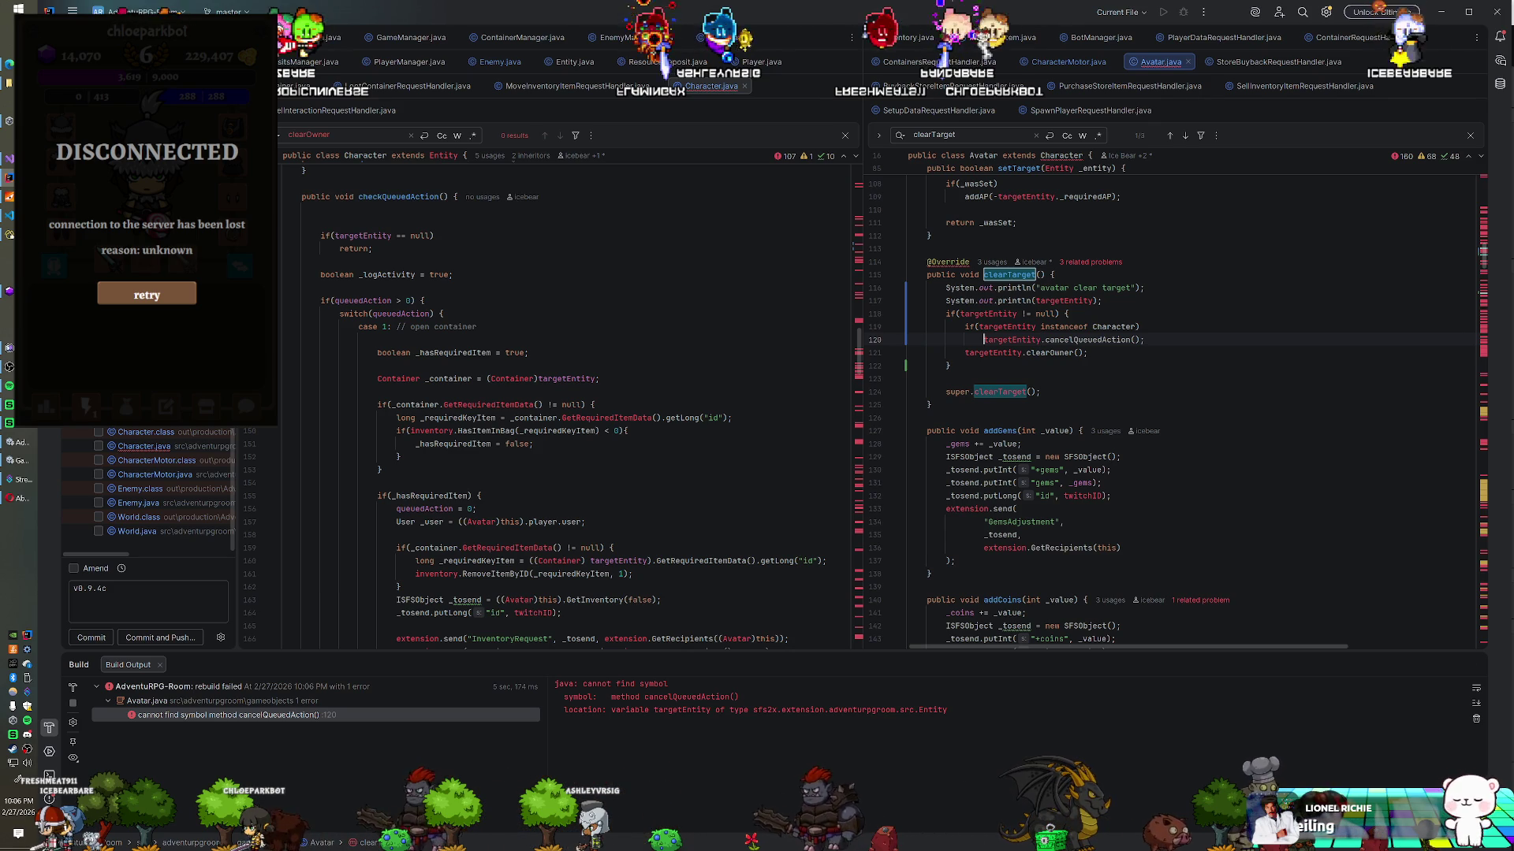
Step: Cast targetEntity to (Character) in the call and build AdventuRPG-Room again
type("((Character")
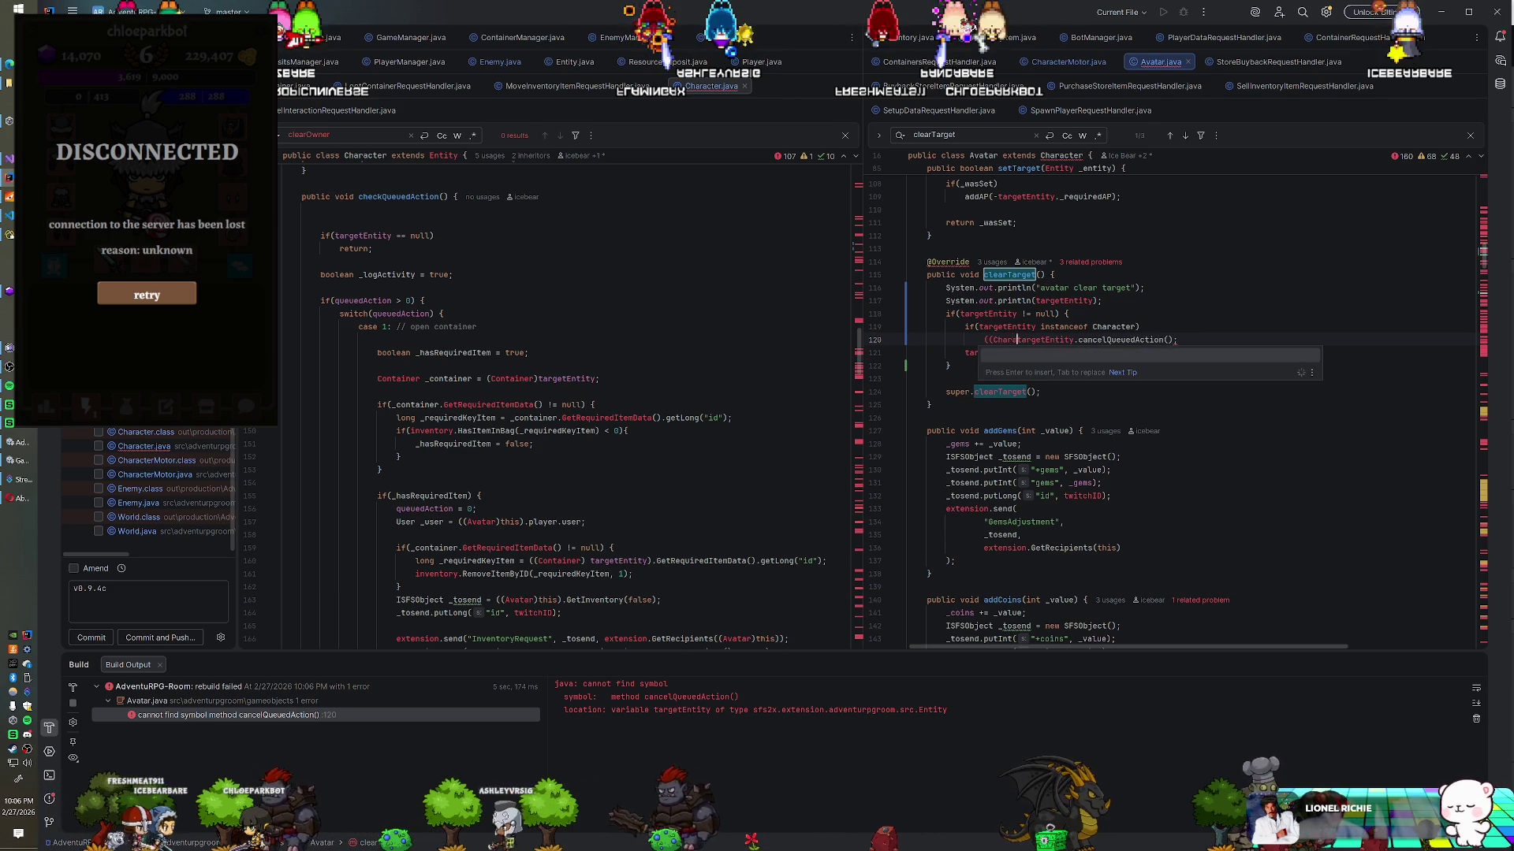
type(")")
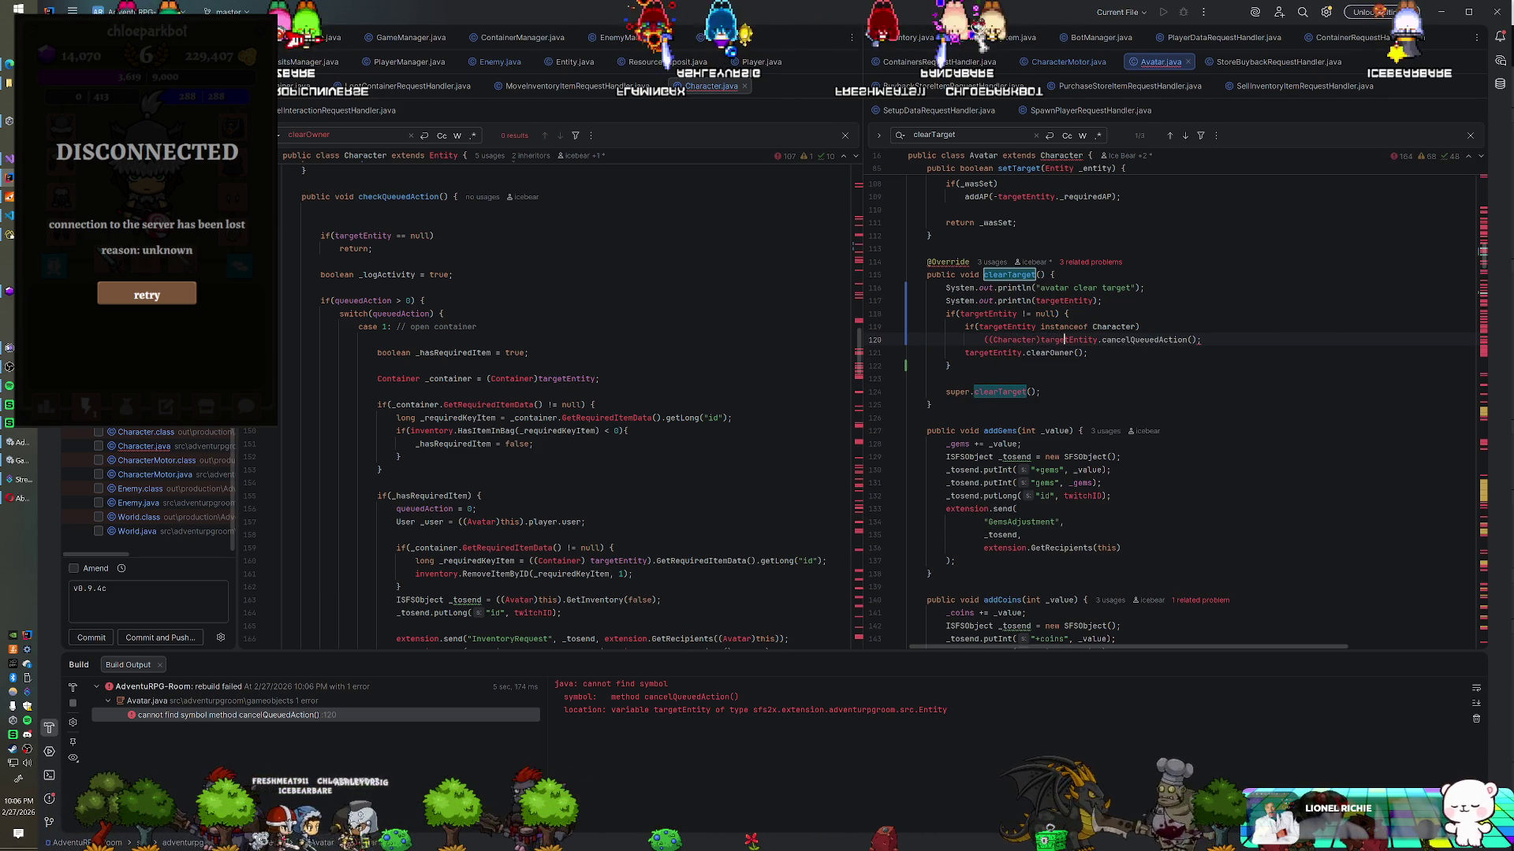
left_click(1099, 339)
type(")")
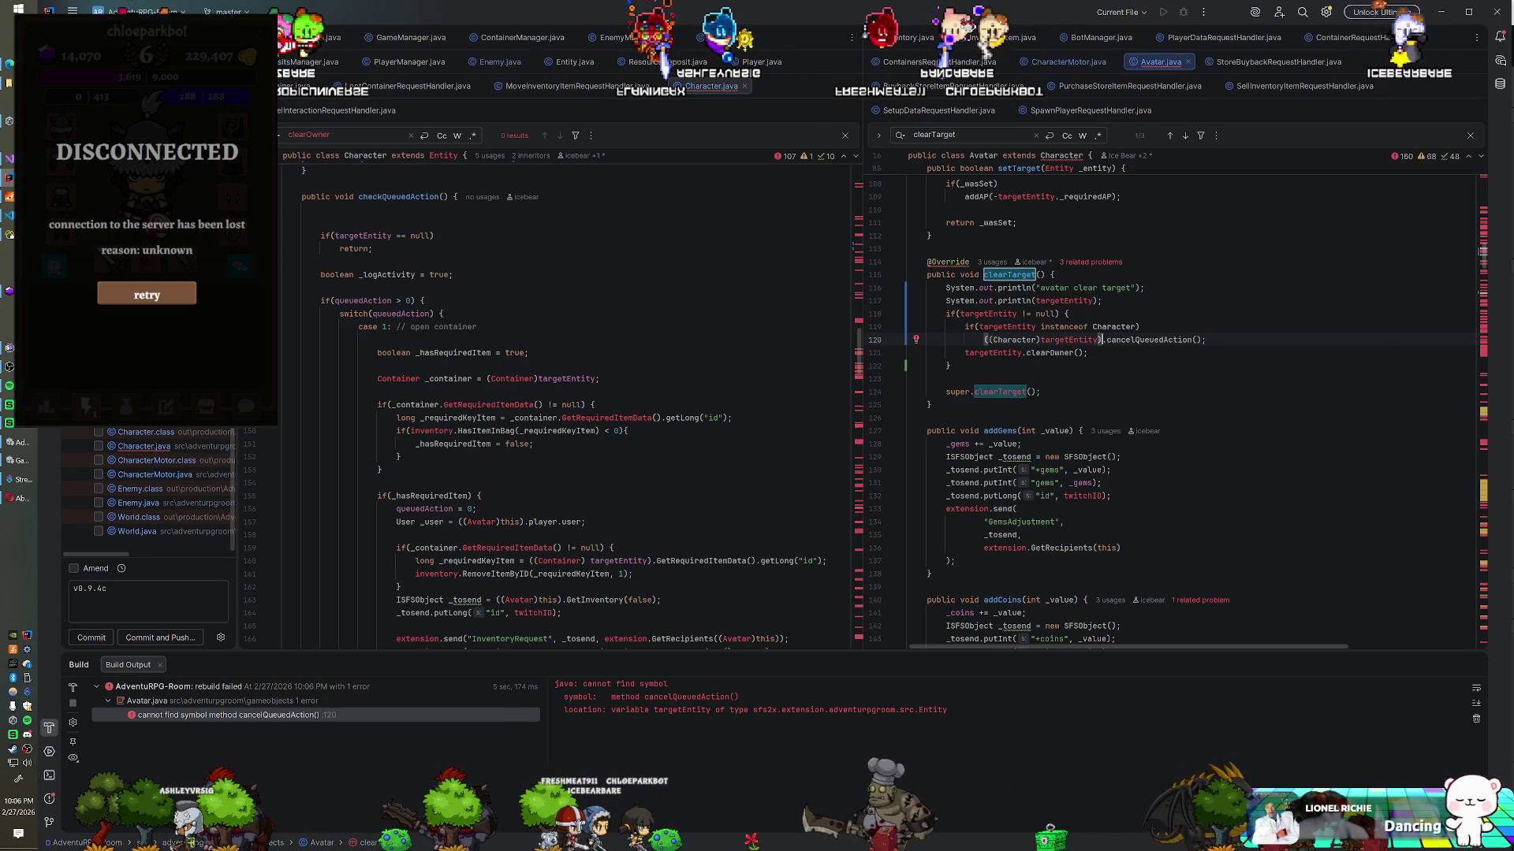
right_click(132, 516)
left_click(197, 343)
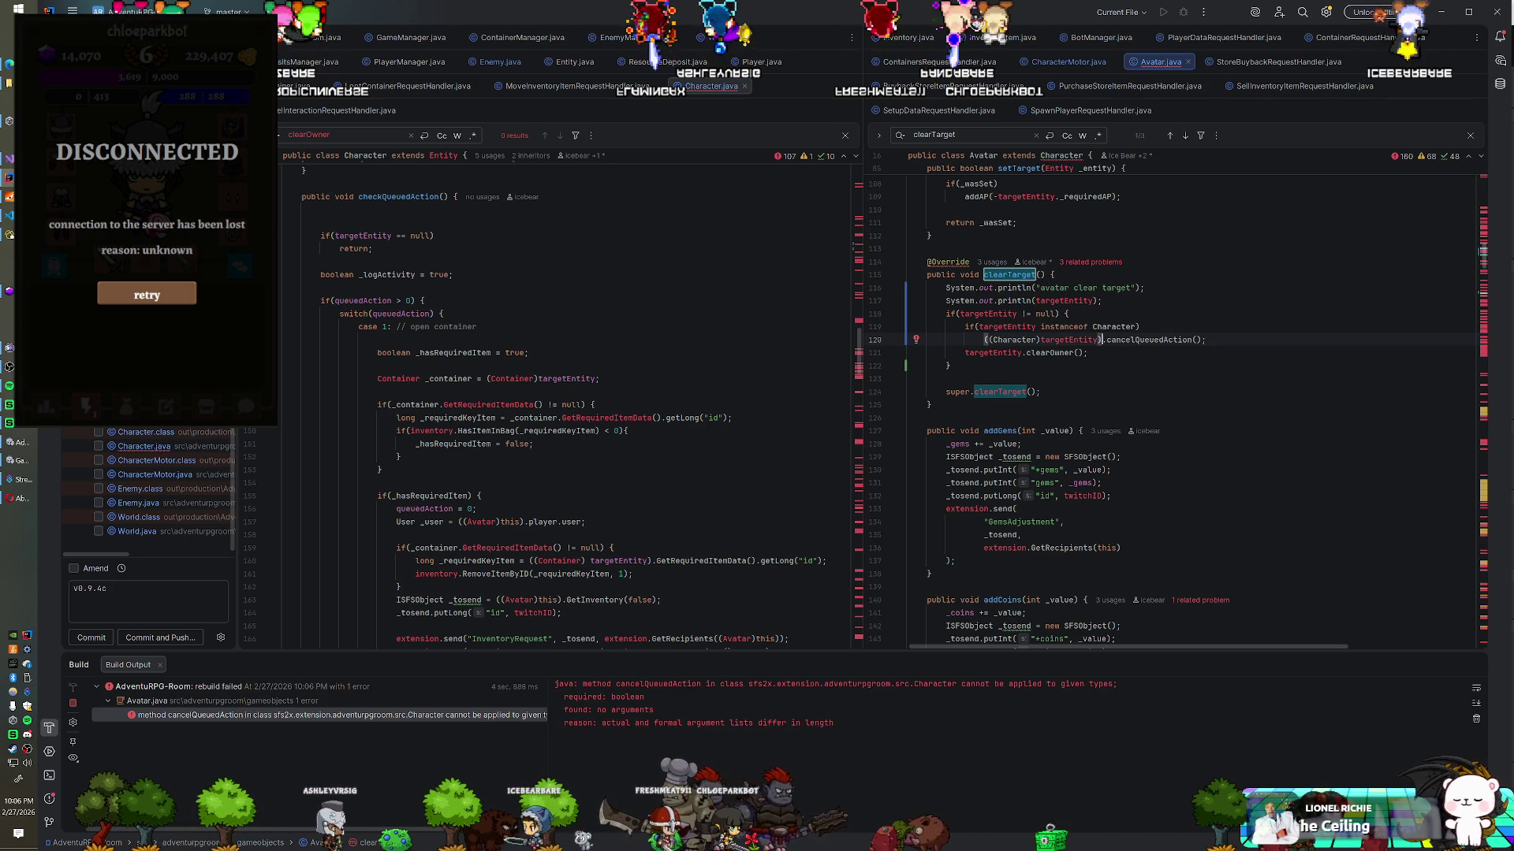
Step: Pass true to cancelQueuedAction() and rebuild the module with Ctrl+Shift+F9
scroll(564, 410, "down", 10)
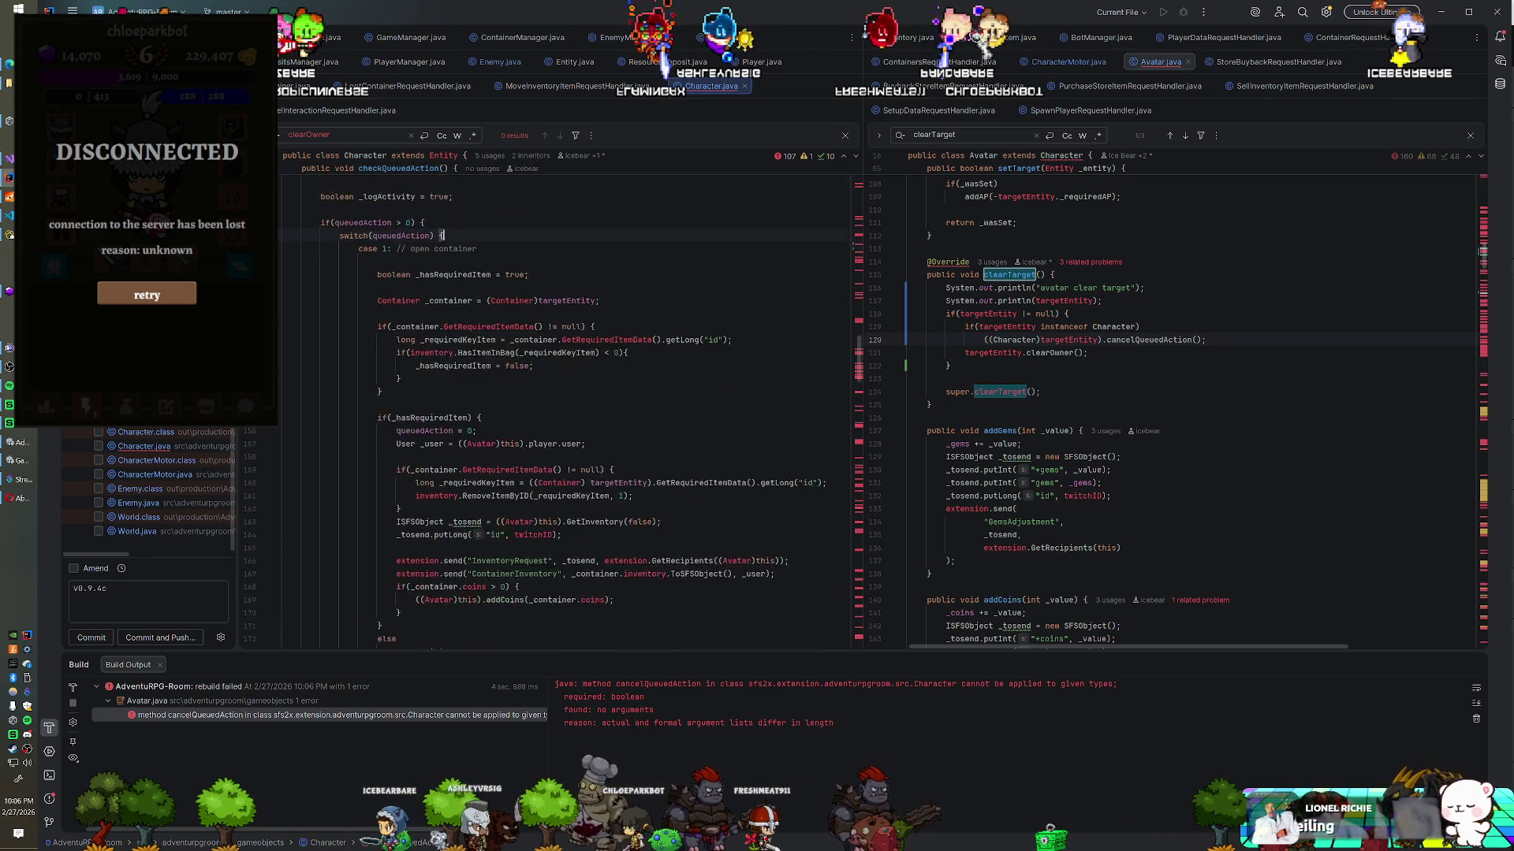
scroll(564, 410, "down", 12)
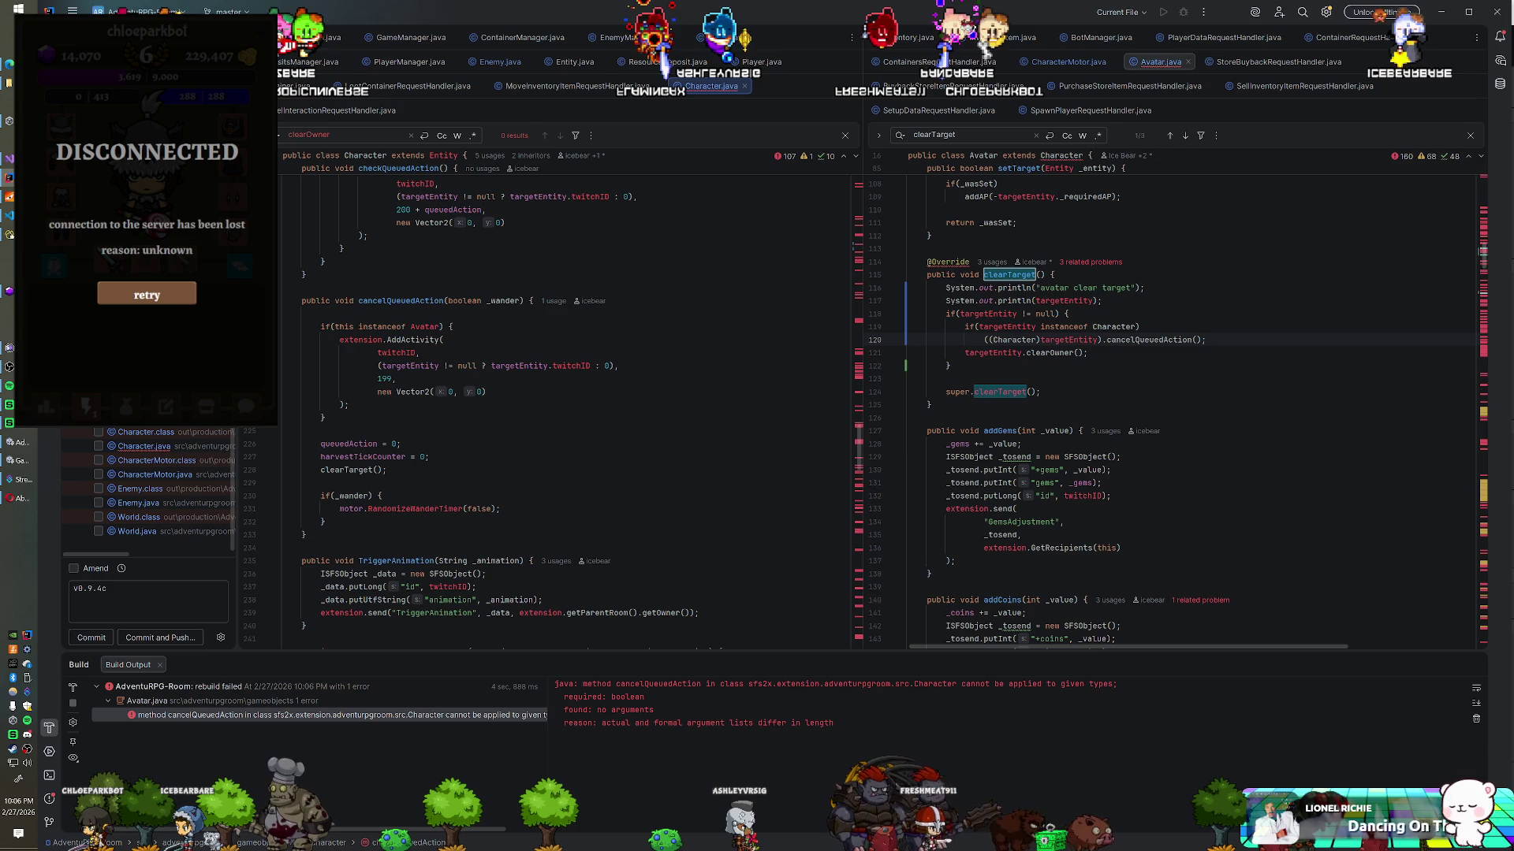
type("true")
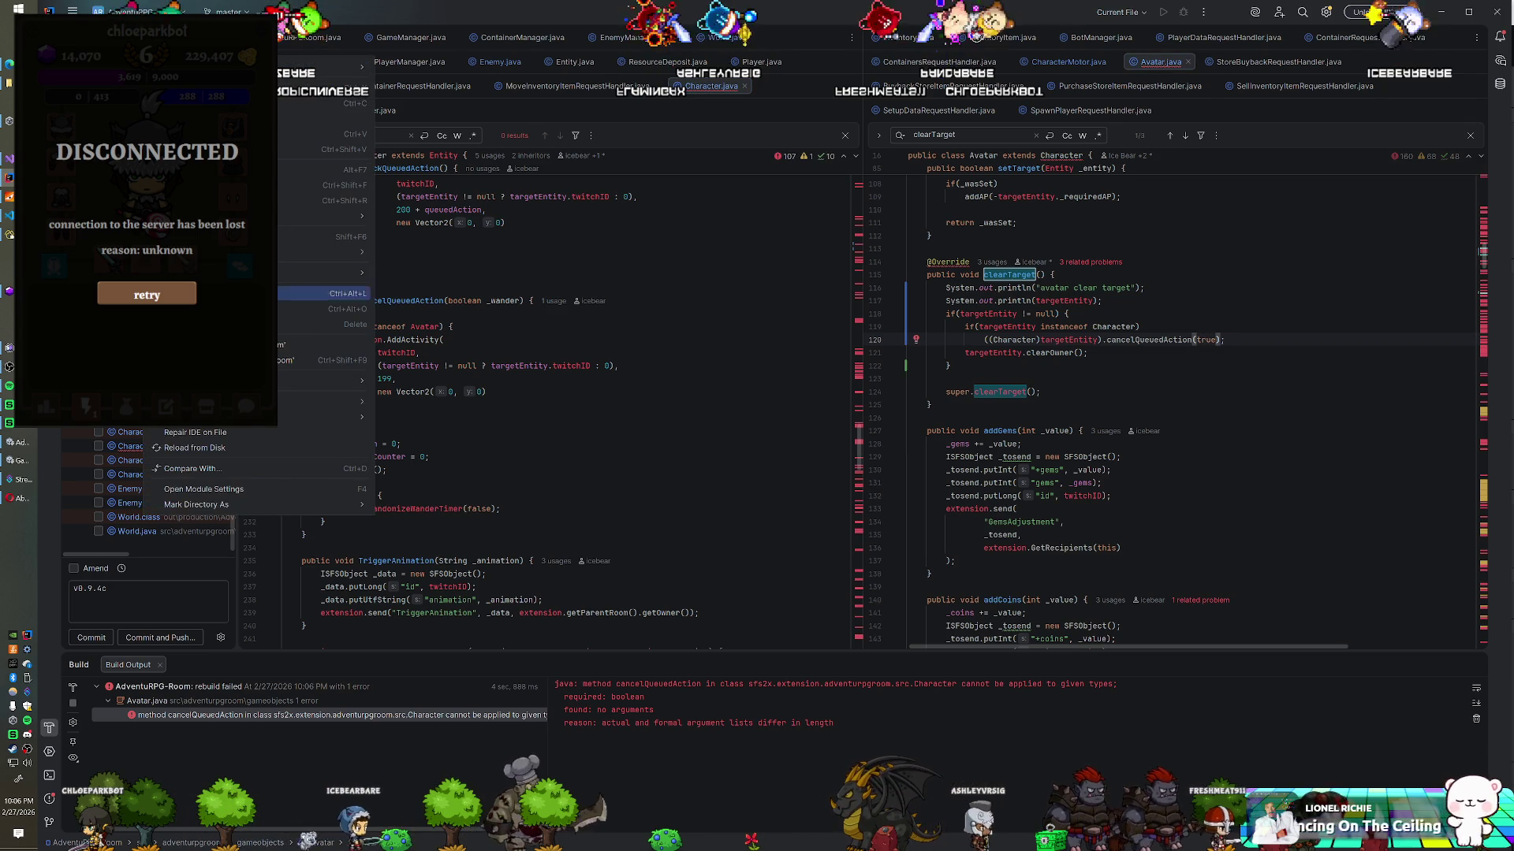
key("ctrl+shift+F9")
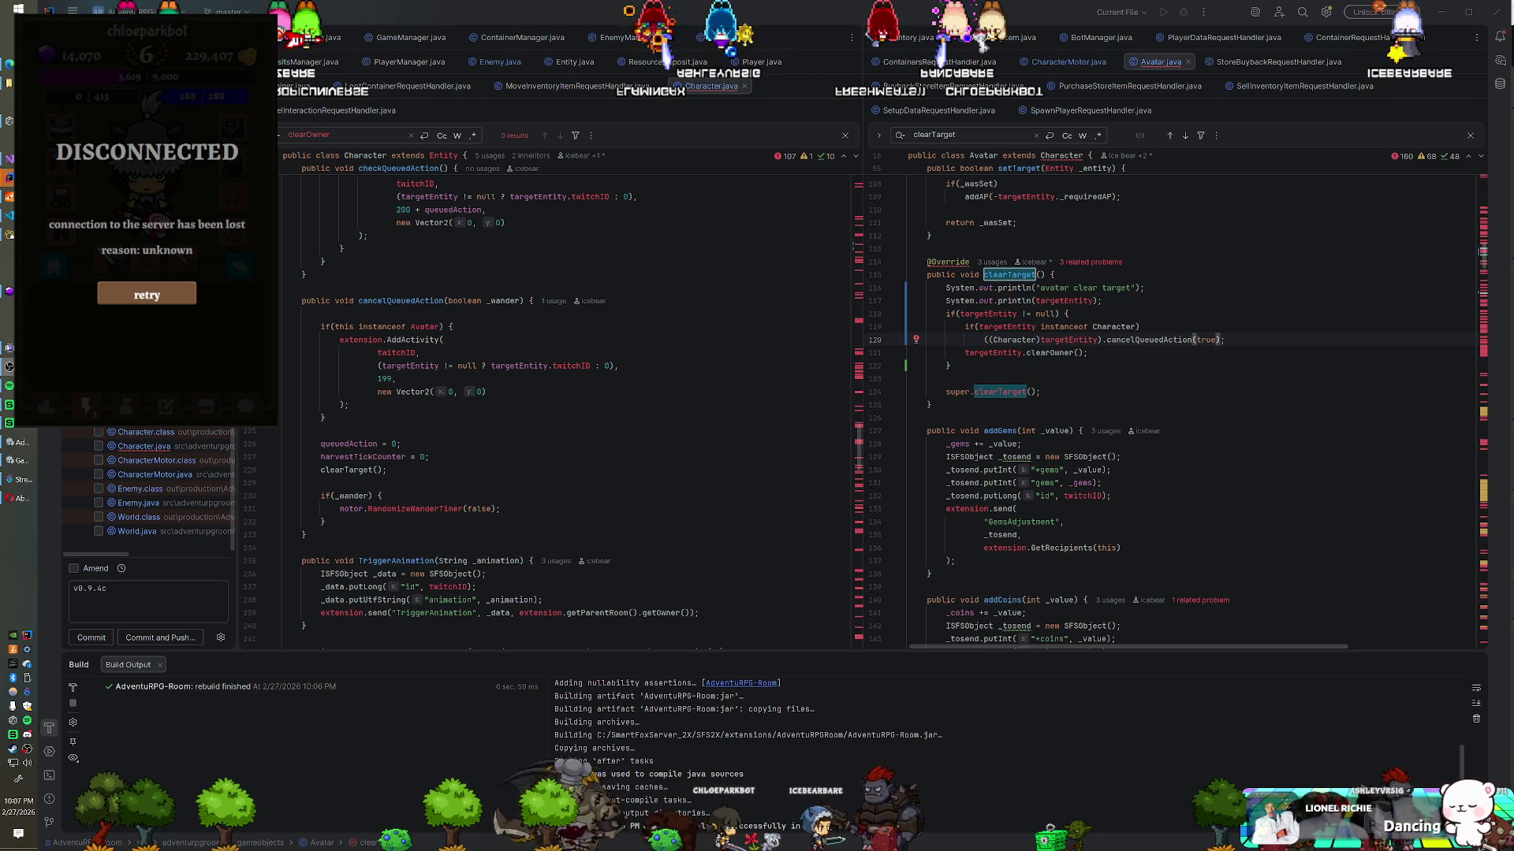
Step: Close the running SmartFoxServer console to restart the server on the new build, then switch windows
key("alt+Tab")
left_click(739, 189)
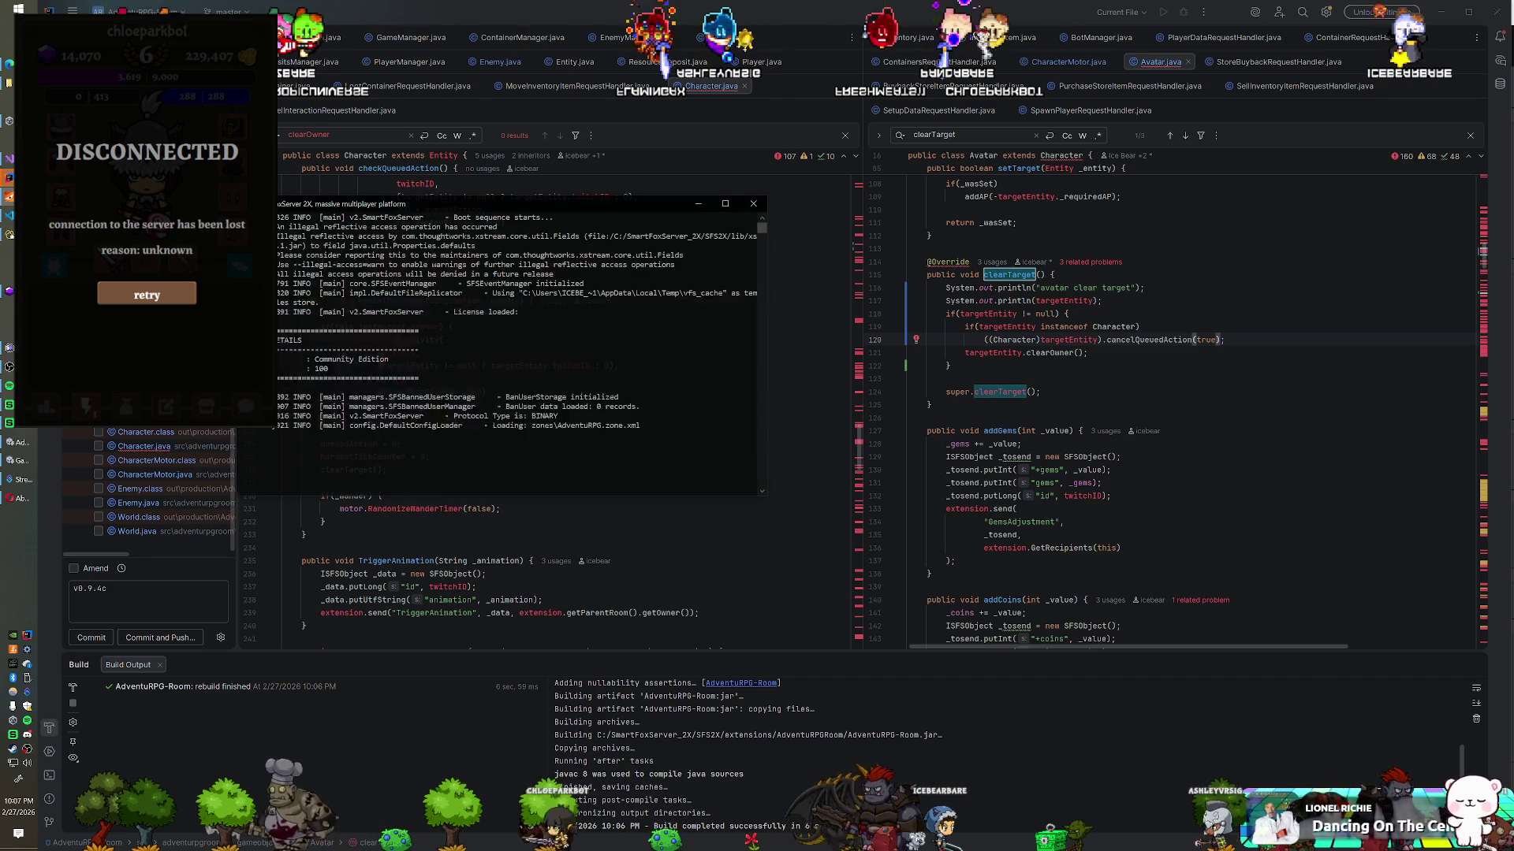
left_click(532, 300)
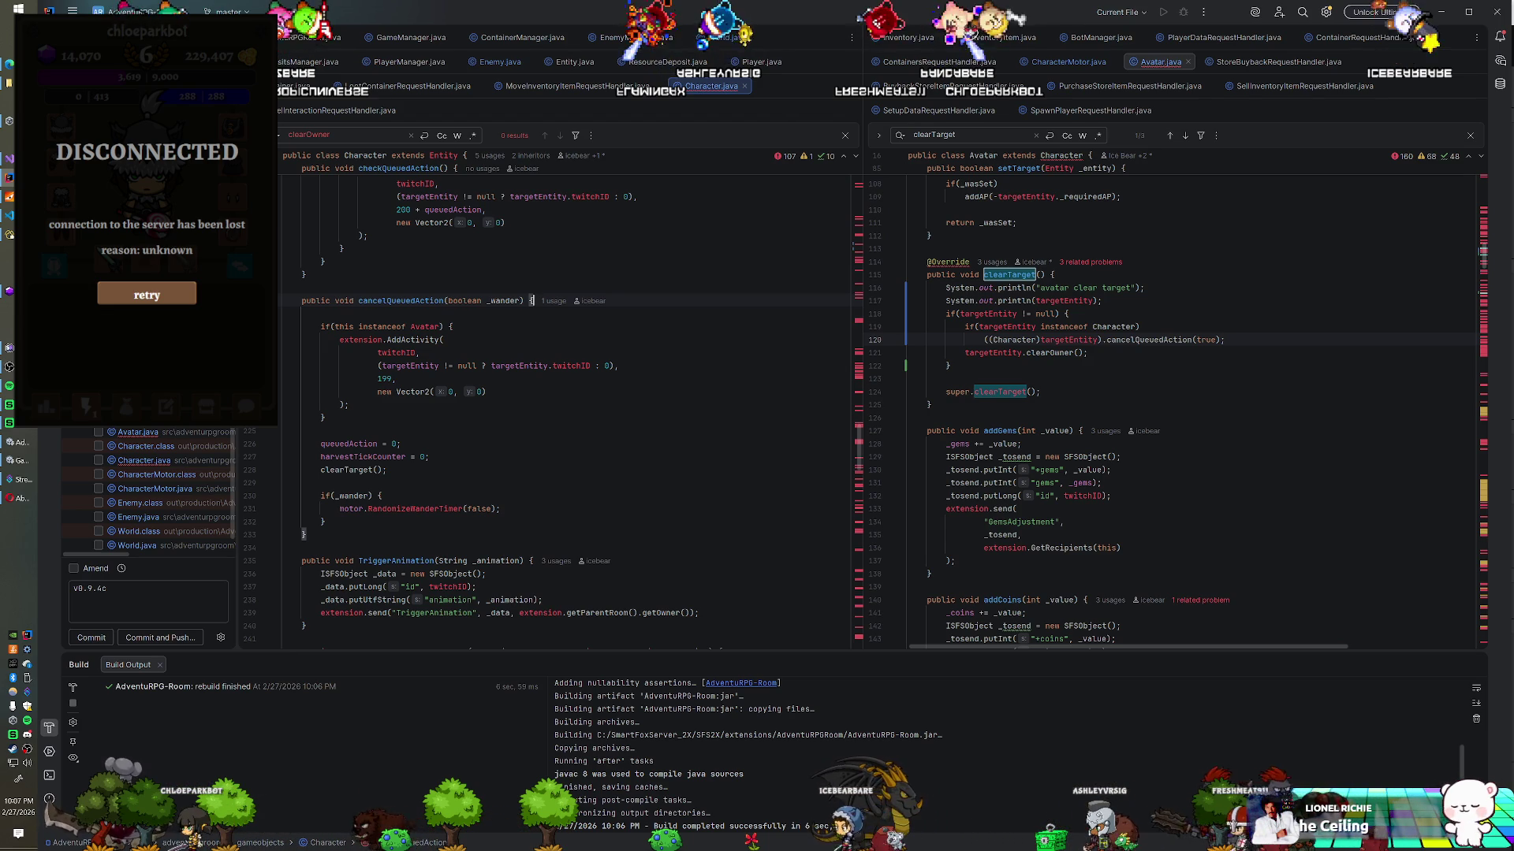
key("alt+Tab")
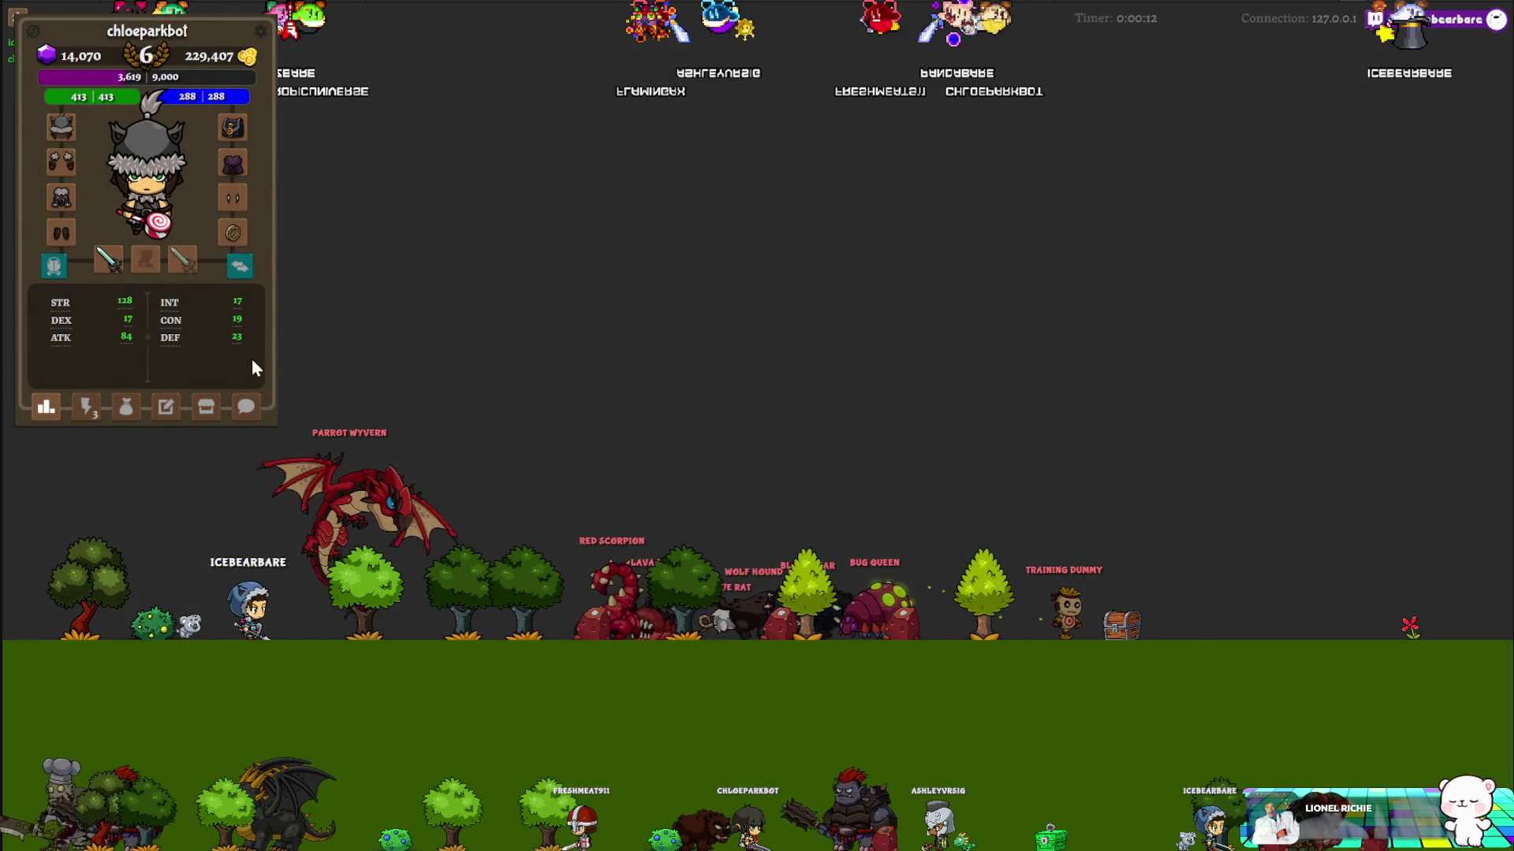
Step: Spawn two Cave Rats from the monster grid
left_click(87, 406)
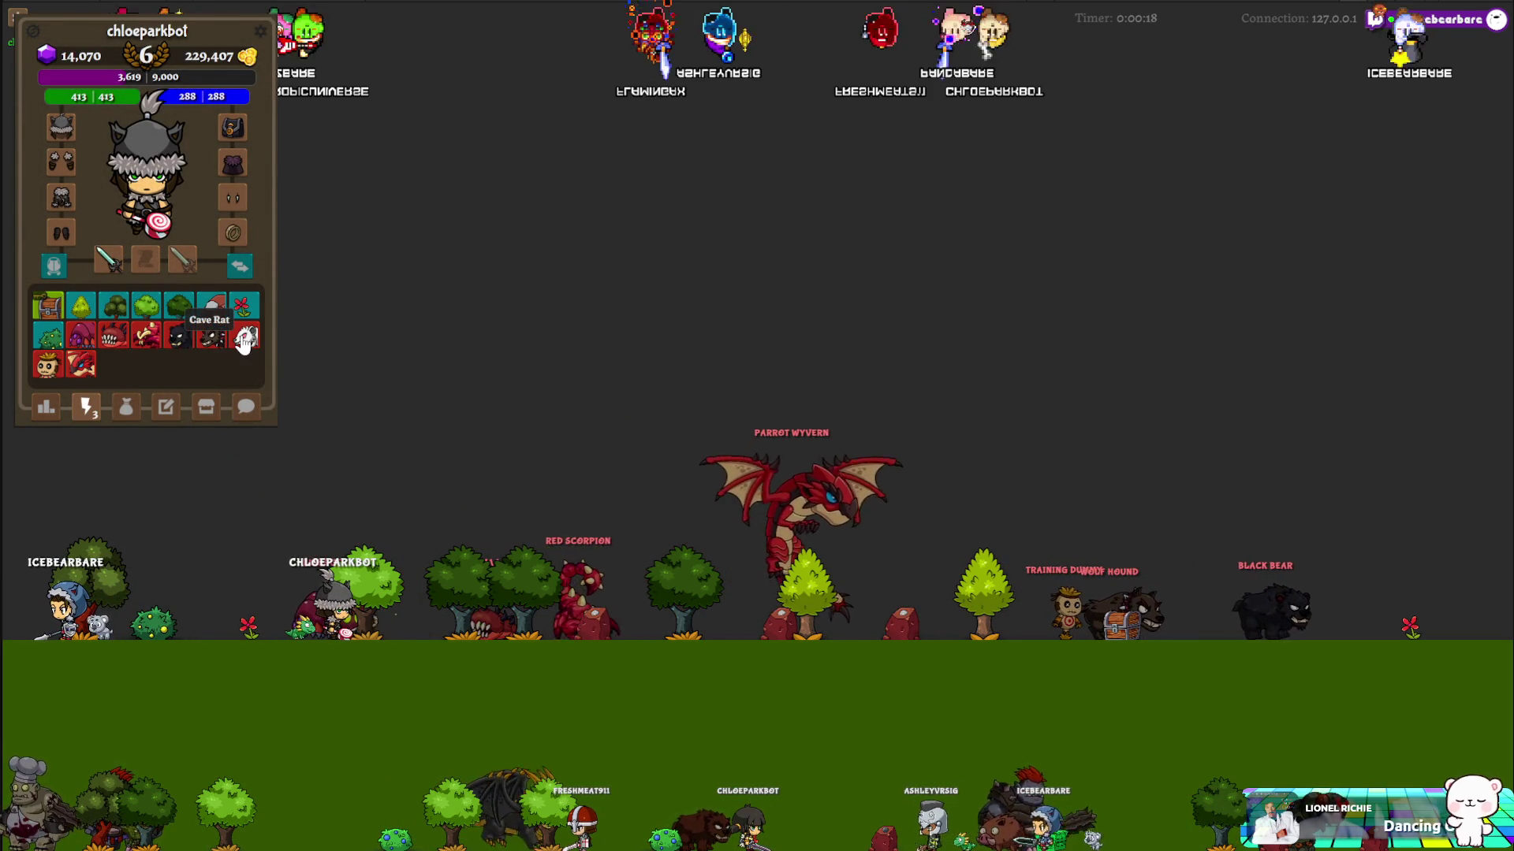
left_click(245, 339)
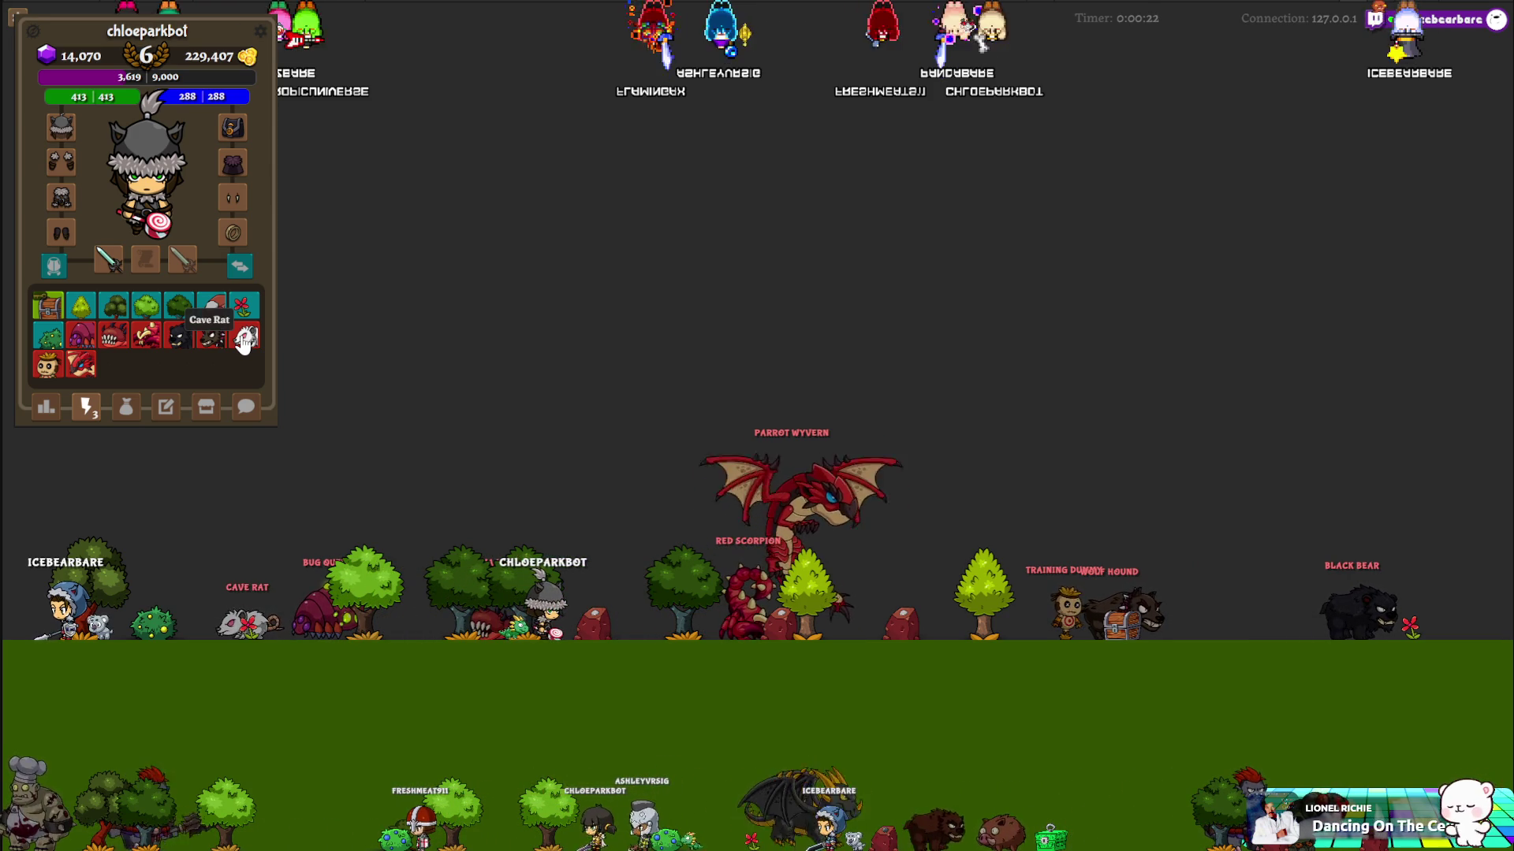
left_click(244, 341)
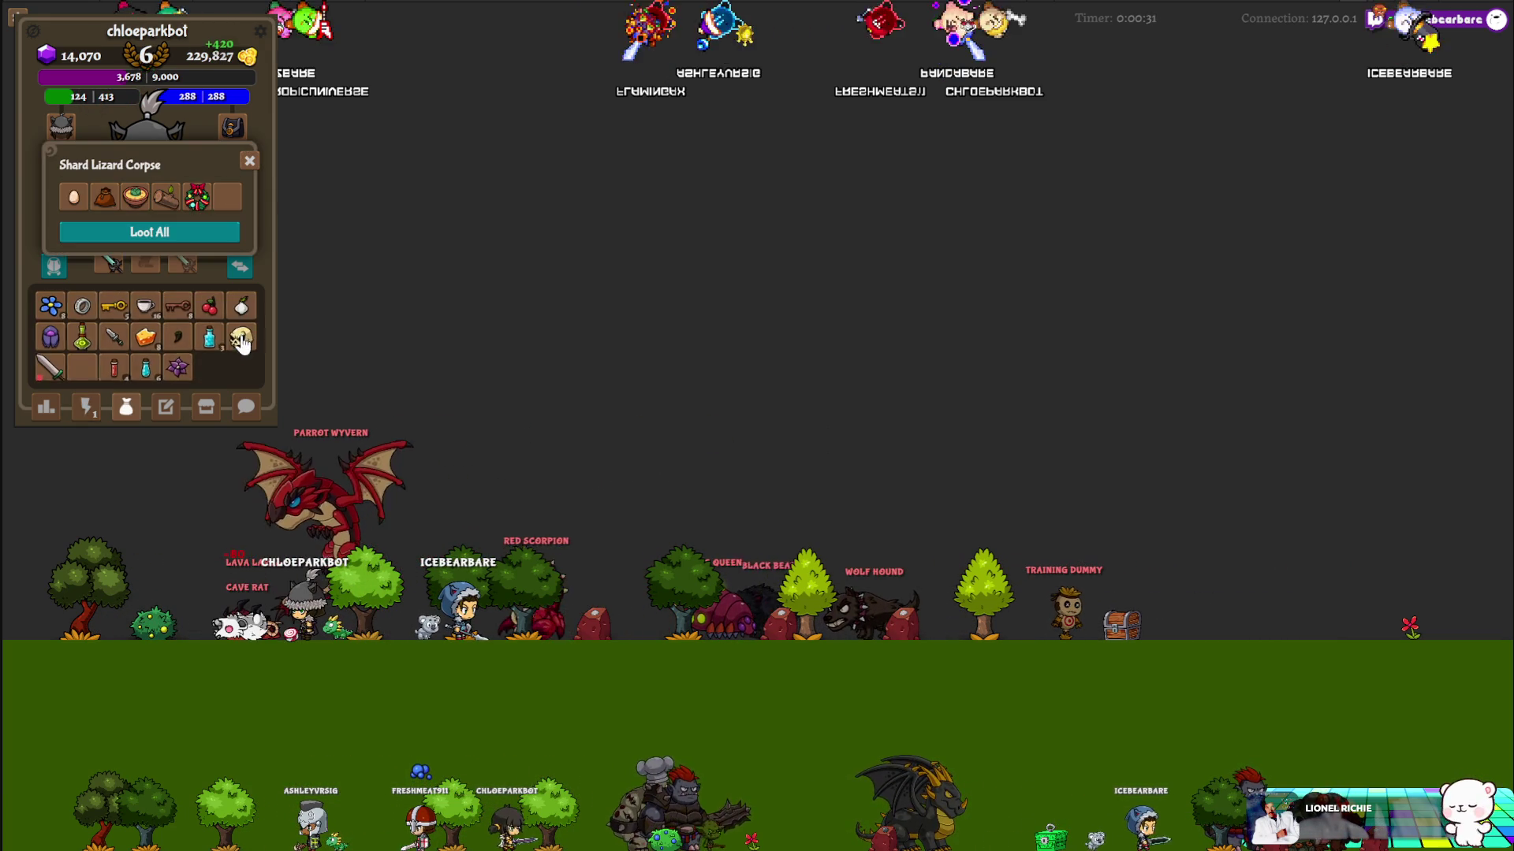
Step: Close the Shard Lizard Corpse loot and spawn the third monster in the grid's second row
left_click(249, 160)
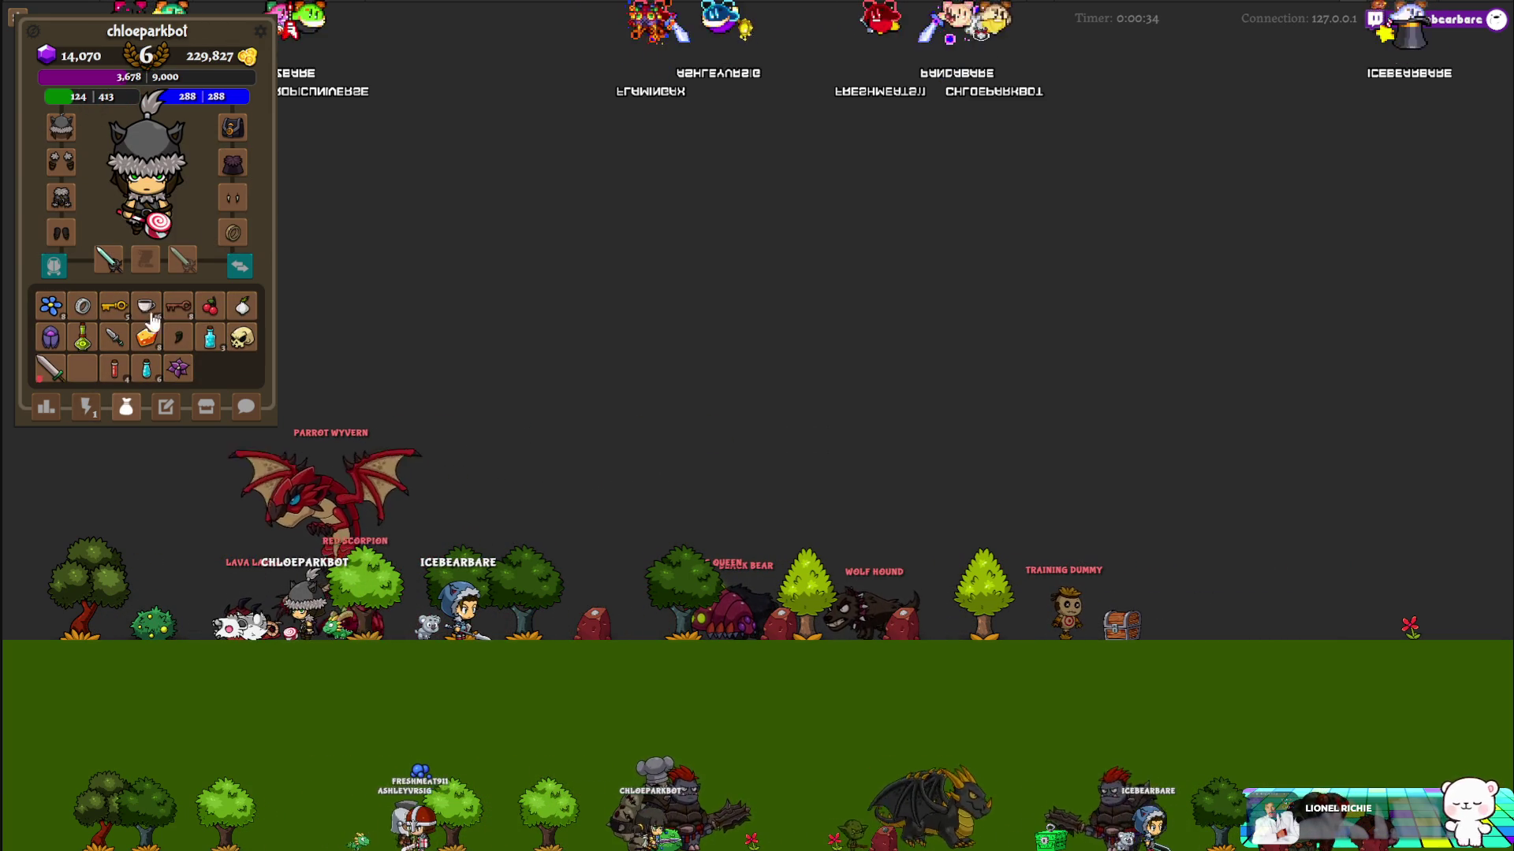
left_click(89, 415)
left_click(126, 407)
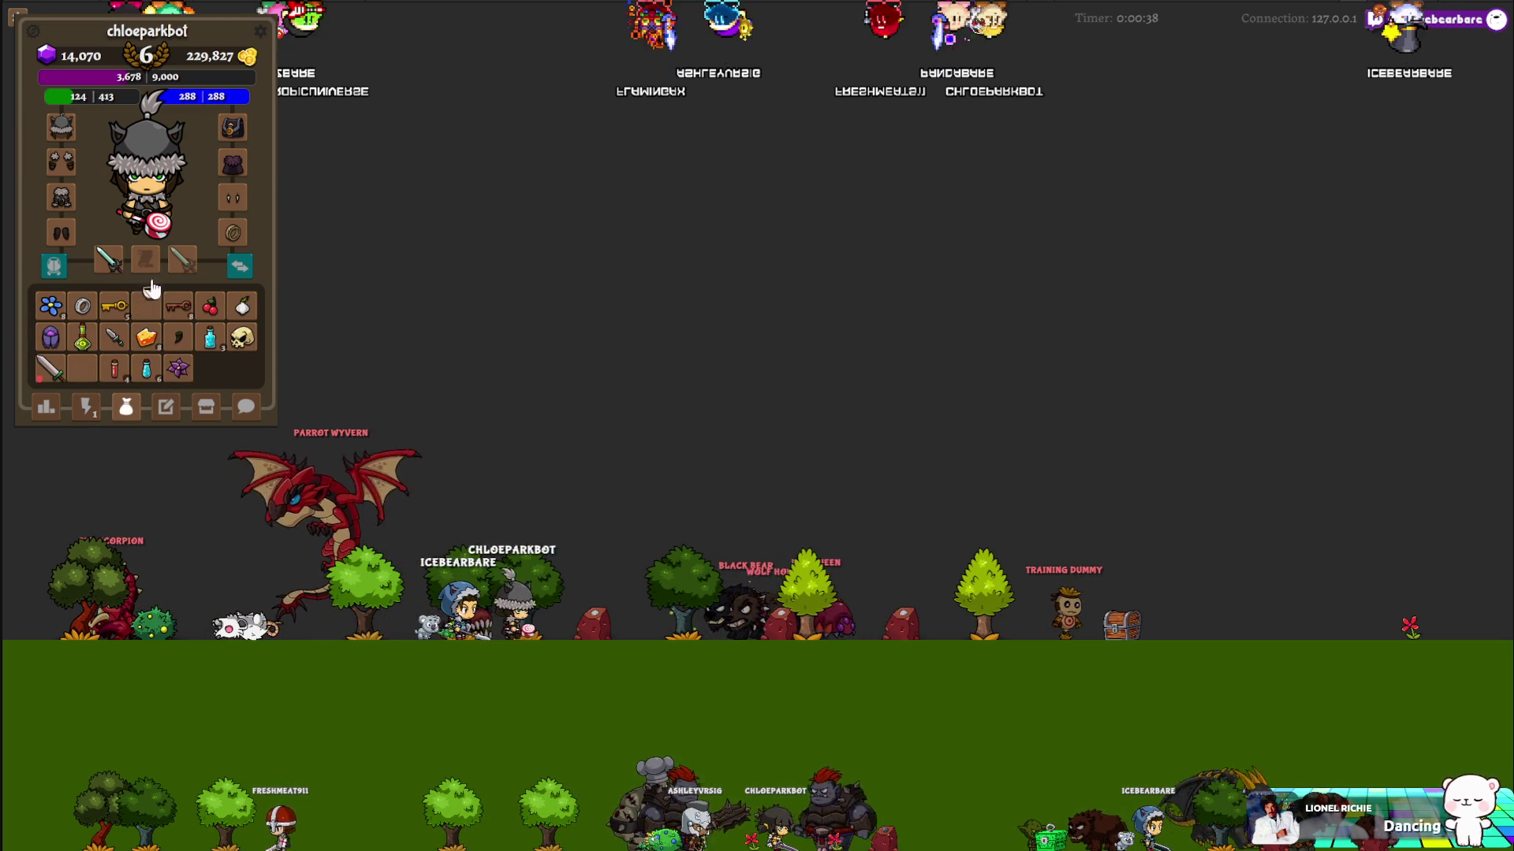
left_click(87, 407)
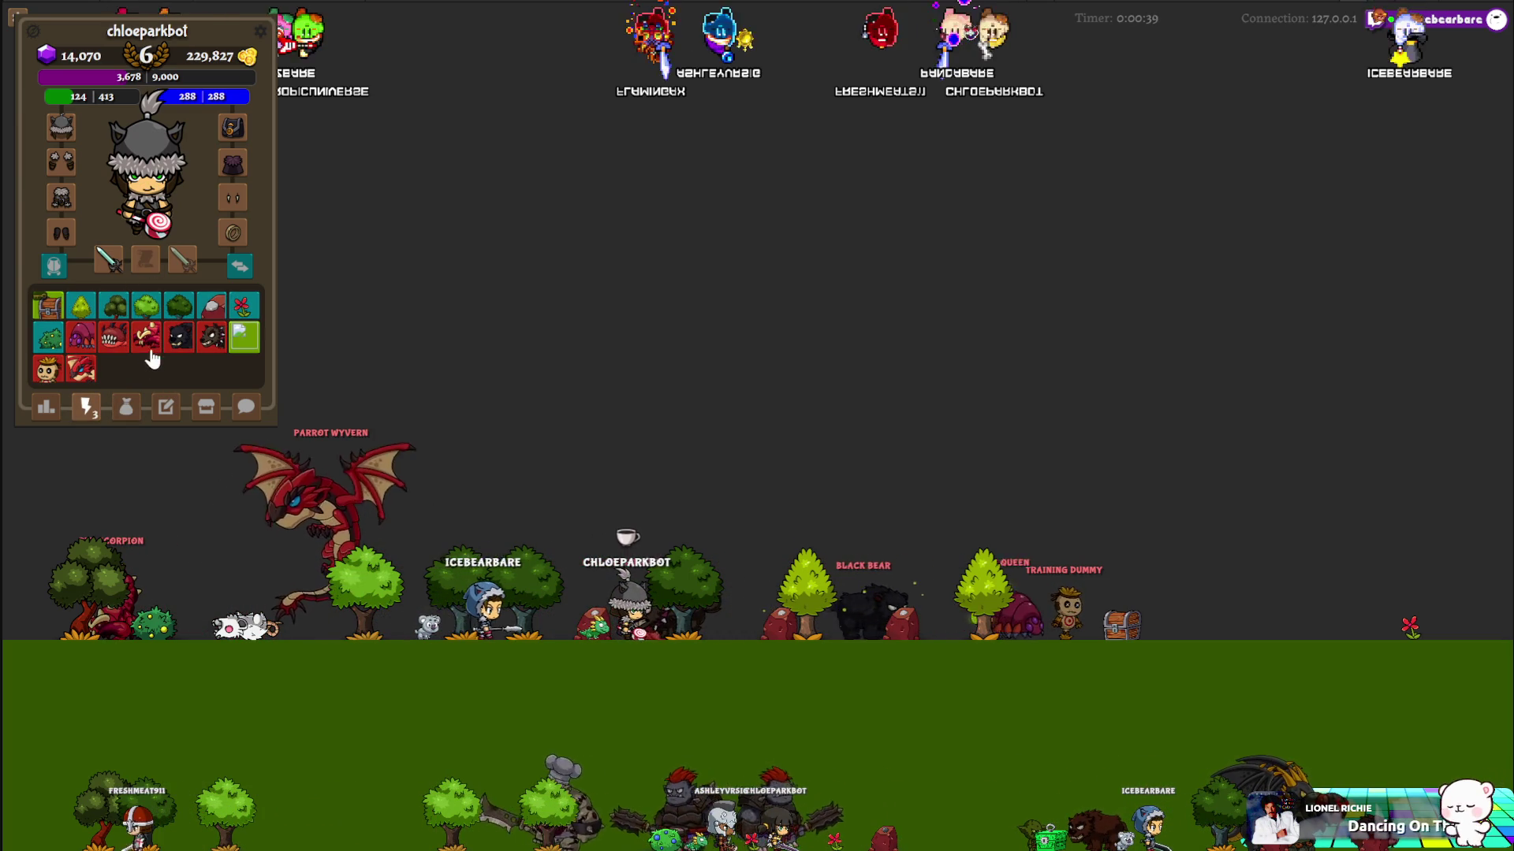
left_click(111, 341)
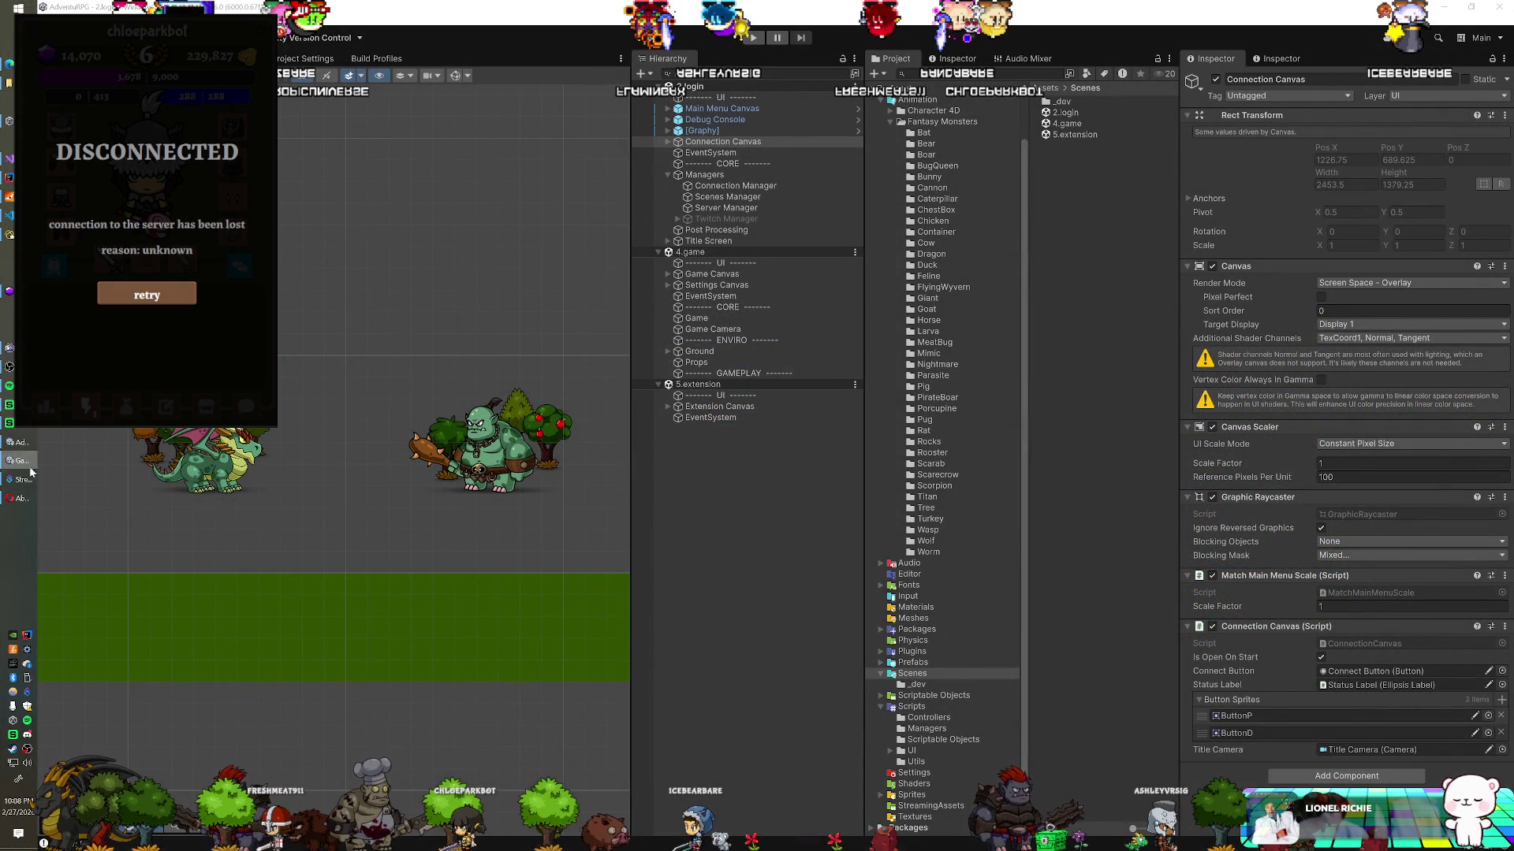
Step: Show the Twitch channel's About page in the browser and bring up the game overlay with Ctrl+P
left_click(22, 503)
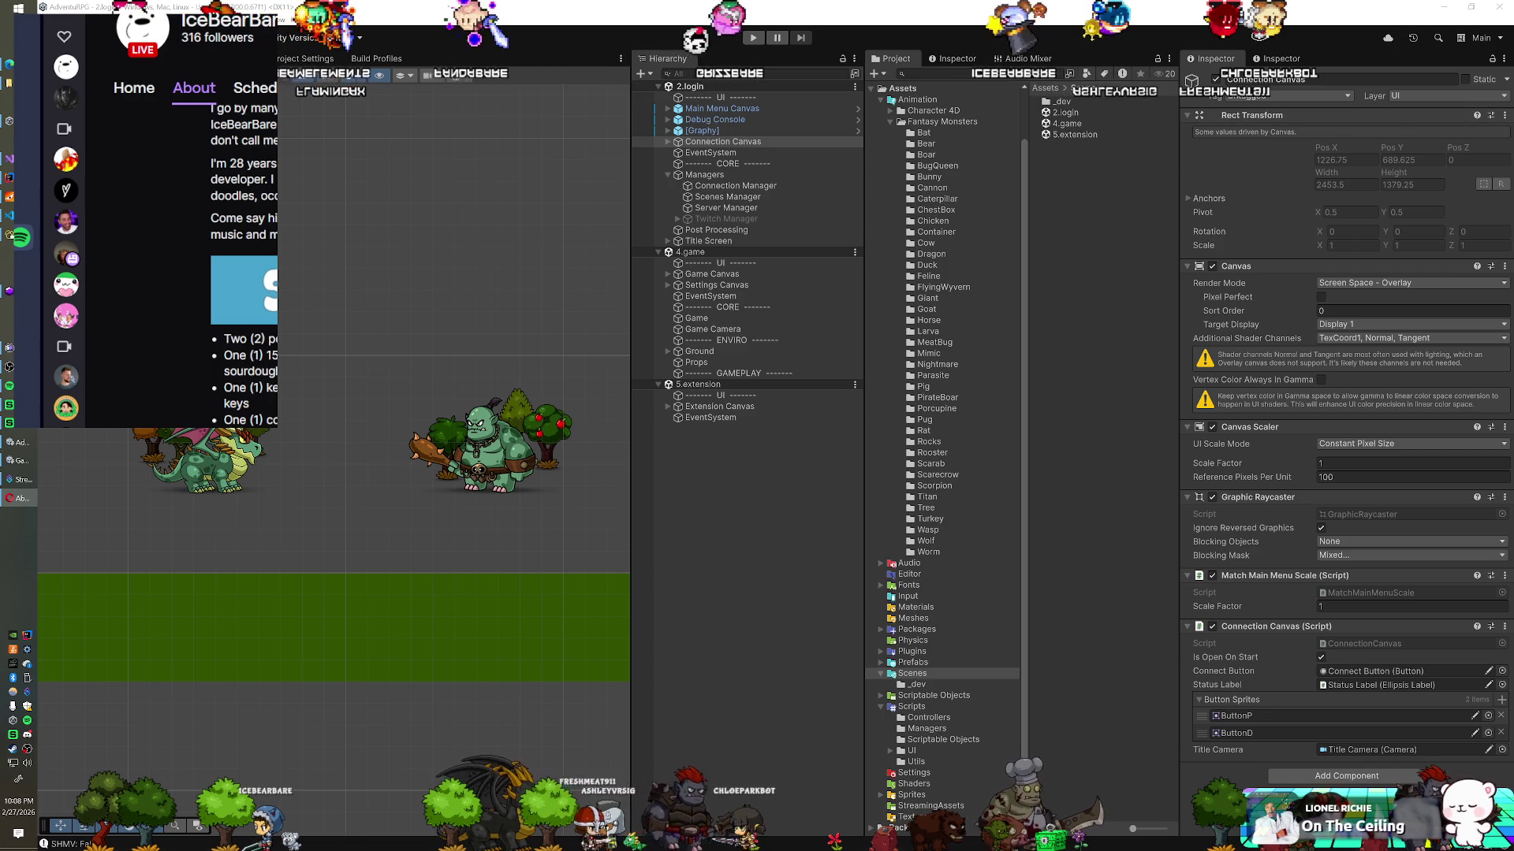
key("ctrl+p")
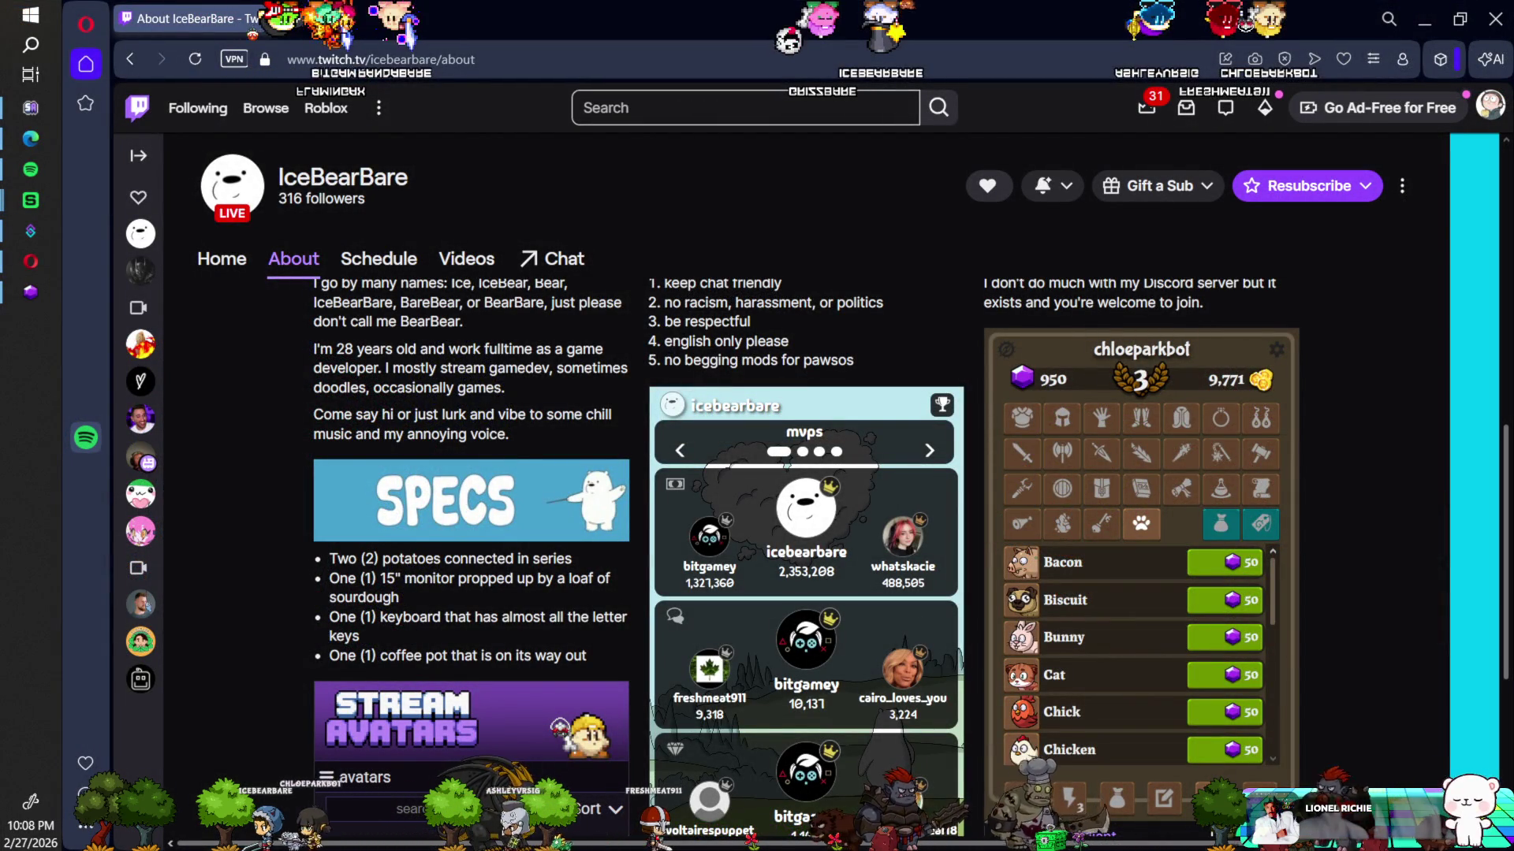
Step: Buy the Chick pet for 50 gems from the in-game shop's pets section
left_click(1116, 798)
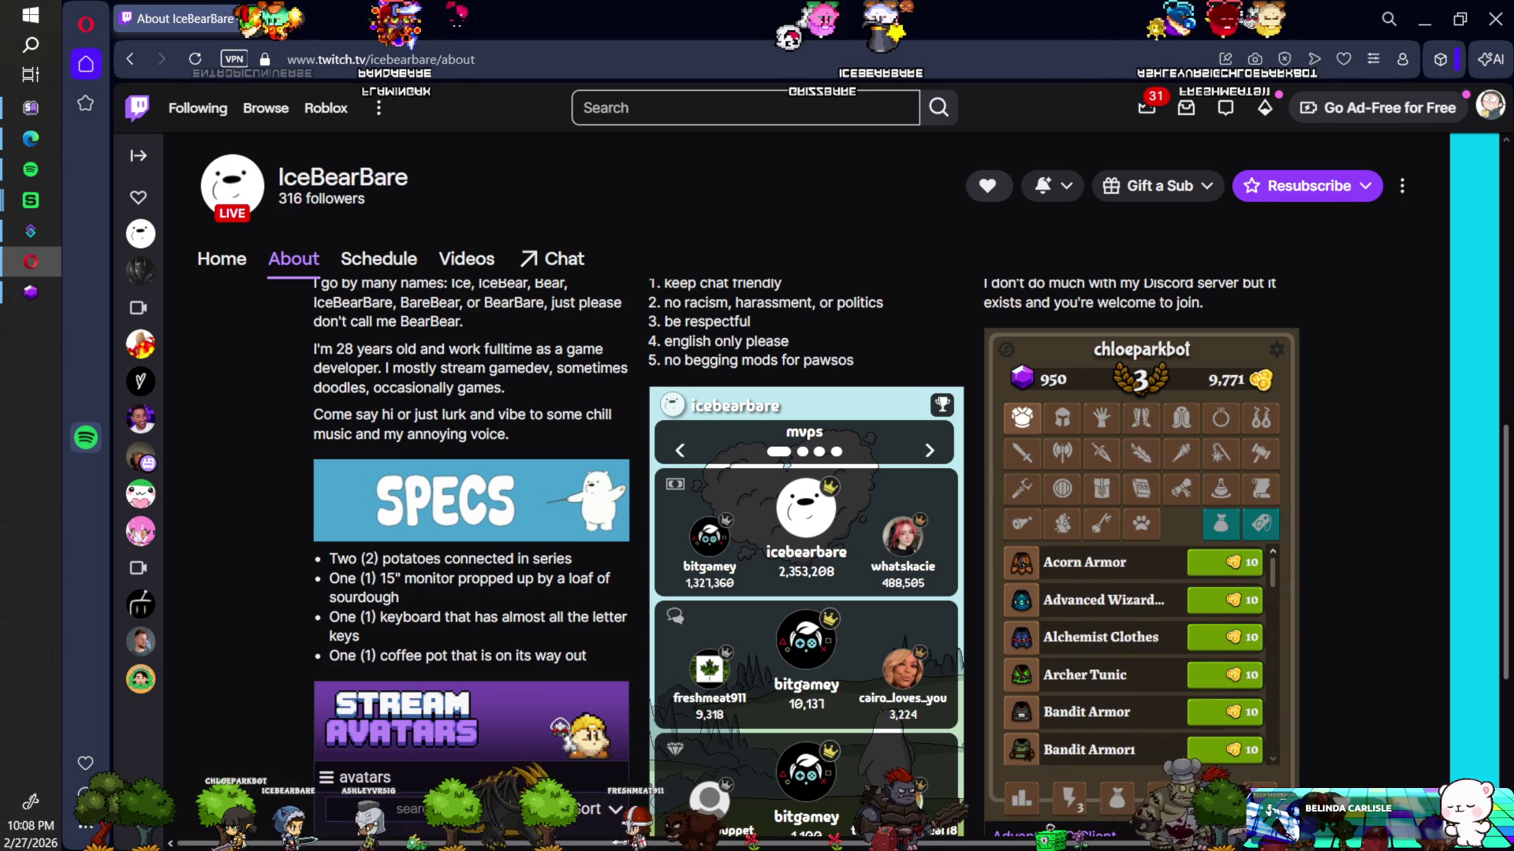
left_click(1141, 537)
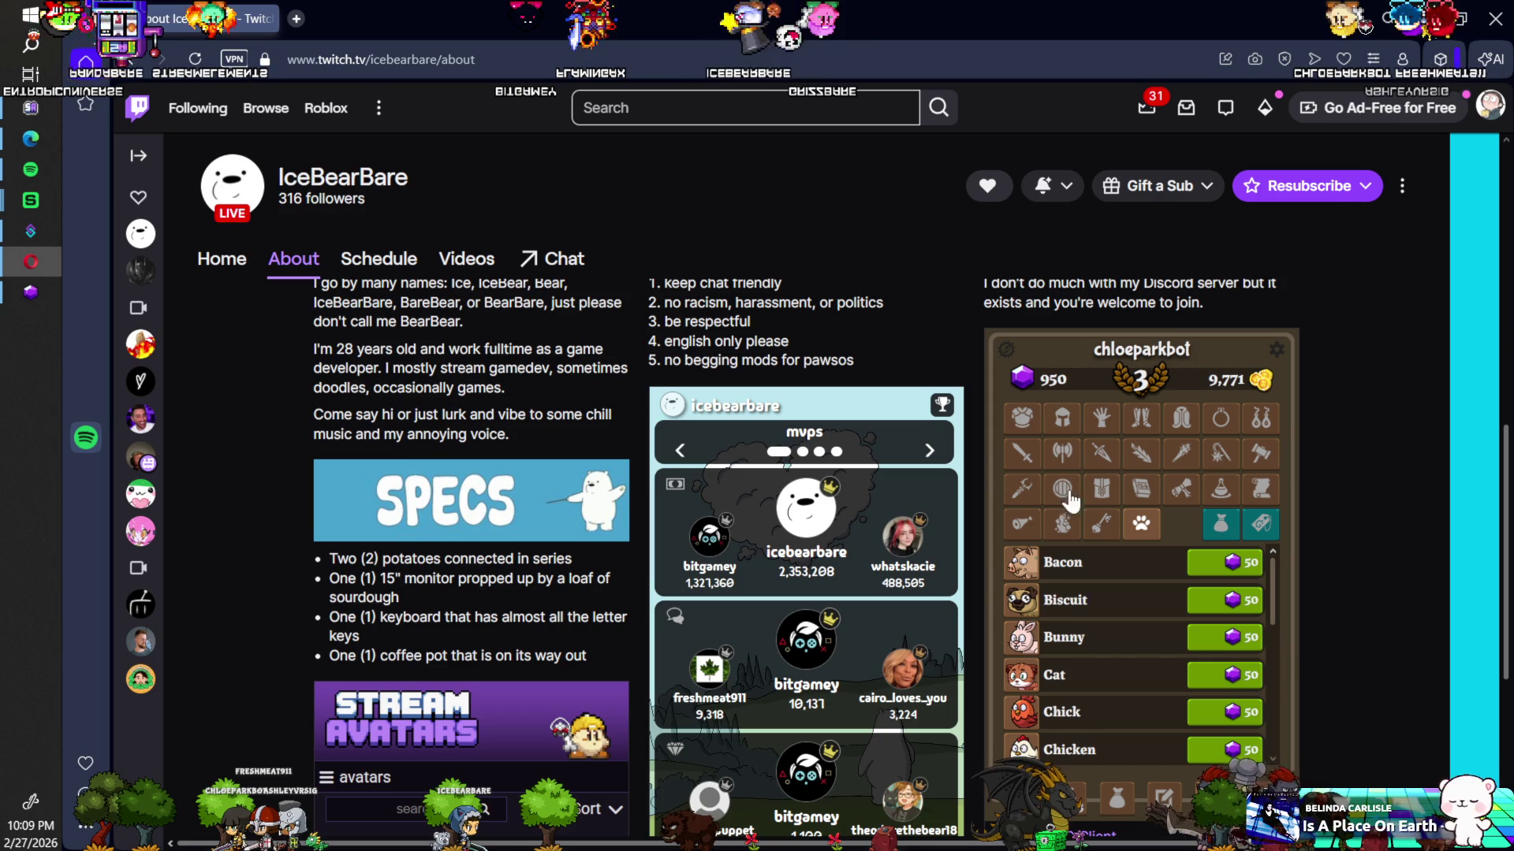
scroll(1102, 655, "down", 10)
scroll(1102, 668, "up", 10)
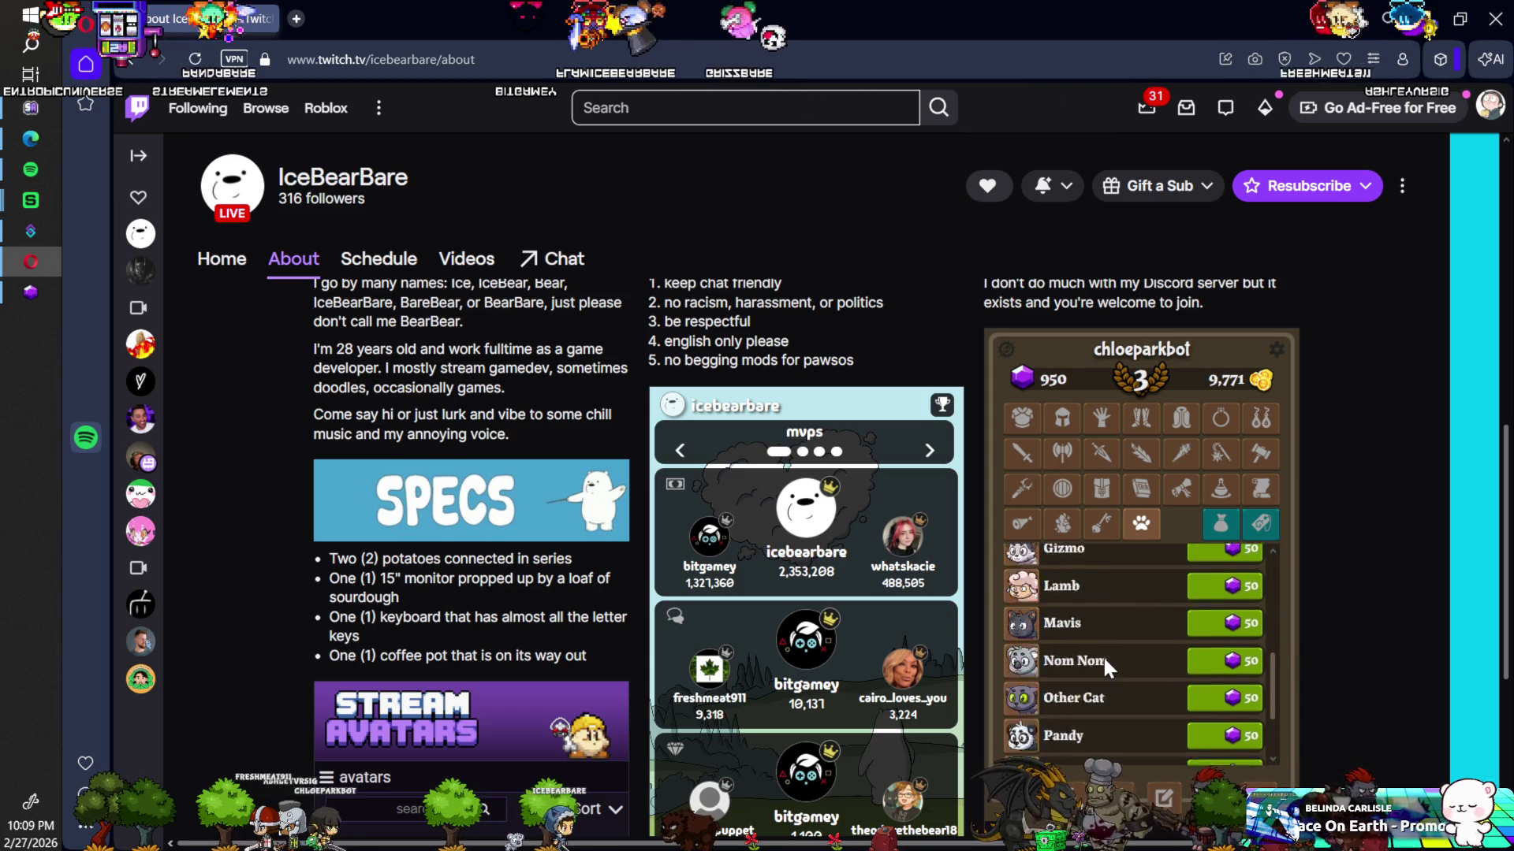
left_click(1188, 733)
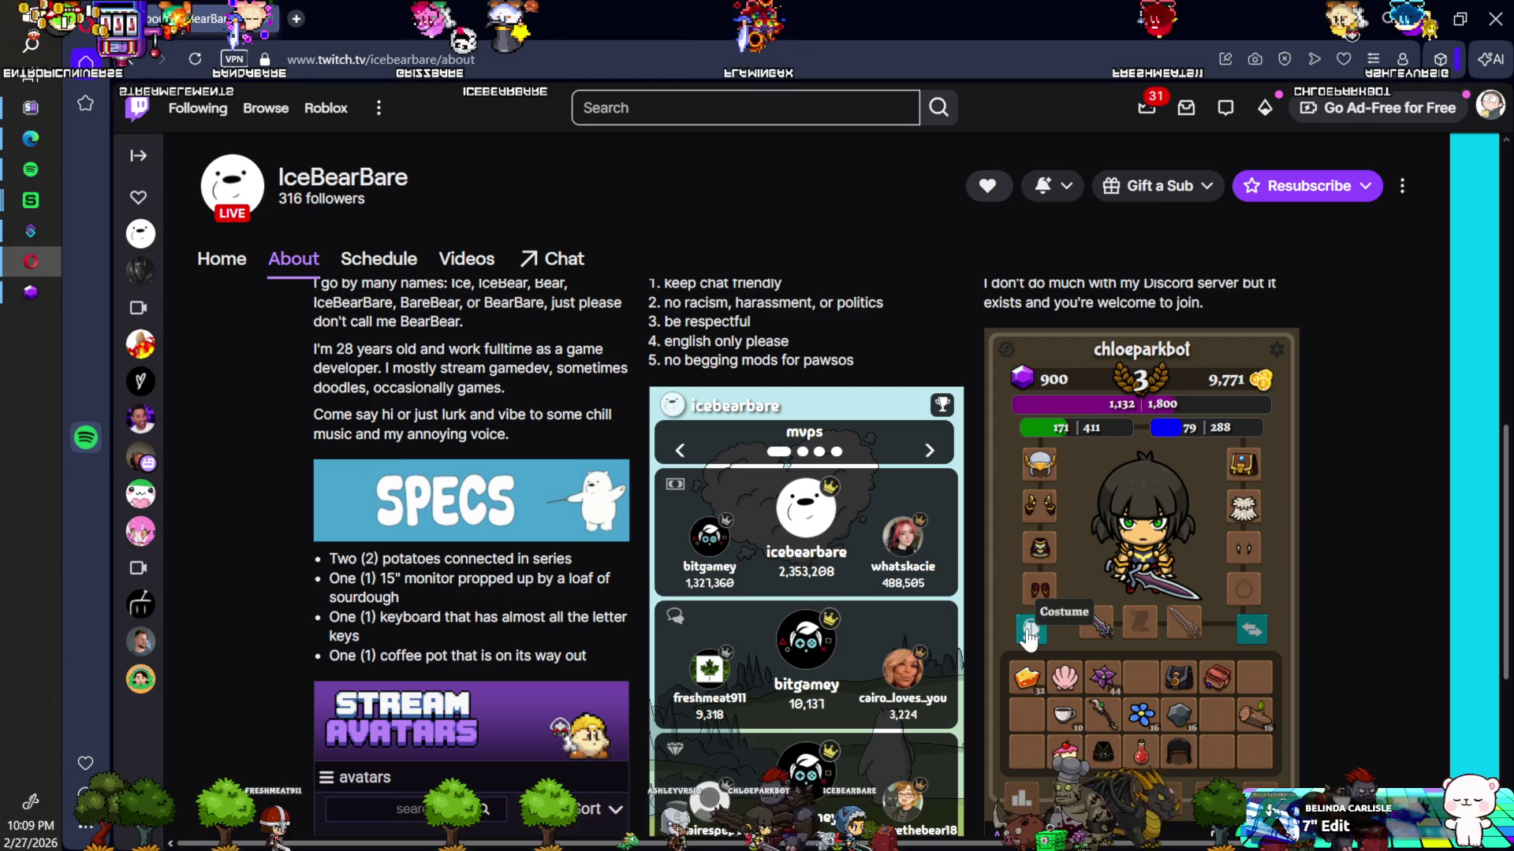
Step: Toggle the character panel between equipment and costume views, then open the Cat companion's details
left_click(1029, 630)
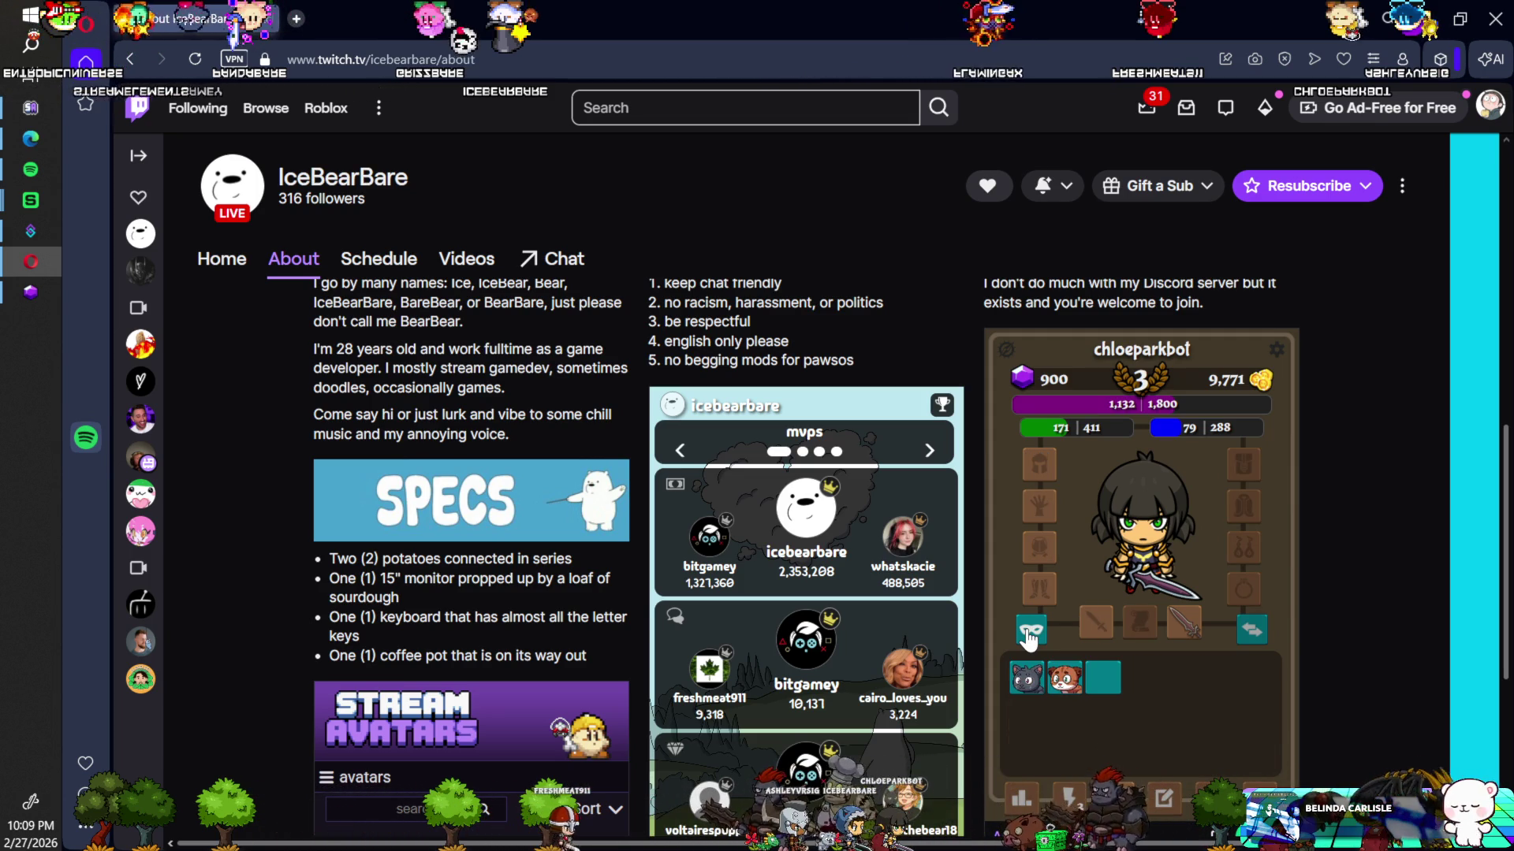
left_click(1029, 631)
left_click(1029, 631)
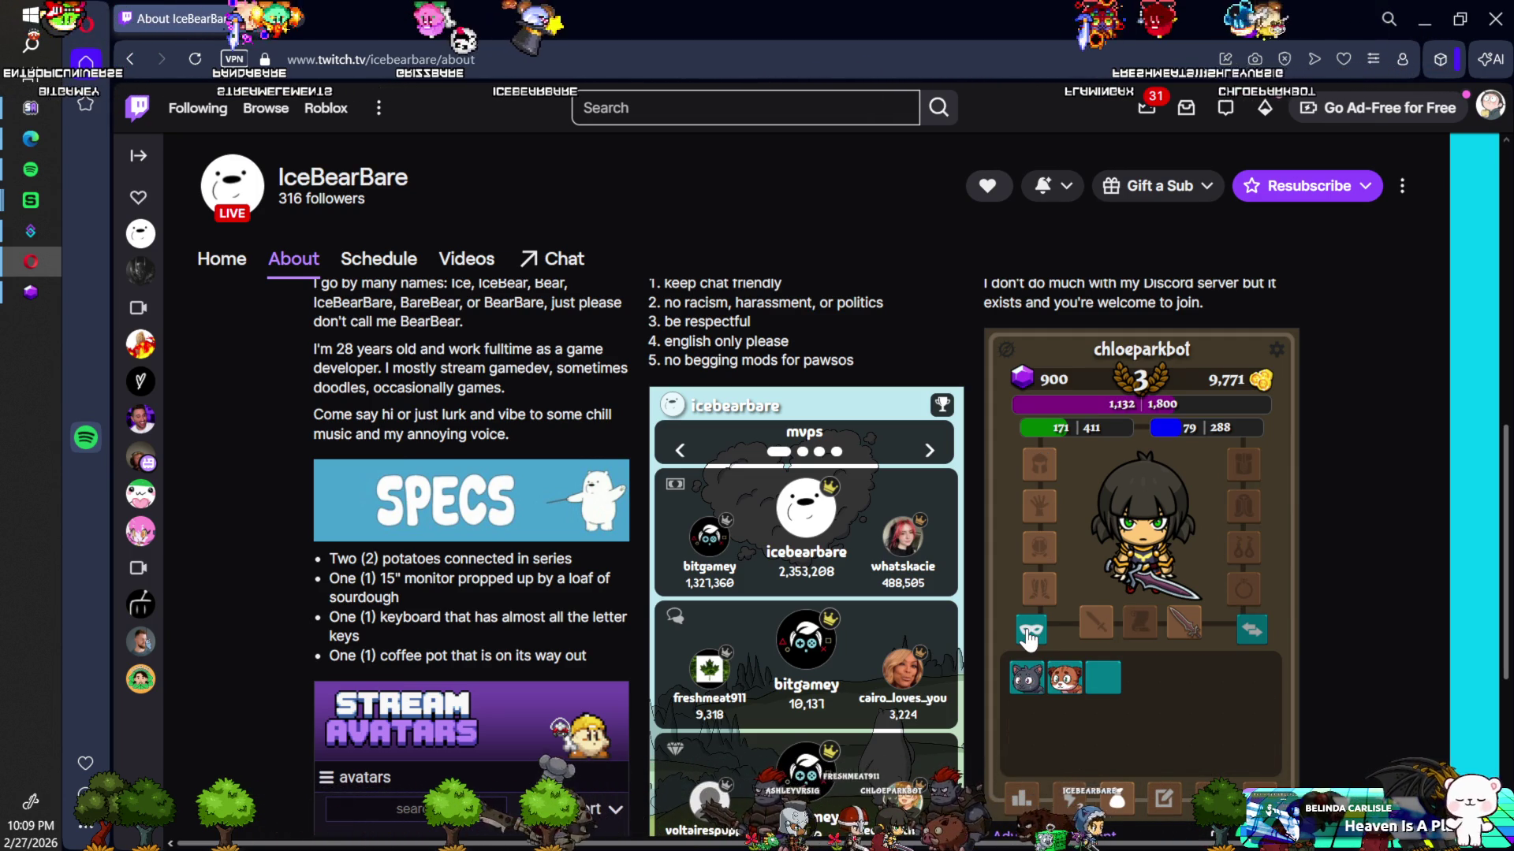
left_click(1030, 642)
left_click(1030, 642)
left_click(1030, 641)
left_click(1030, 641)
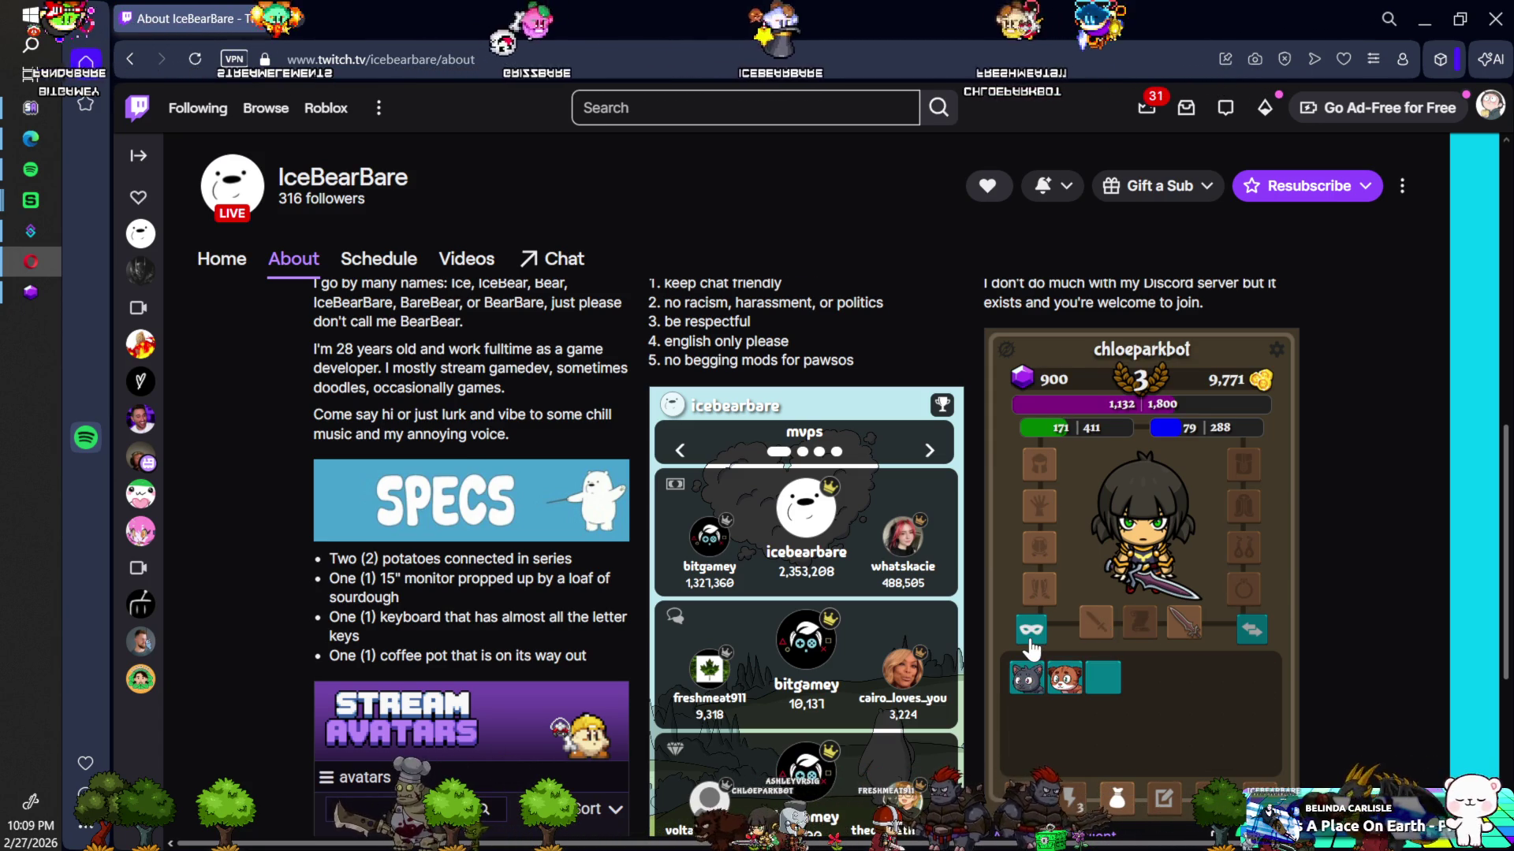
left_click(1066, 681)
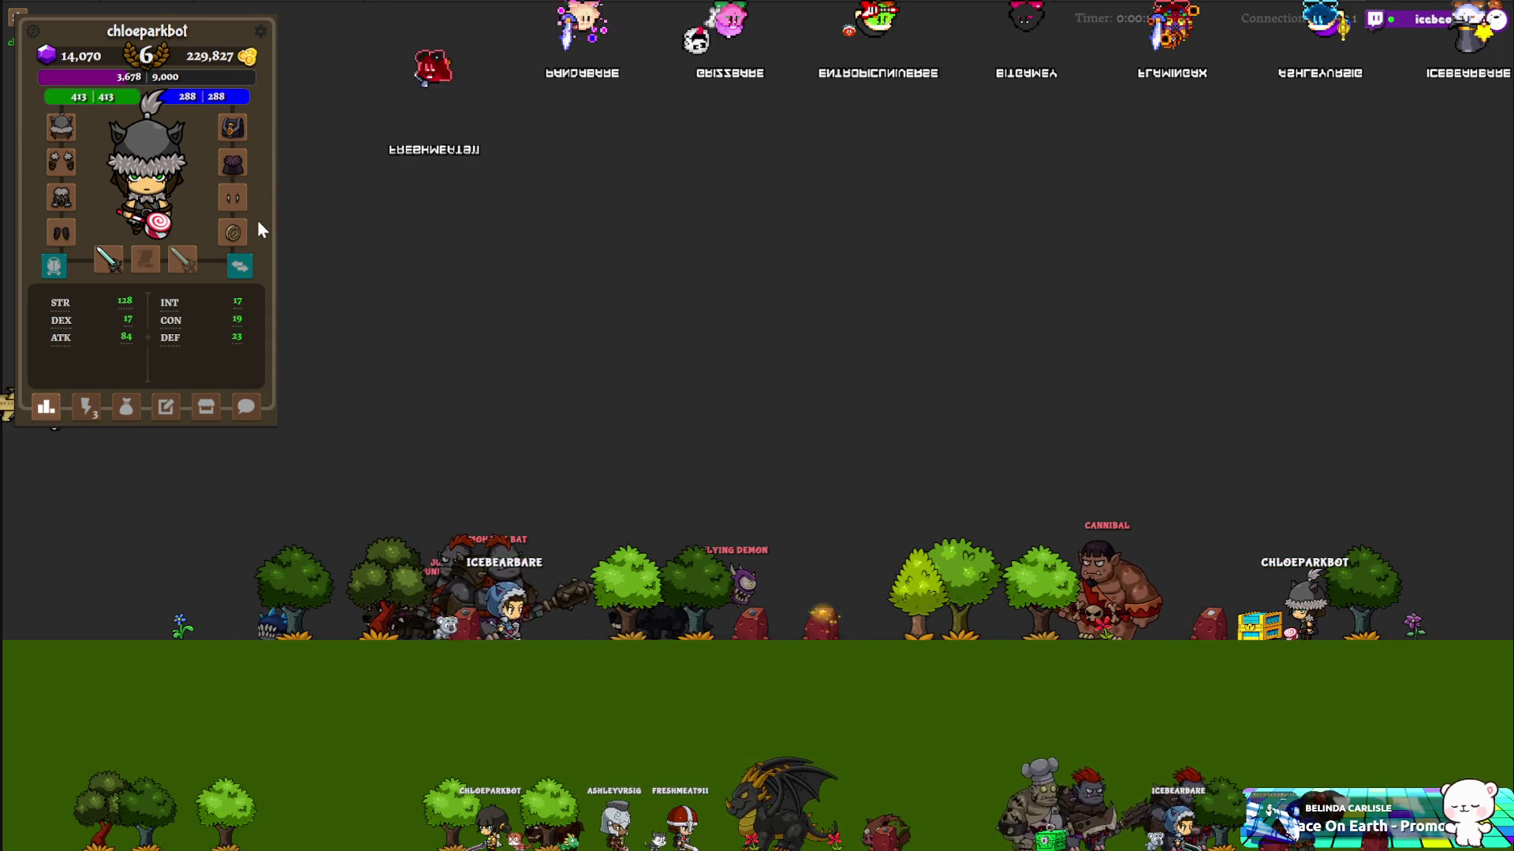
Step: Spawn a purple monster and a Mohawk Bat, close the Shard Lizard Corpse loot, and use a cup
left_click(87, 408)
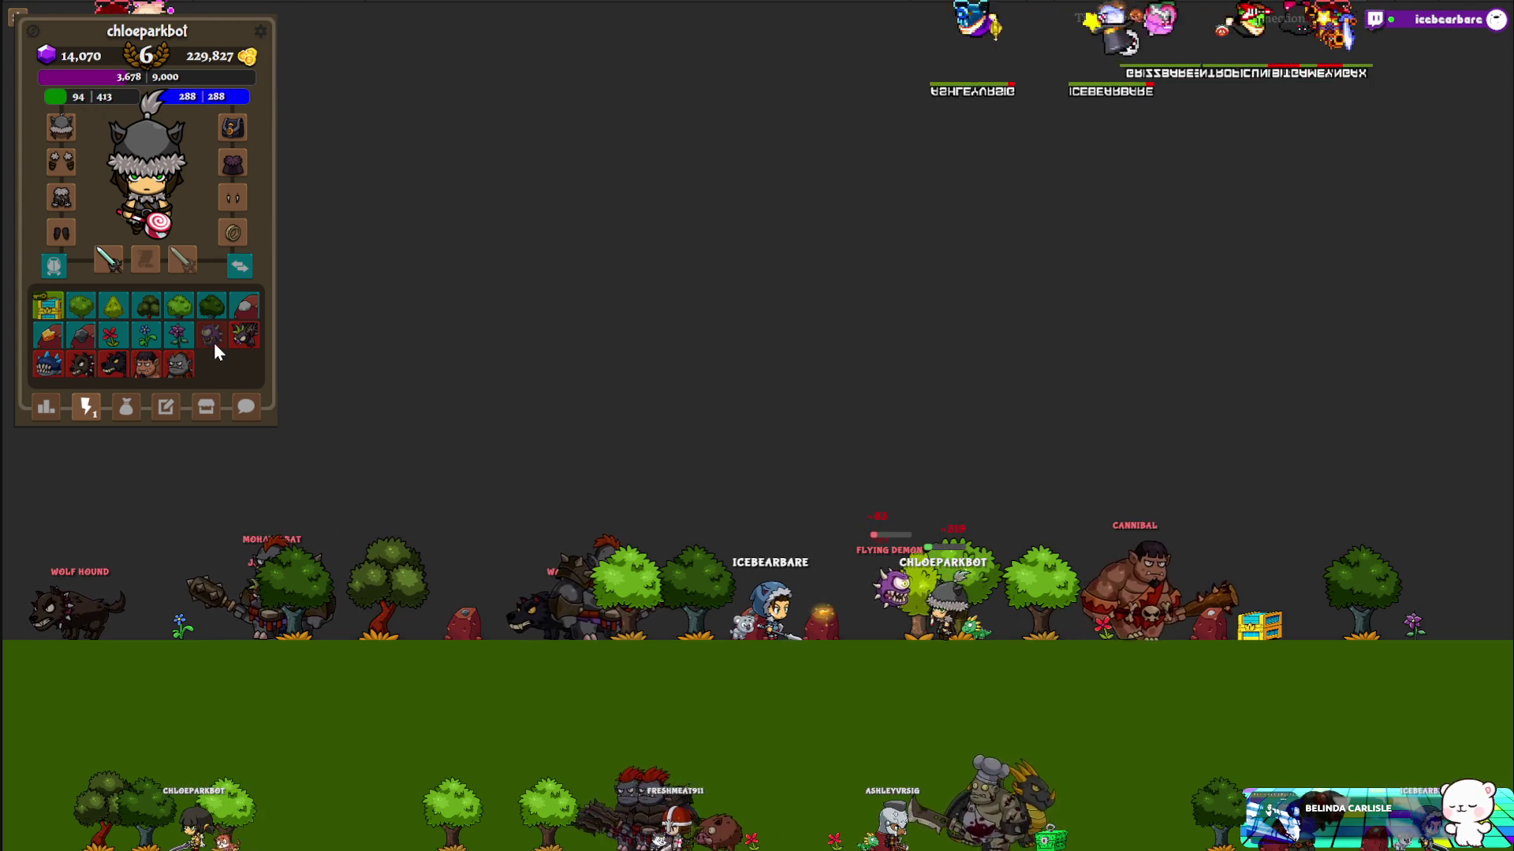
left_click(215, 343)
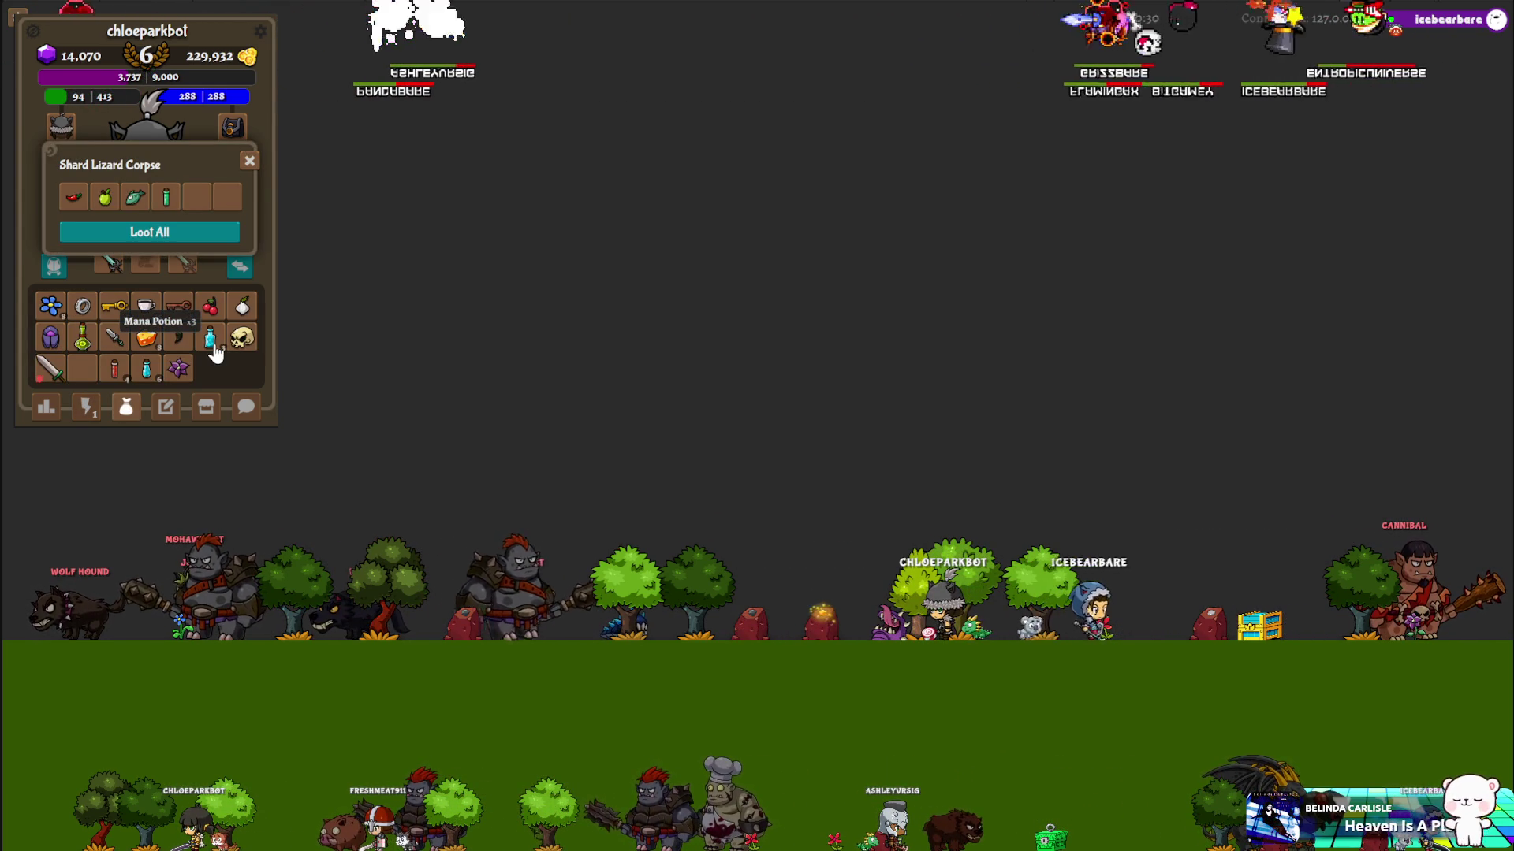
left_click(249, 163)
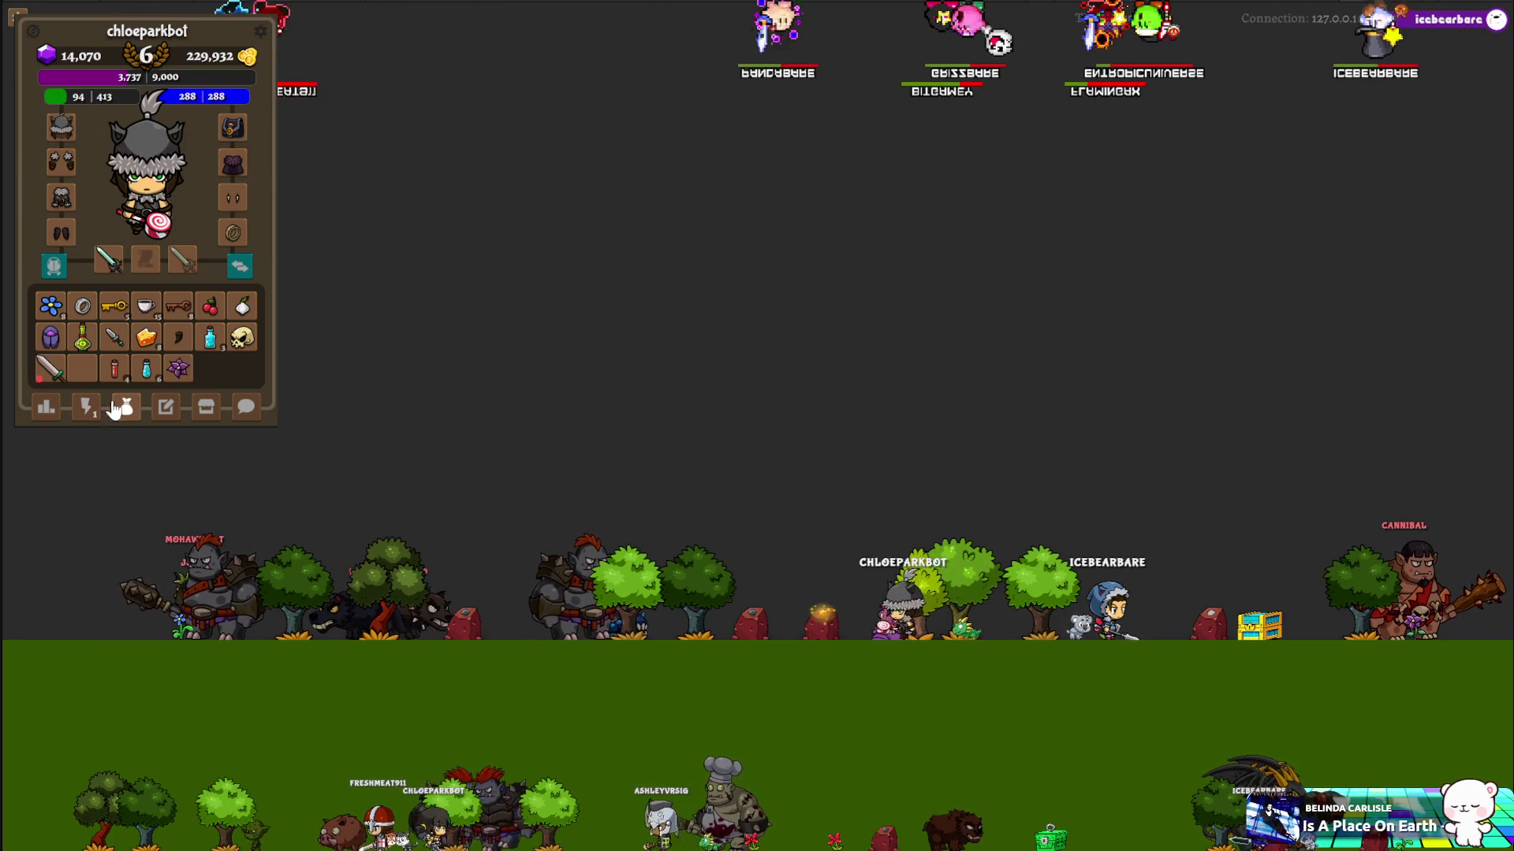
left_click(147, 316)
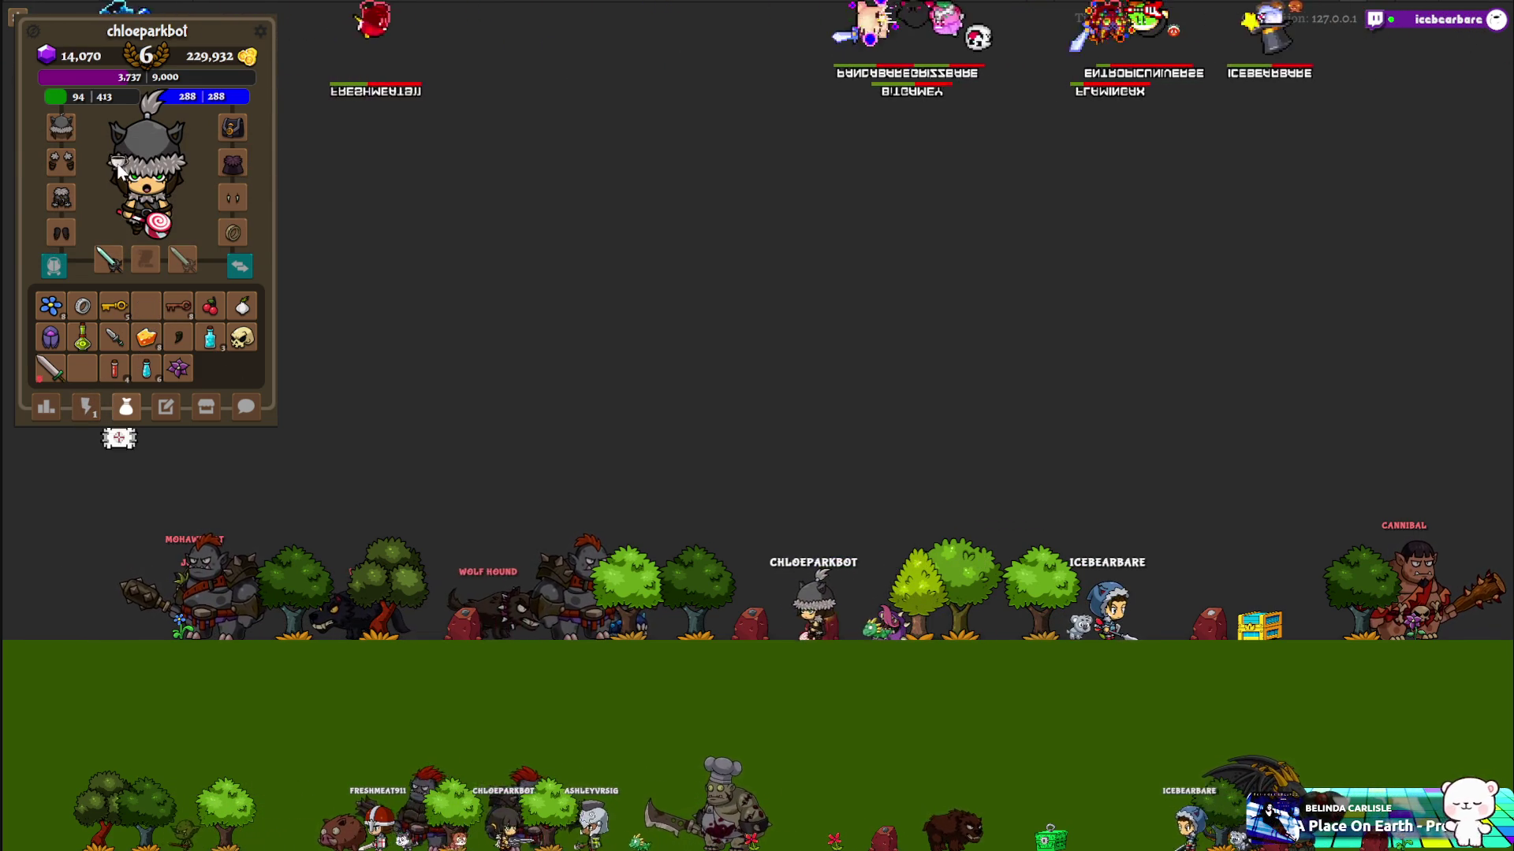
left_click(77, 412)
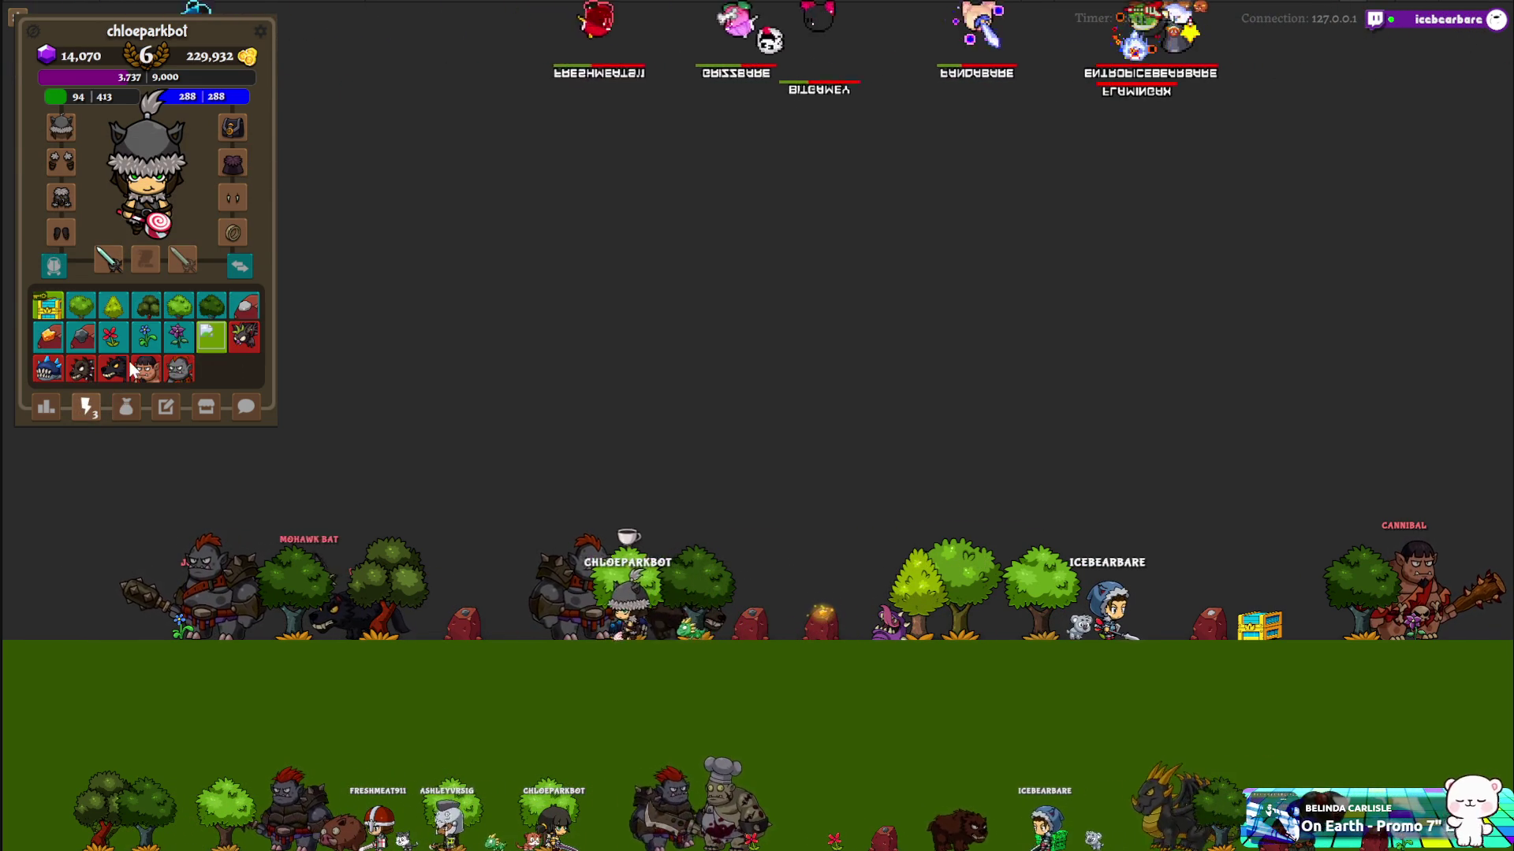
left_click(245, 339)
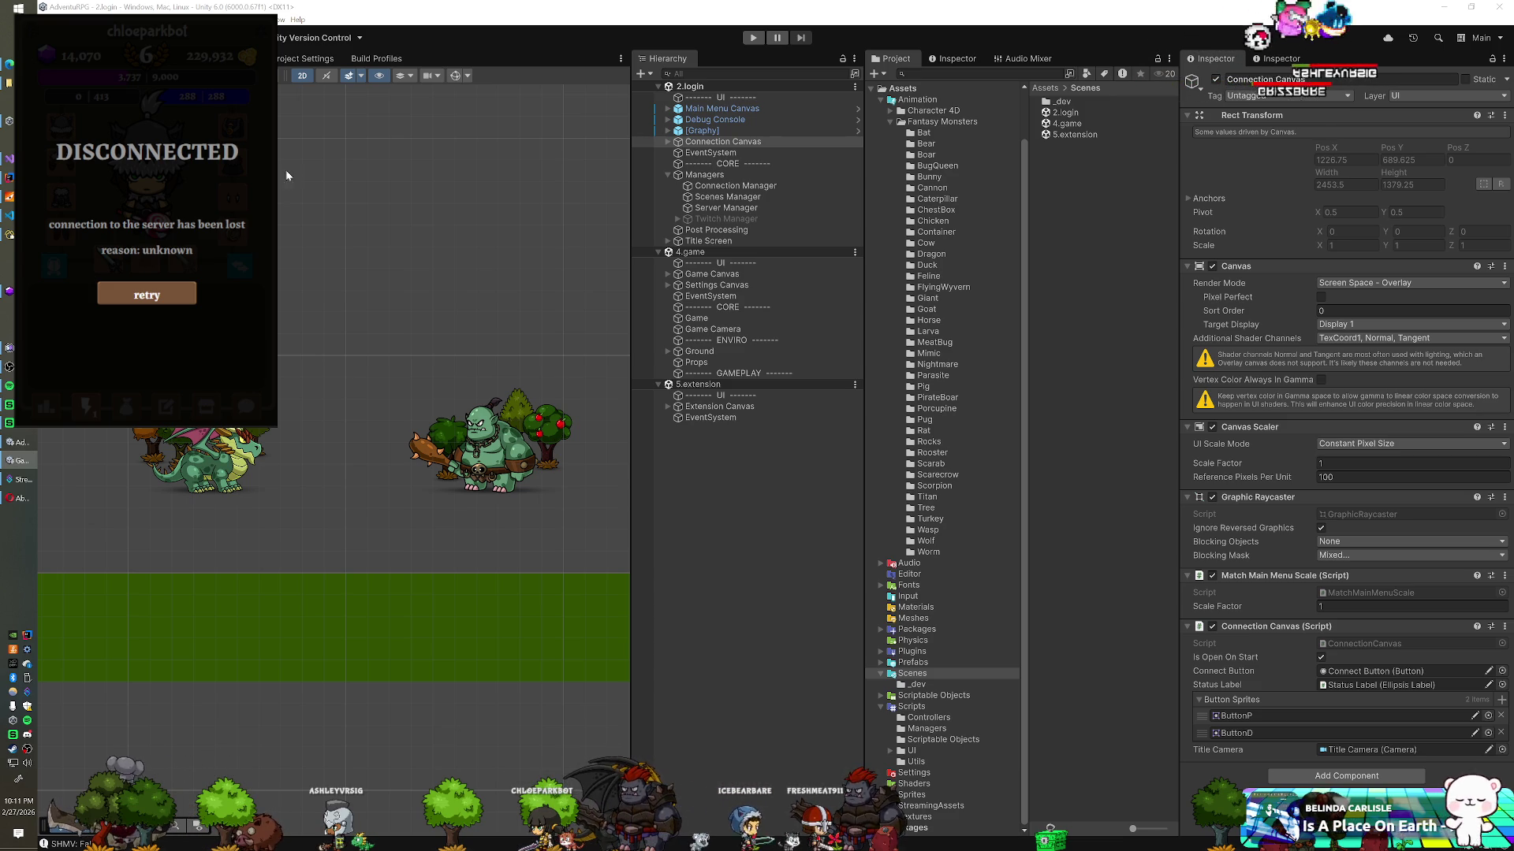
Step: Bring Unity forward, then switch to IntelliJ IDEA's project with Character.java and Avatar.java
left_click(350, 31)
key("alt+Tab")
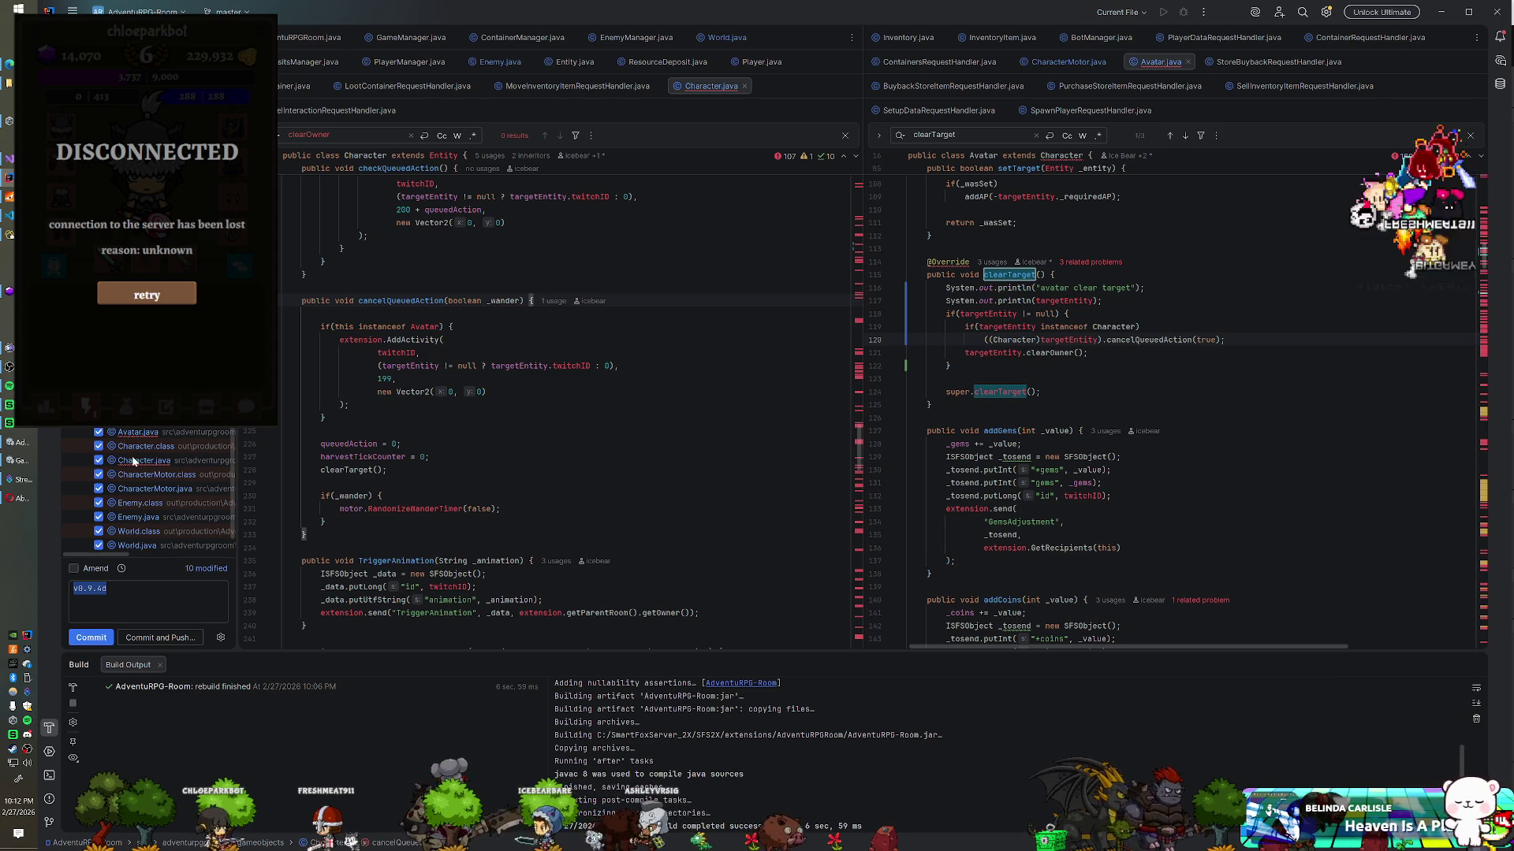
Step: Commit all 10 modified files as v0.9.4d despite warnings and push to origin/master
left_click(99, 417)
left_click(160, 637)
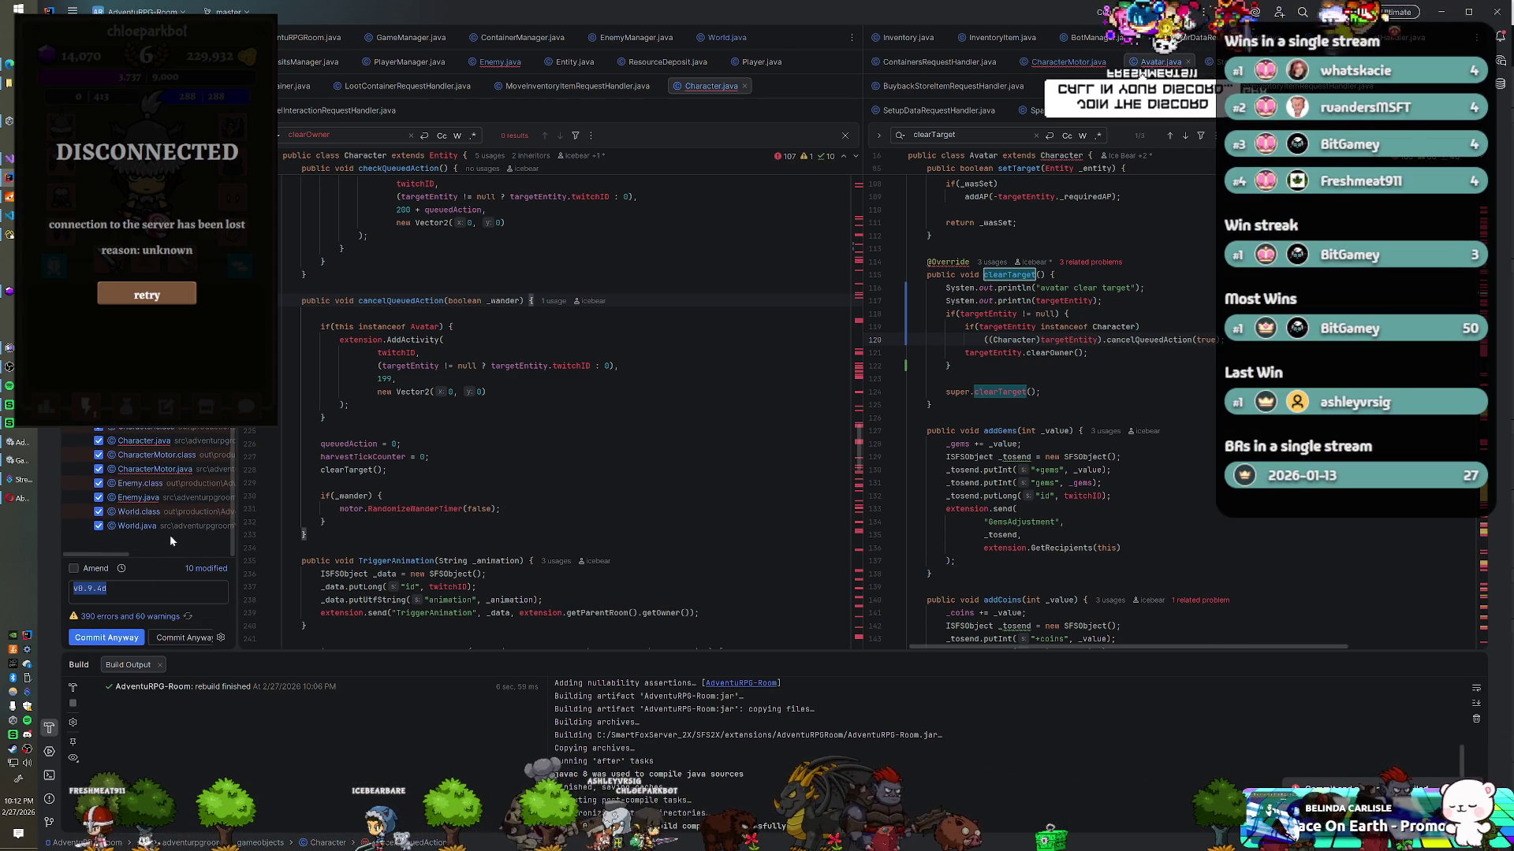
left_click(187, 639)
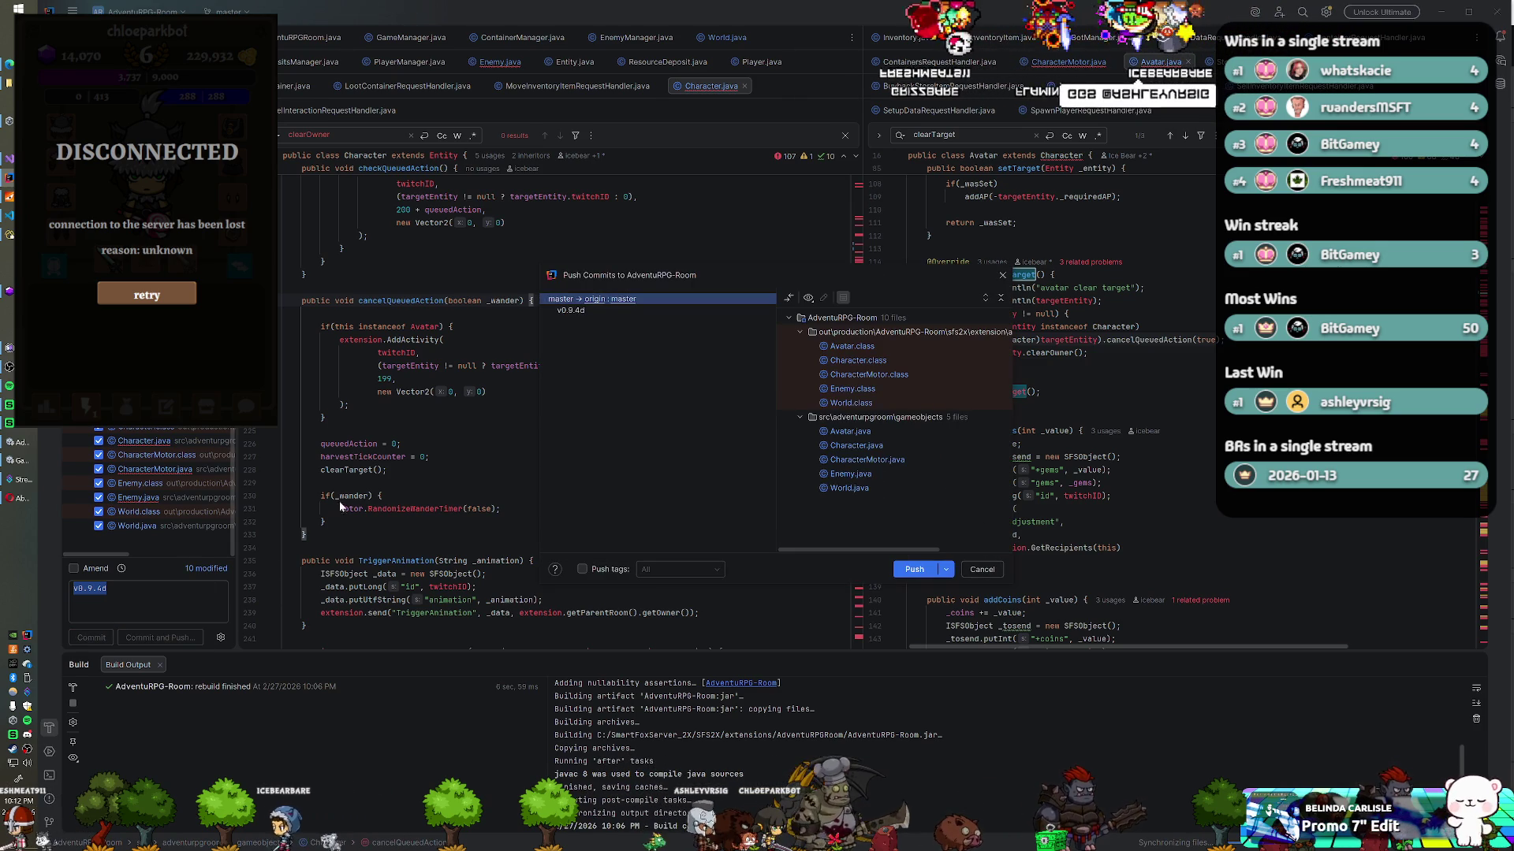
left_click(911, 568)
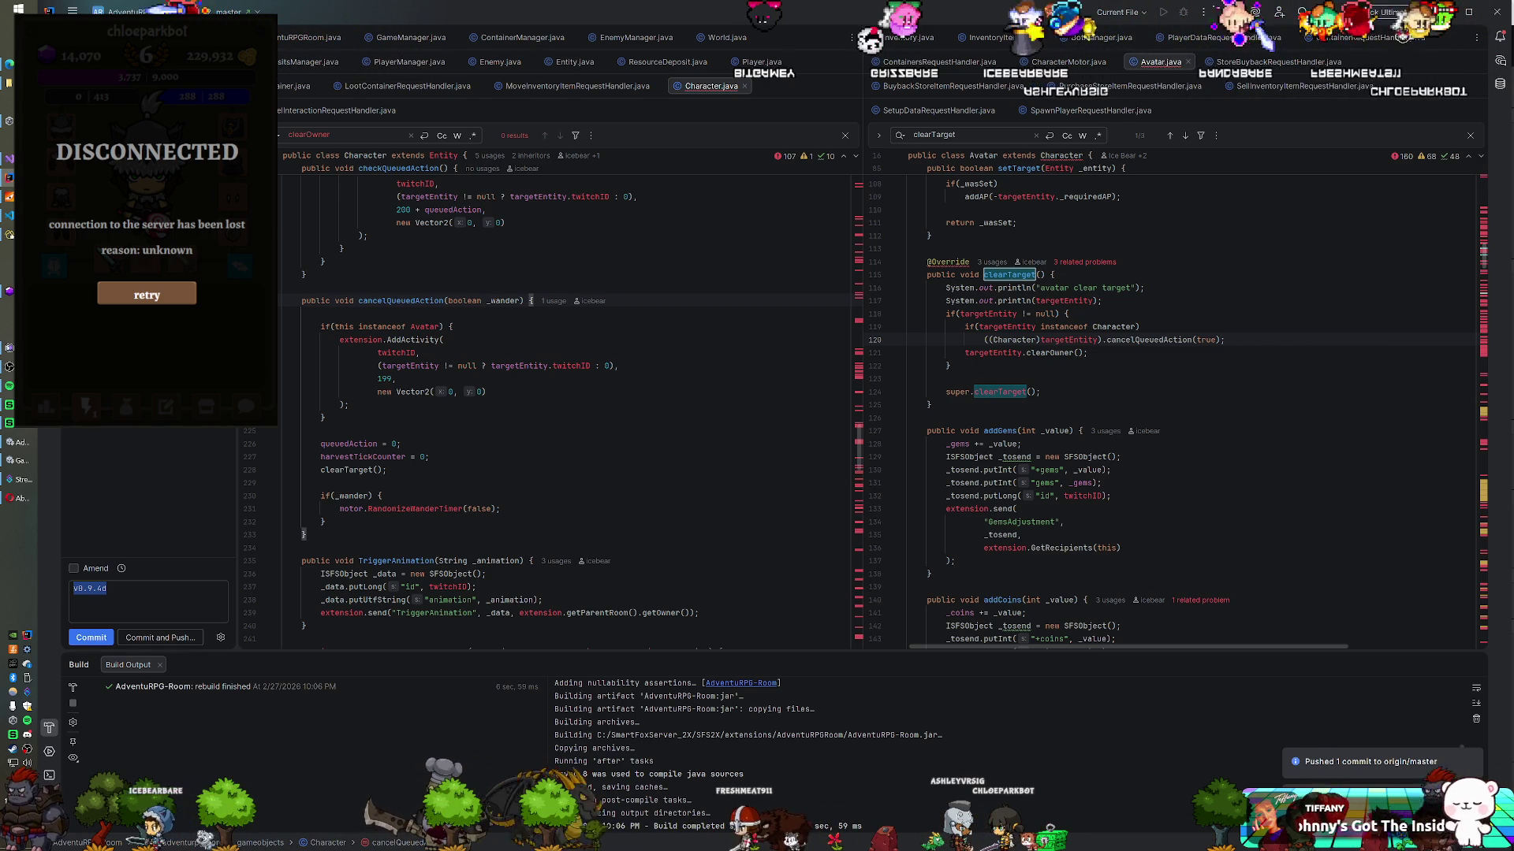
Step: Review checkQueuedAction and cancelQueuedAction in Character.java with build output hidden, then switch to Navicat
left_click(26, 740)
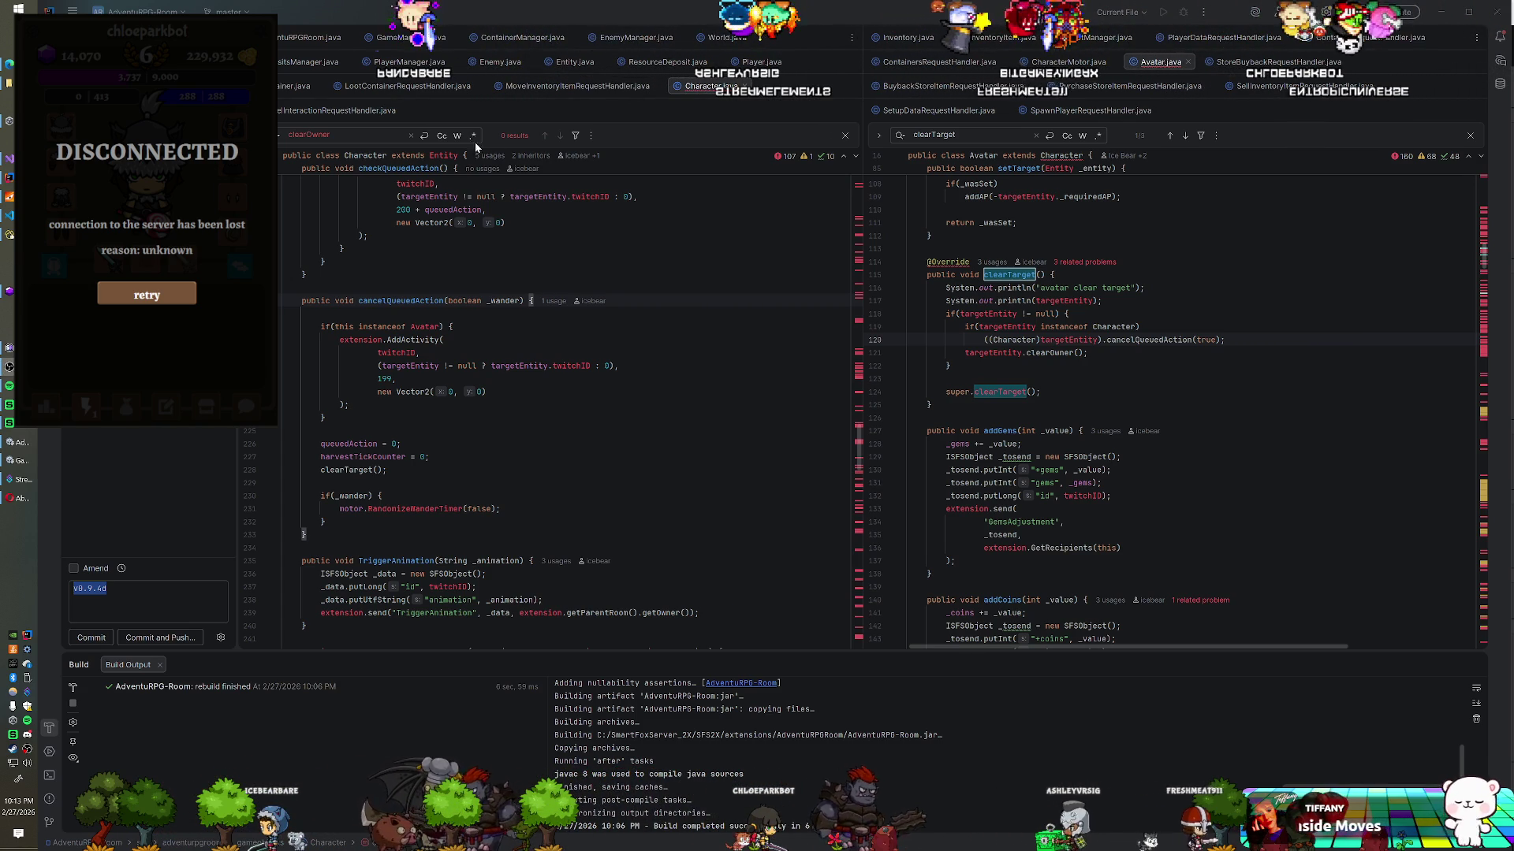
left_click(622, 8)
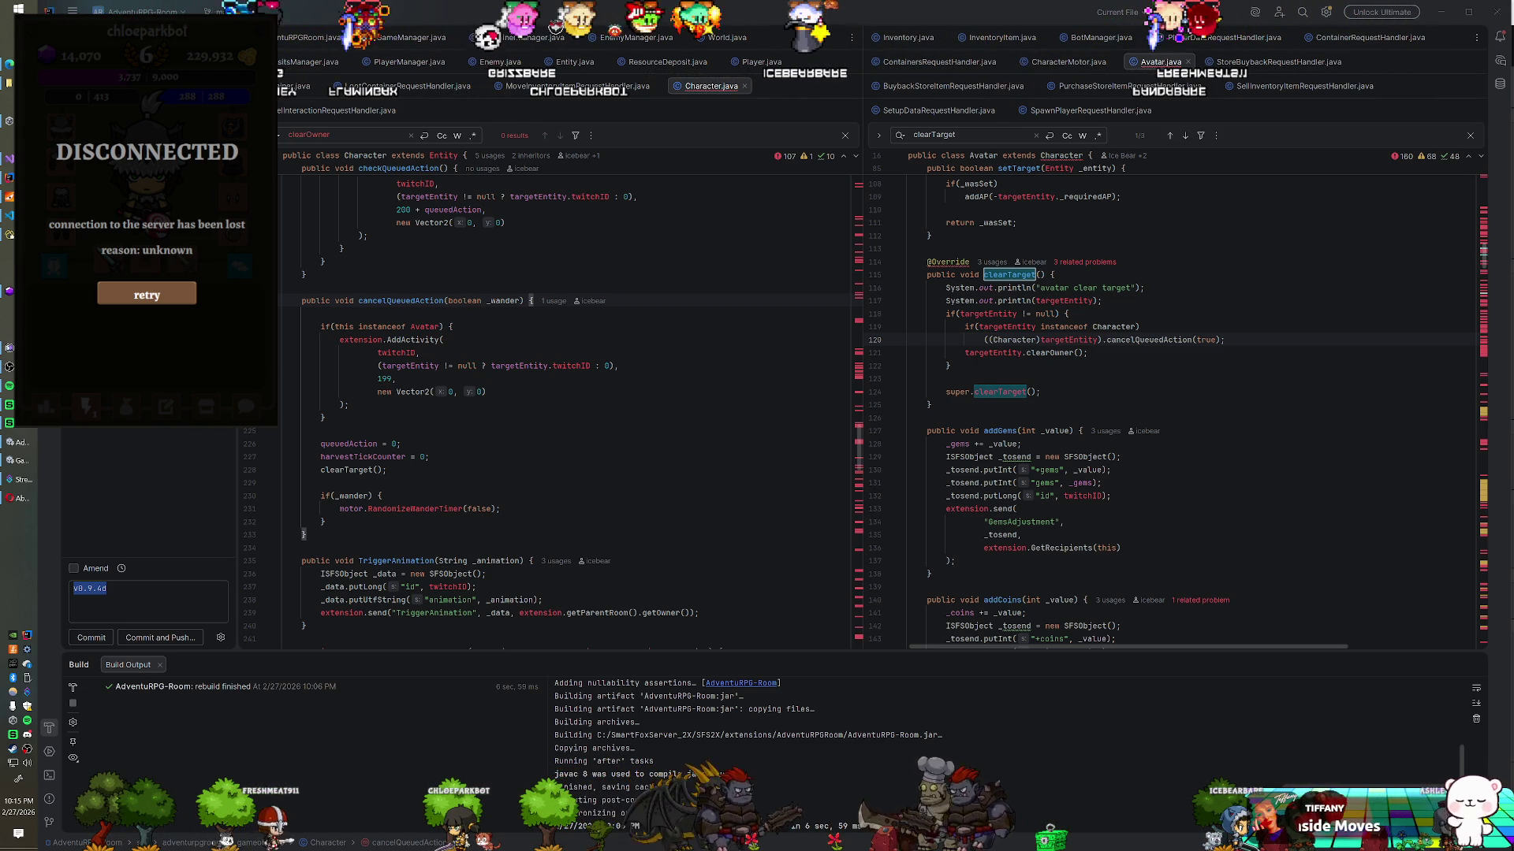
left_click(322, 261)
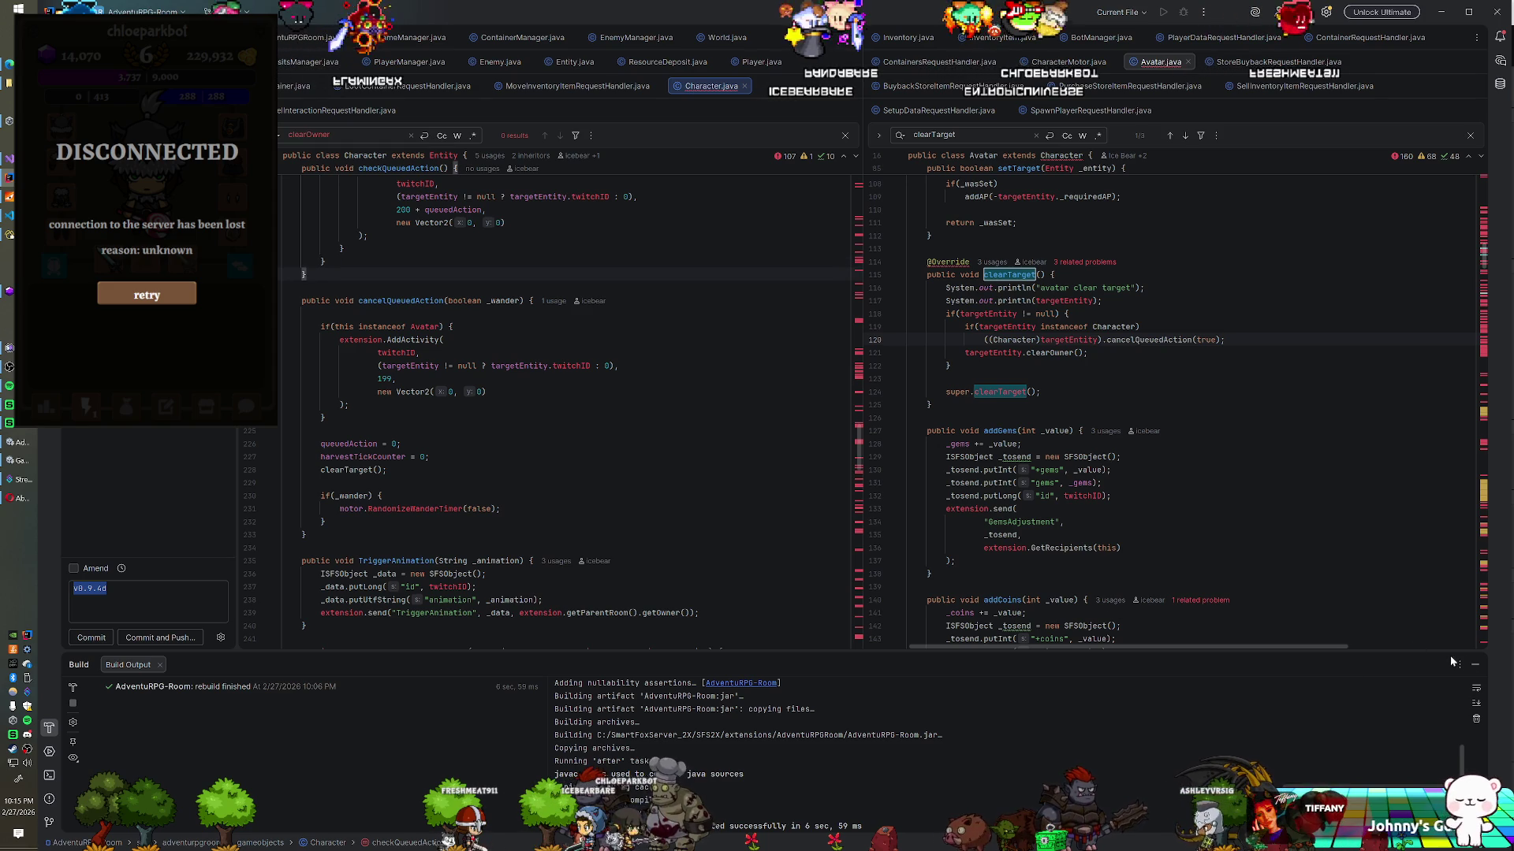
left_click(1475, 666)
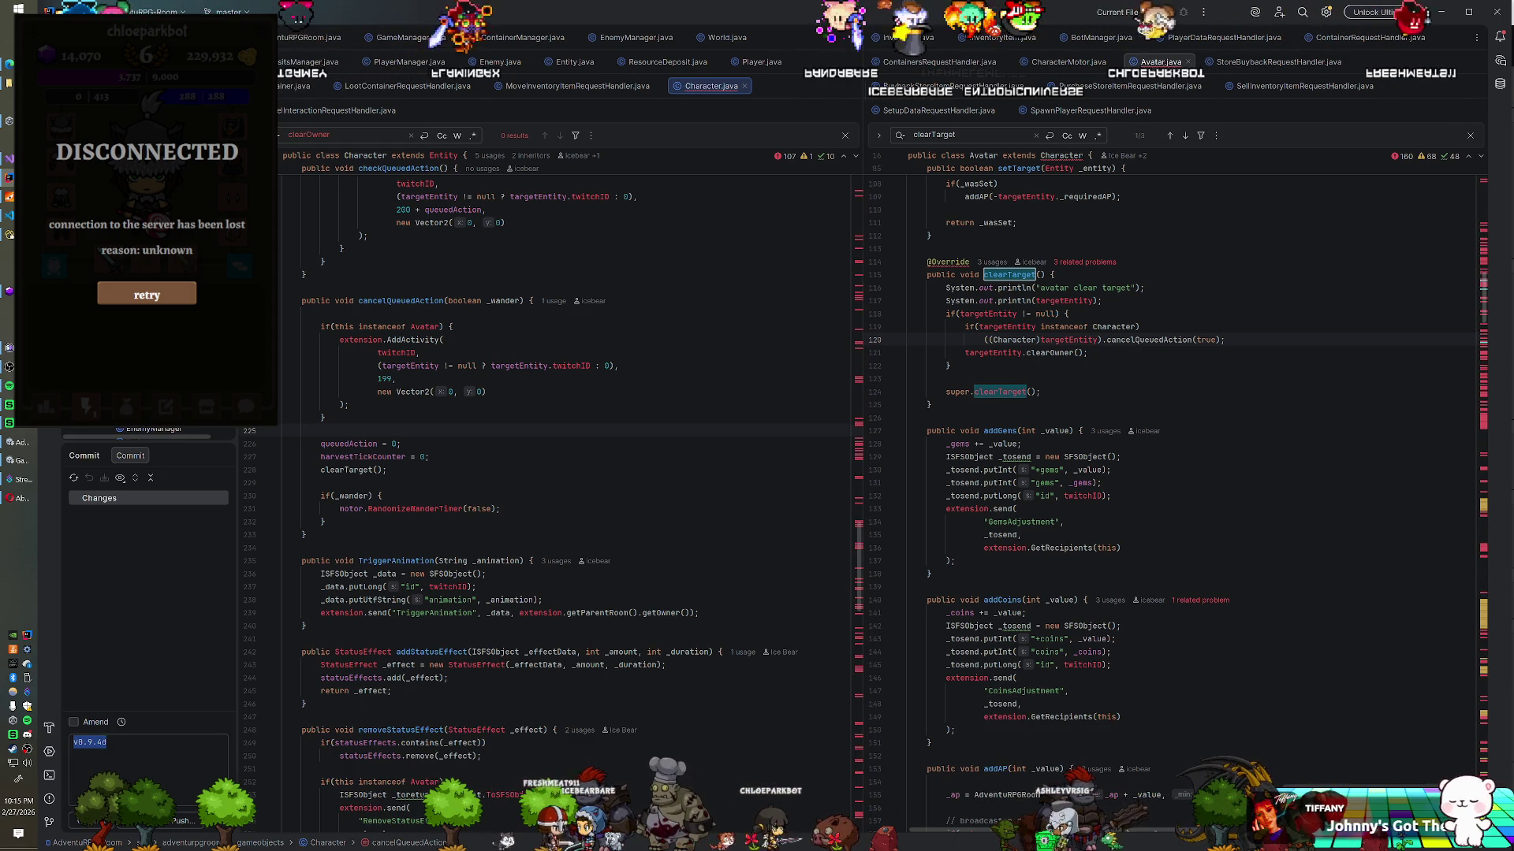
left_click(284, 431)
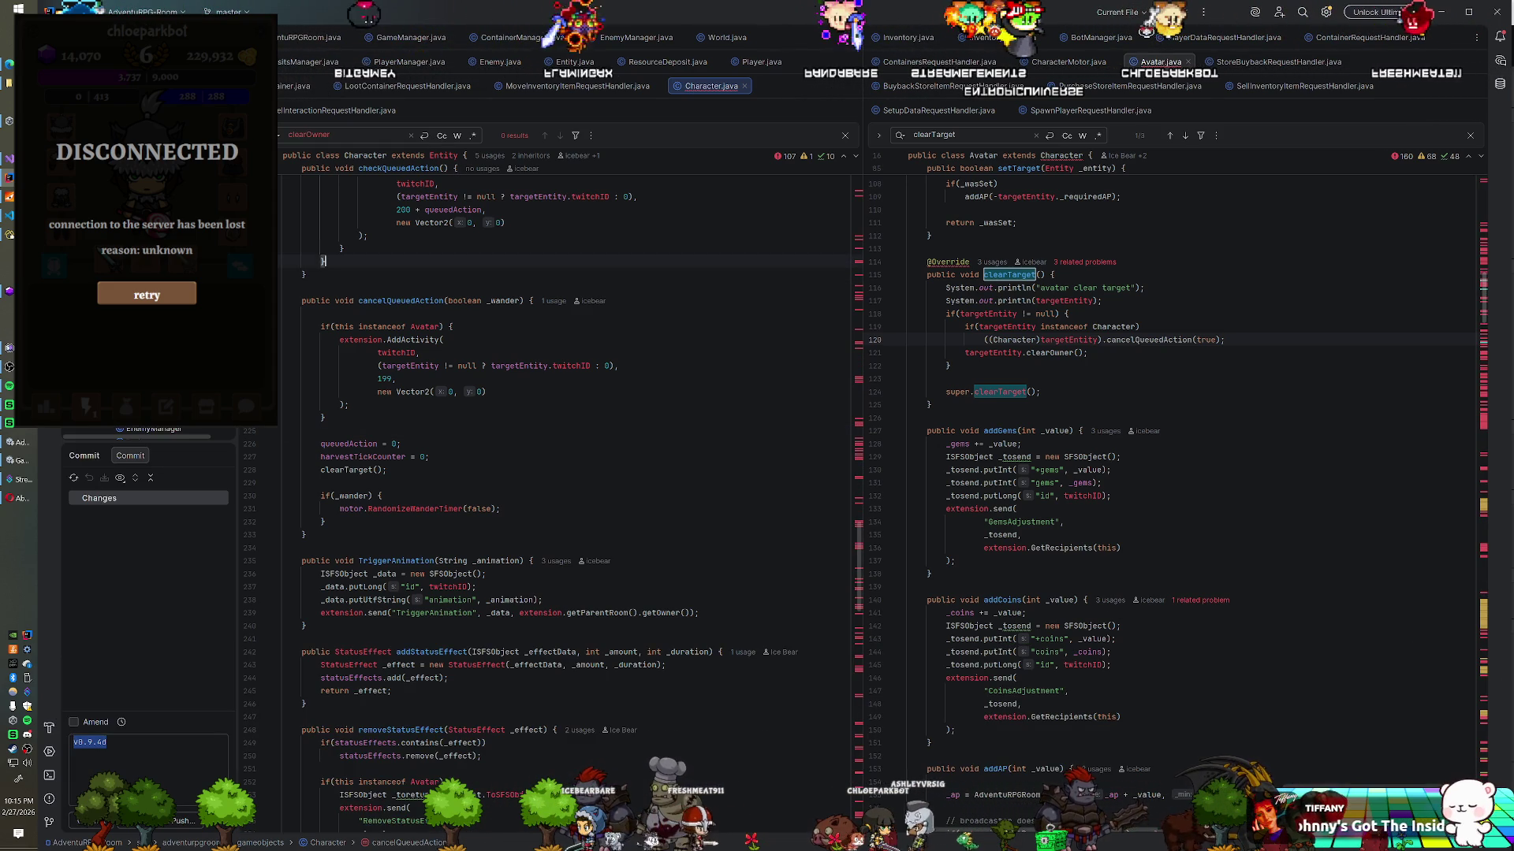
key("alt+Tab")
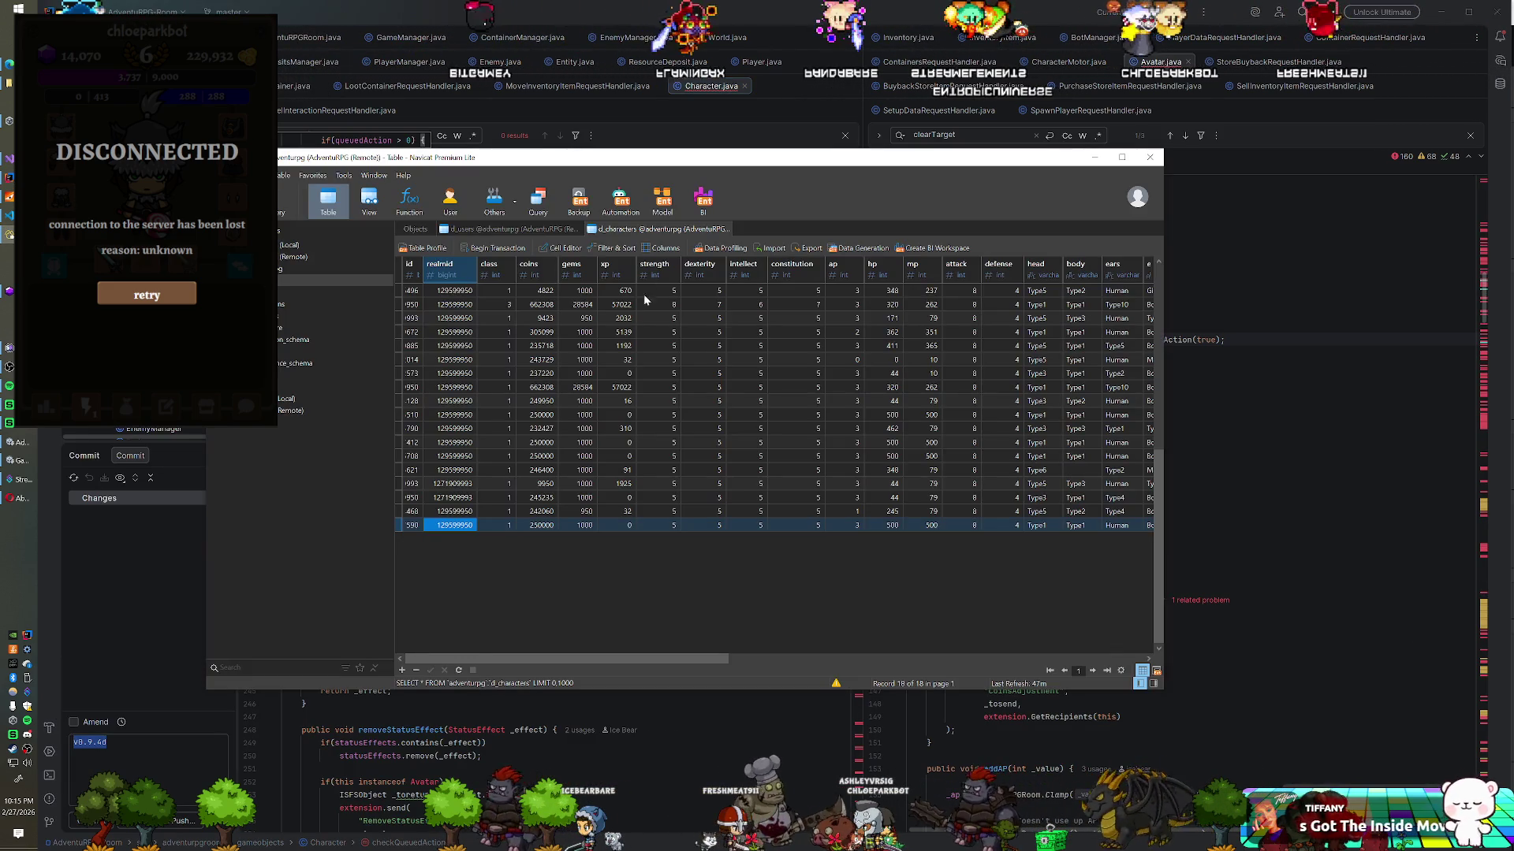
Step: Go from Navicat's table list to the remote adventurpg database's empty saved queries list
left_click(415, 229)
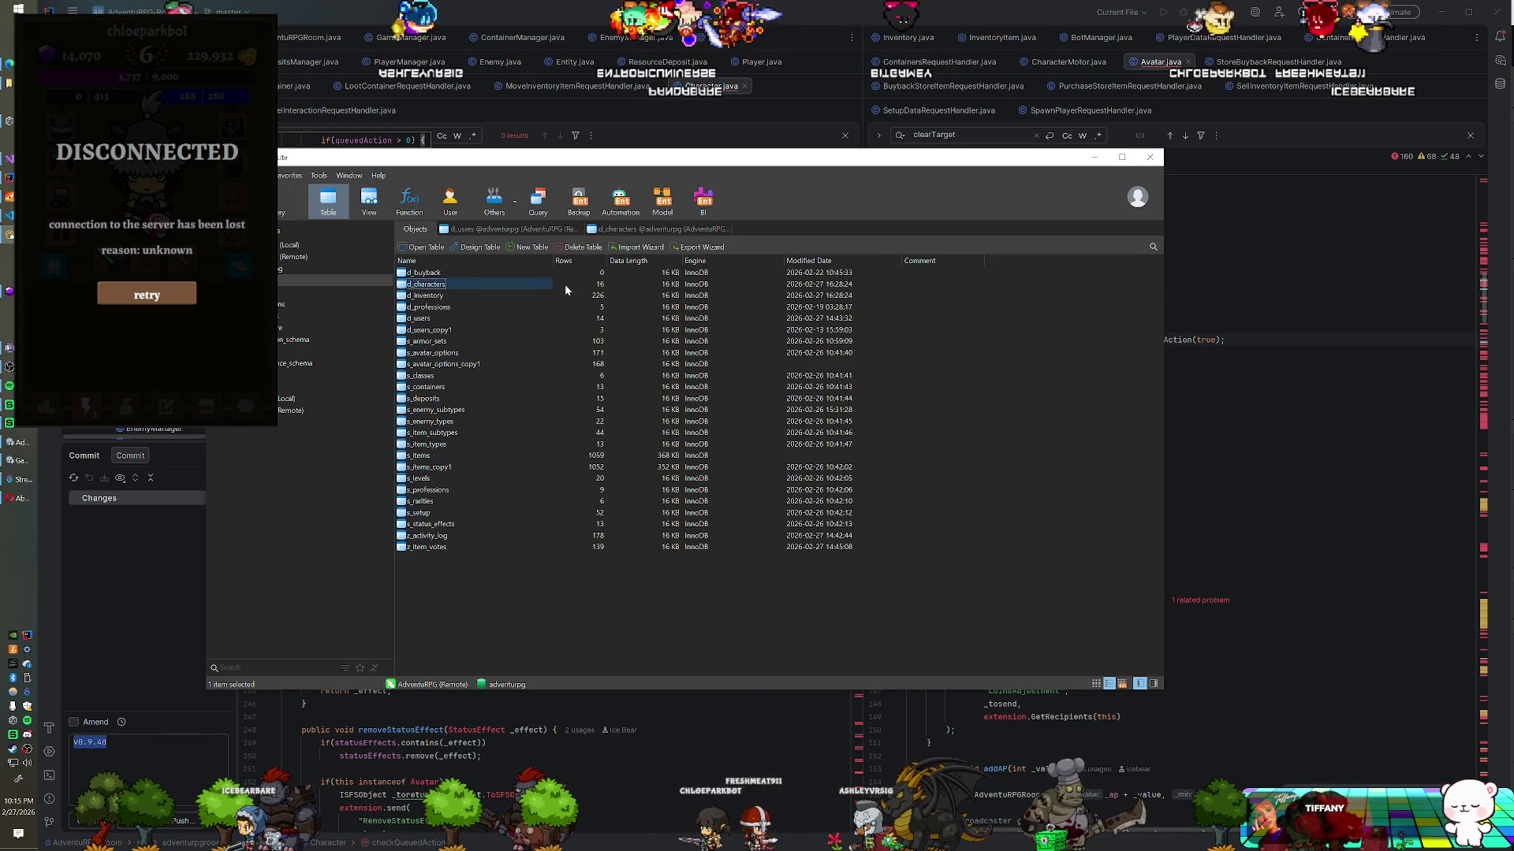
left_click(541, 203)
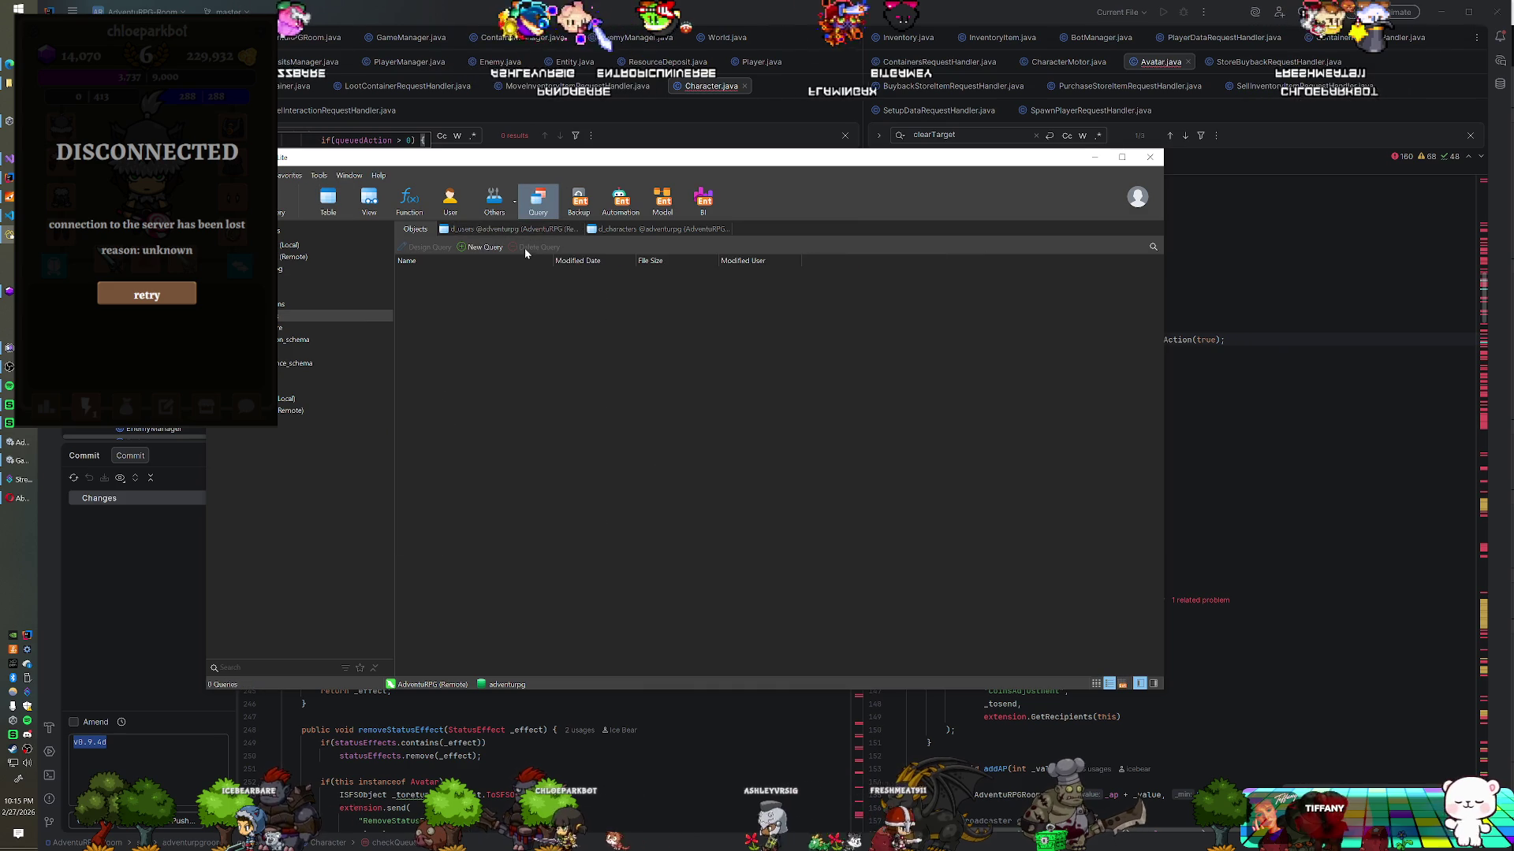
Step: Close the Remote connection and open the local adventurpg database
right_click(285, 257)
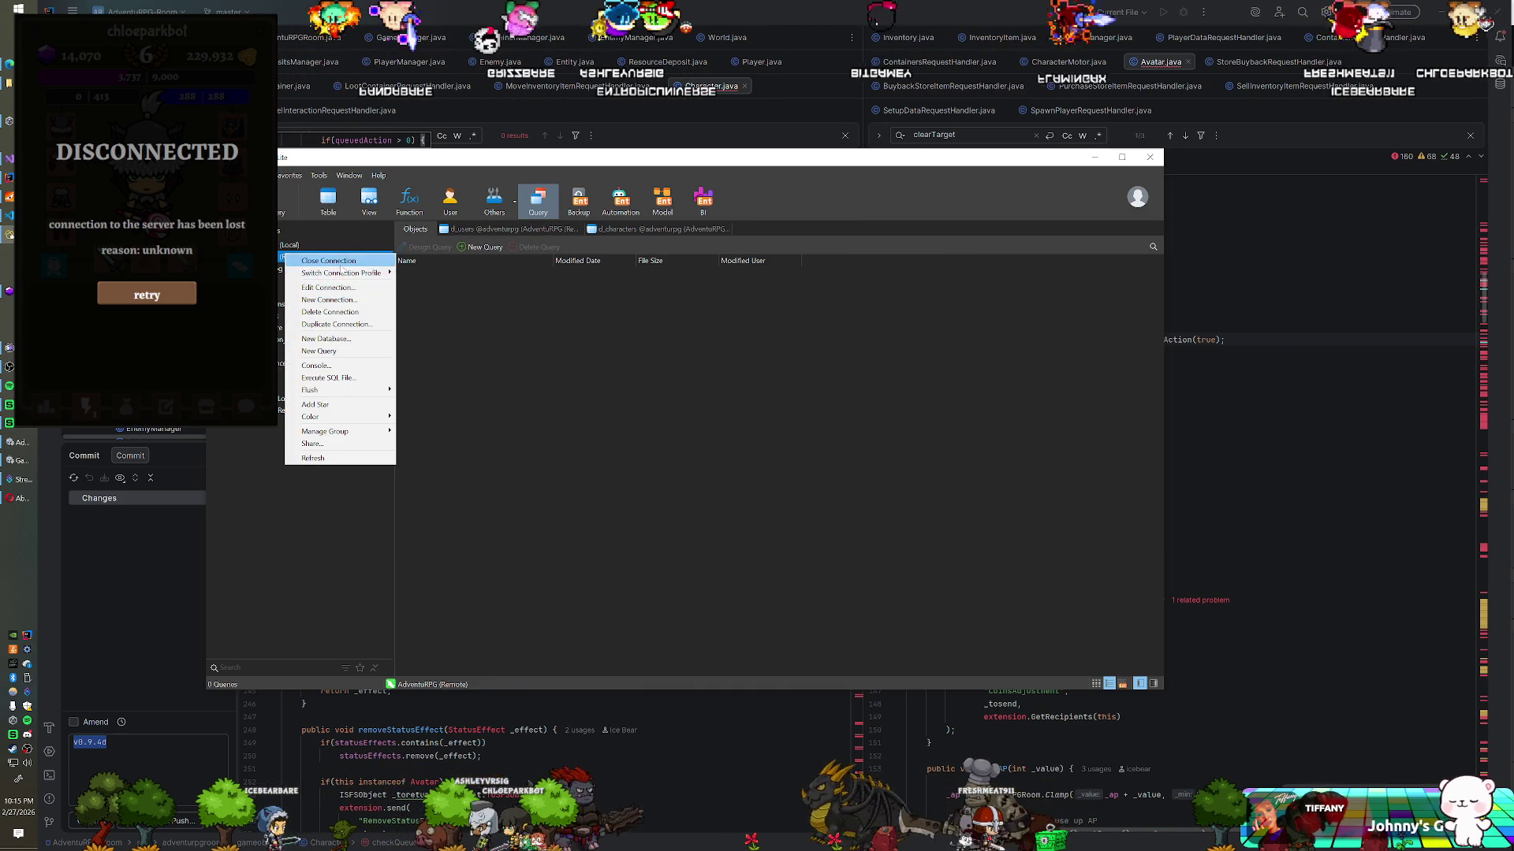
left_click(340, 262)
left_click(277, 246)
double_click(279, 257)
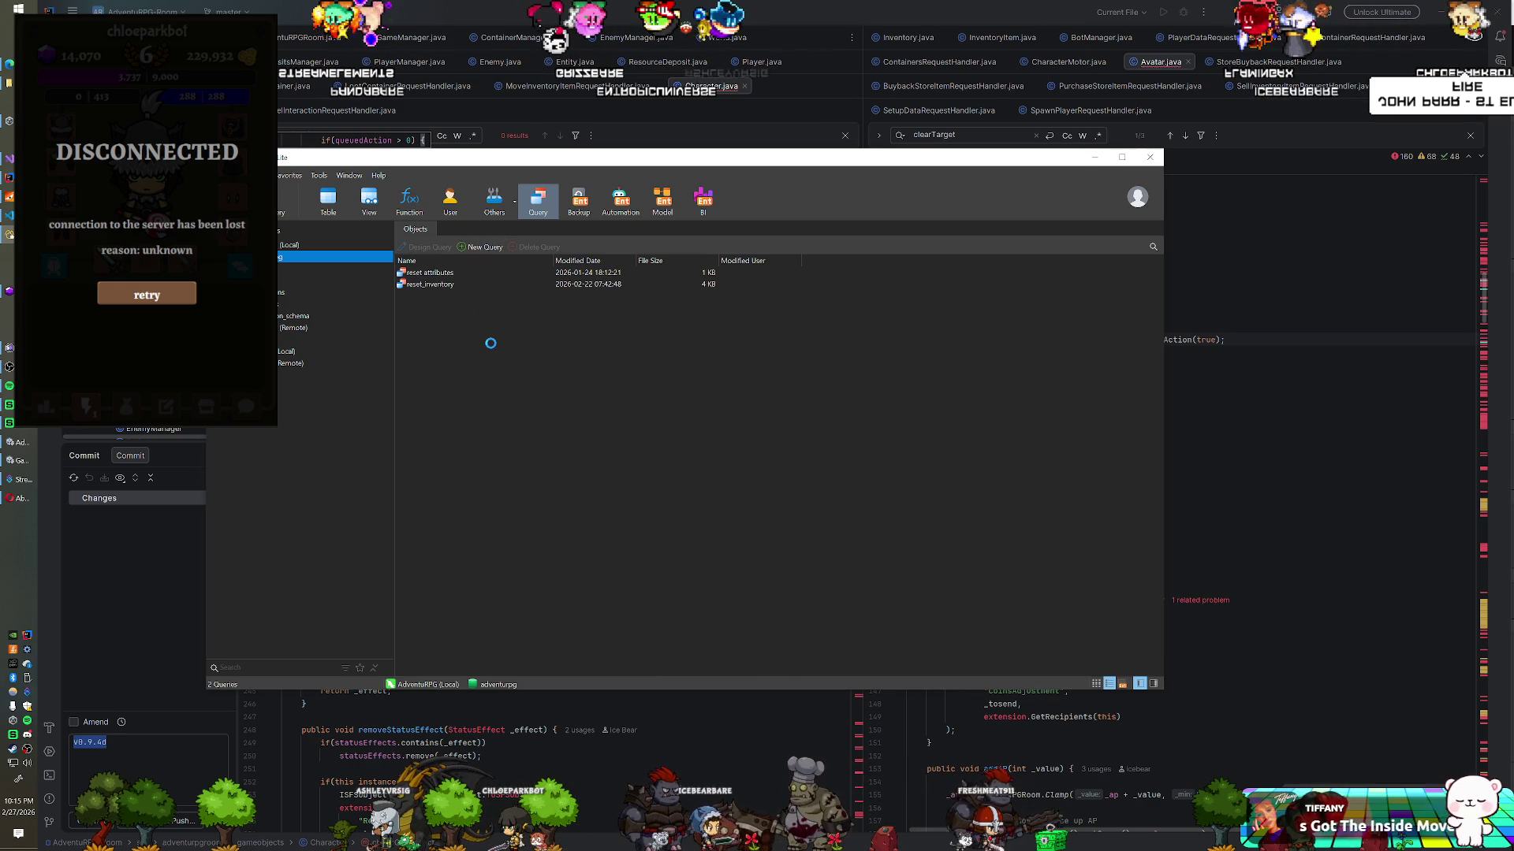
Step: Write the query 'update s_enemy_subtypes set exclude = 1', using autocomplete for the table name
type("update s_ene")
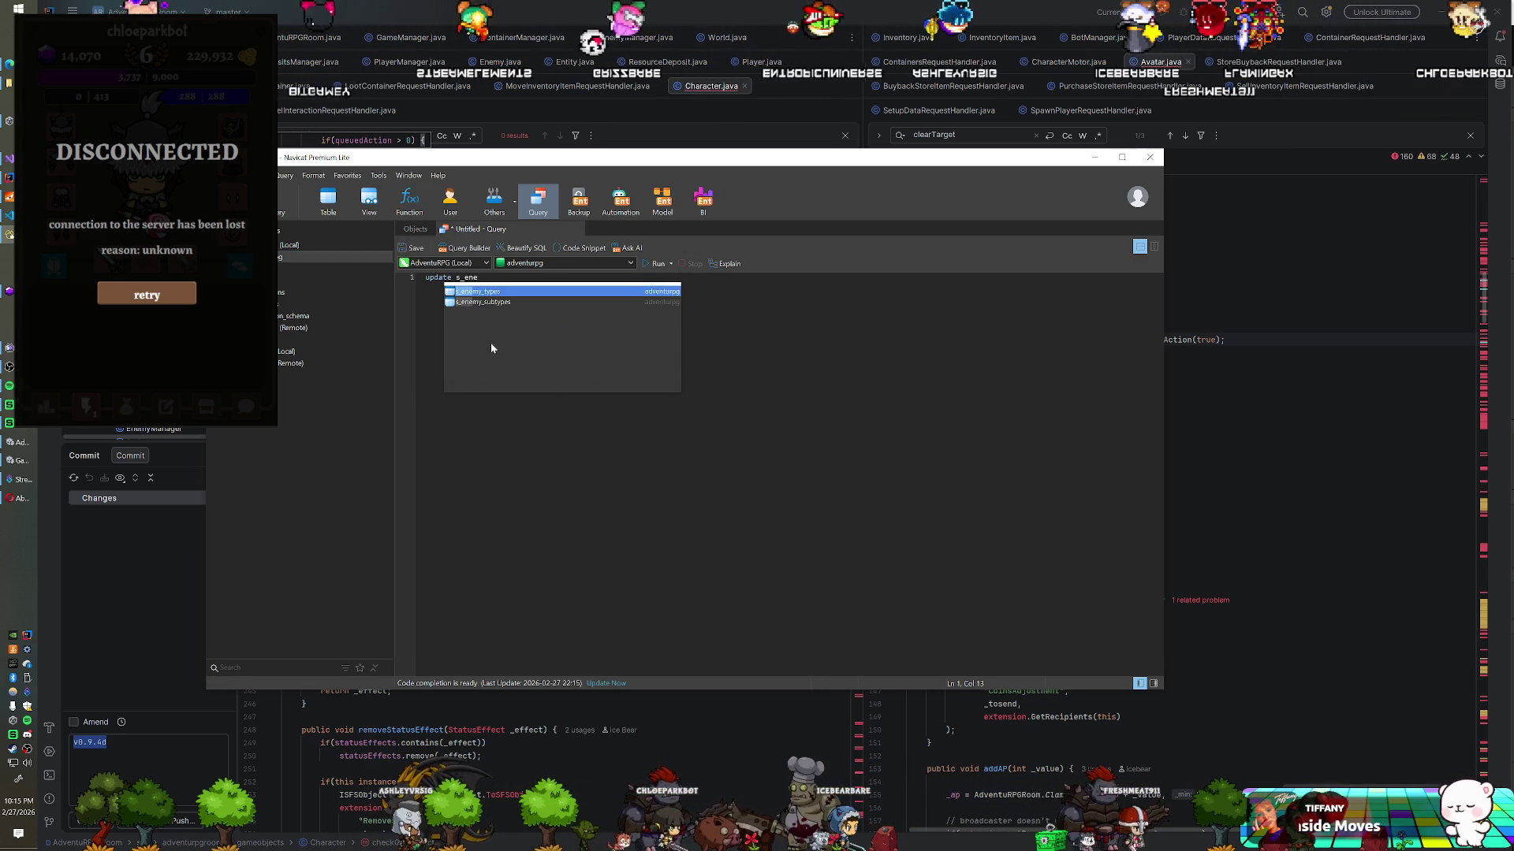
key("Down")
key("Return")
type("set exclude = 1")
Step: Run the s_enemy_subtypes exclude update, then briefly open and close the s_item_subtypes table data
key("ctrl+r")
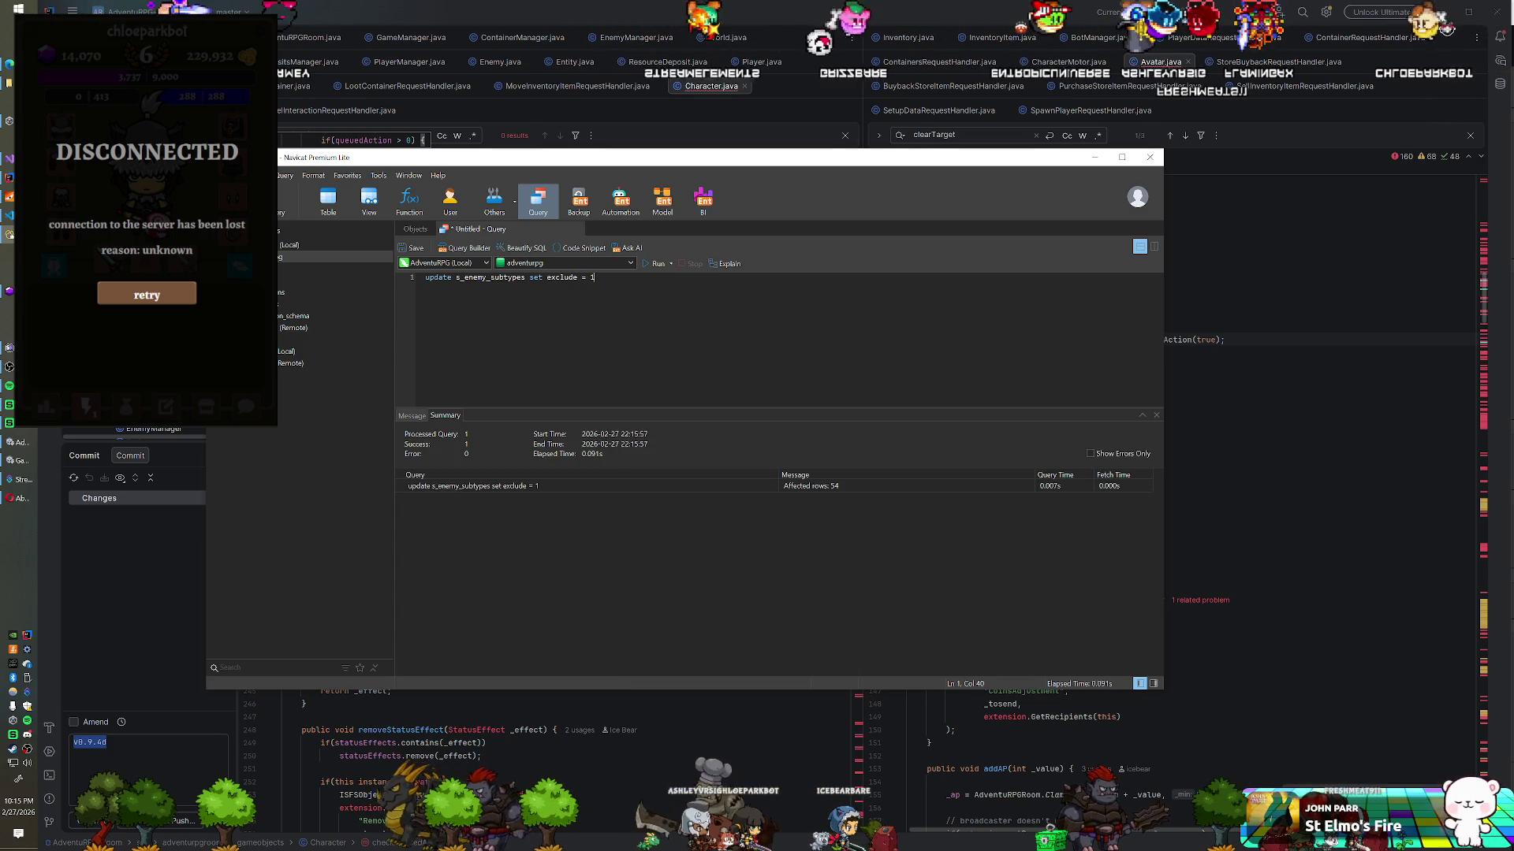
left_click(415, 228)
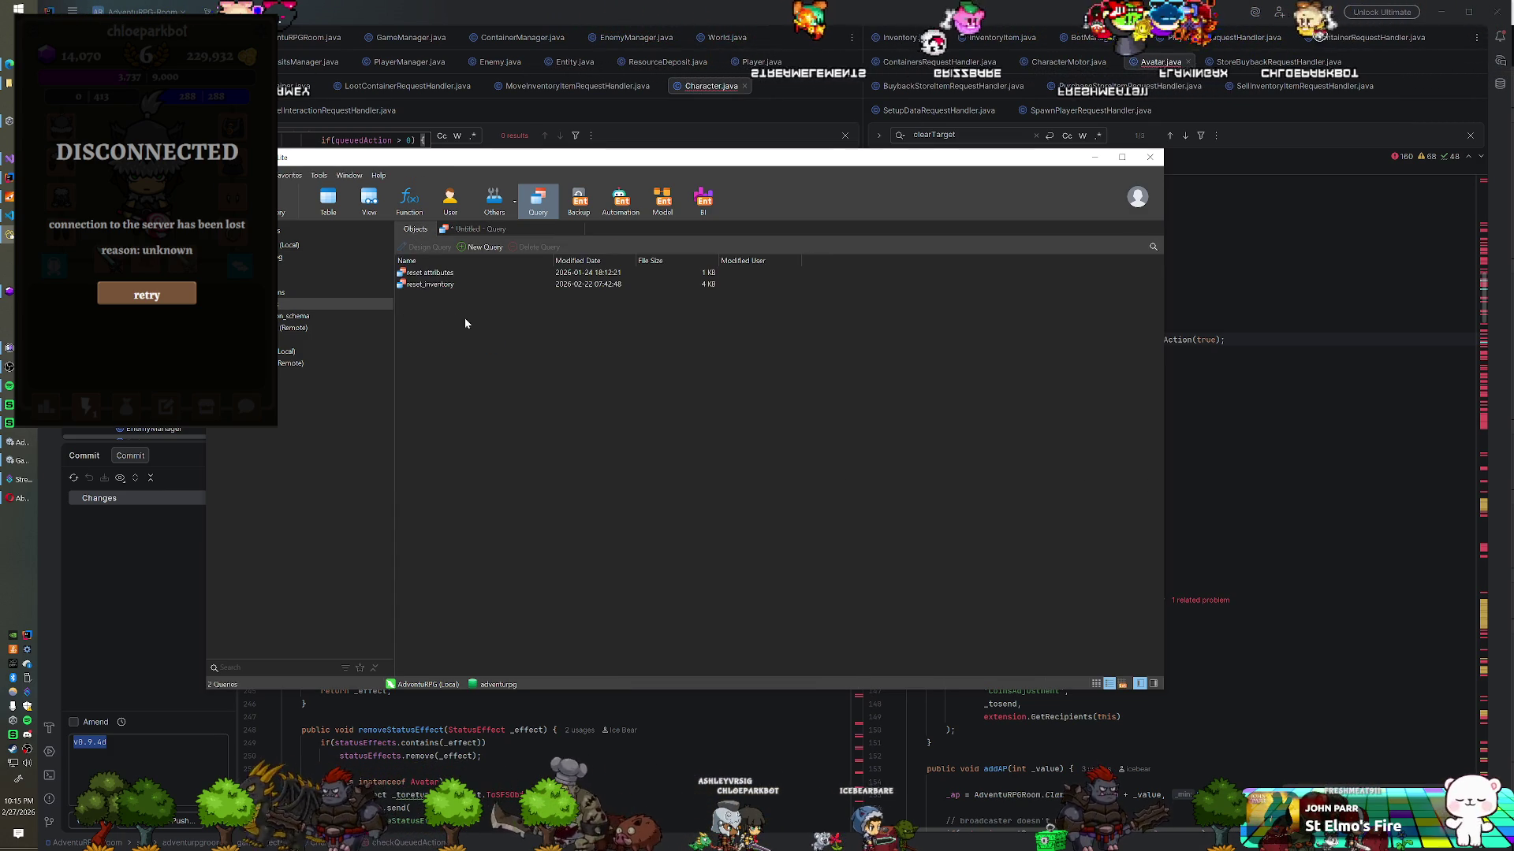
left_click(328, 201)
left_click(439, 422)
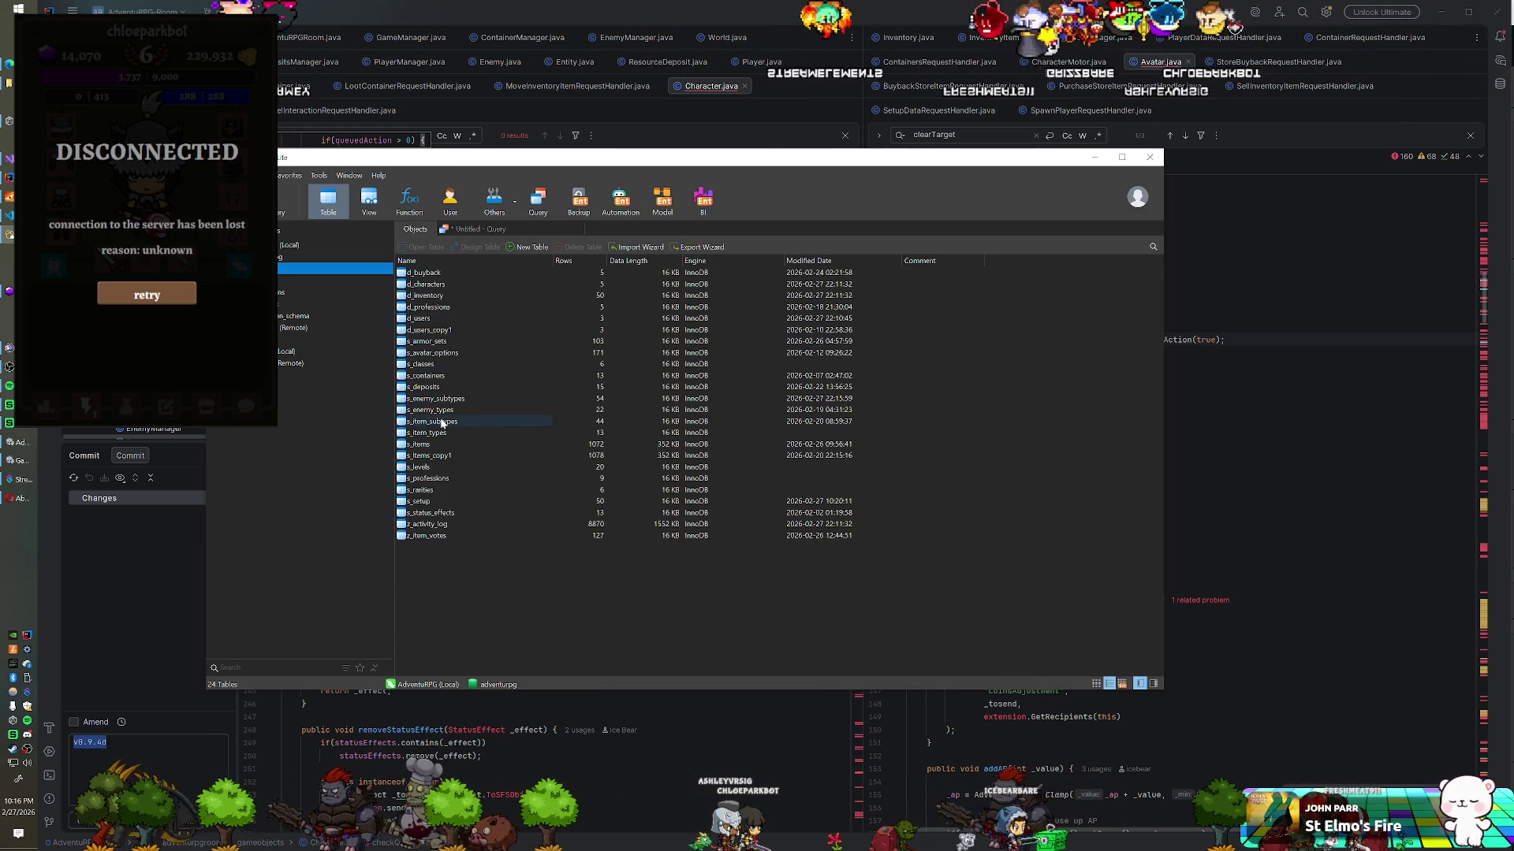
double_click(438, 422)
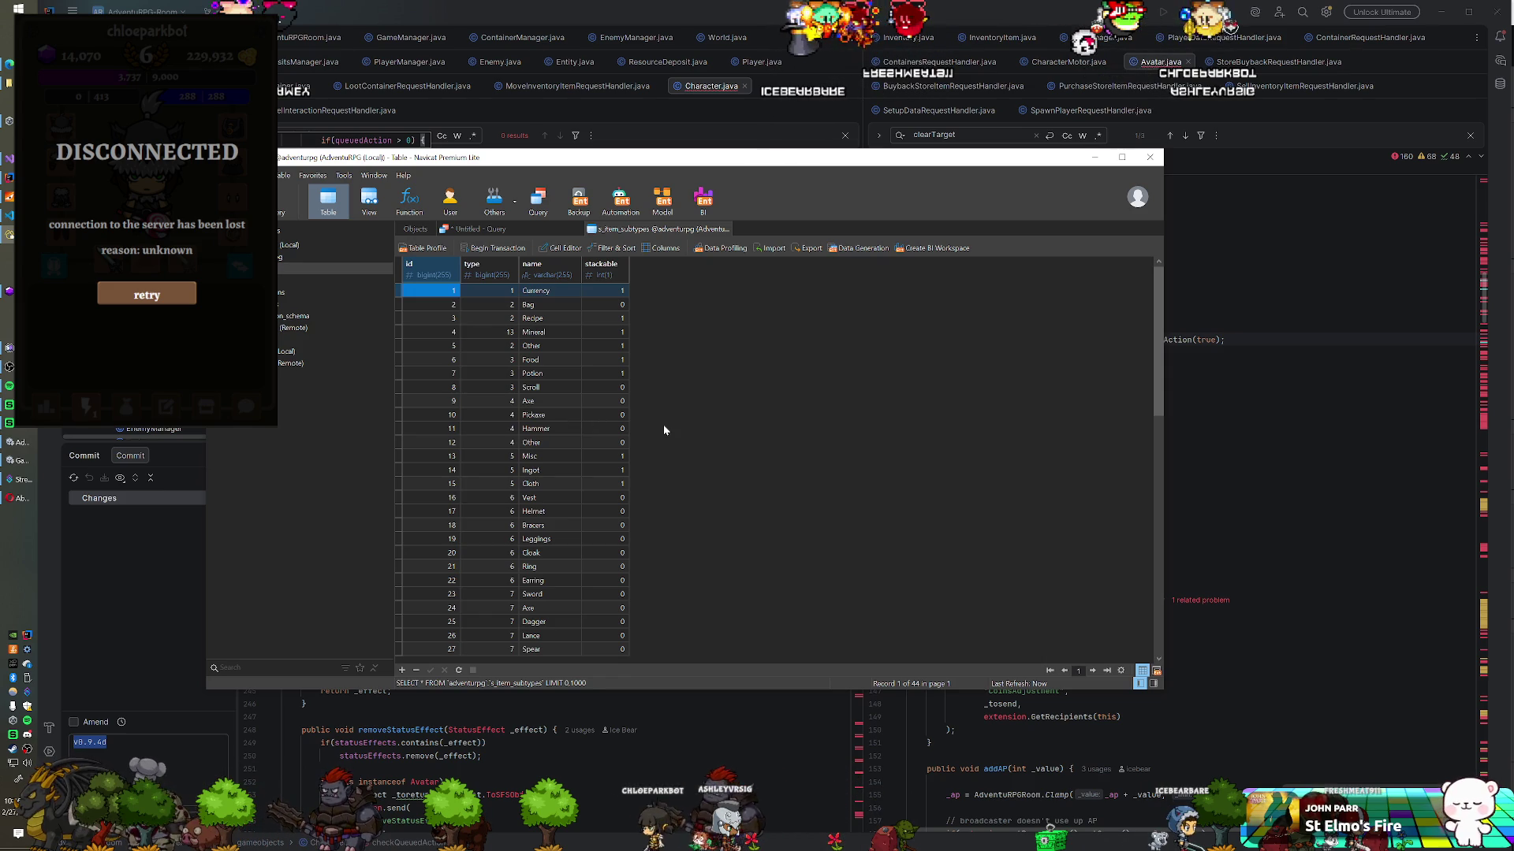
left_click(727, 228)
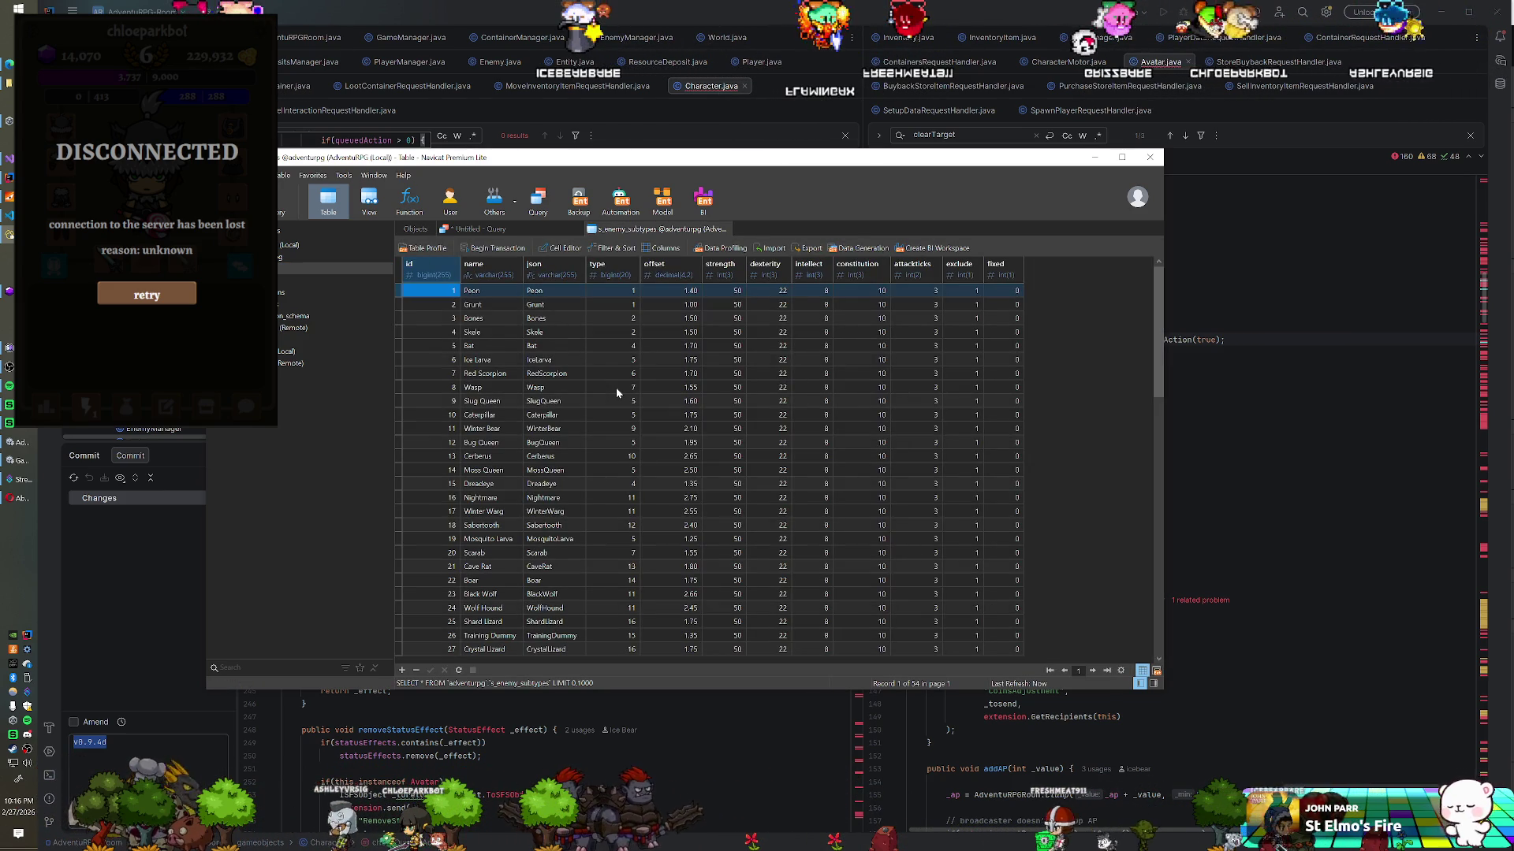
Step: Set the Sabertooth row's exclude value to 0 in the enemy subtypes table
left_click(556, 525)
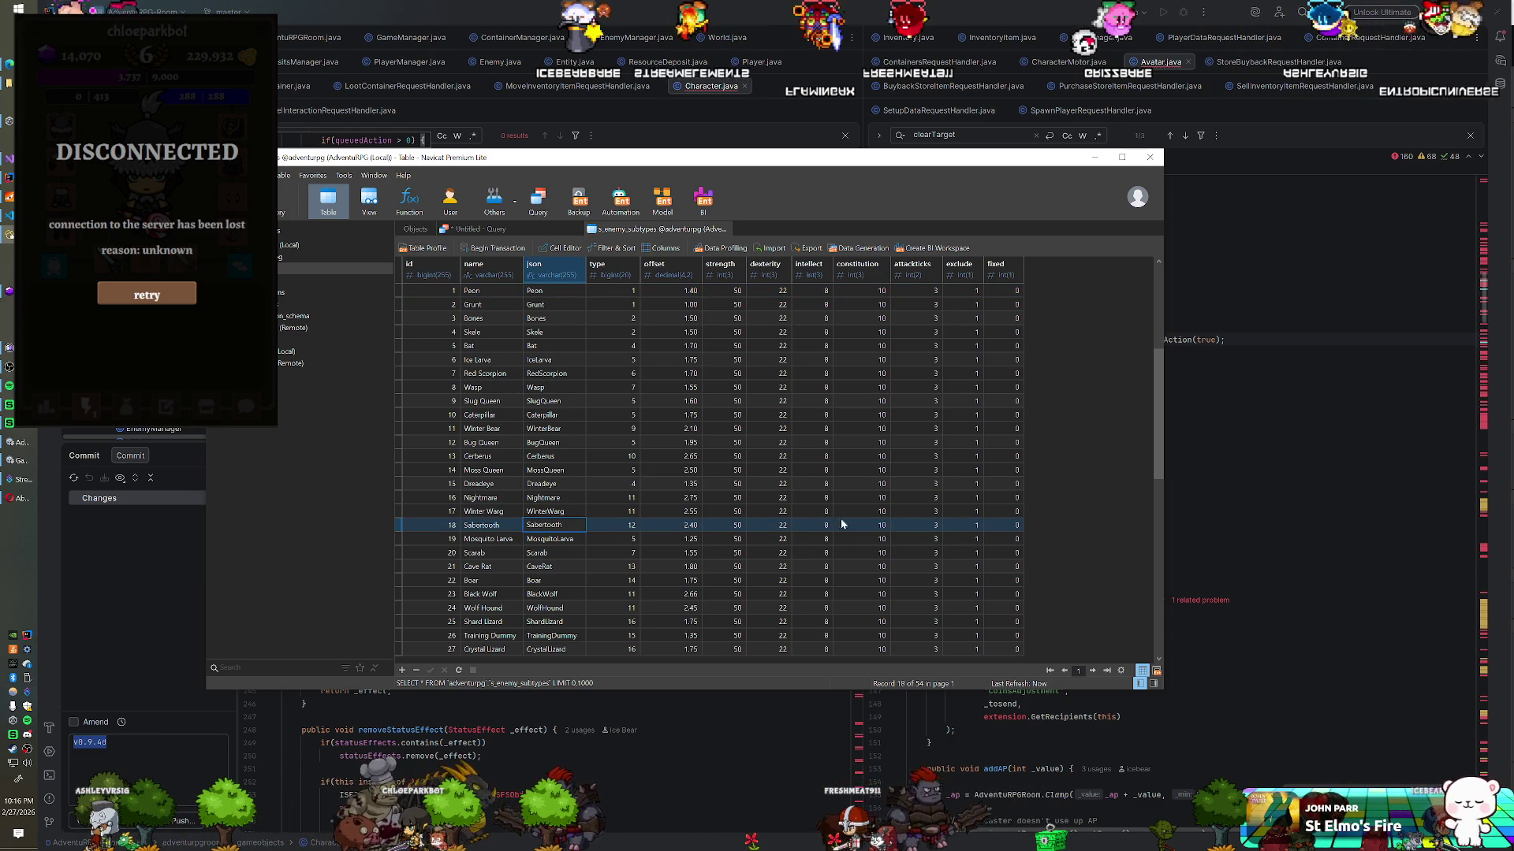
left_click(963, 525)
type("0")
key("Return")
Step: Close the SmartFoxServer console and switch to the game to test the change
key("alt+Tab")
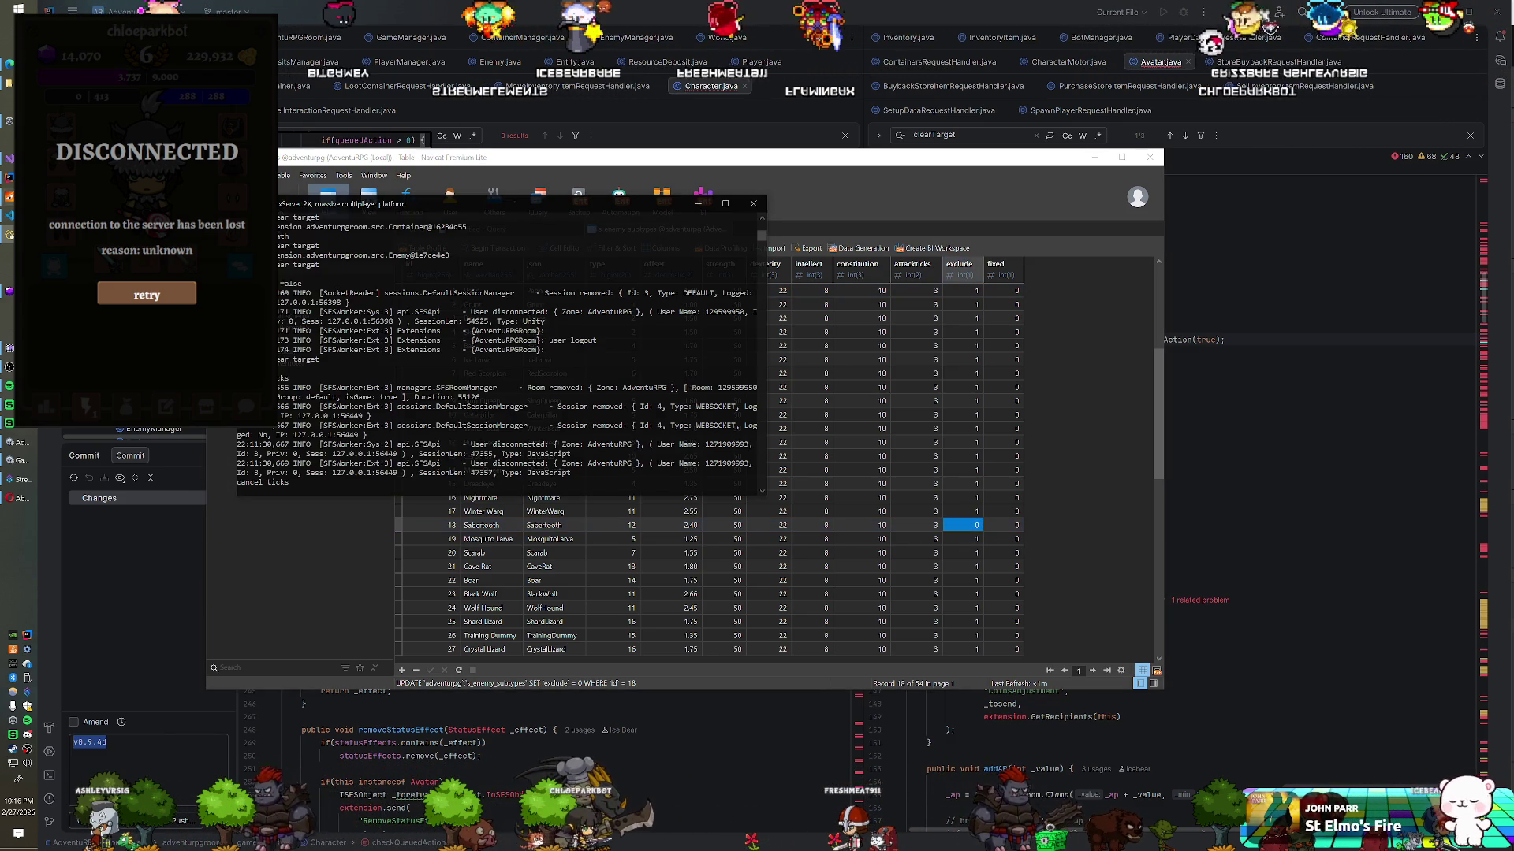
left_click(752, 207)
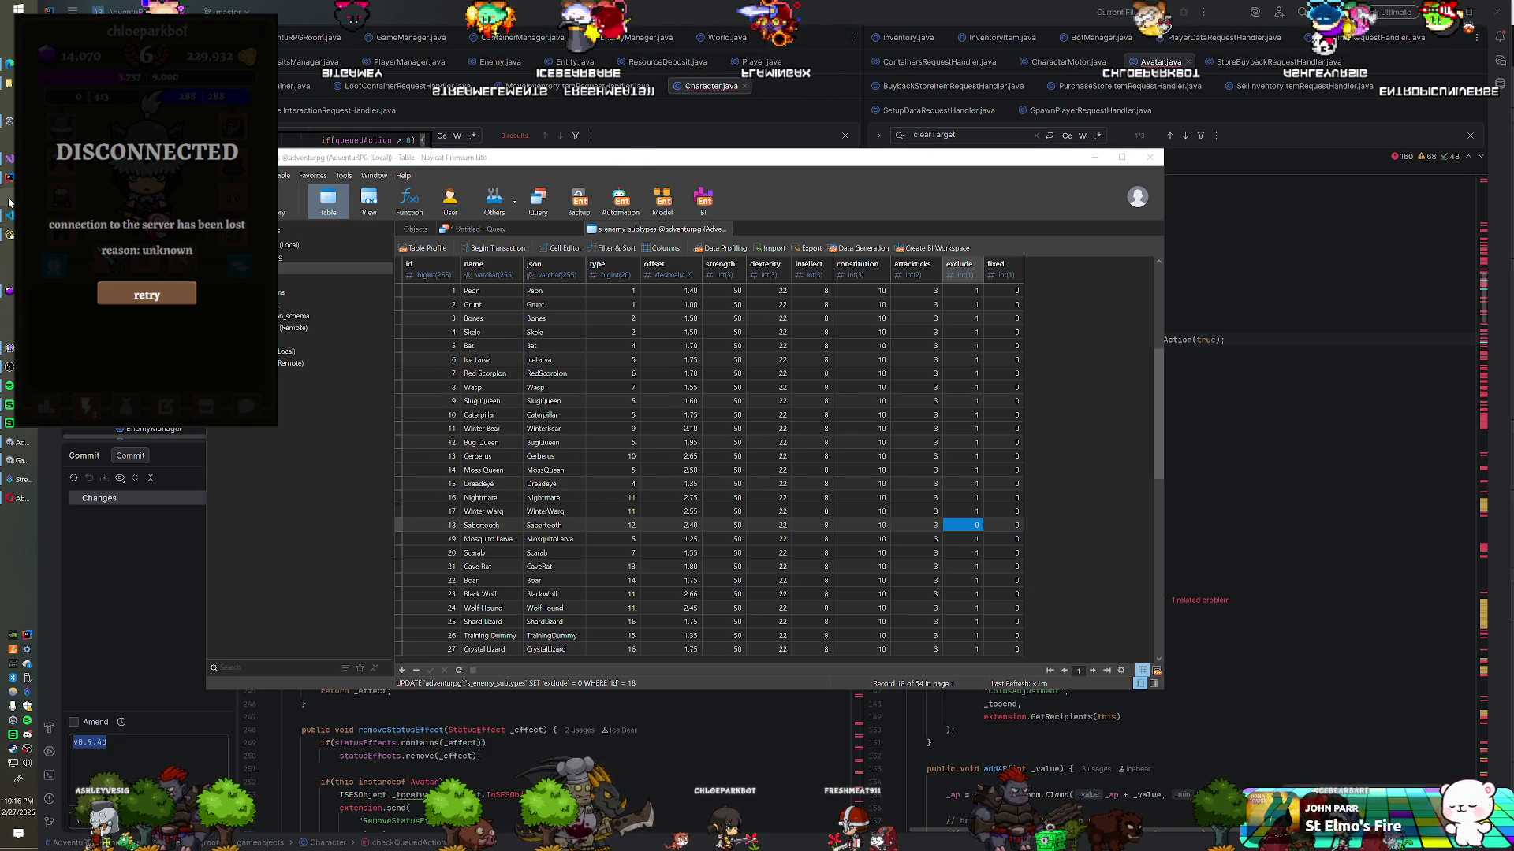
left_click(17, 459)
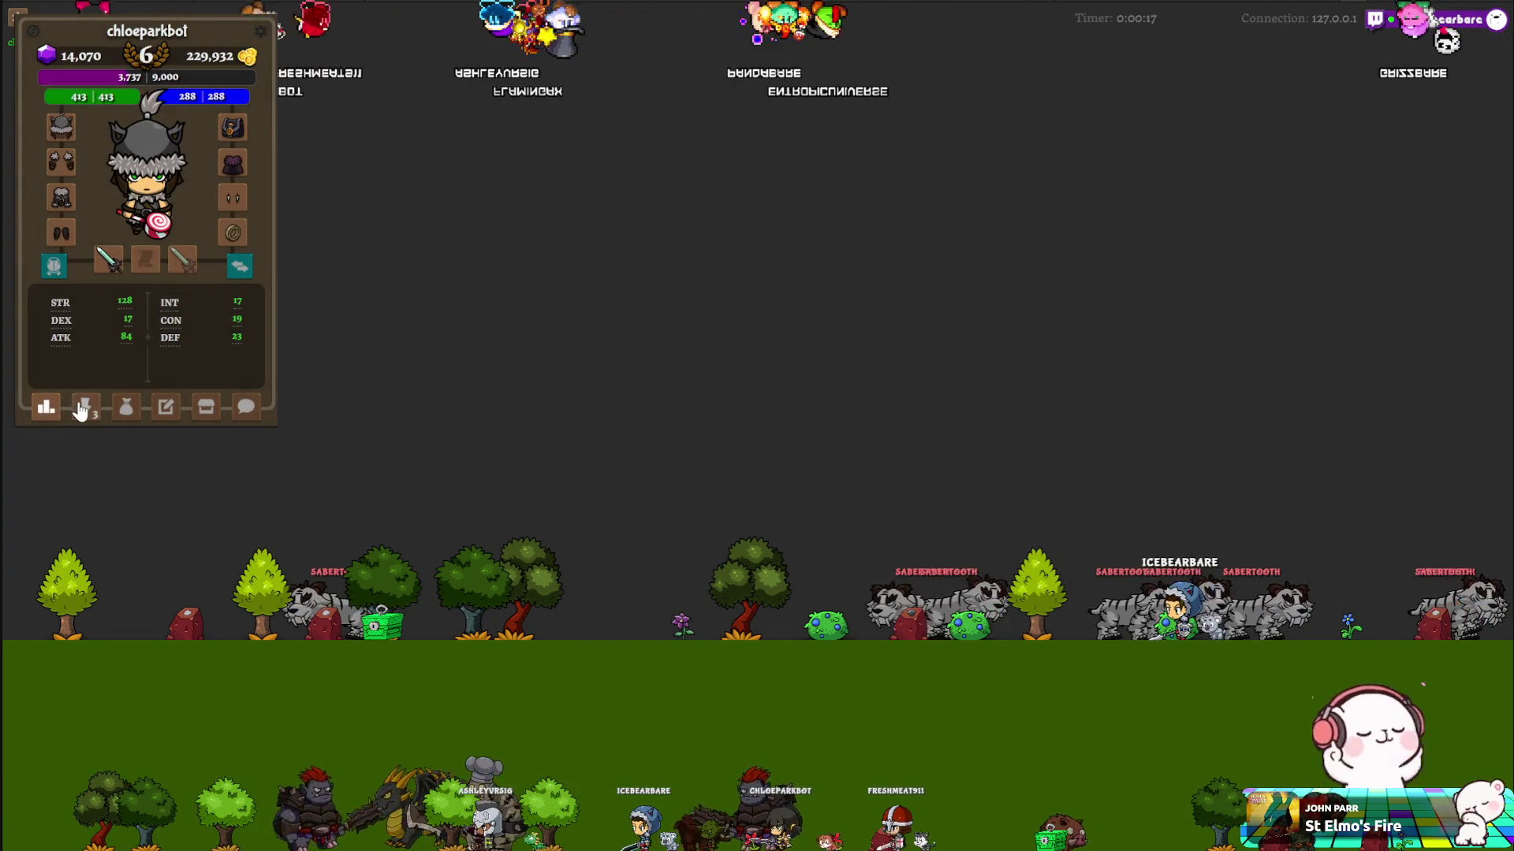
Step: View the new Sabertooth collection entry, loot a Shard Lizard corpse, and reopen the collection grid
left_click(86, 408)
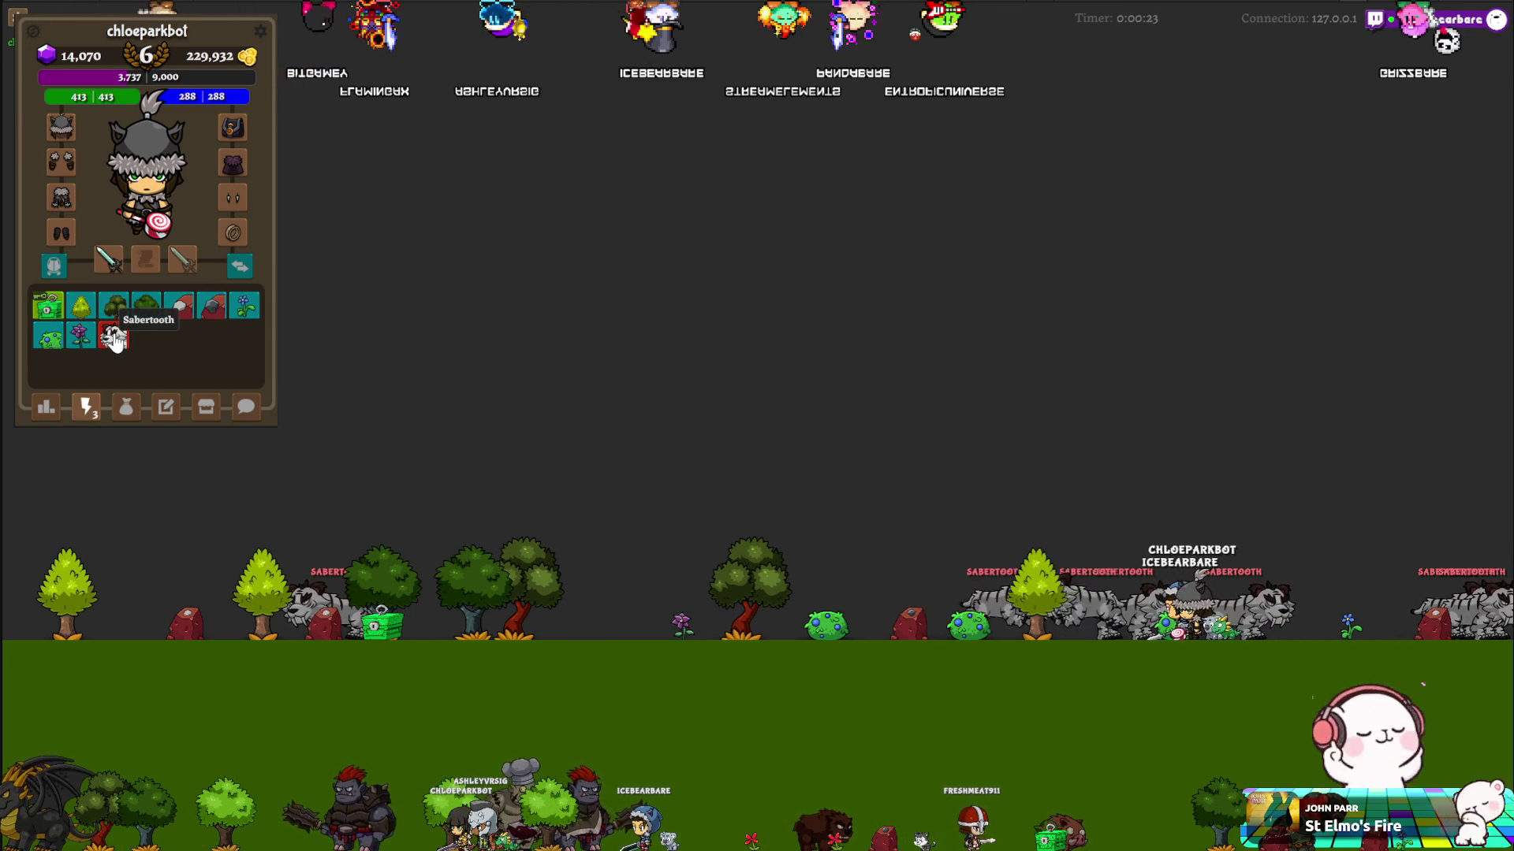
left_click(114, 339)
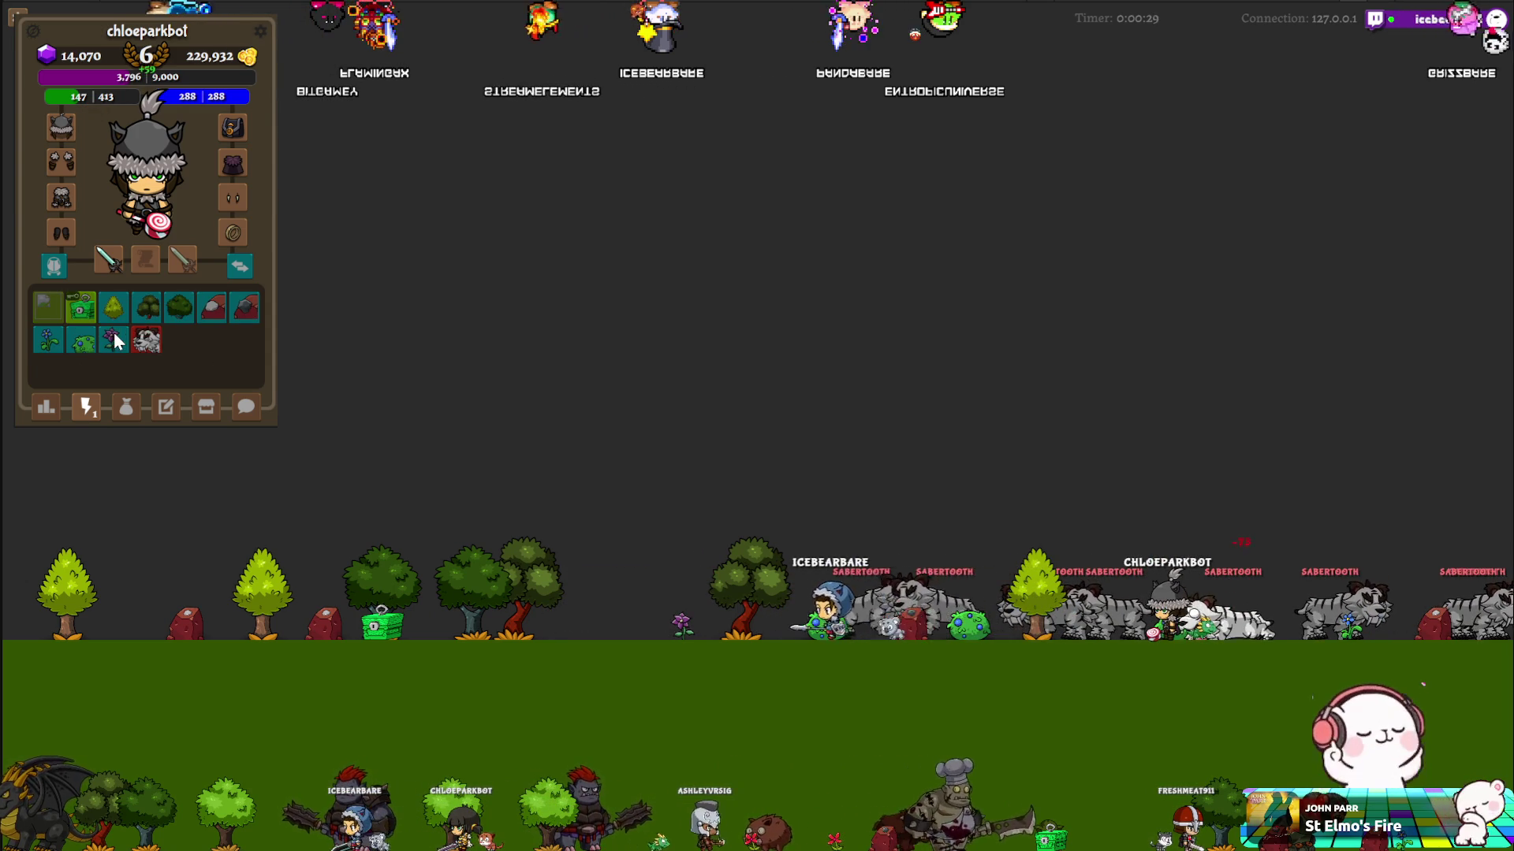
left_click(114, 339)
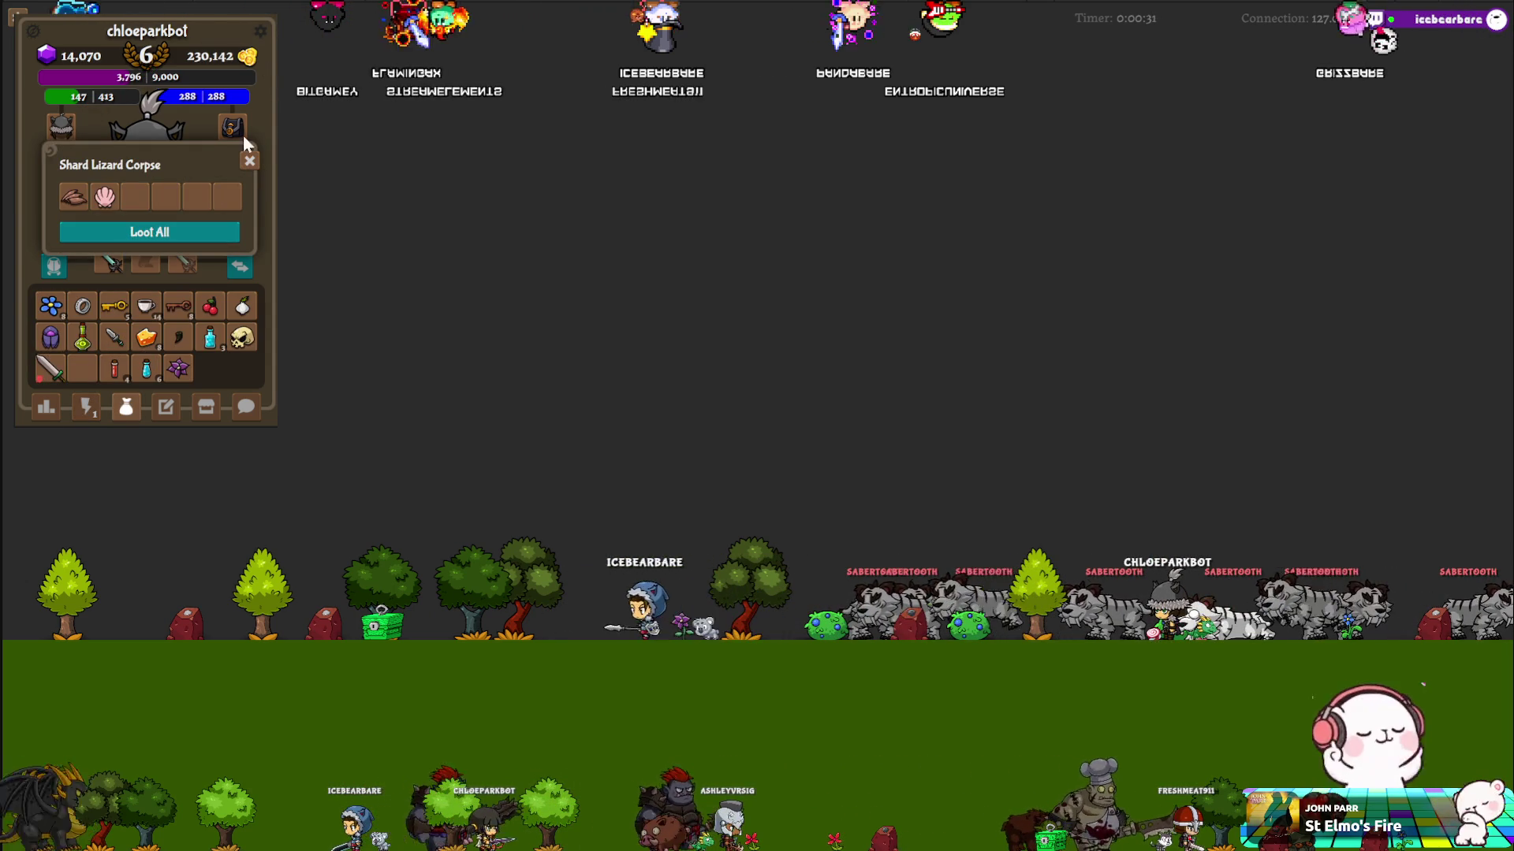
left_click(249, 161)
left_click(88, 407)
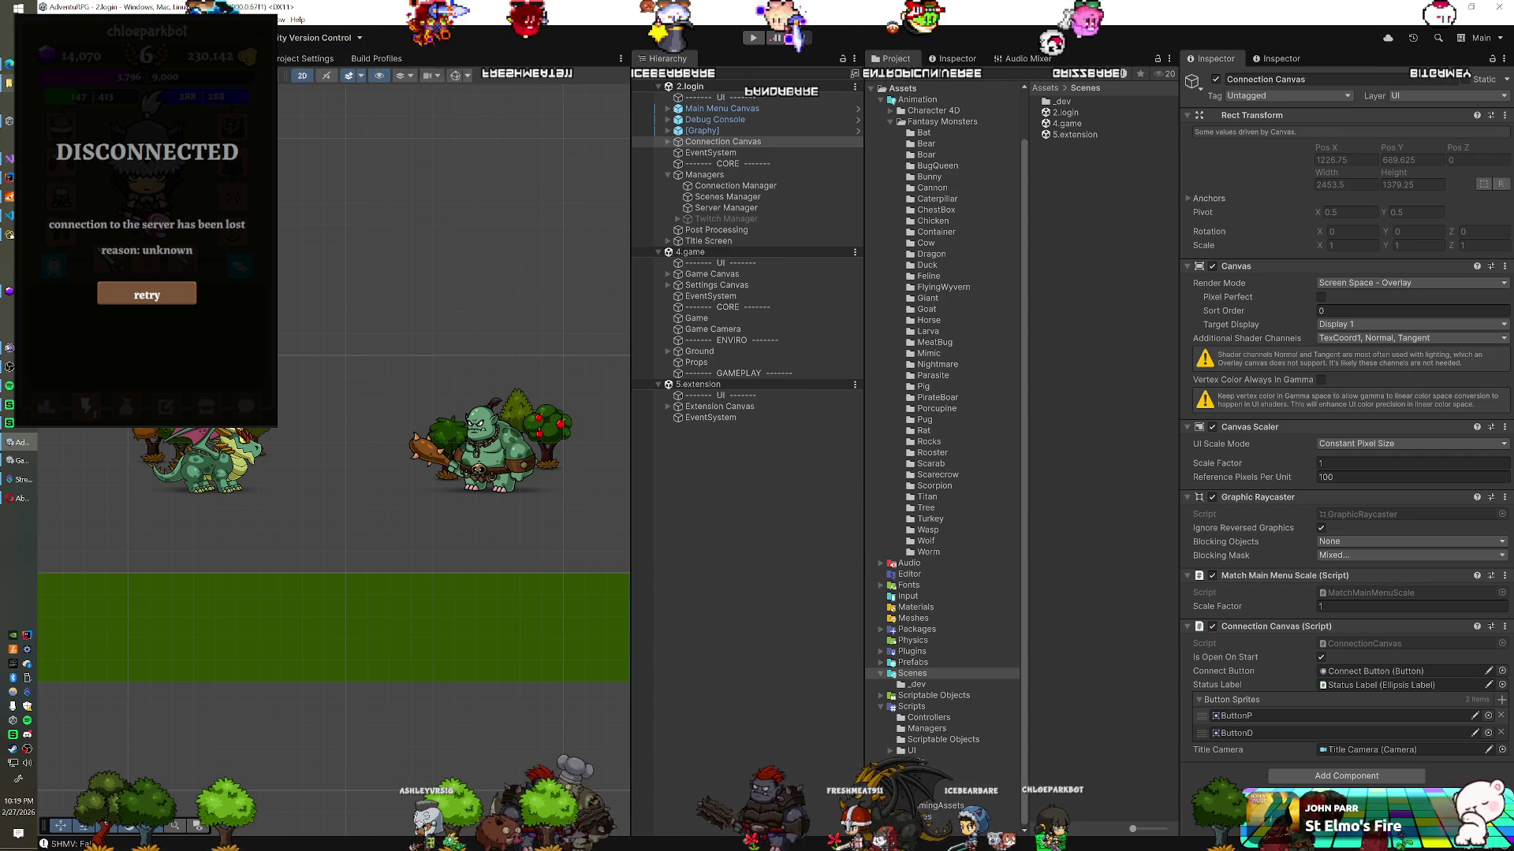
Step: Switch to File Explorer on the assets/icons/actions folder and scroll to the corpse icons
key("alt+Tab")
scroll(625, 468, "down", 1)
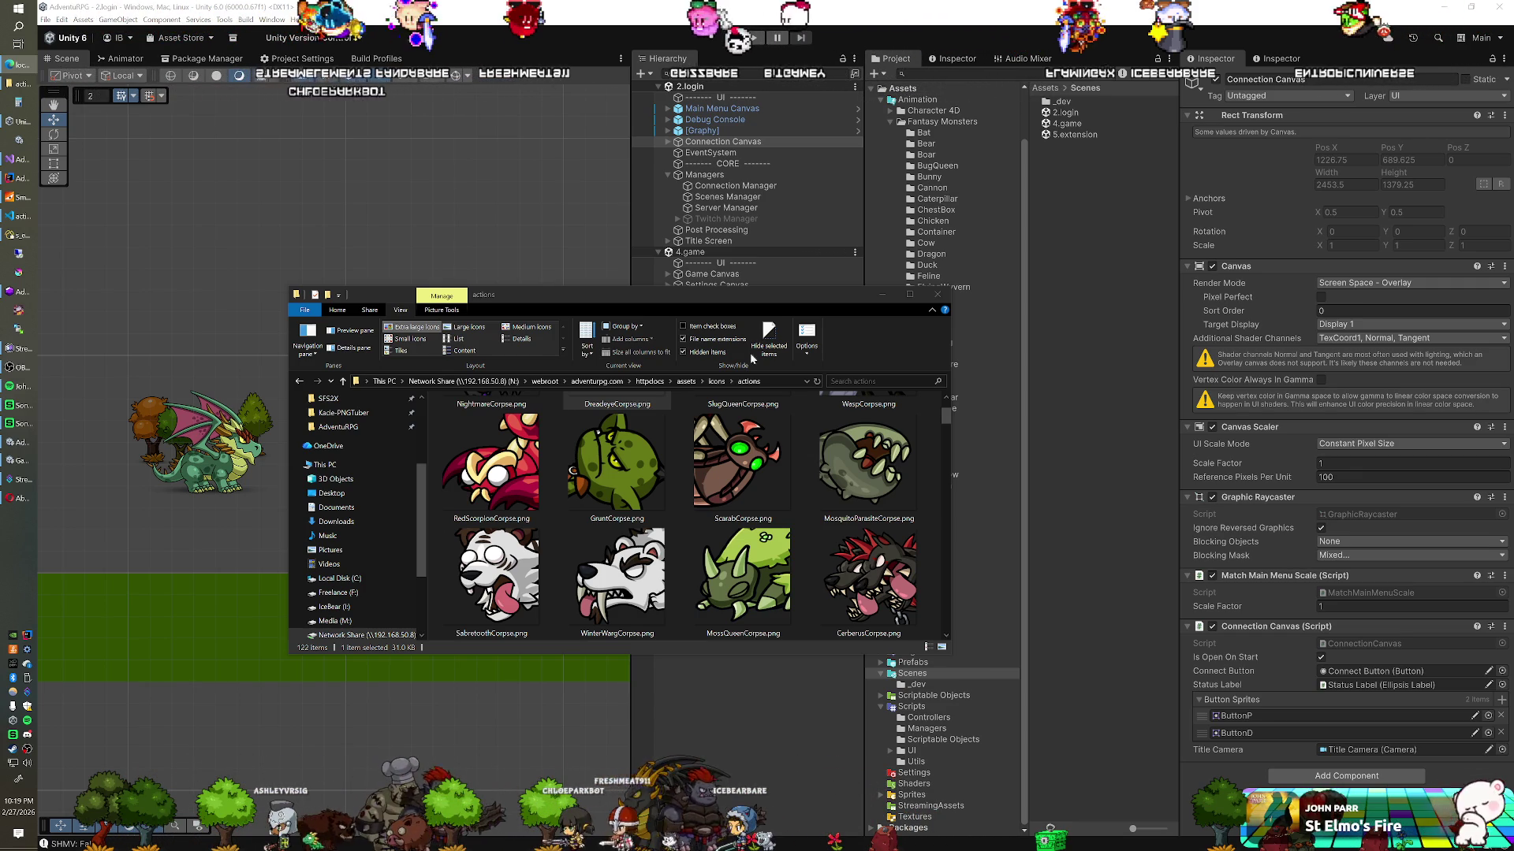
Step: Select the Sabertooth corpse icon file and scroll through the action icons
left_click(469, 631)
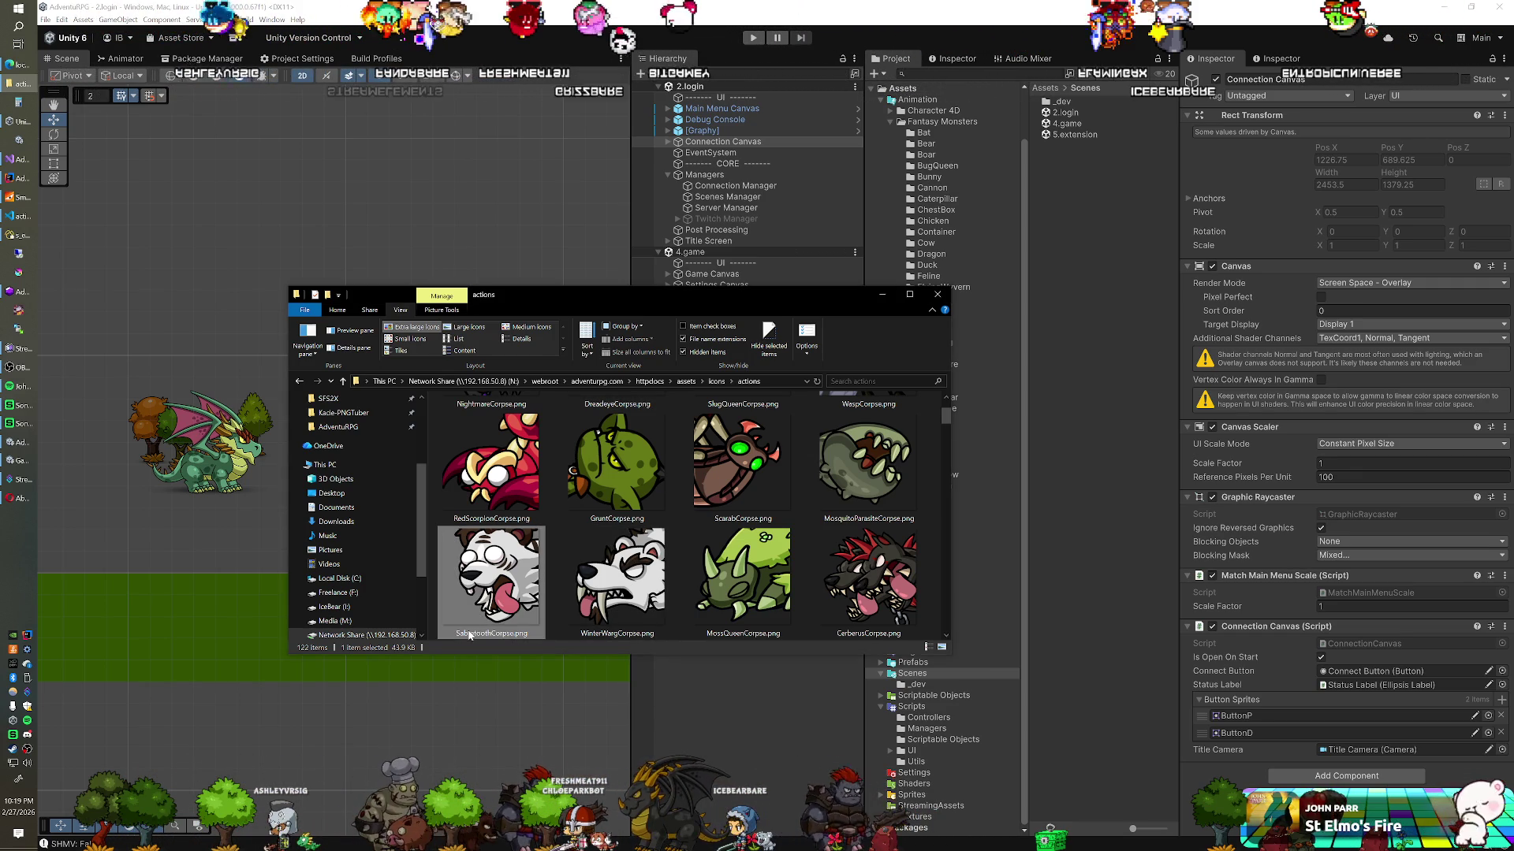
left_click(473, 635)
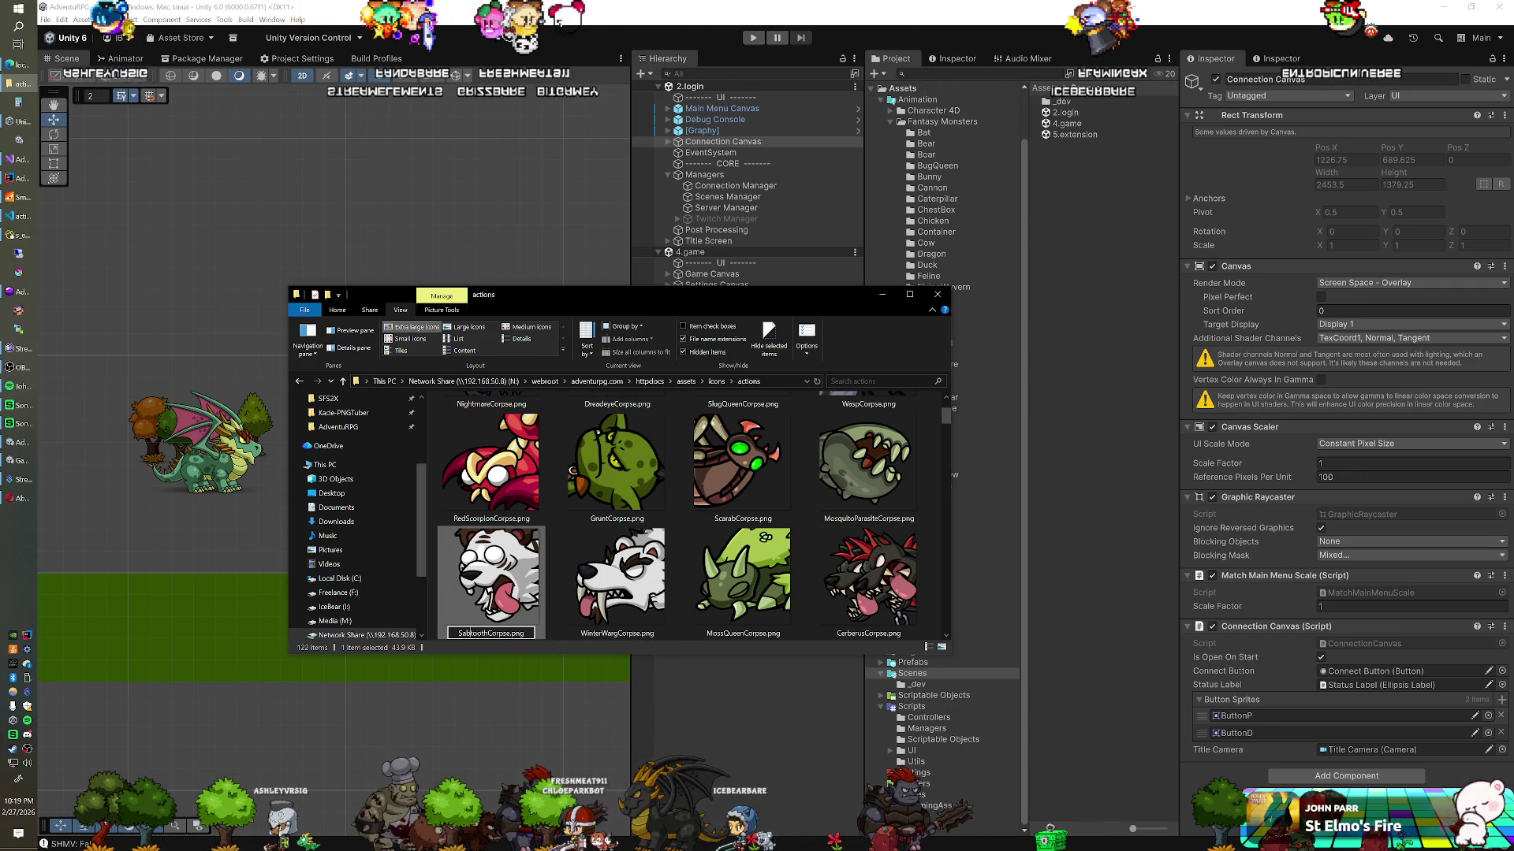
scroll(528, 557, "down", 10)
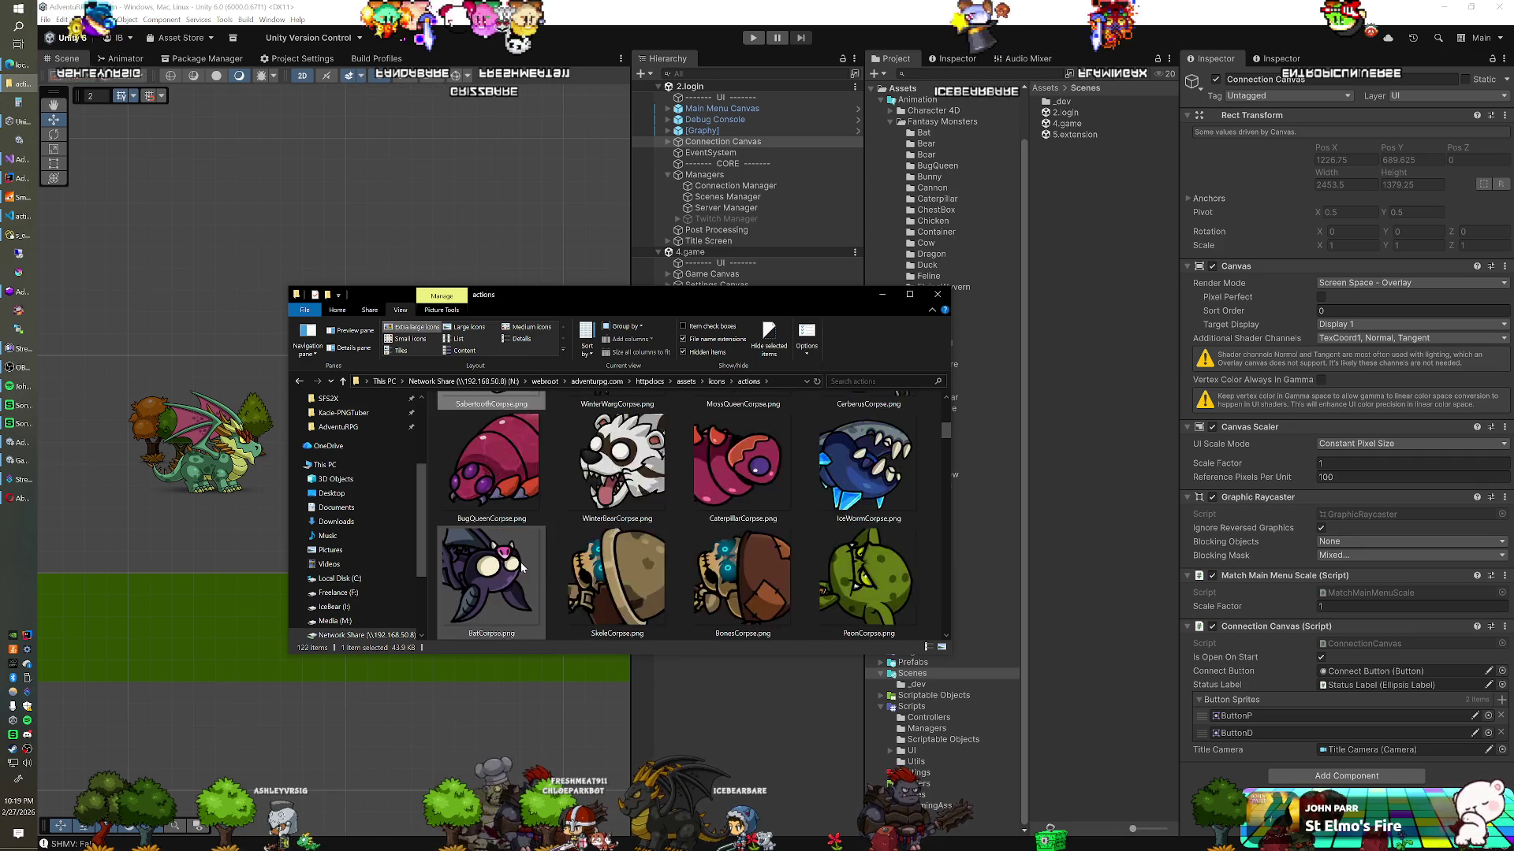
scroll(528, 556, "down", 8)
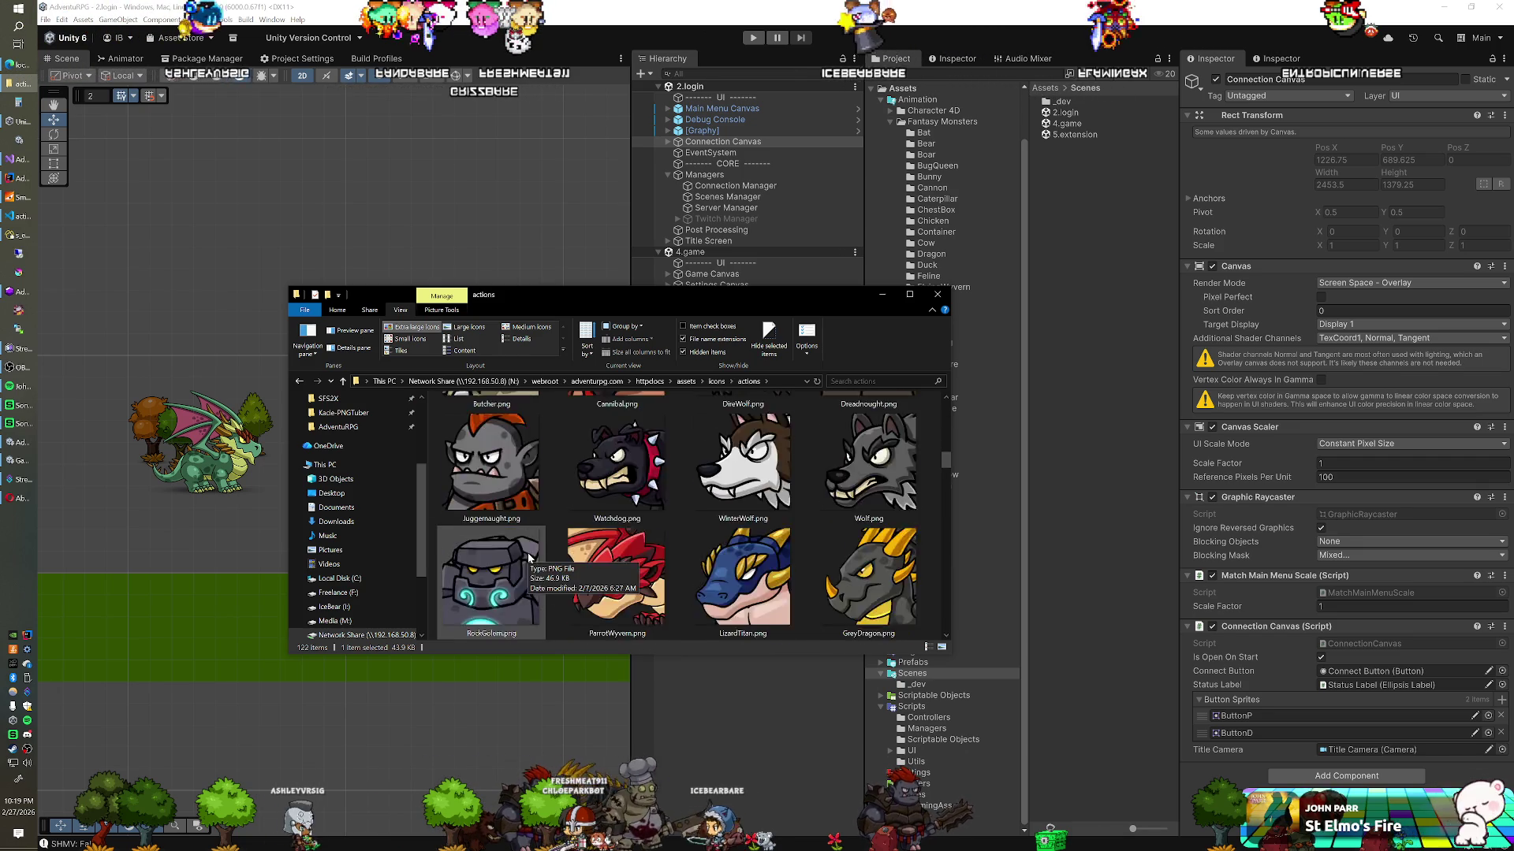
scroll(528, 557, "down", 5)
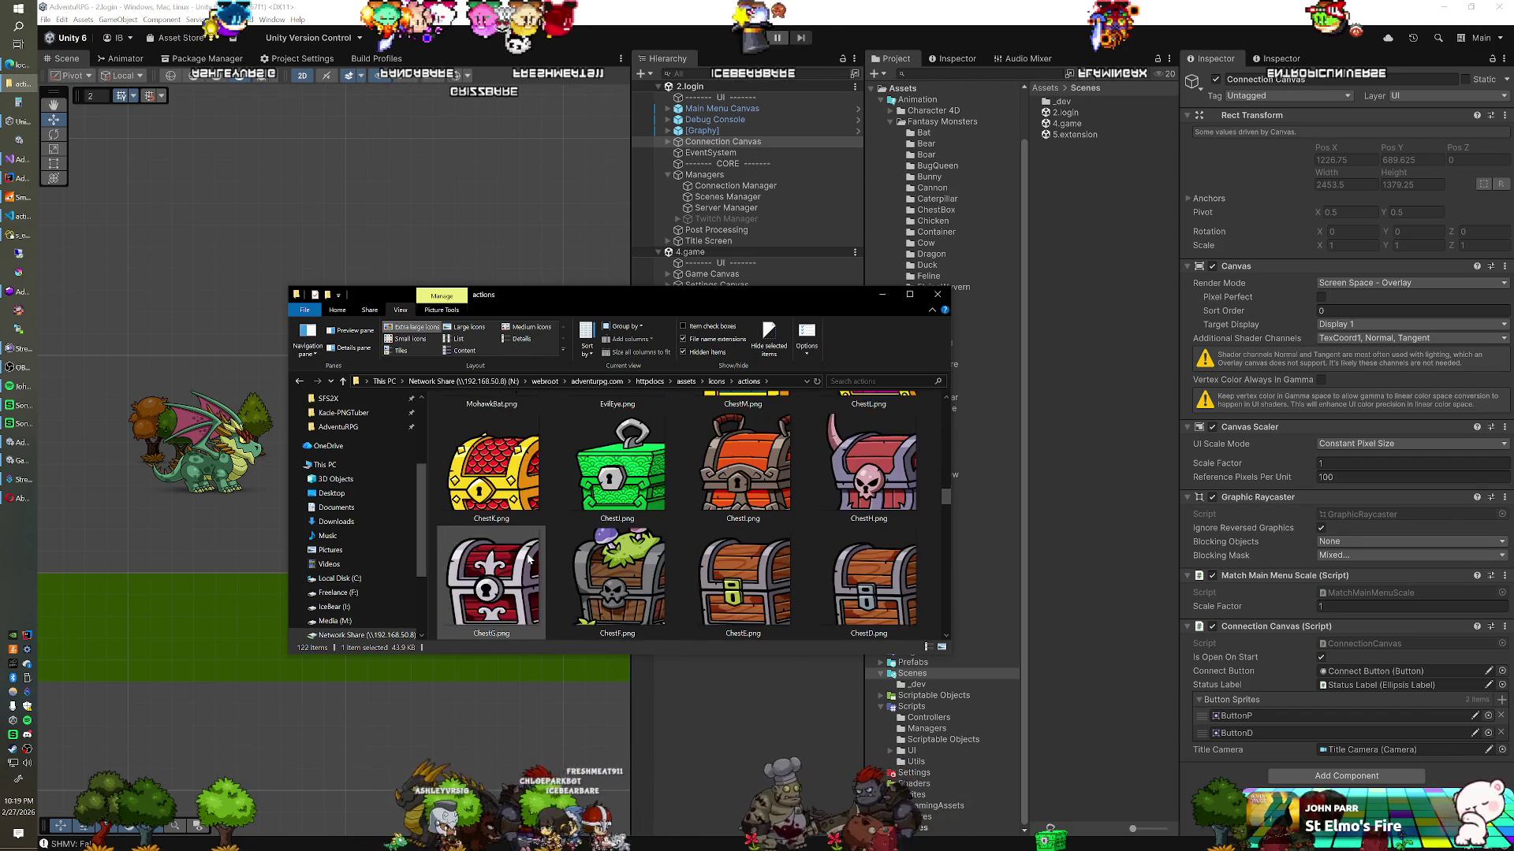
scroll(528, 557, "up", 4)
scroll(529, 557, "up", 6)
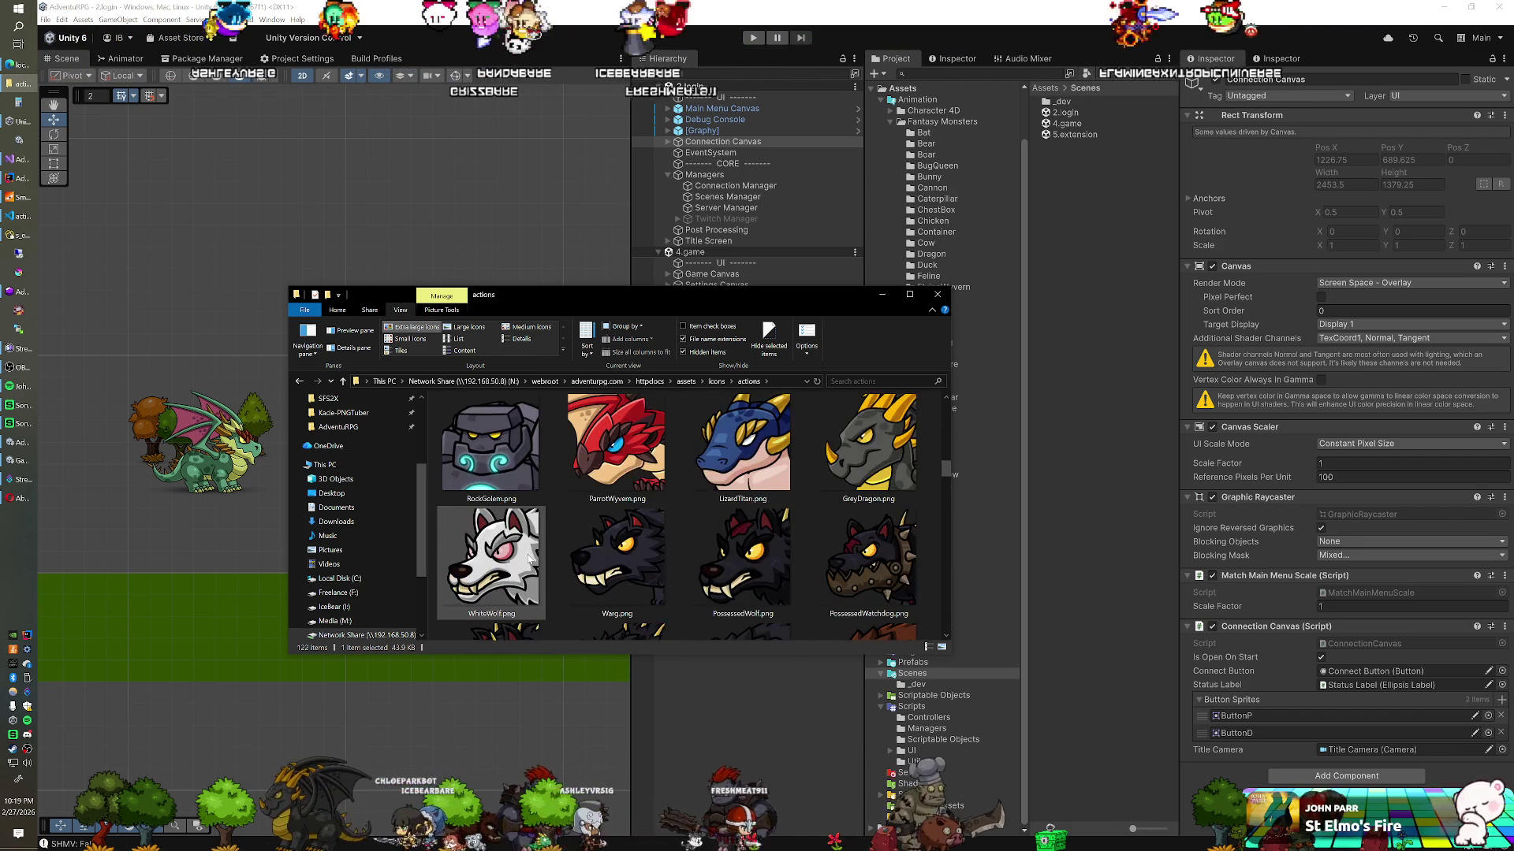
scroll(528, 556, "up", 8)
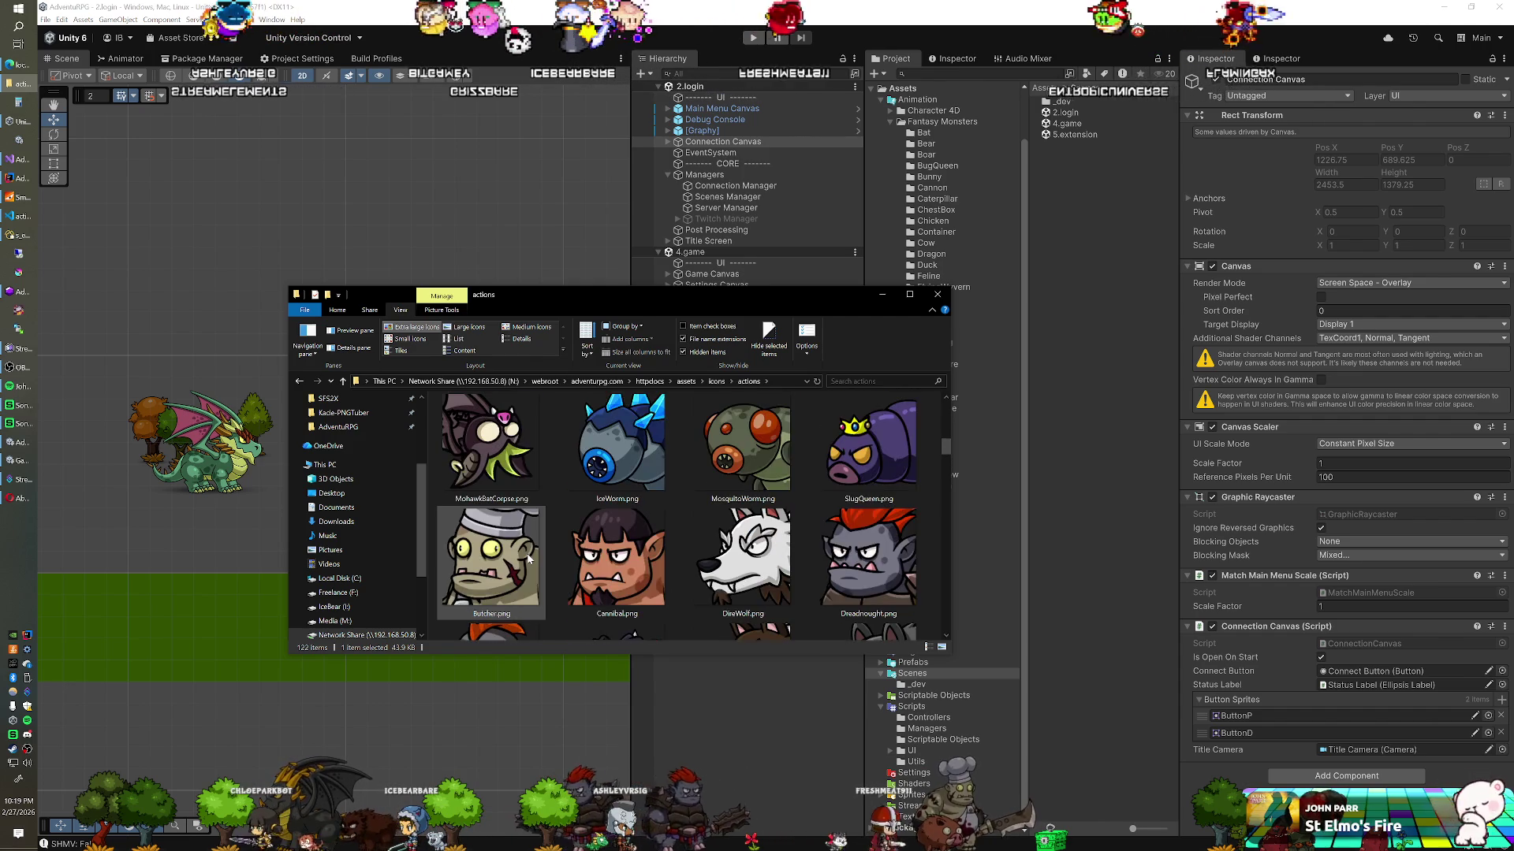
scroll(528, 556, "up", 2)
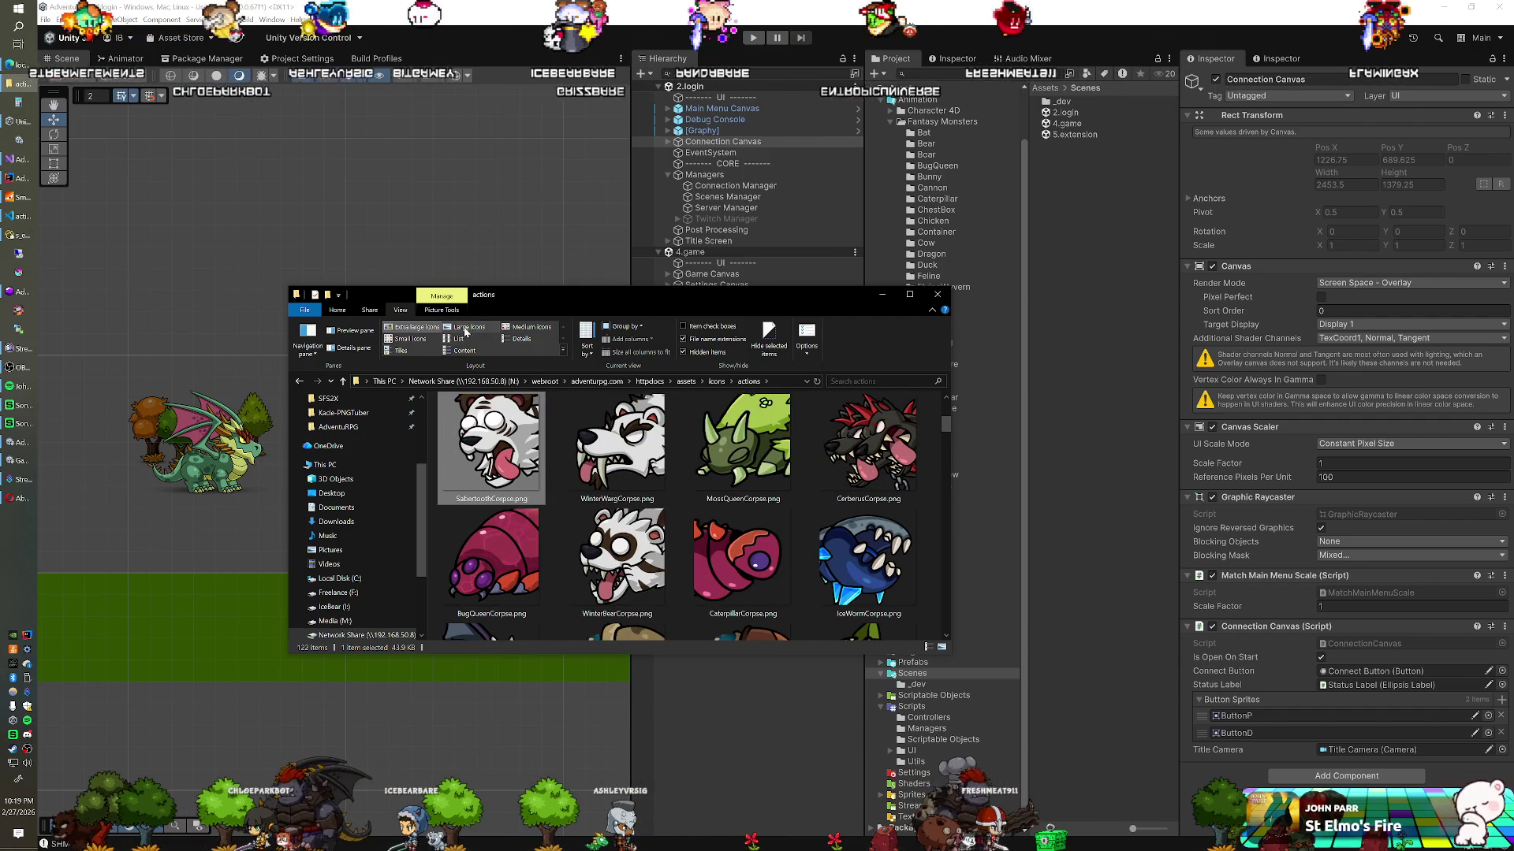
Step: Show the icons in Details view sorted by Name, then go back to Unity
left_click(520, 338)
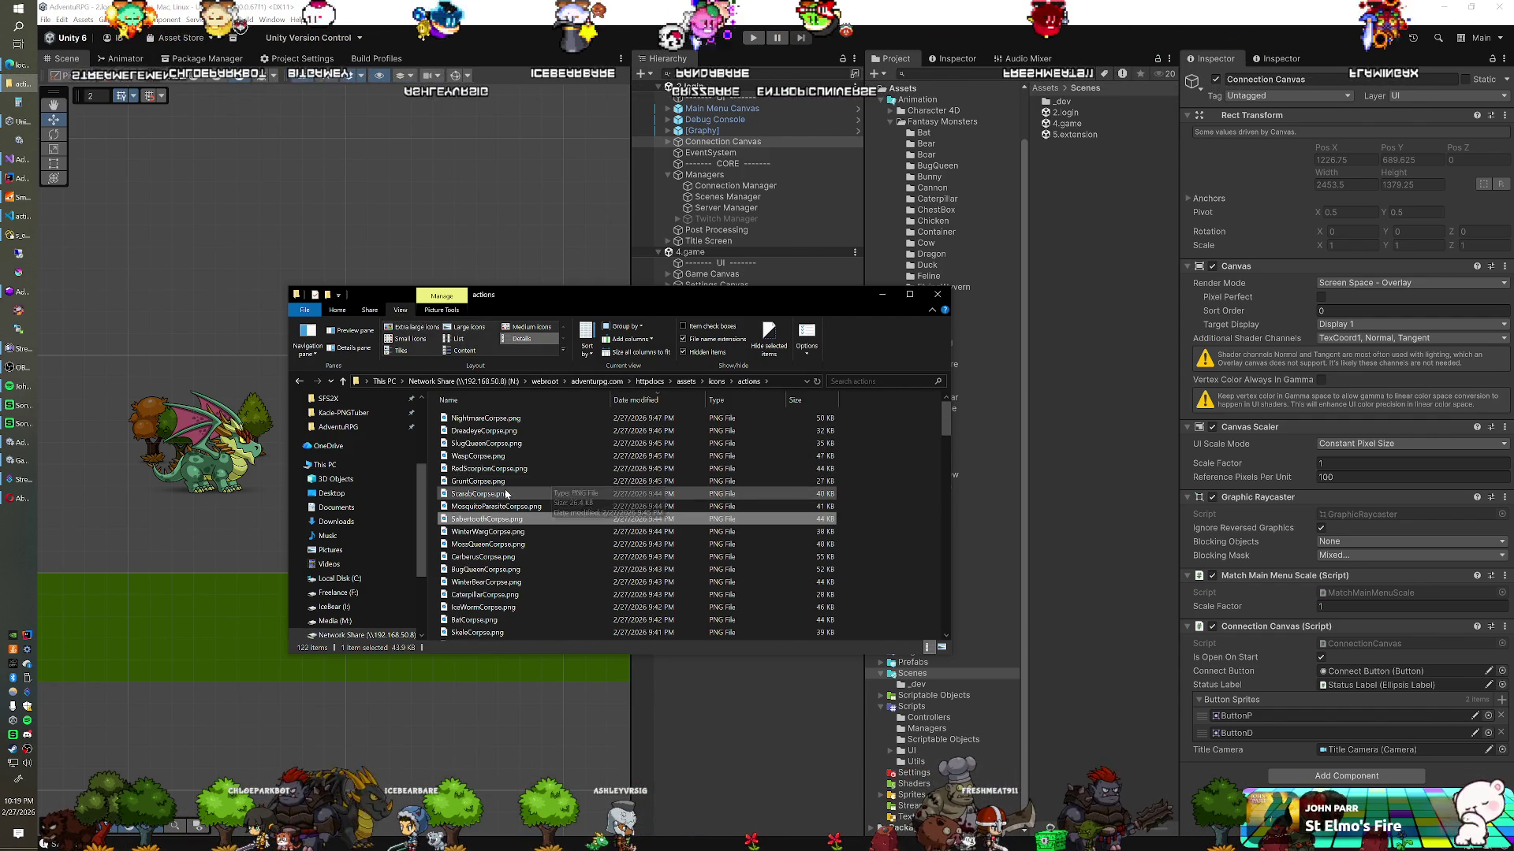
scroll(528, 488, "down", 3)
scroll(507, 495, "down", 5)
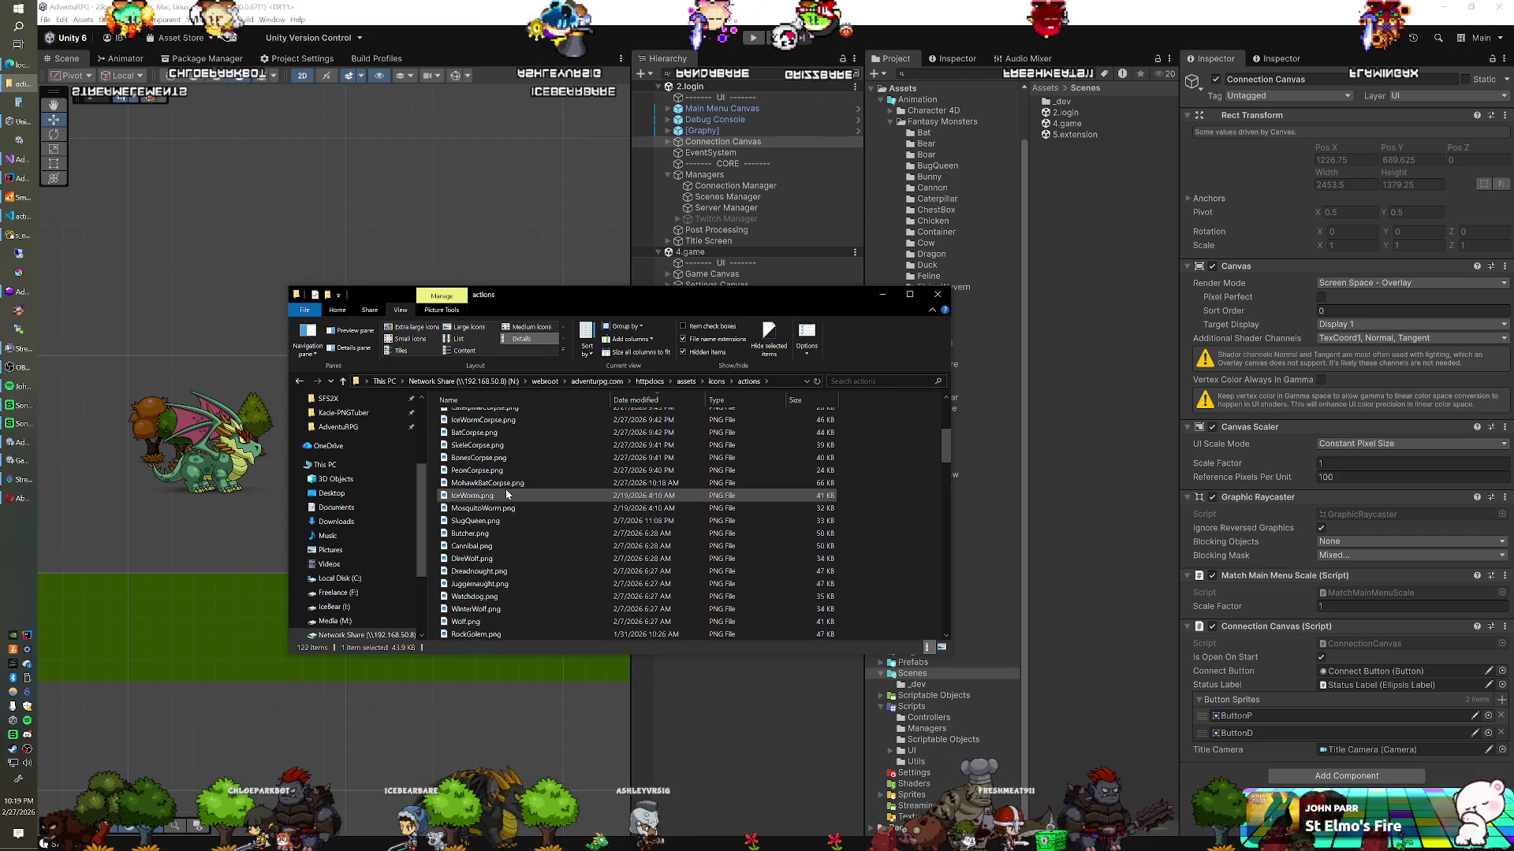
left_click(525, 400)
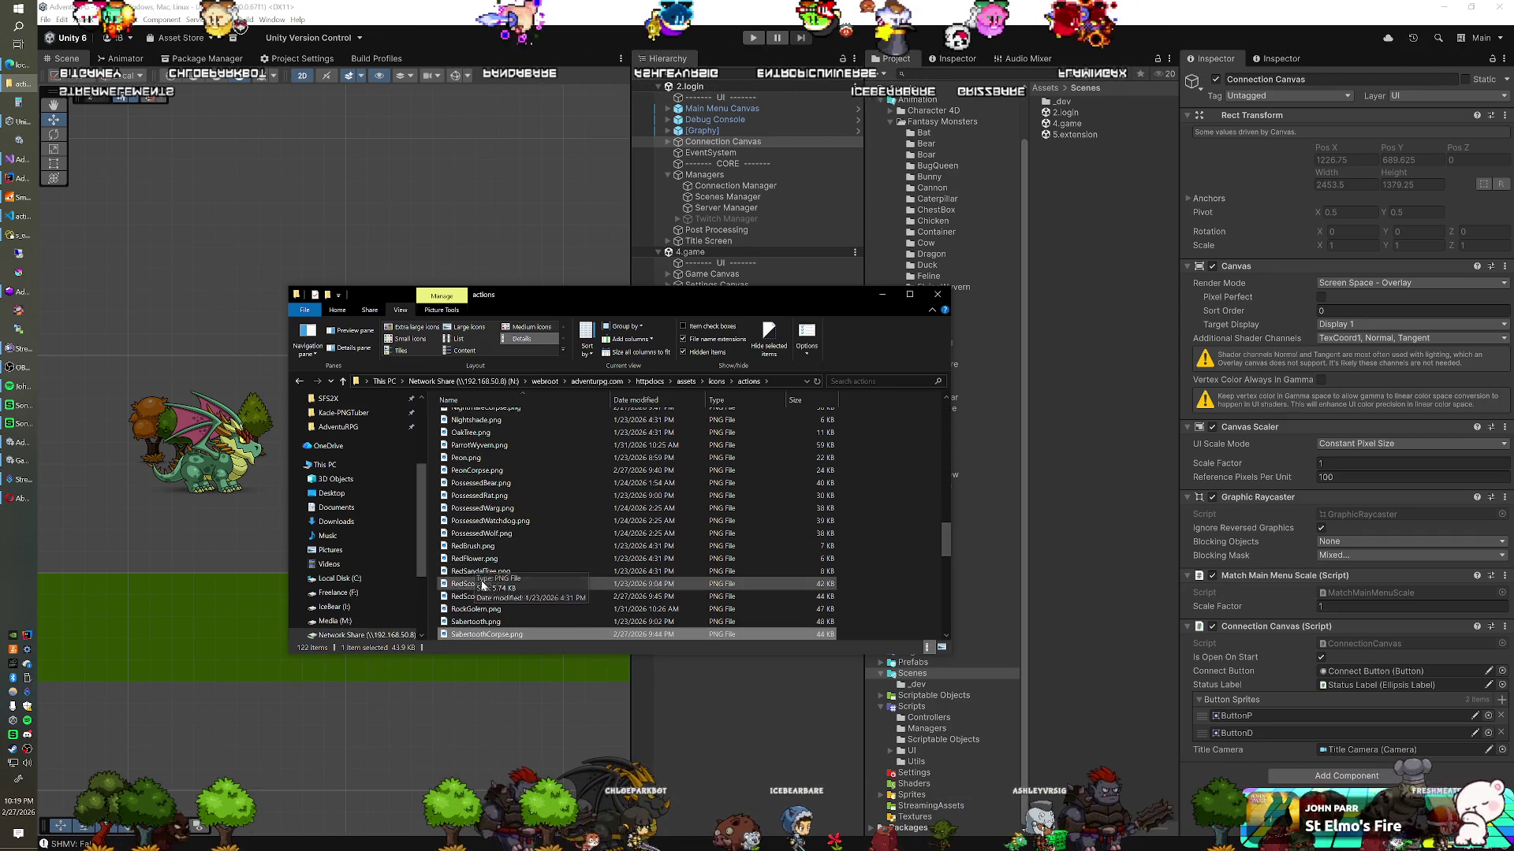
left_click(727, 118)
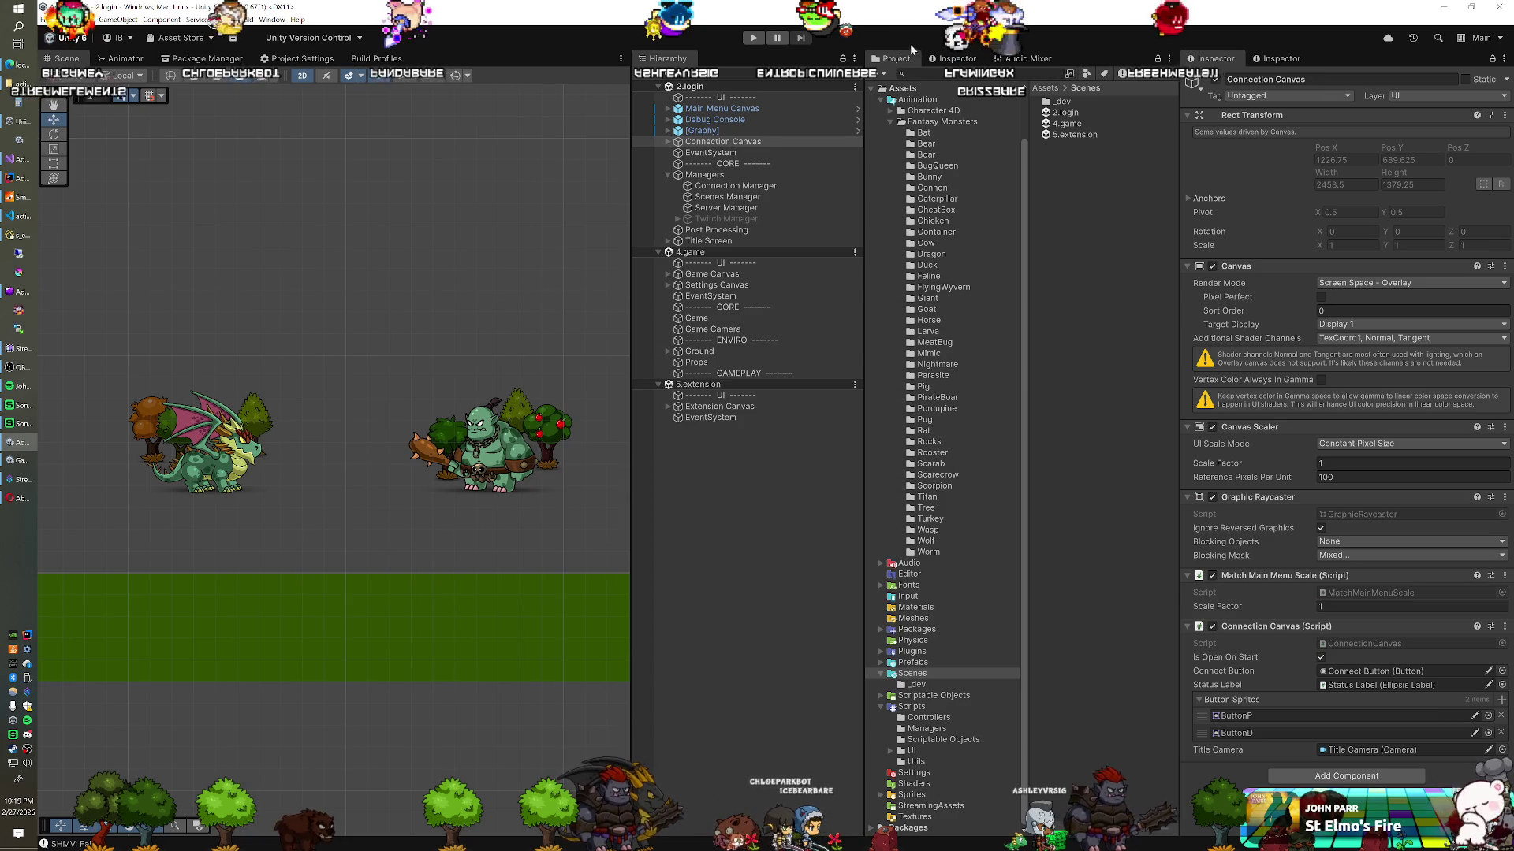
Step: Inspect the [18] Sabertooth prefab under Prefabs > Characters > Enemies, then open ServerResponses.cs in Visual Studio
double_click(913, 662)
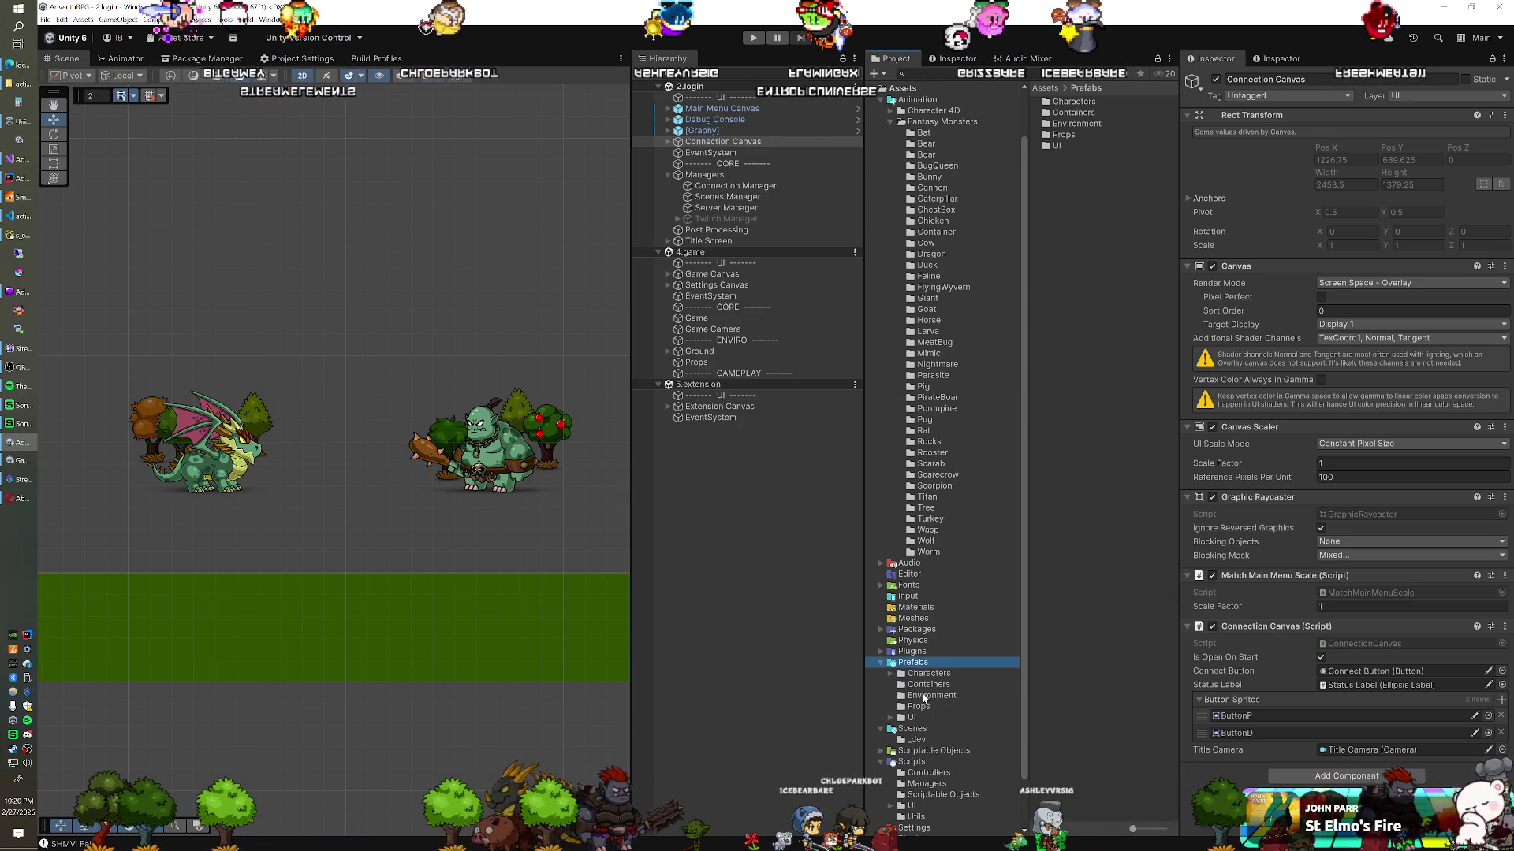
left_click(890, 673)
left_click(934, 695)
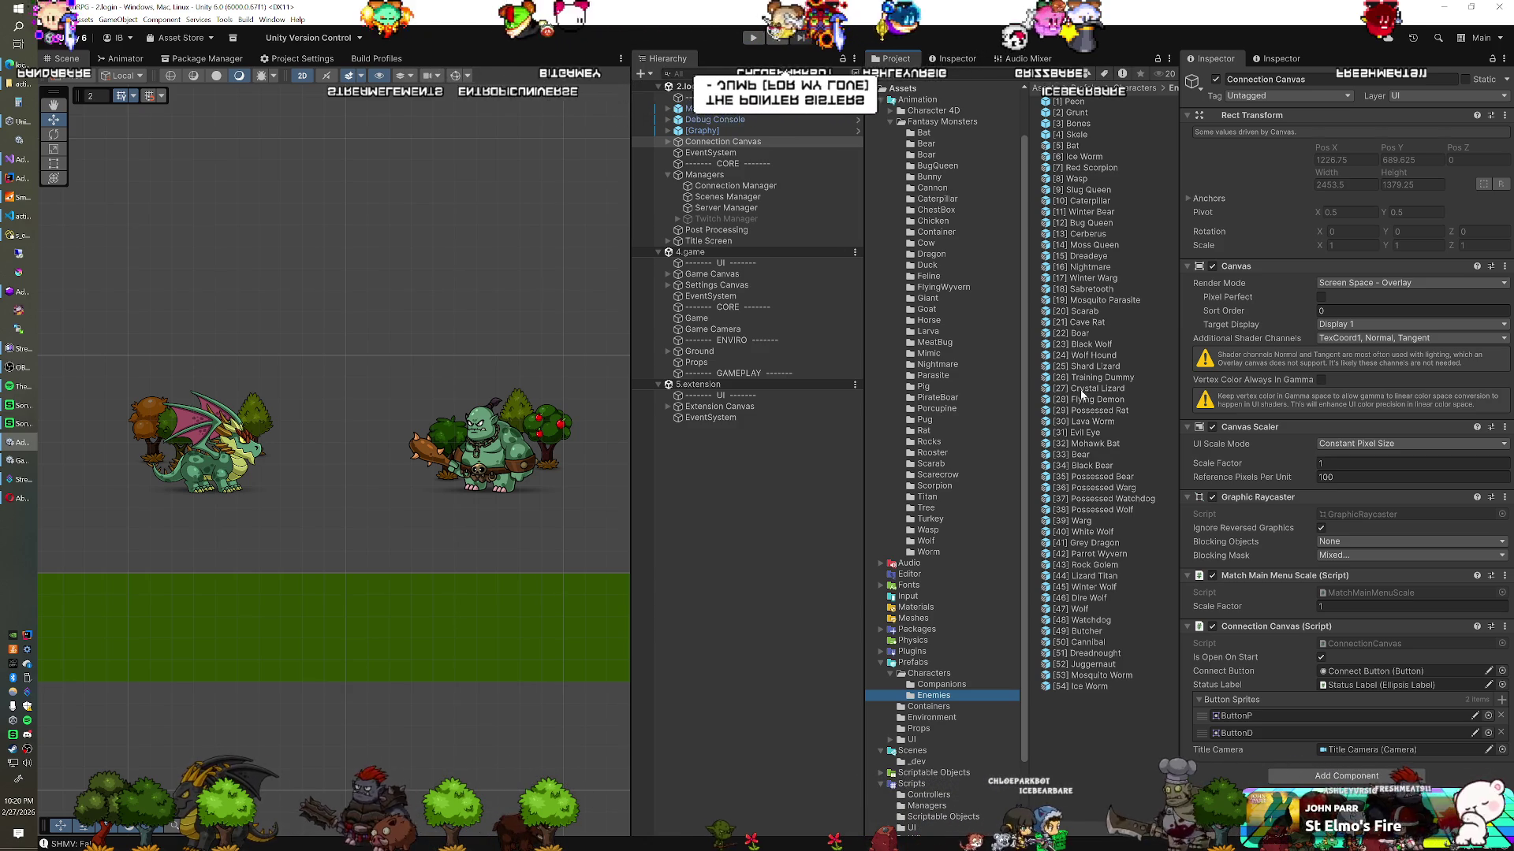
left_click(1089, 289)
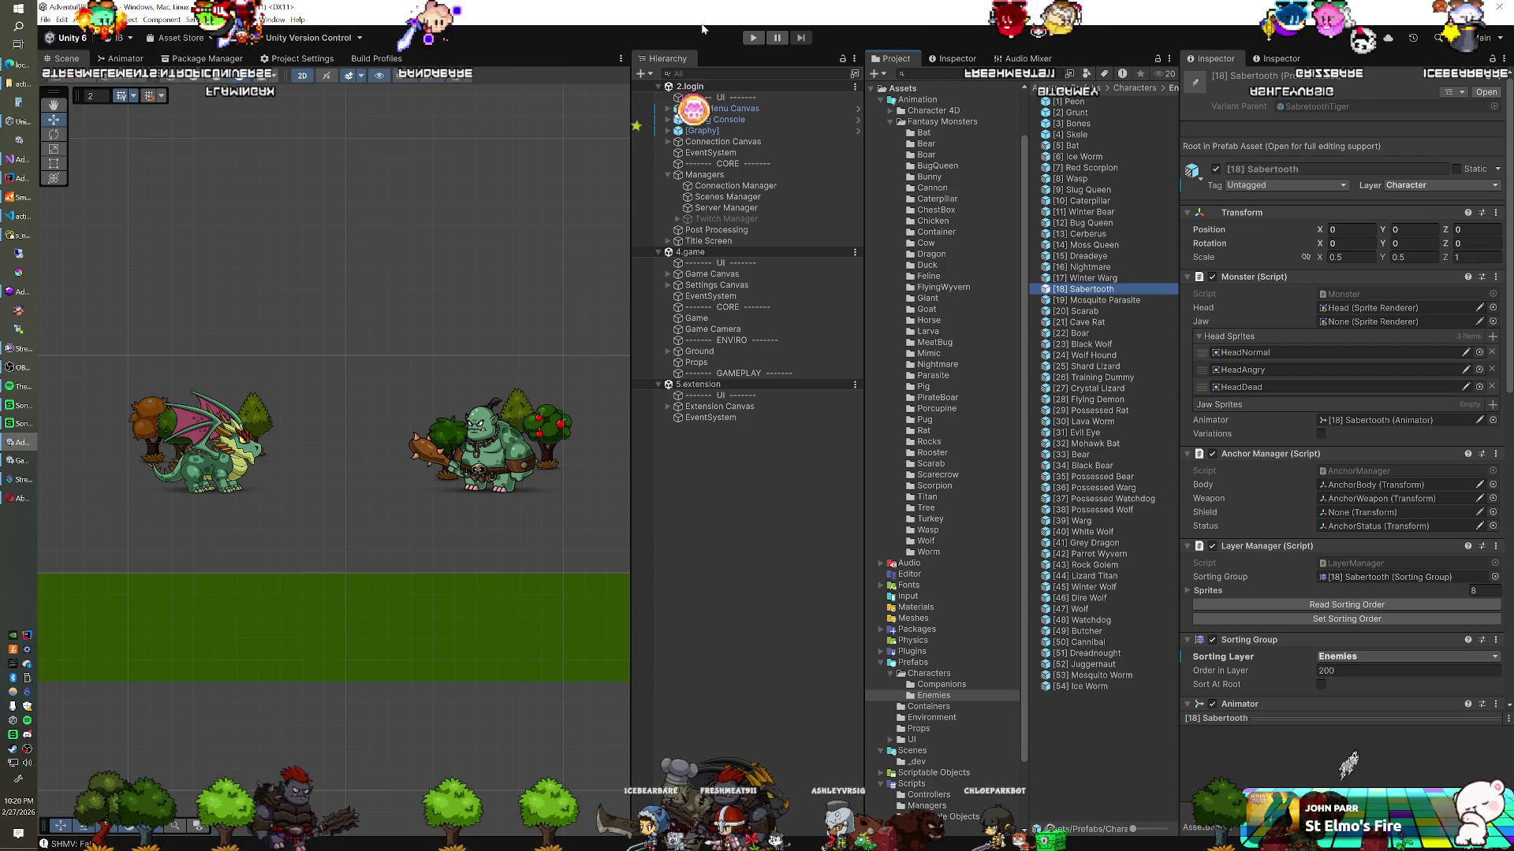
left_click(653, 33)
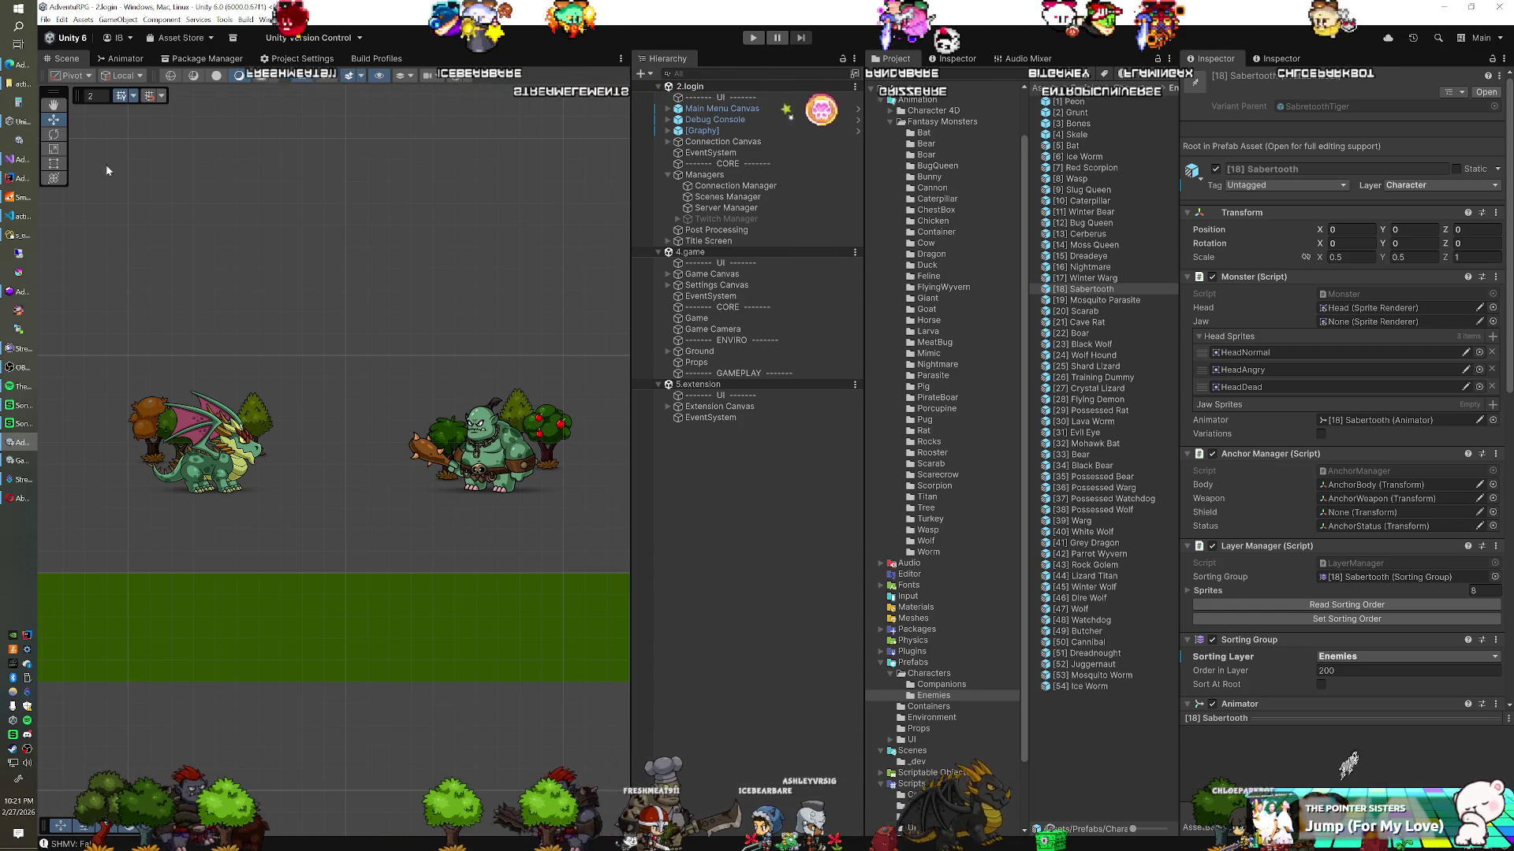
key("alt+Tab")
left_click(489, 260)
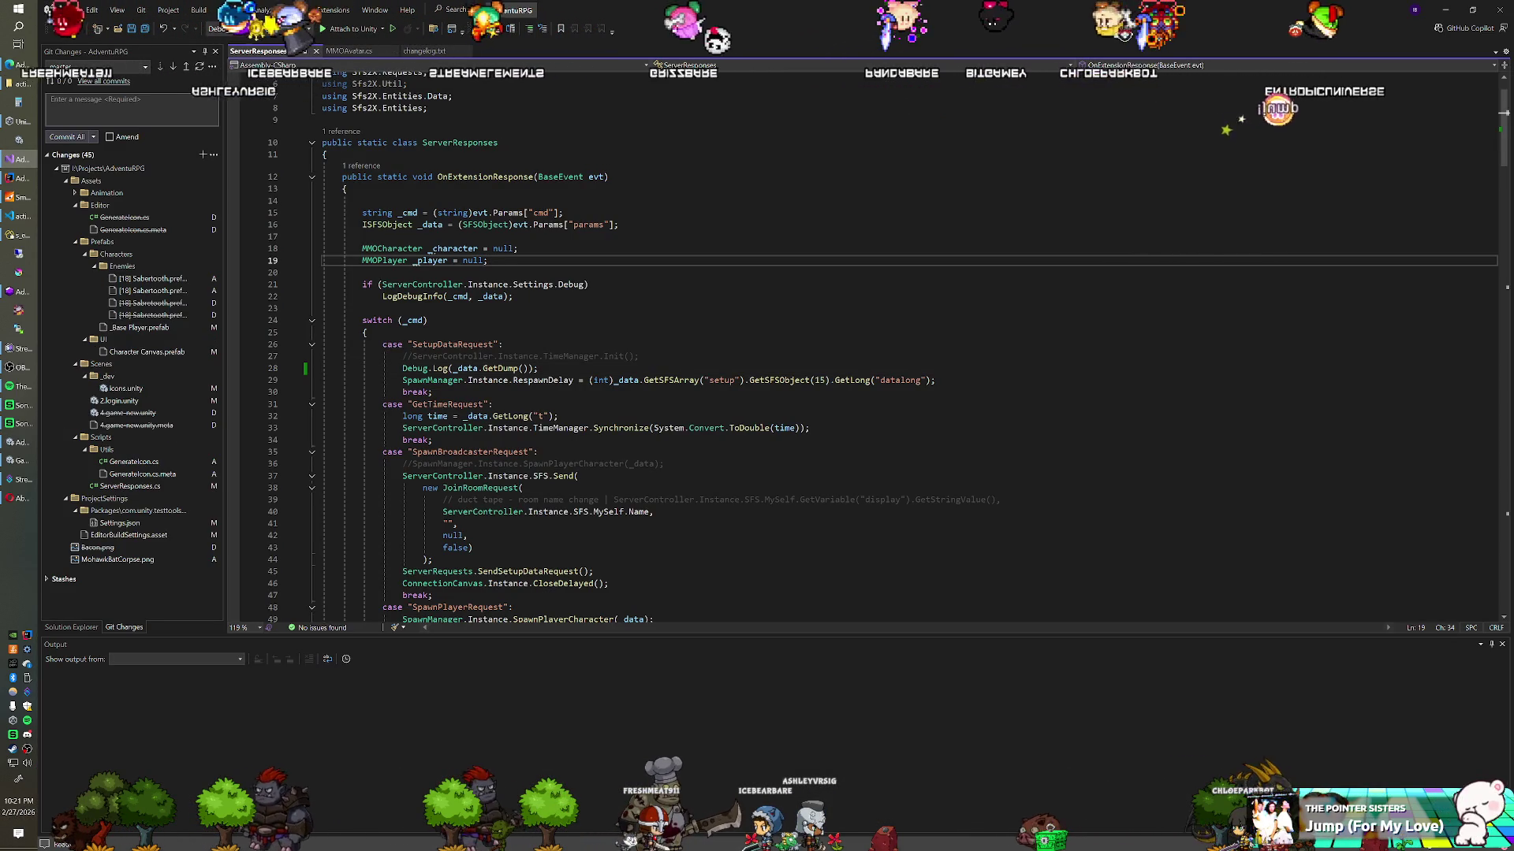
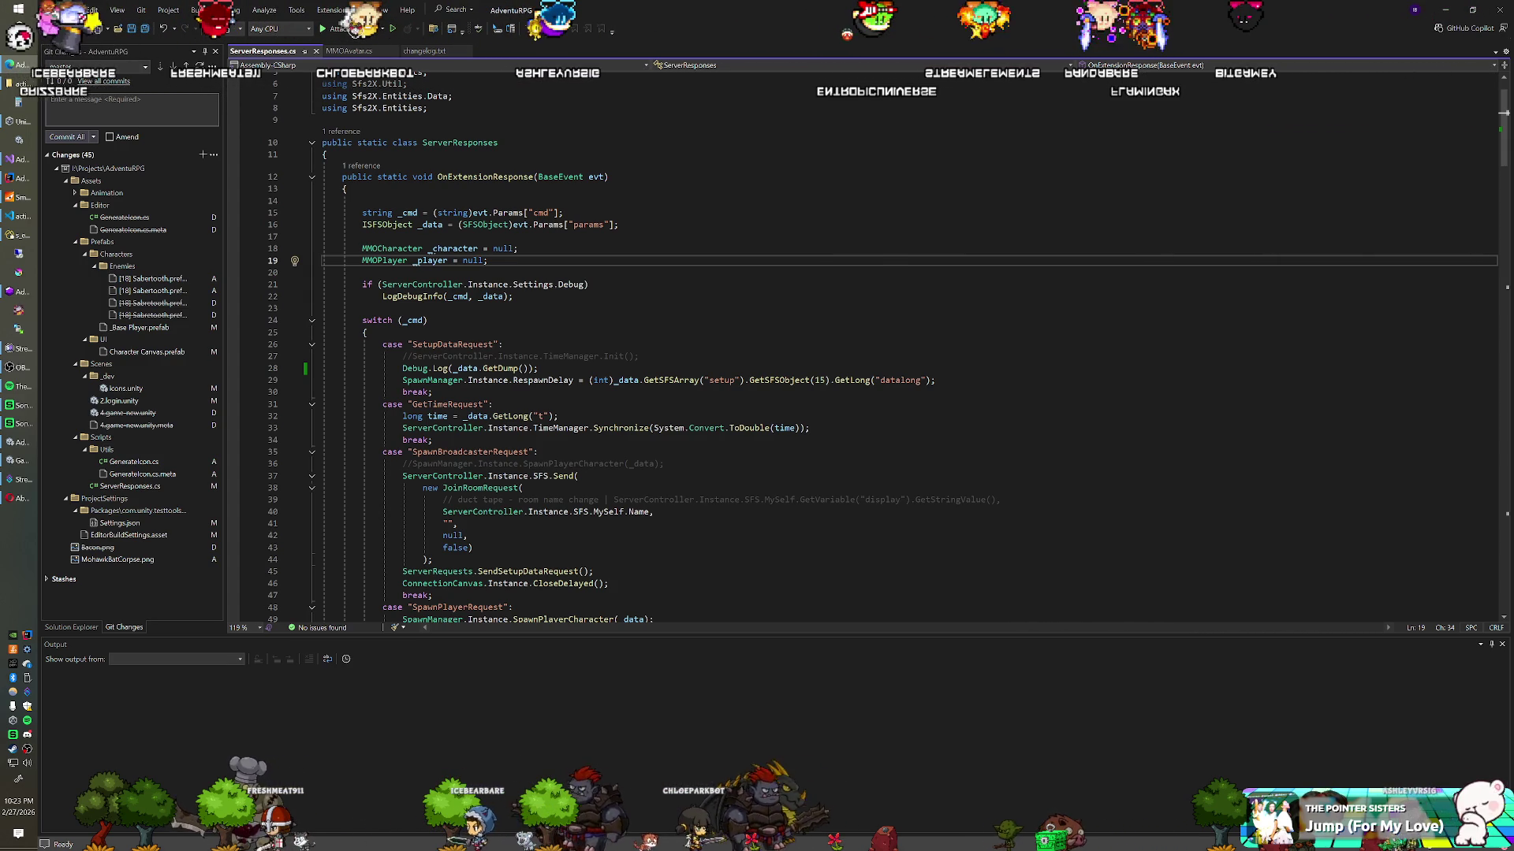
Step: Review the LogDebugInfo call, JoinRoomRequest null argument and command-name switch in ServerResponses.cs, then return to VS Code
left_click(513, 296)
scroll(513, 296, "down", 2)
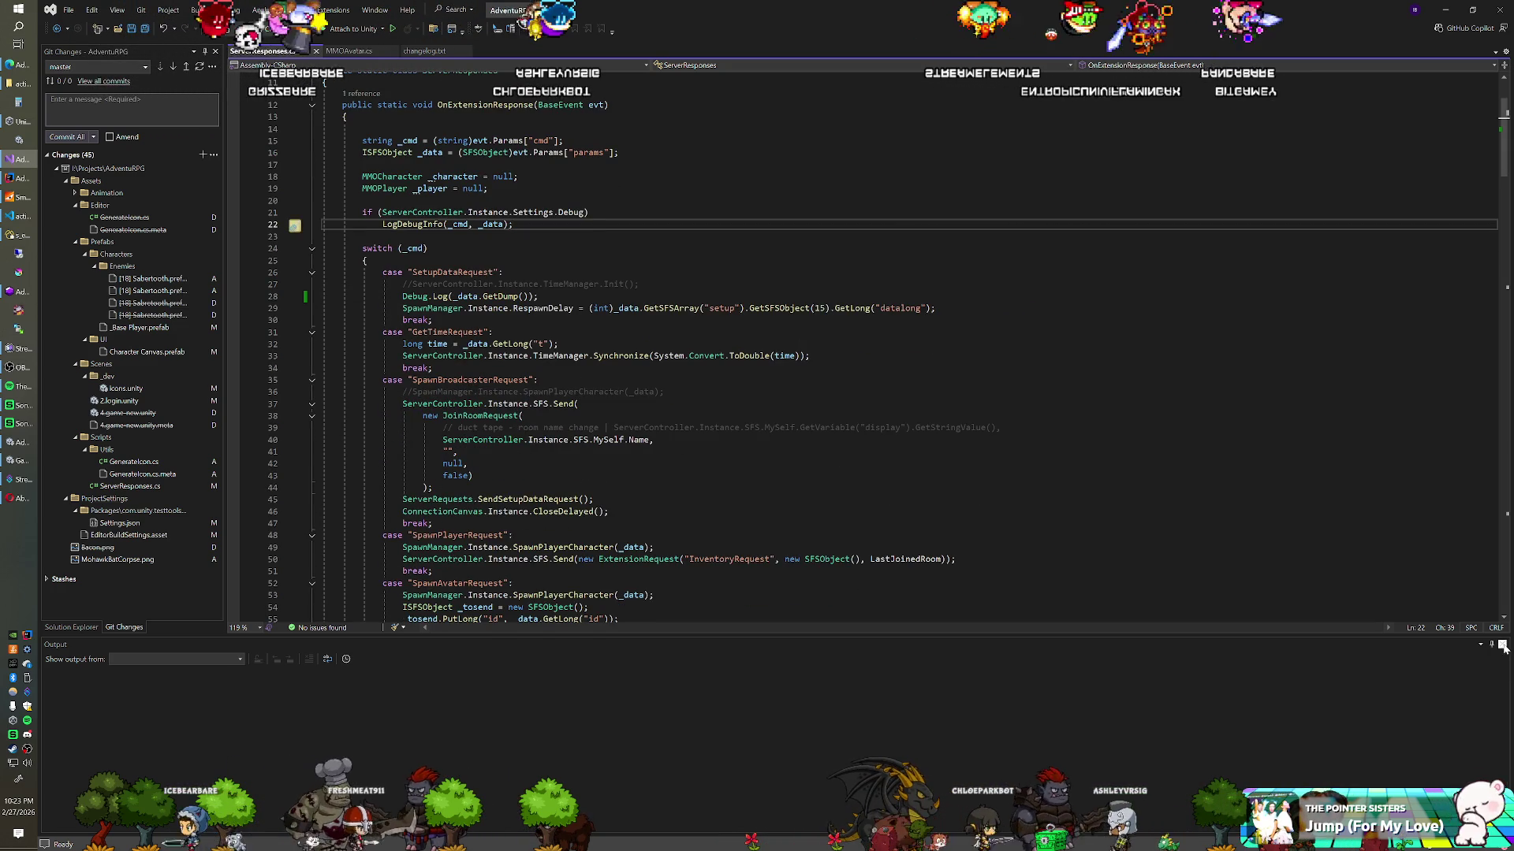
left_click(468, 463)
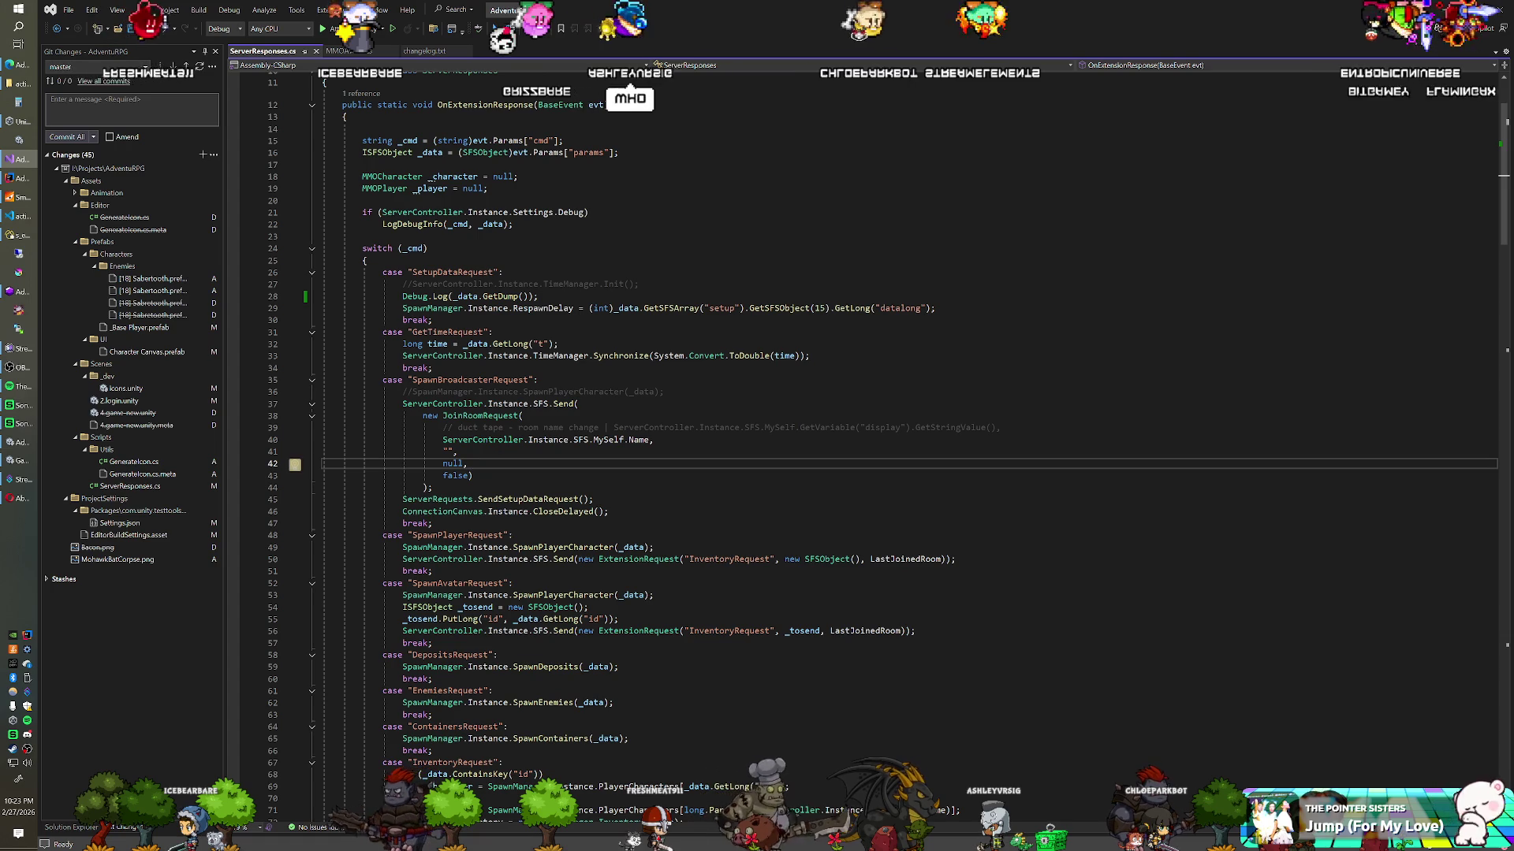
scroll(907, 441, "up", 3)
scroll(906, 441, "up", 1)
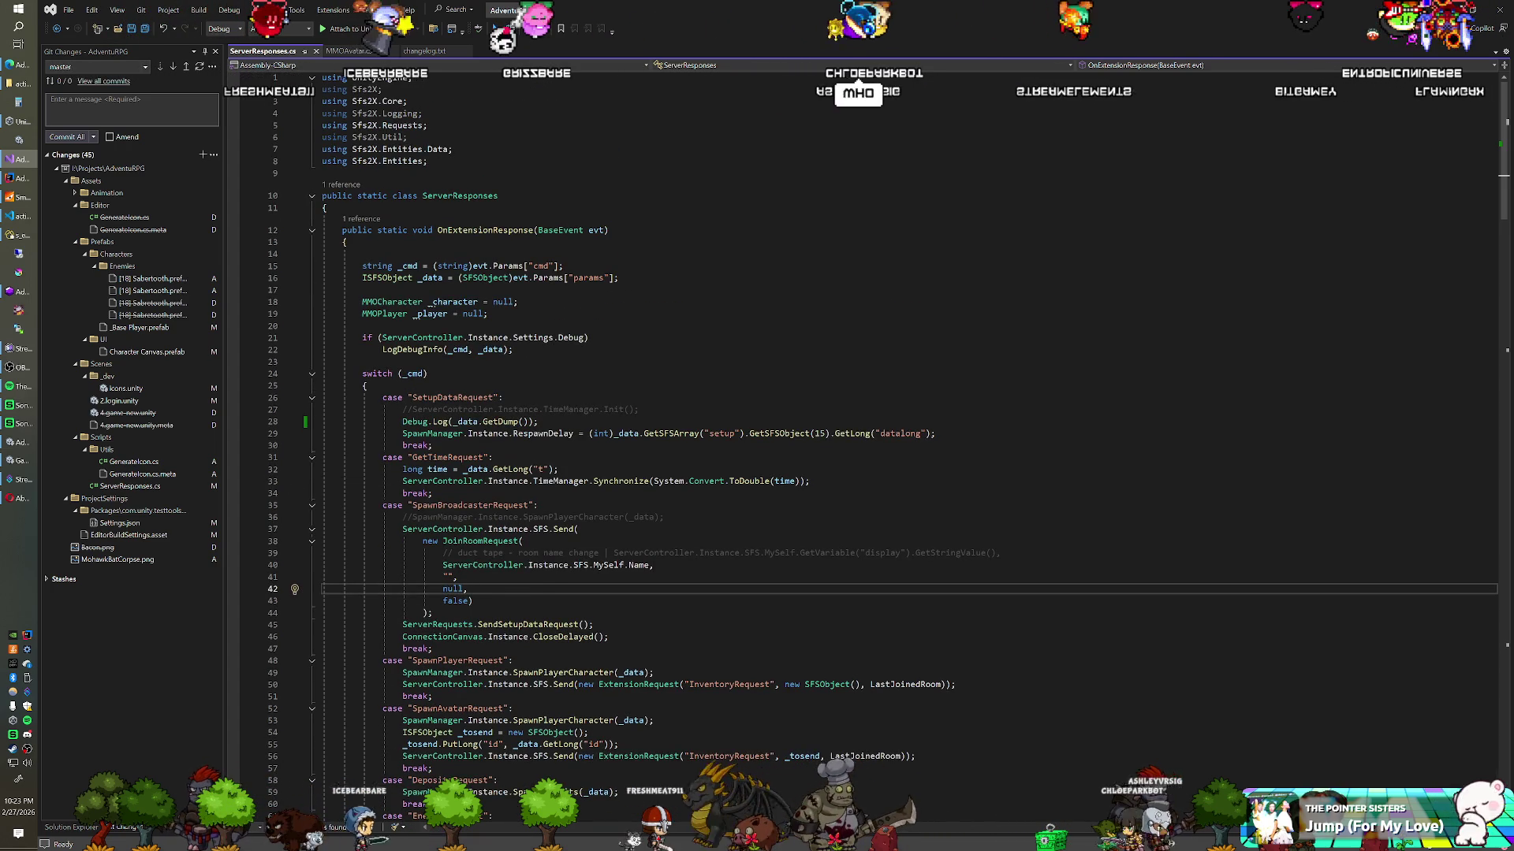
left_click(427, 373)
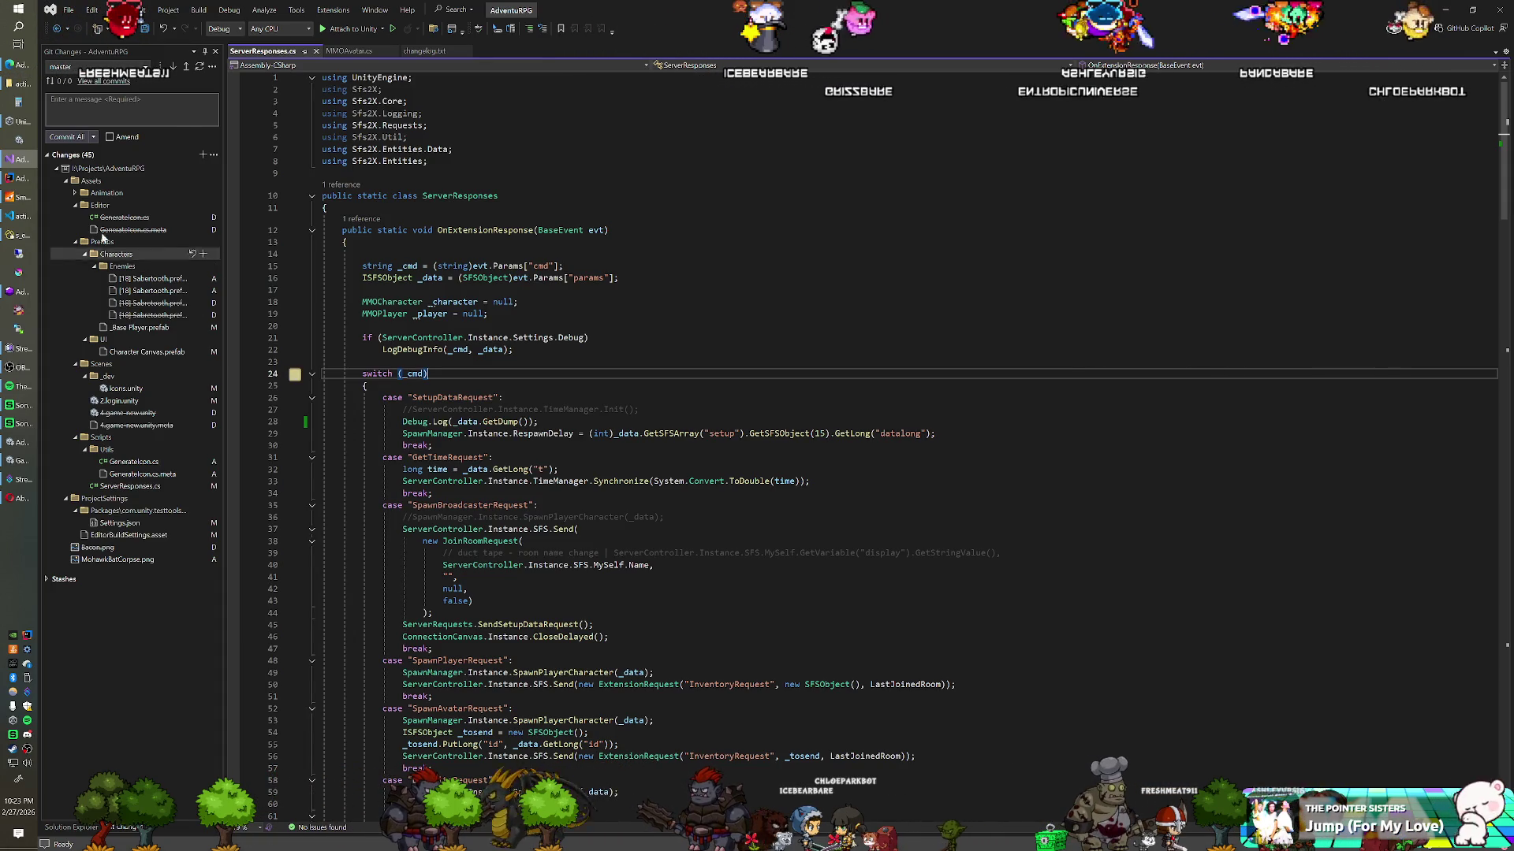
left_click(19, 218)
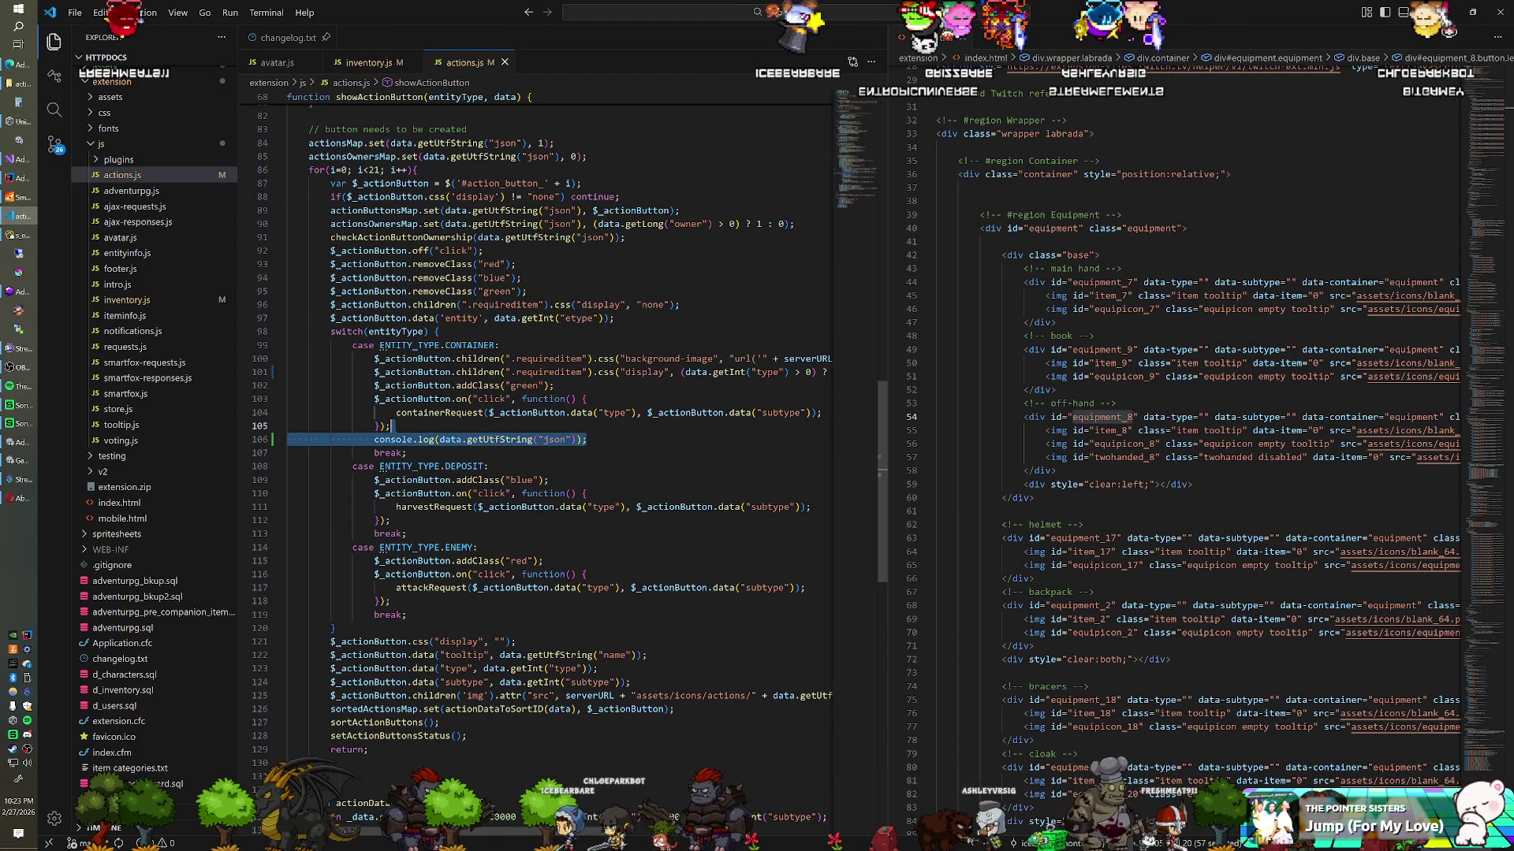
Step: Delete the json-string console.log line from actions.js's container case and open smartfox-requests.js
key("Delete")
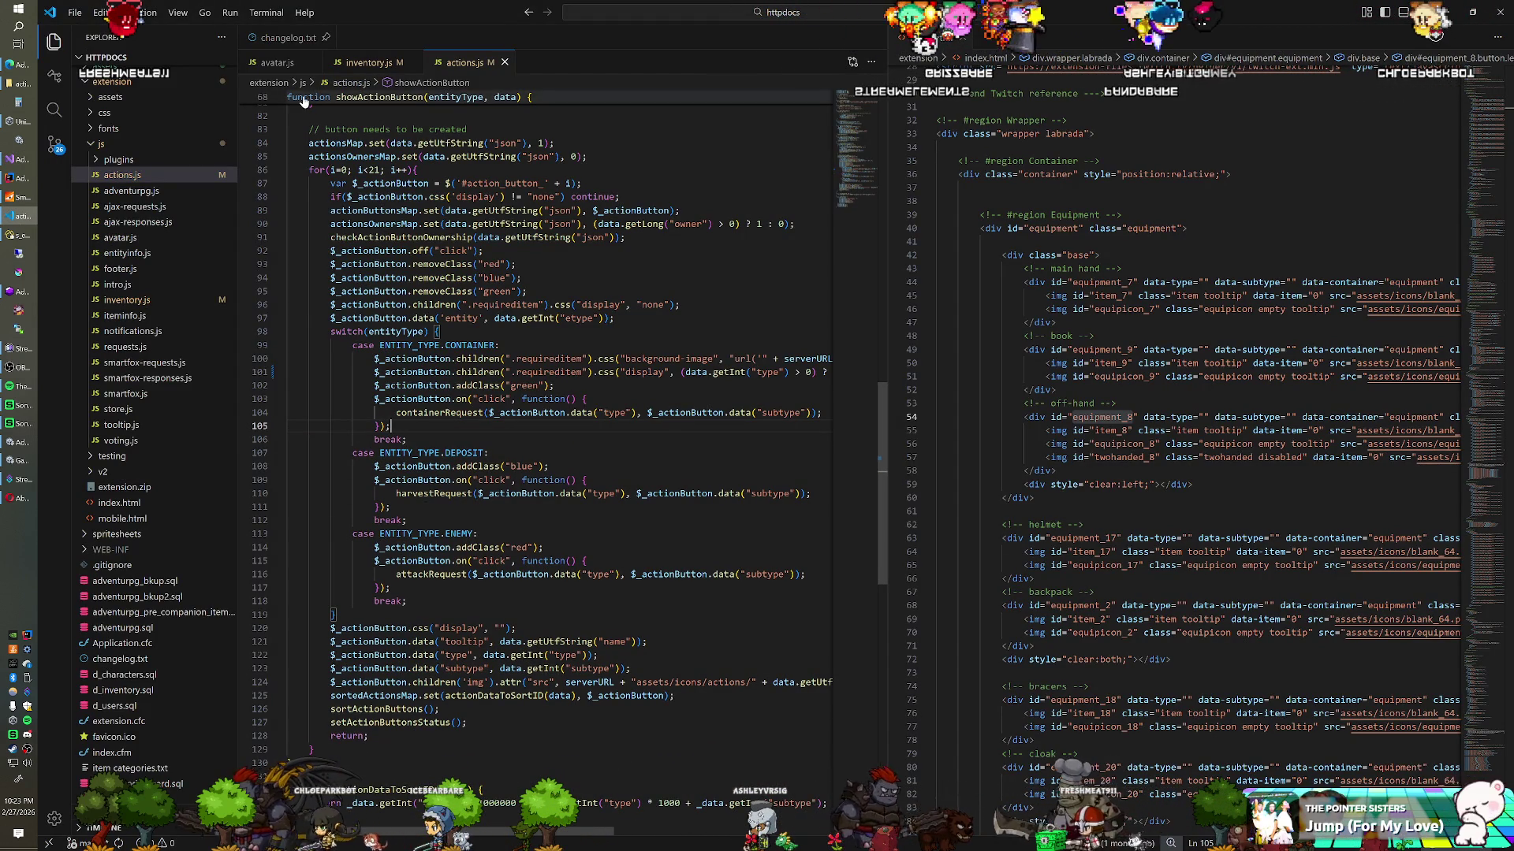
left_click(138, 365)
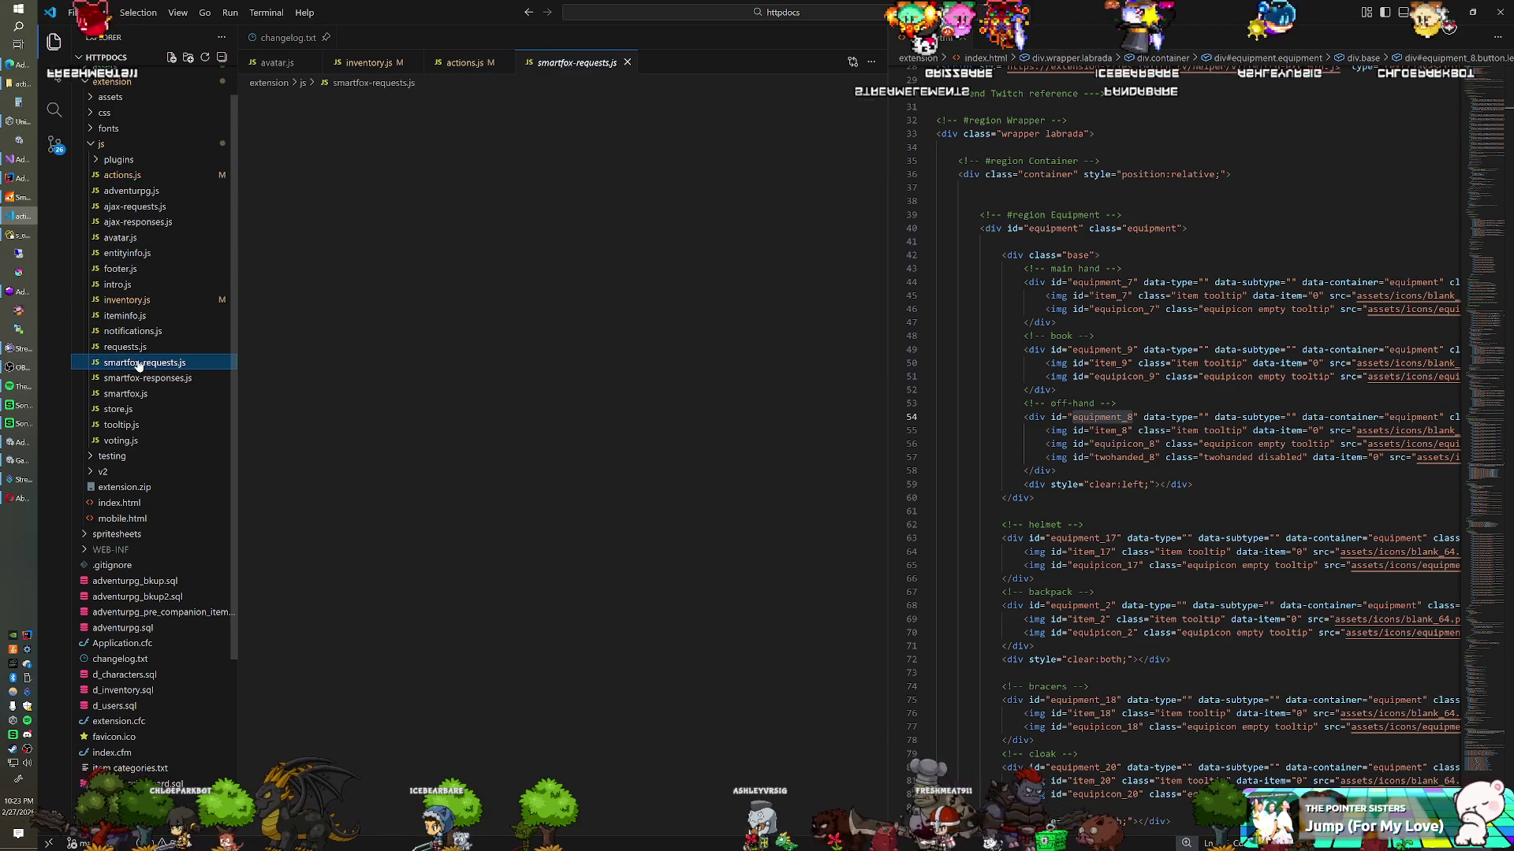
double_click(138, 364)
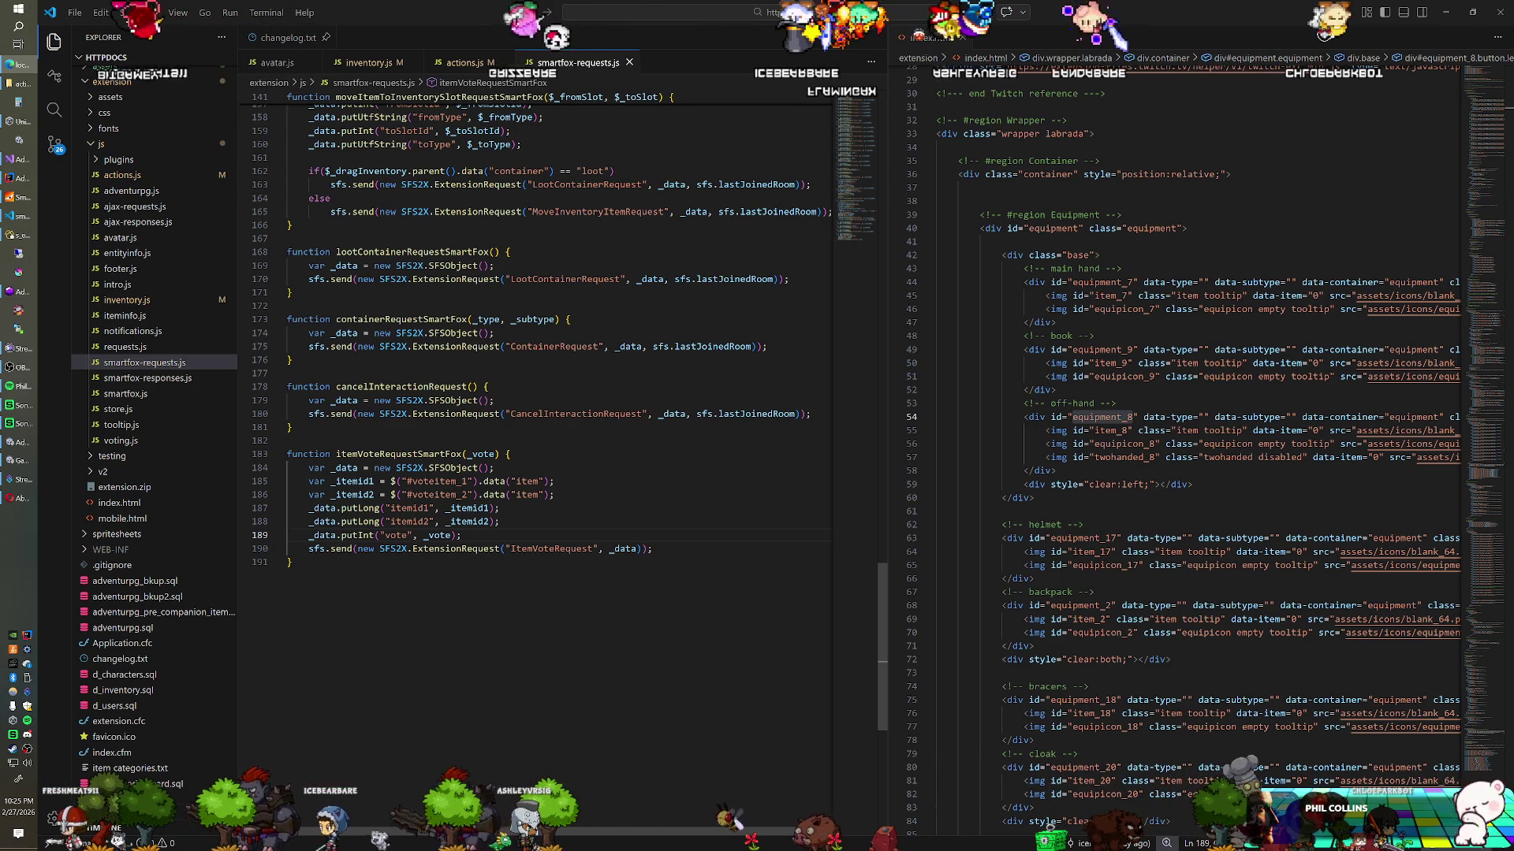
Step: Insert console.log("container request"); at the top of containerRequestSmartFox, then return to Unity
left_click(473, 305)
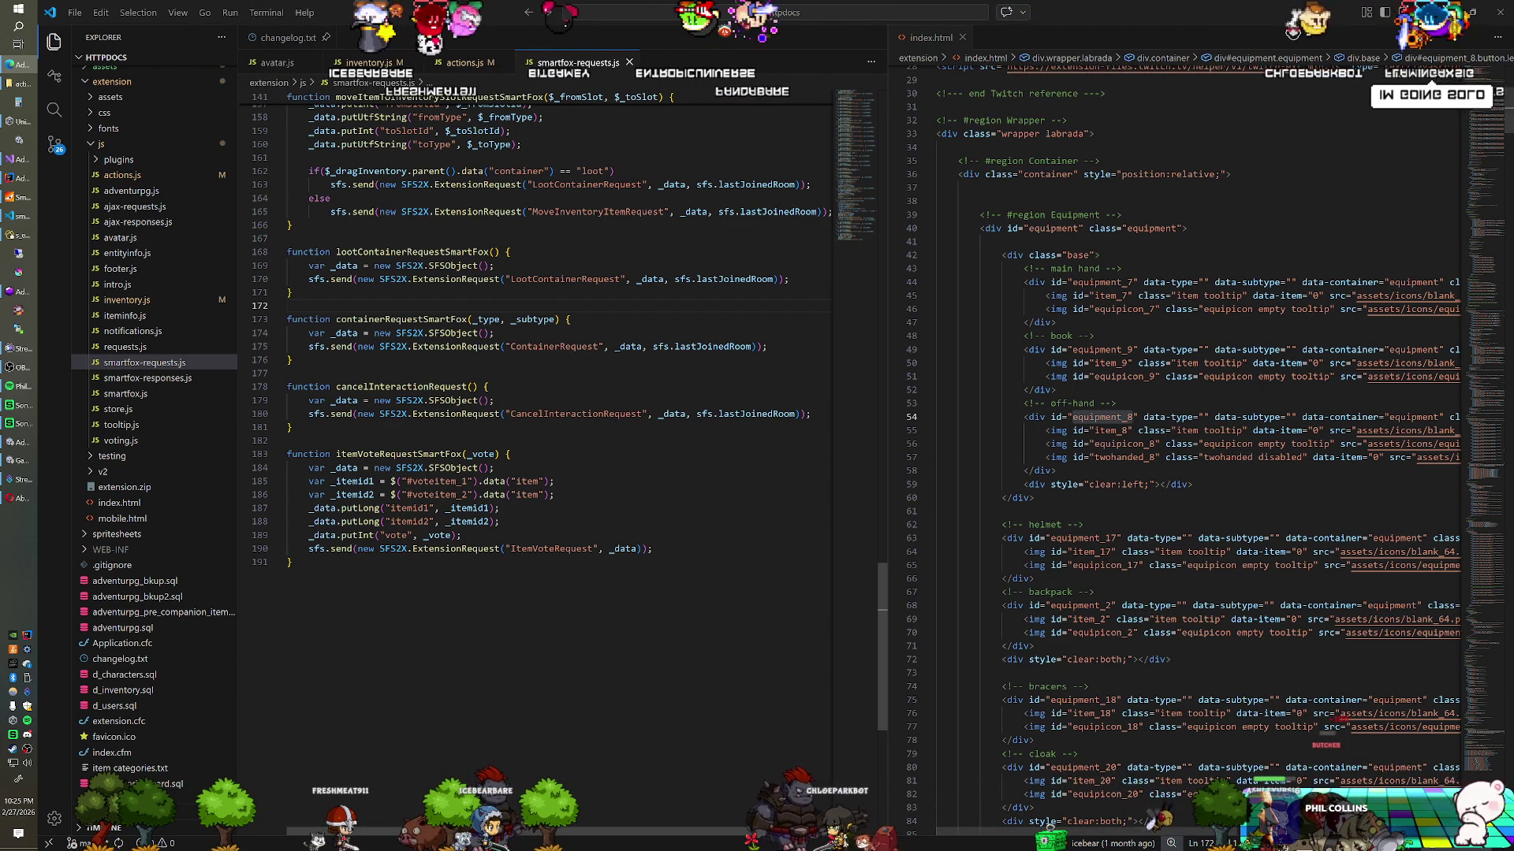
scroll(537, 457, "up", 10)
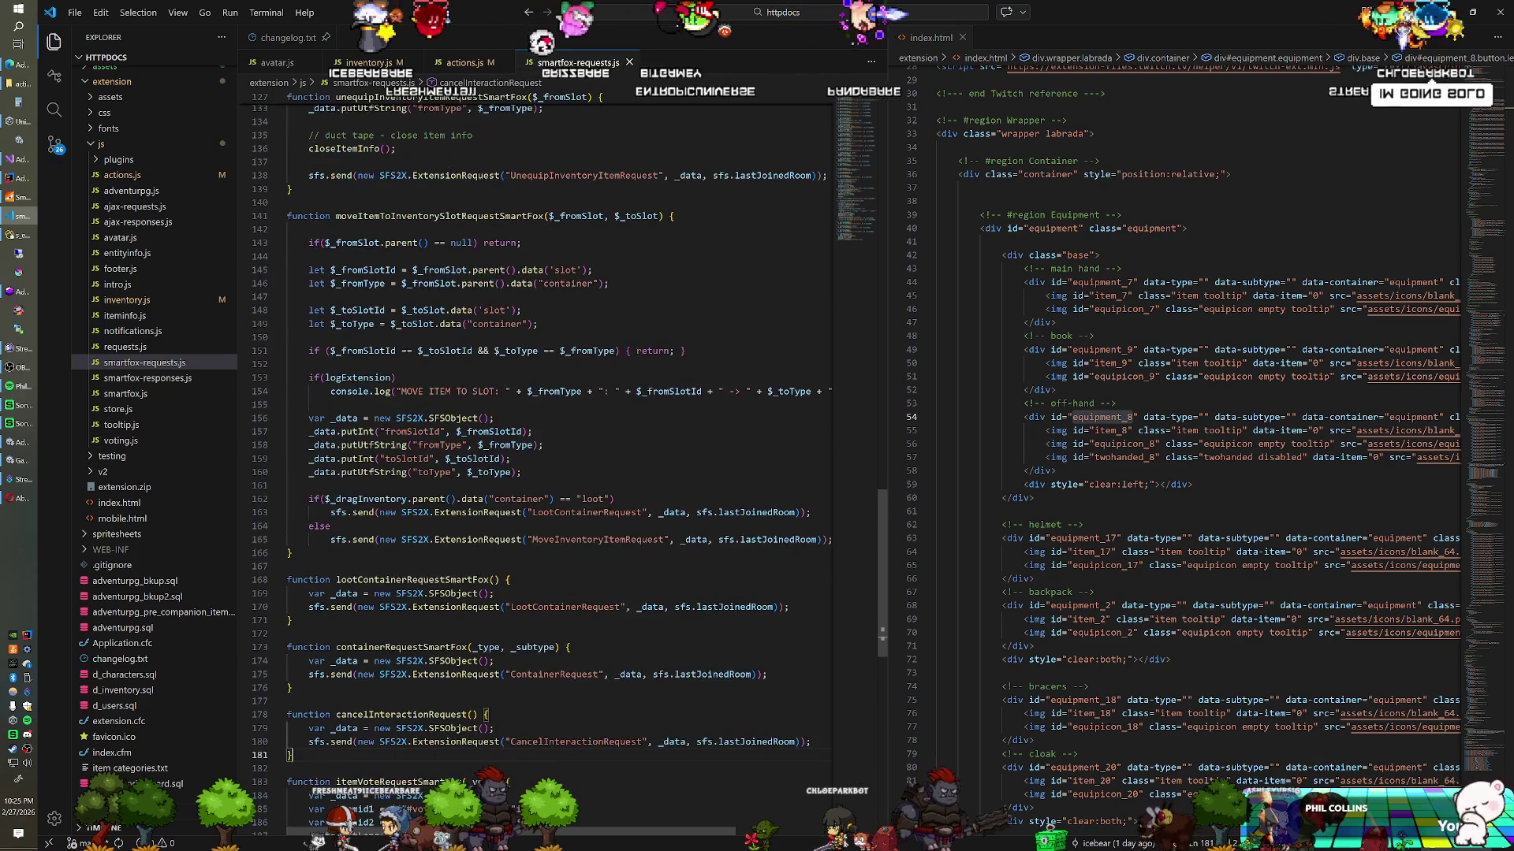
scroll(537, 457, "down", 3)
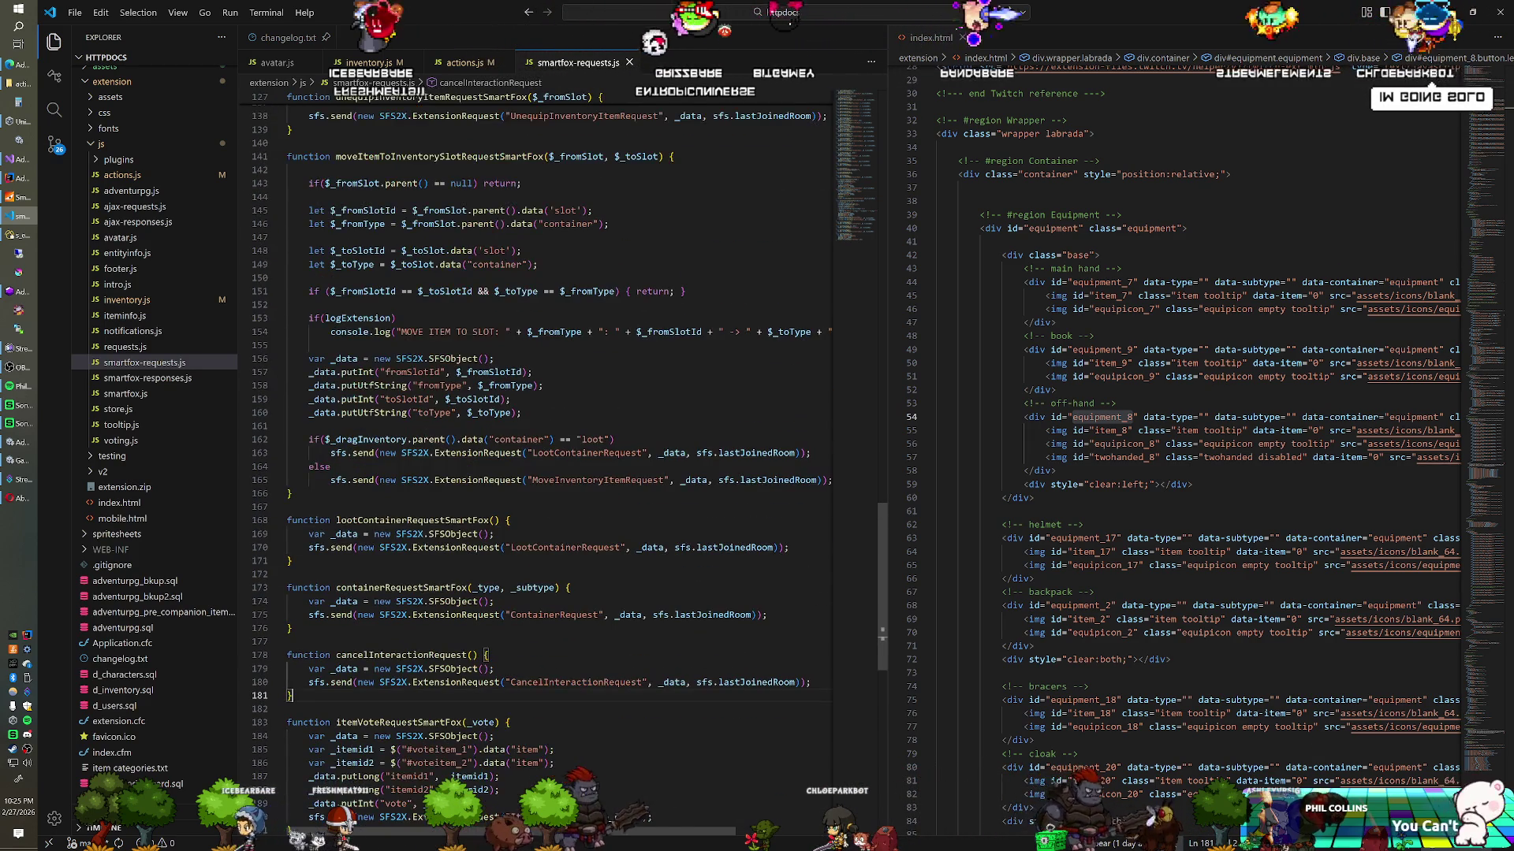
scroll(536, 457, "down", 3)
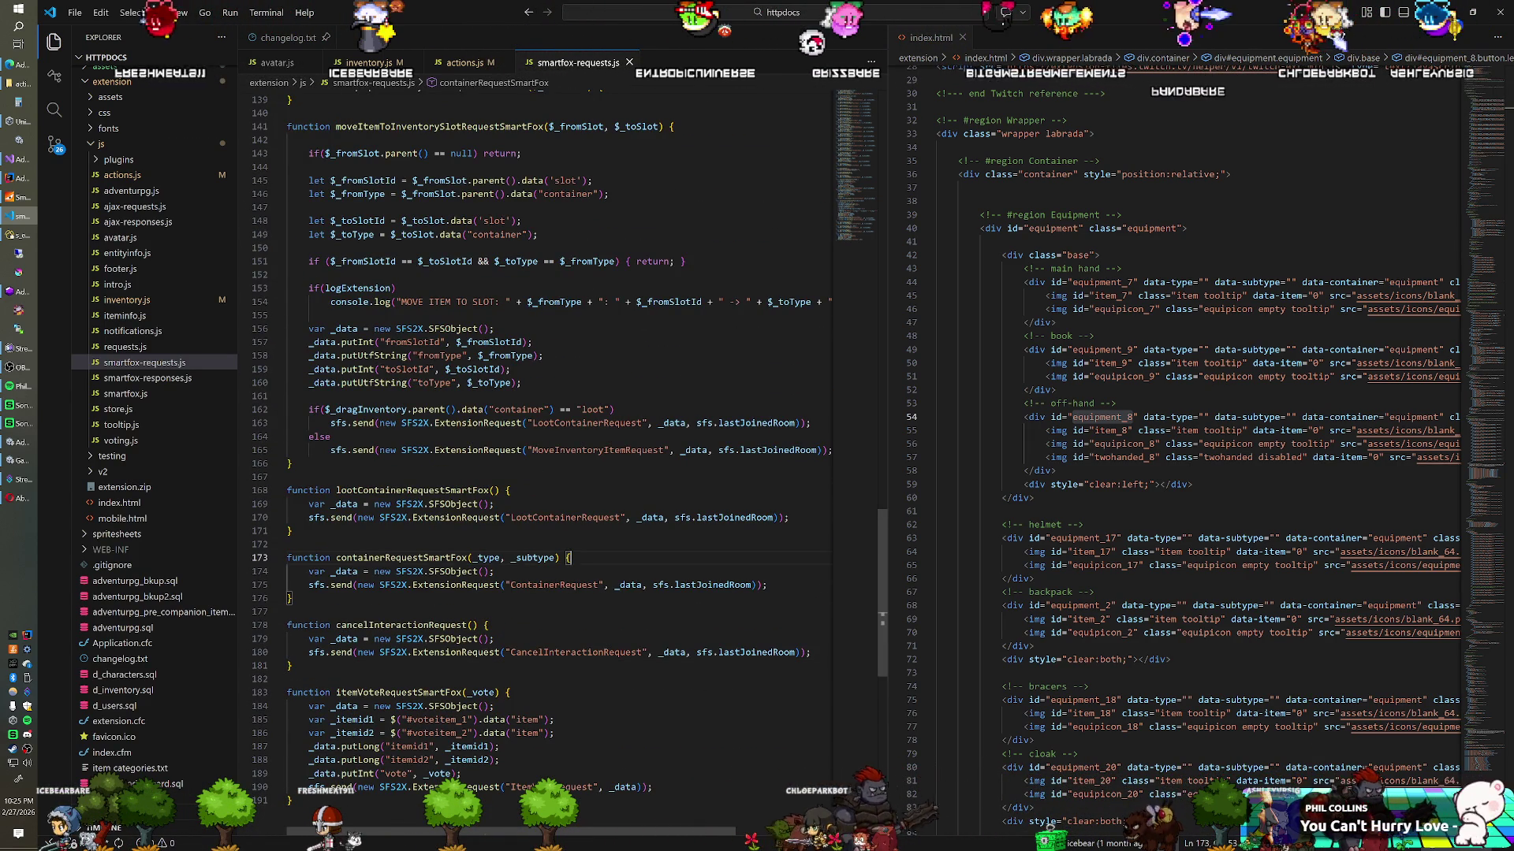
key("Return")
type("conso")
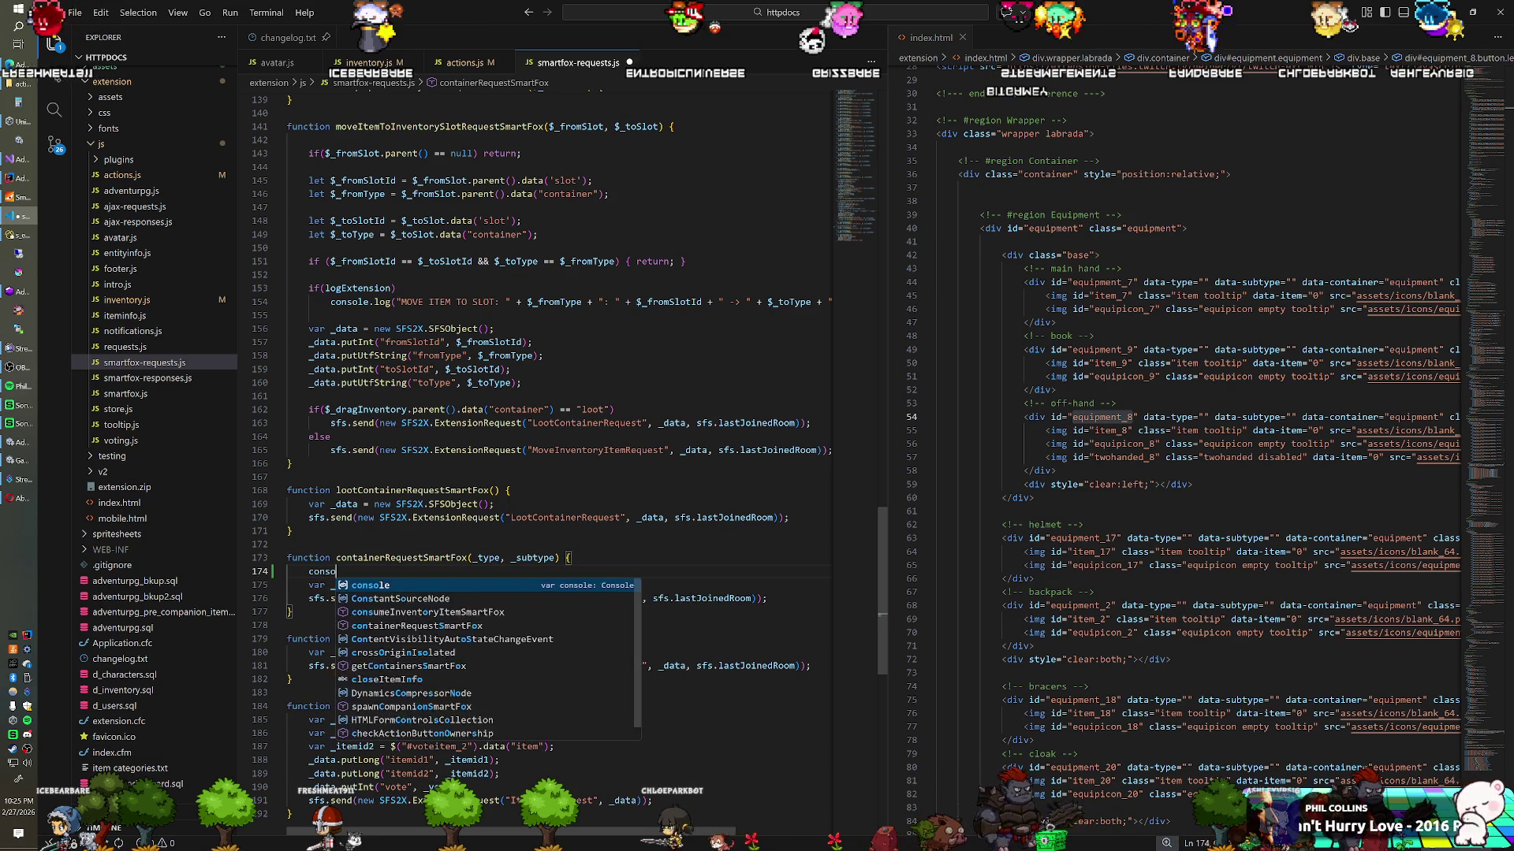
type("le.log(\"contai")
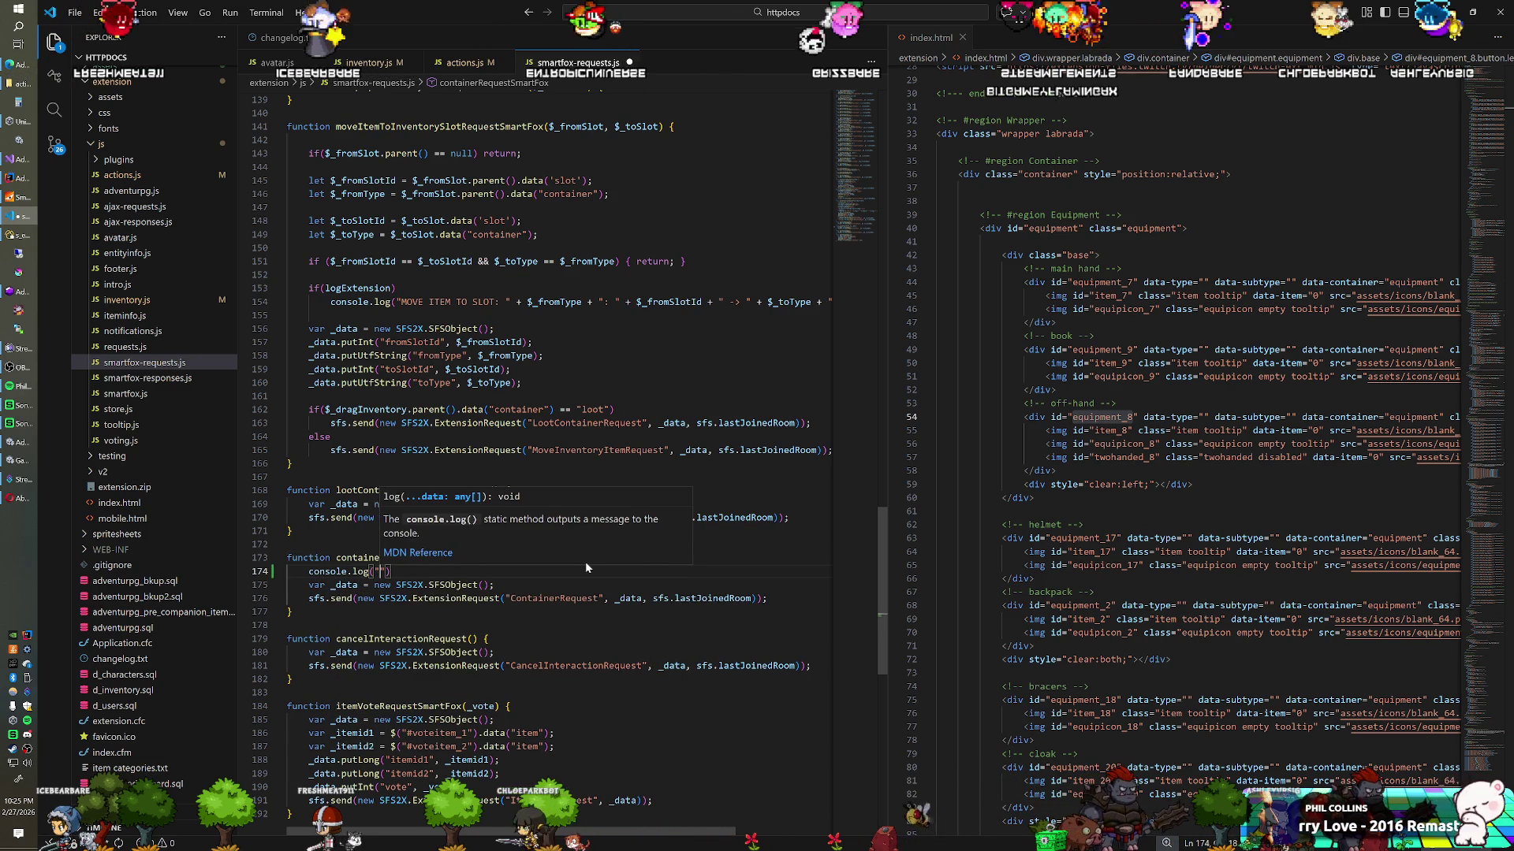
type("ner request\");")
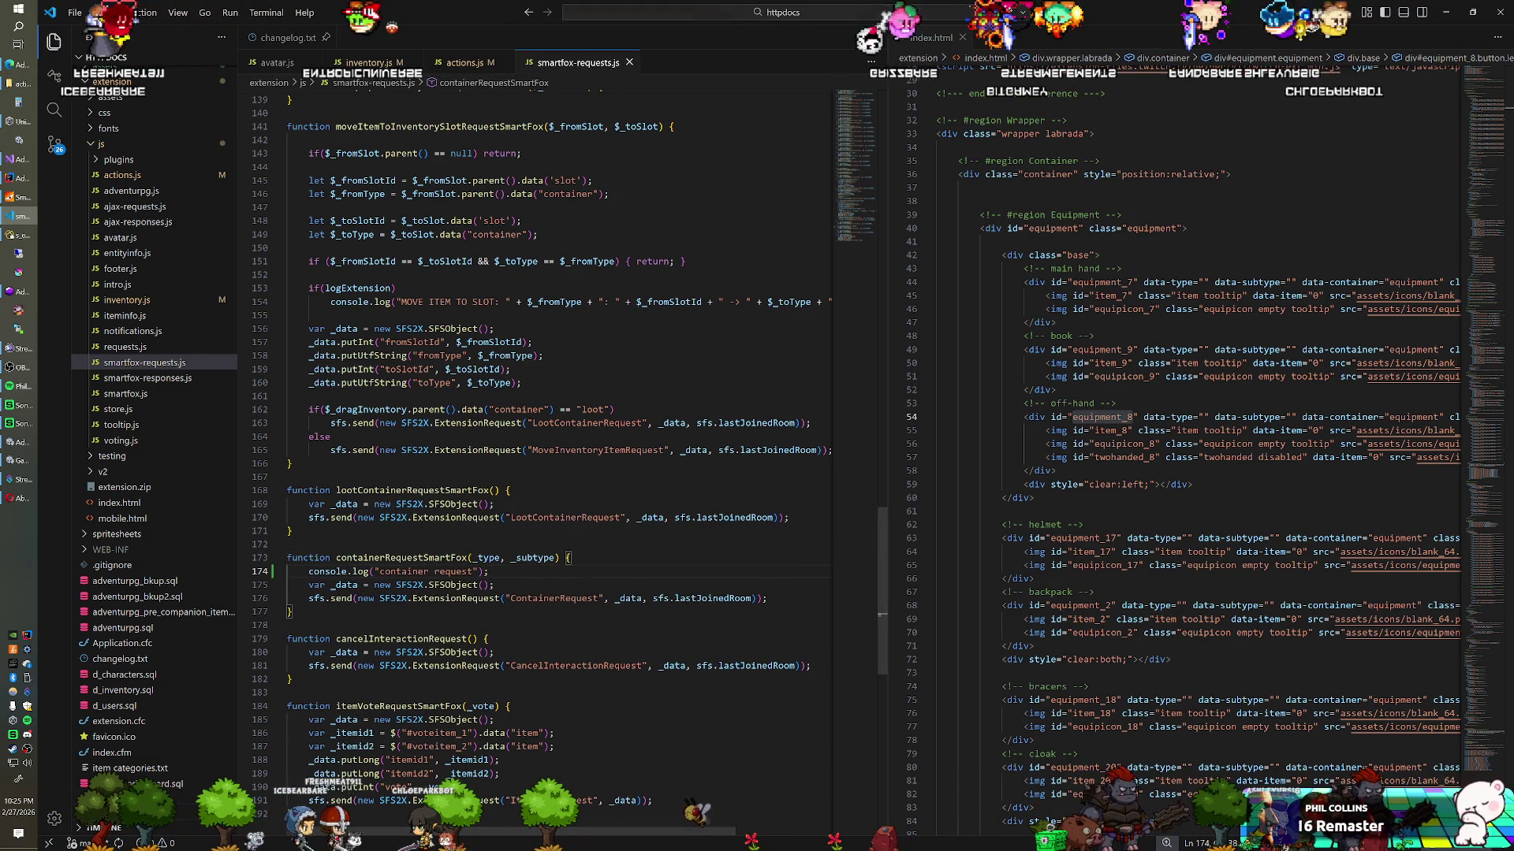
key("alt+Tab")
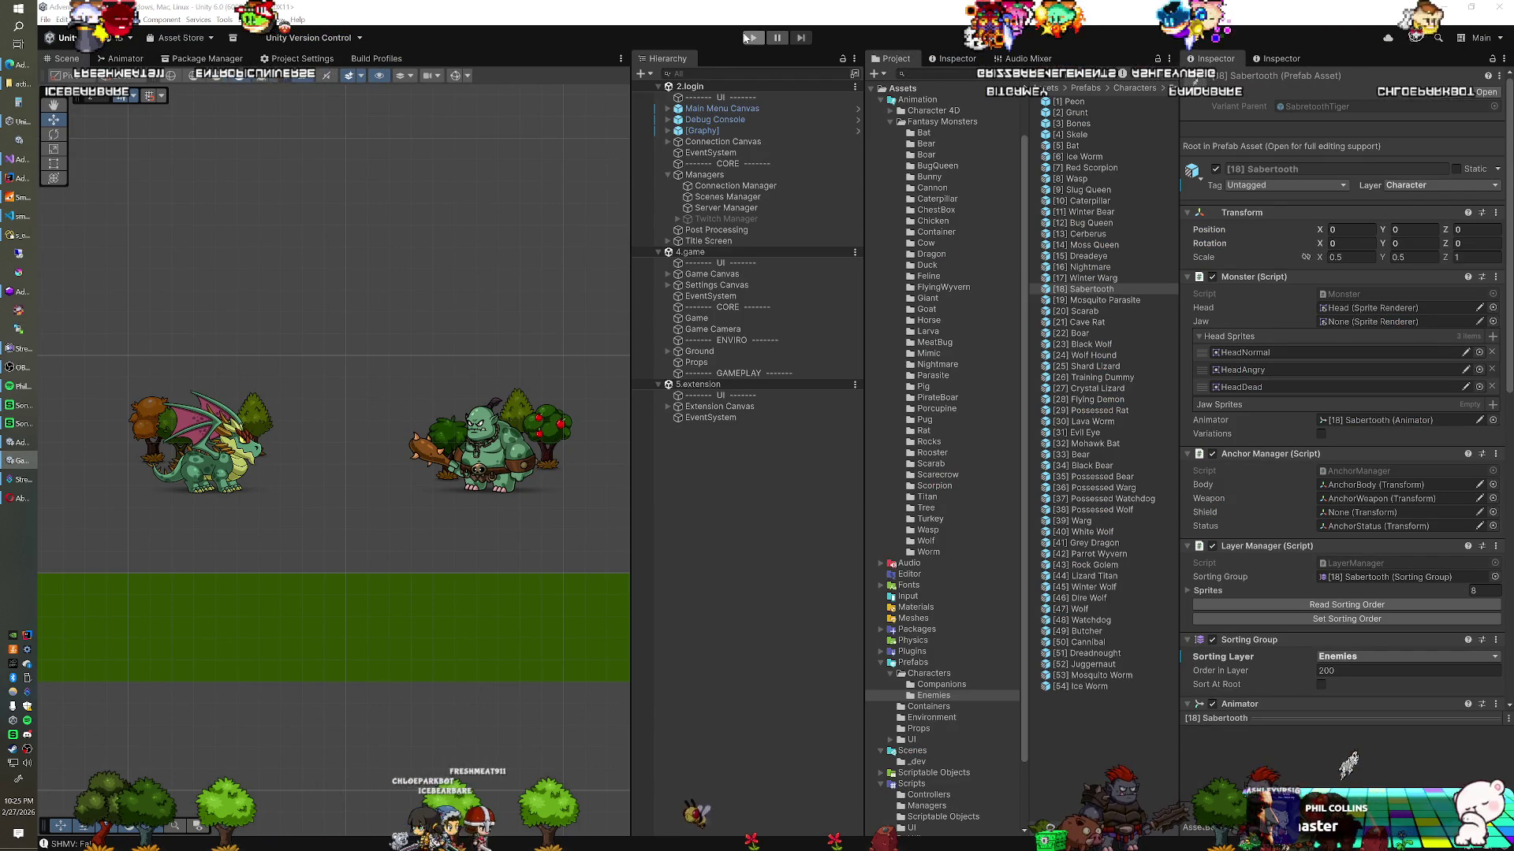
Step: Start the game in play mode and show the character's inventory of collected items
left_click(751, 38)
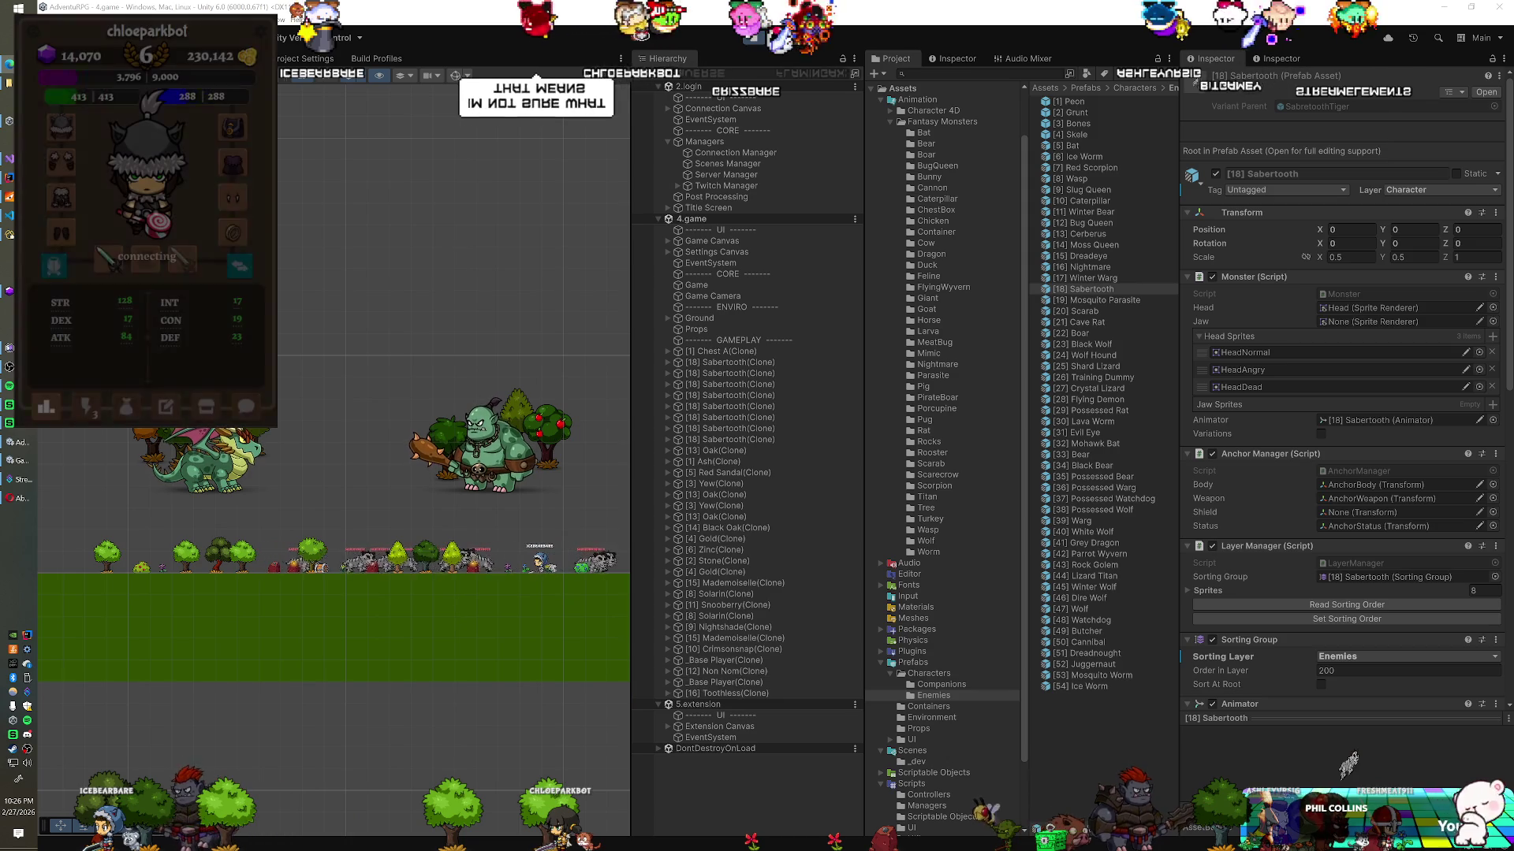
left_click(85, 407)
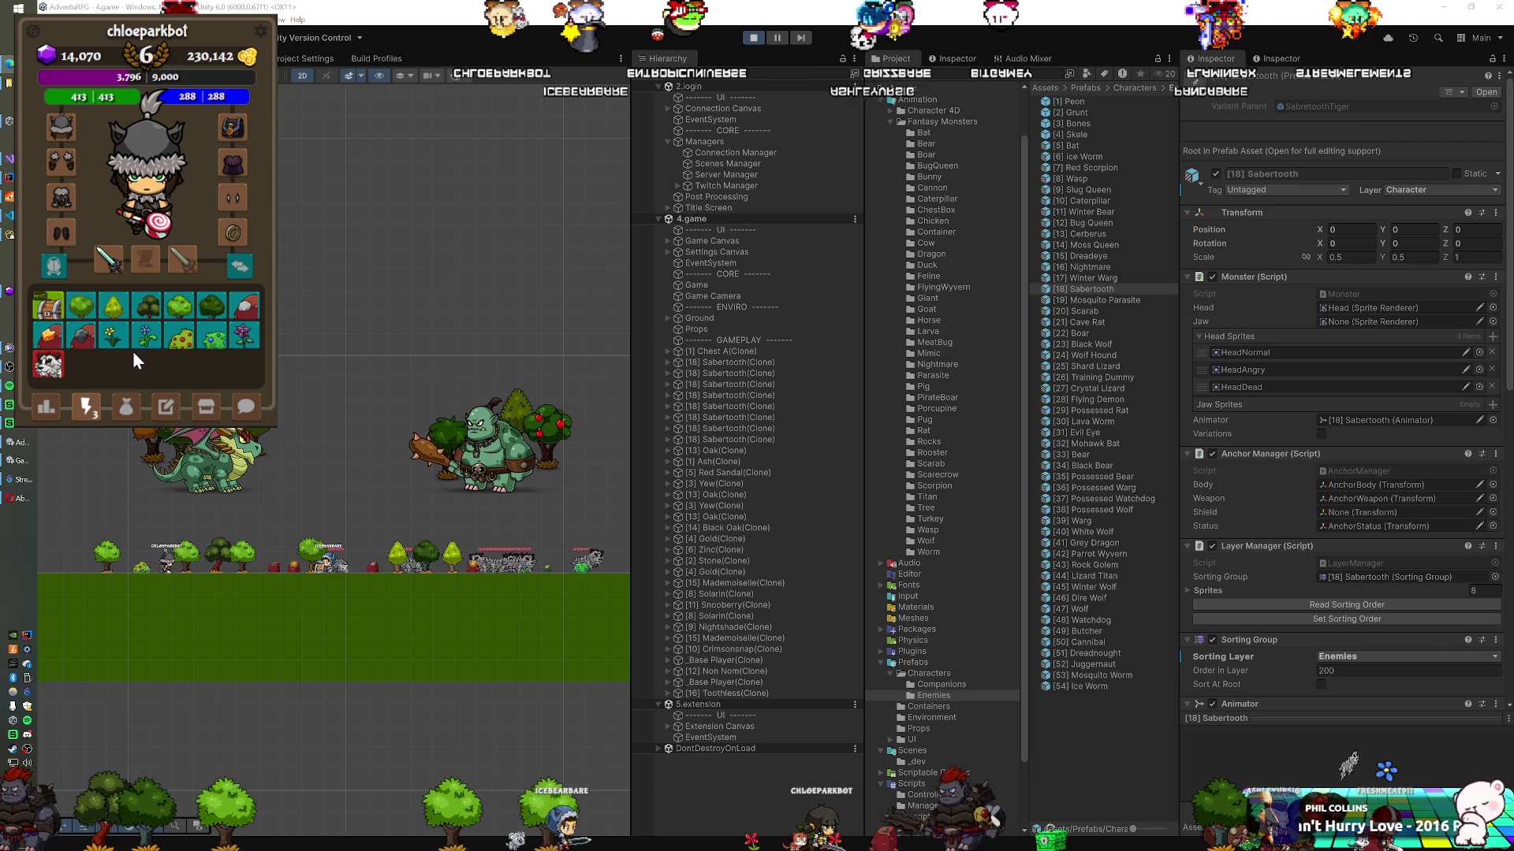
Step: Try opening Chest A, then buy a key from the in-game shop
left_click(50, 313)
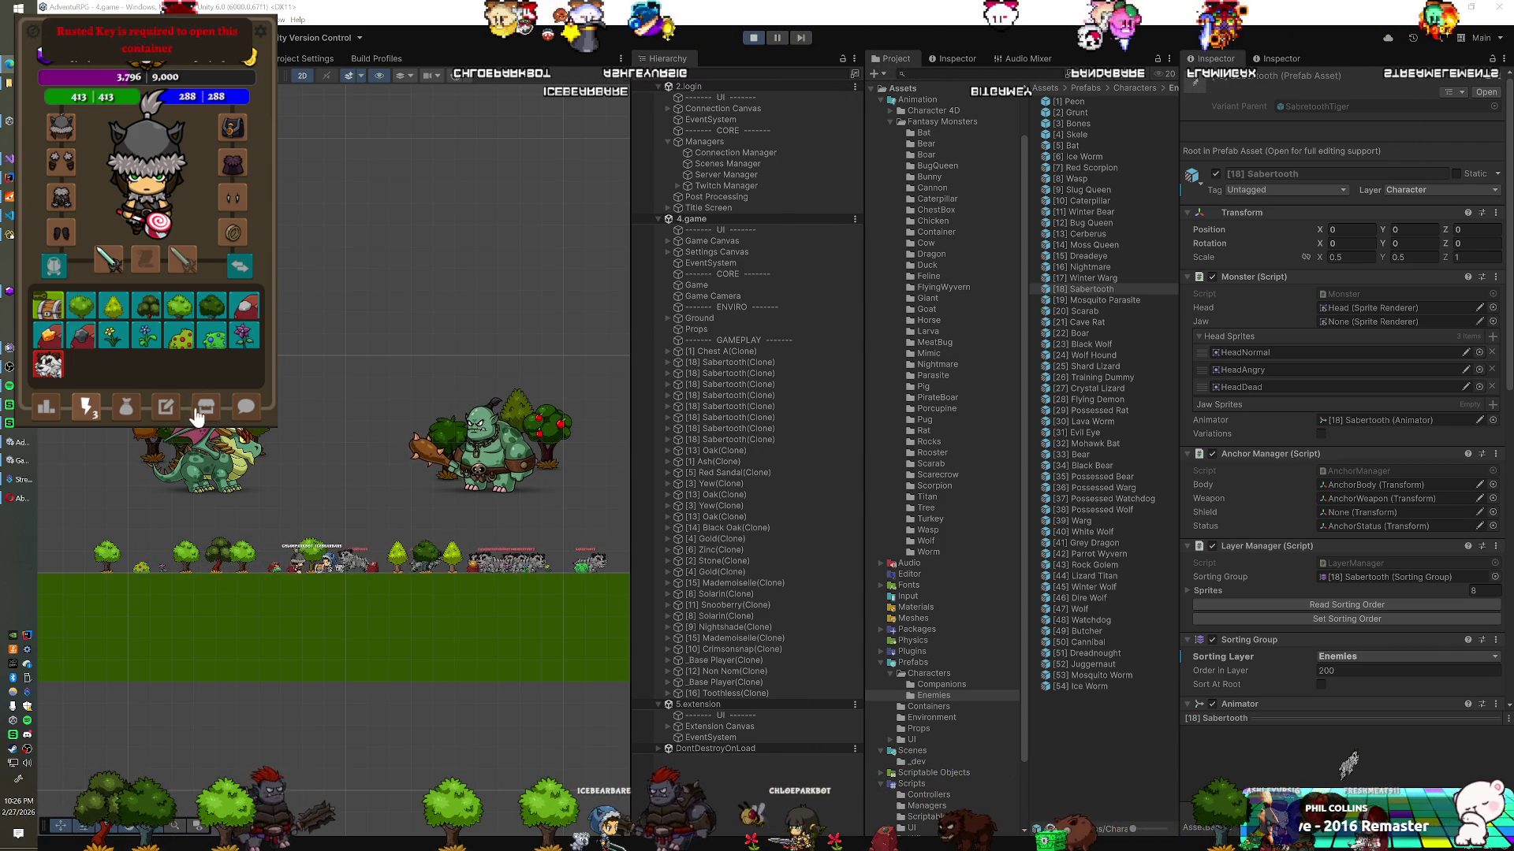
left_click(205, 407)
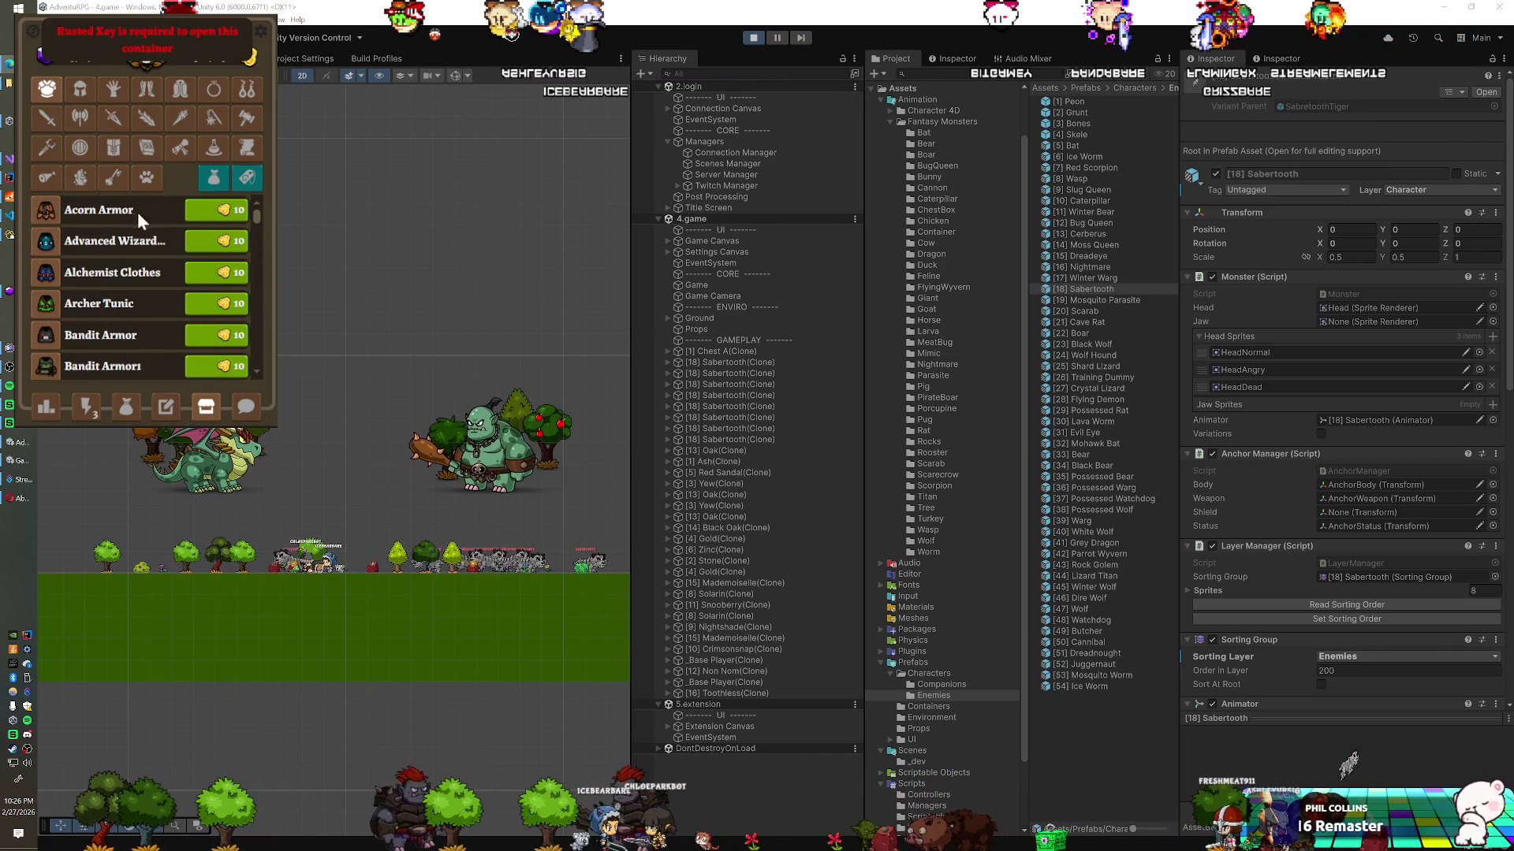
left_click(127, 409)
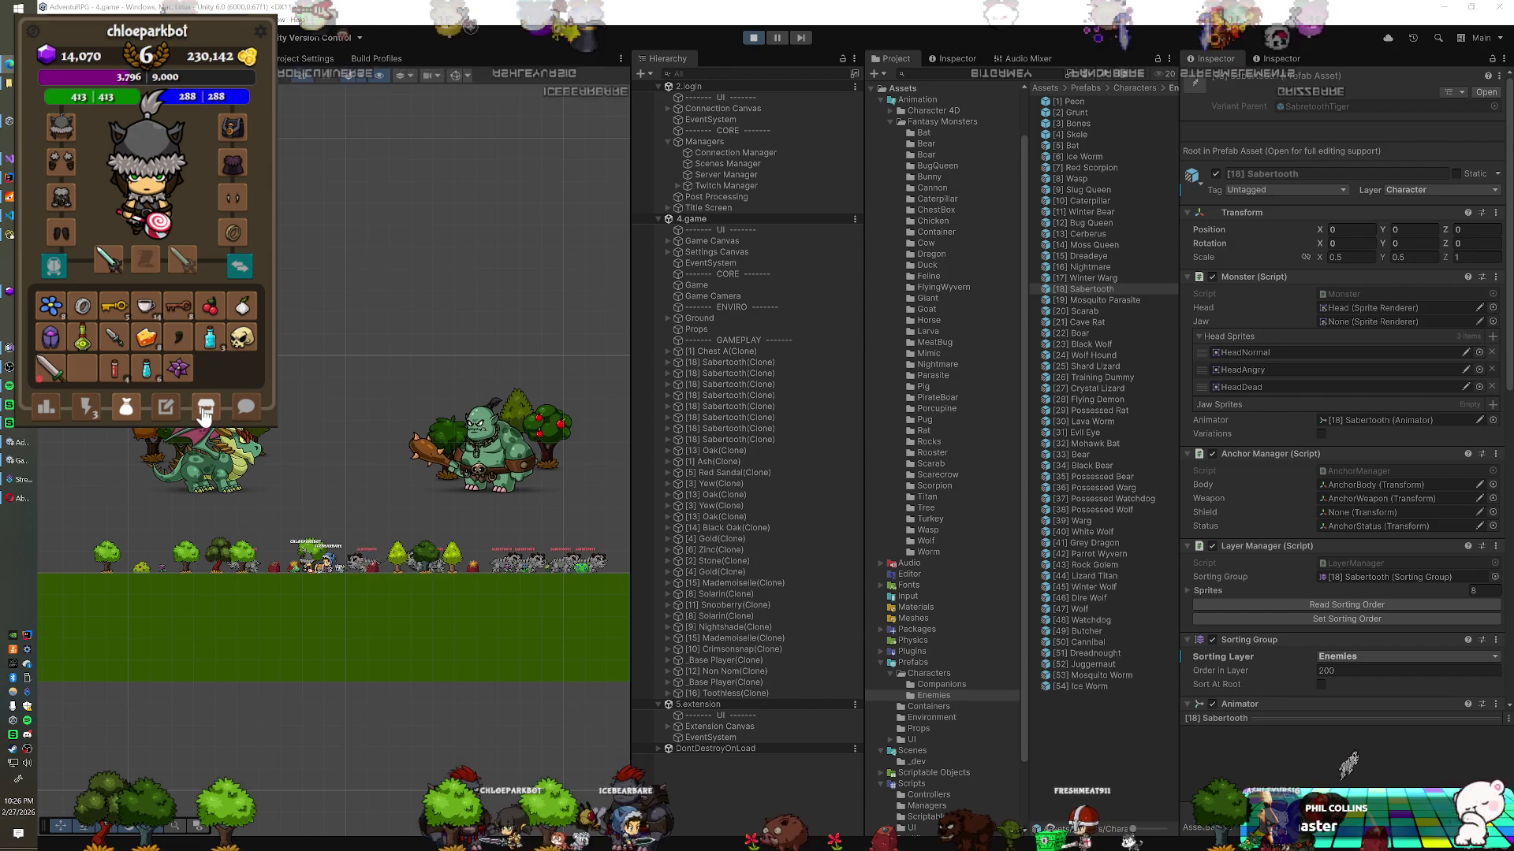
left_click(205, 408)
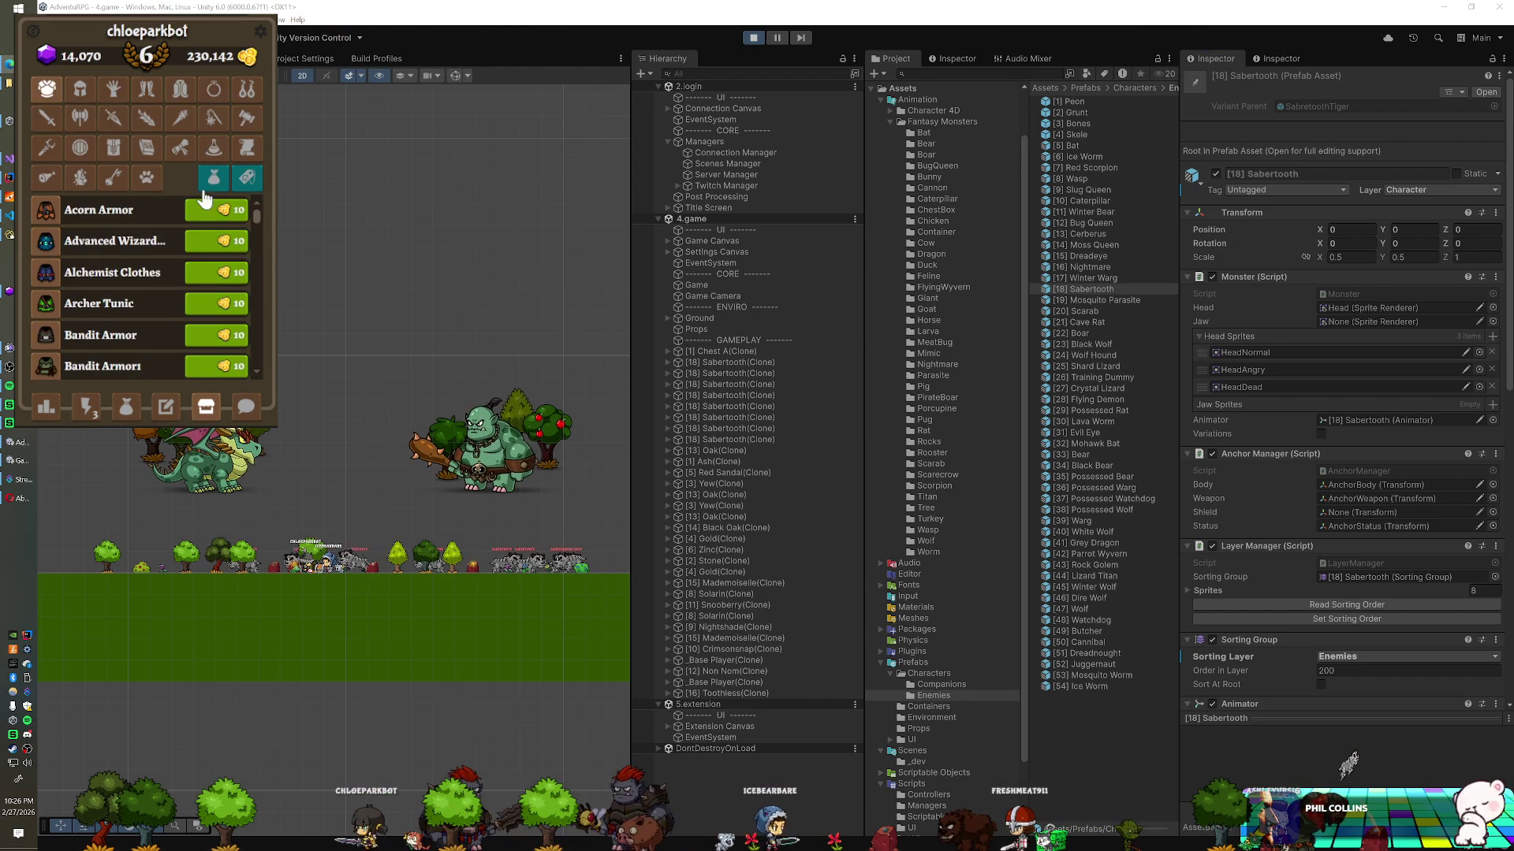
scroll(136, 284, "down", 15)
scroll(136, 284, "down", 3)
left_click(215, 270)
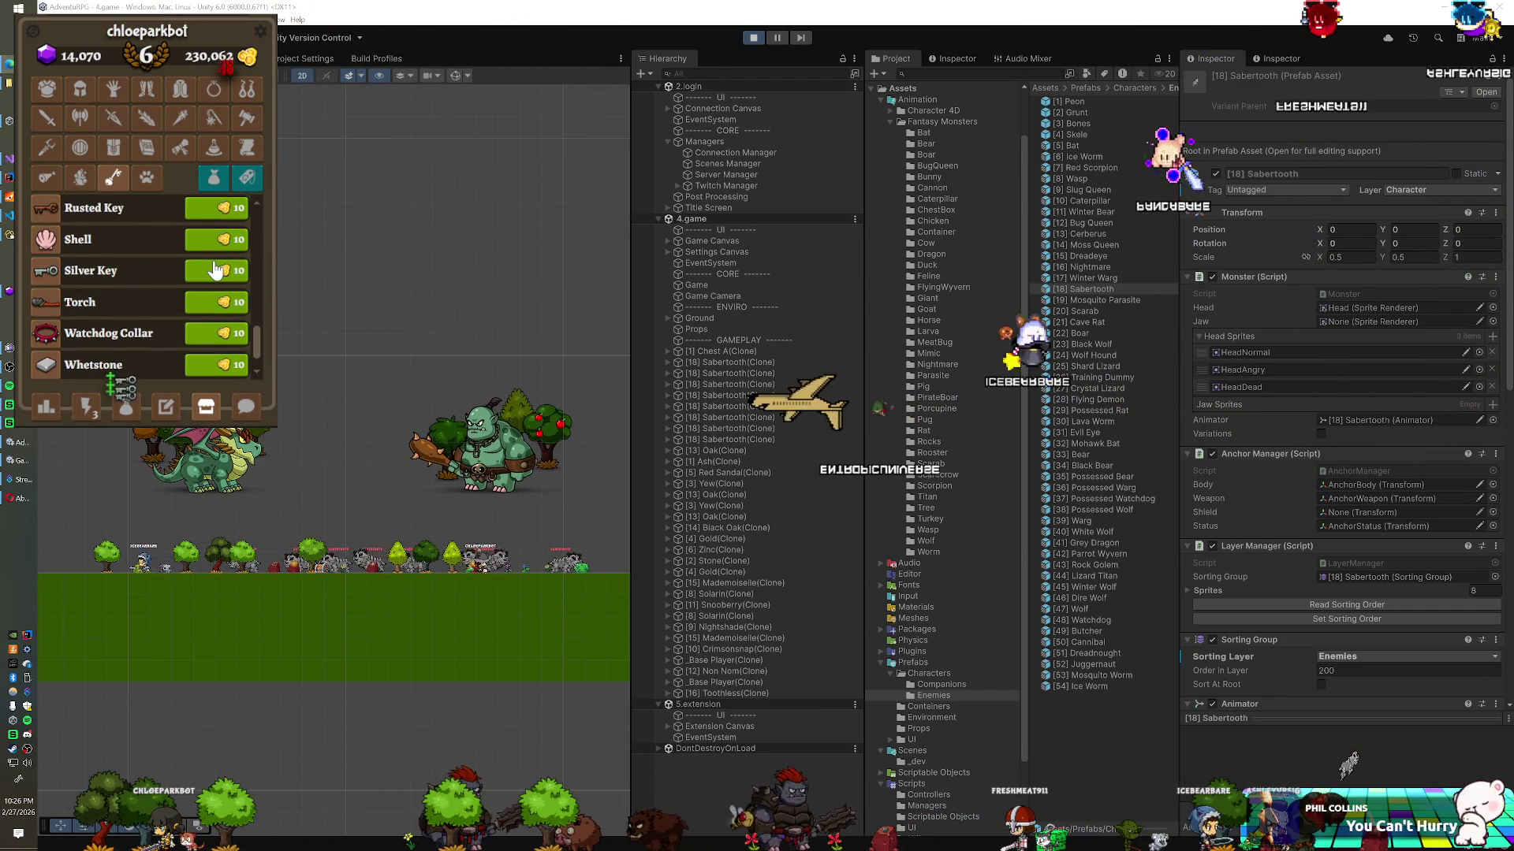
Step: Retry the chest, then check the stack of 21 Rusted Keys in the bag
left_click(87, 407)
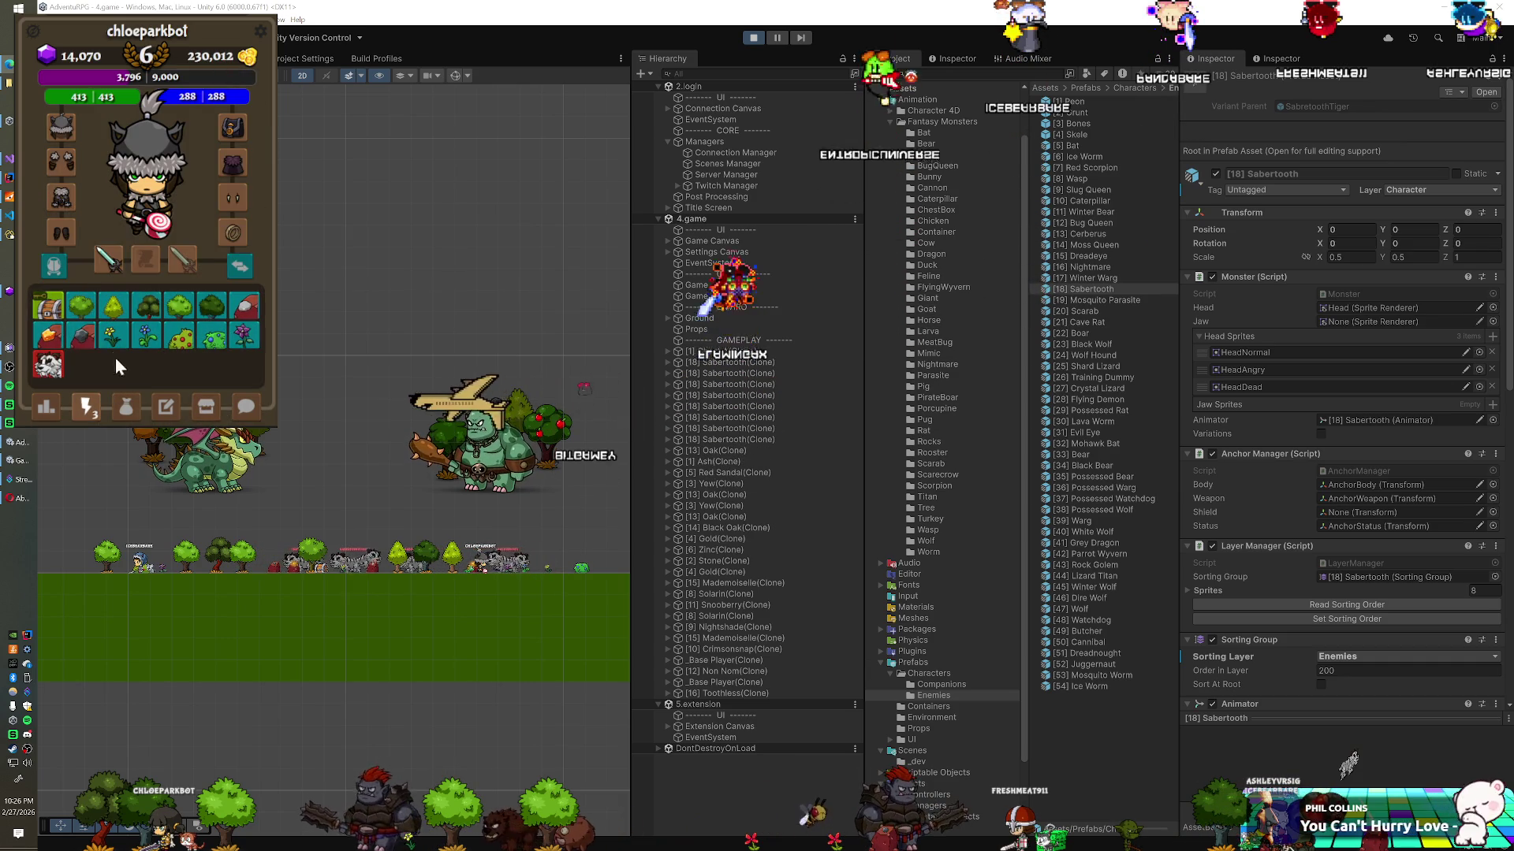
left_click(48, 310)
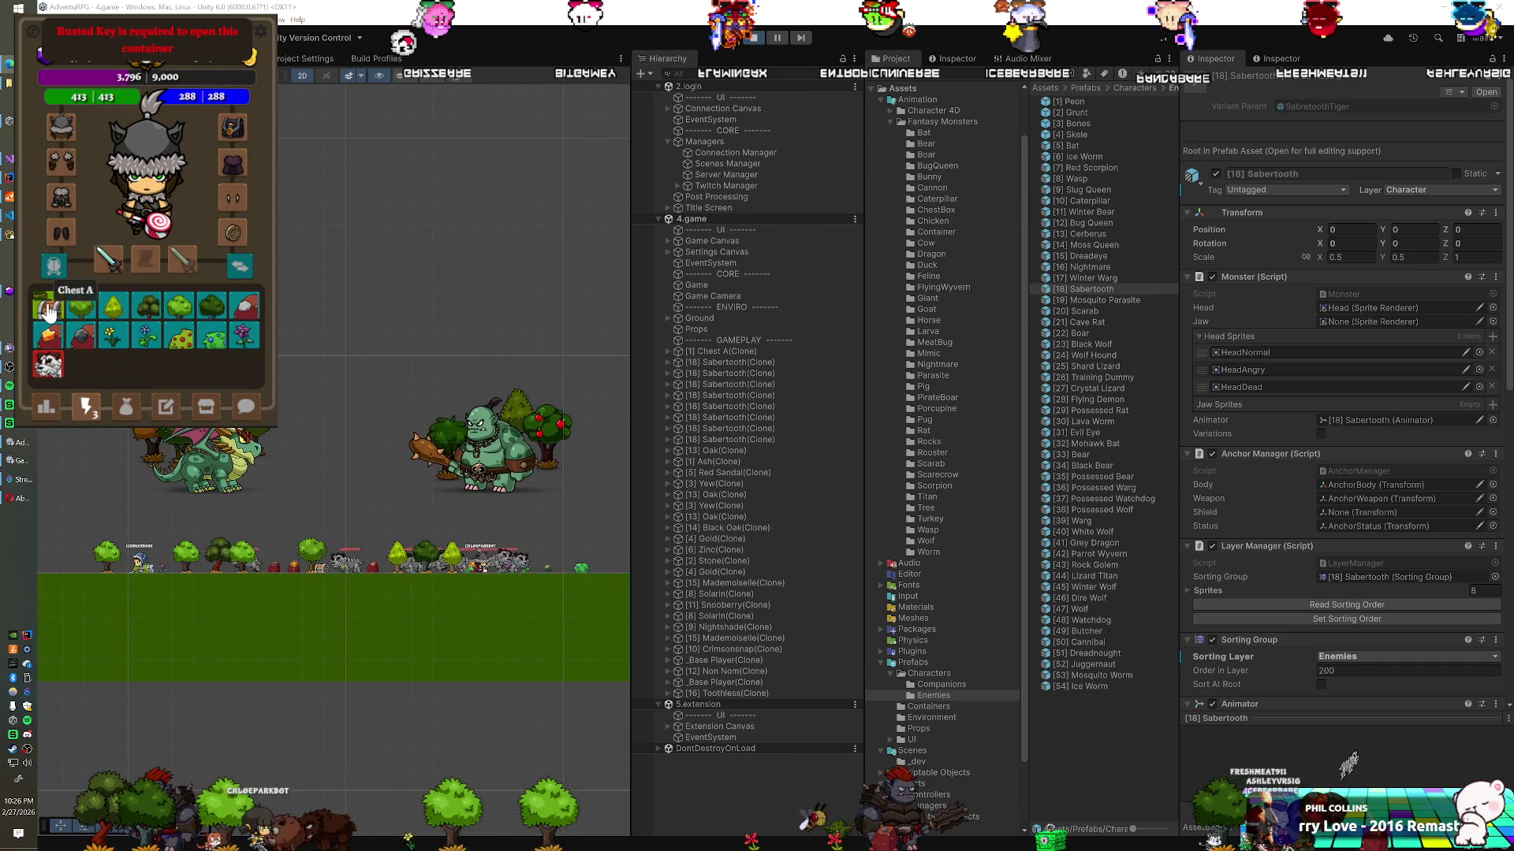
left_click(125, 417)
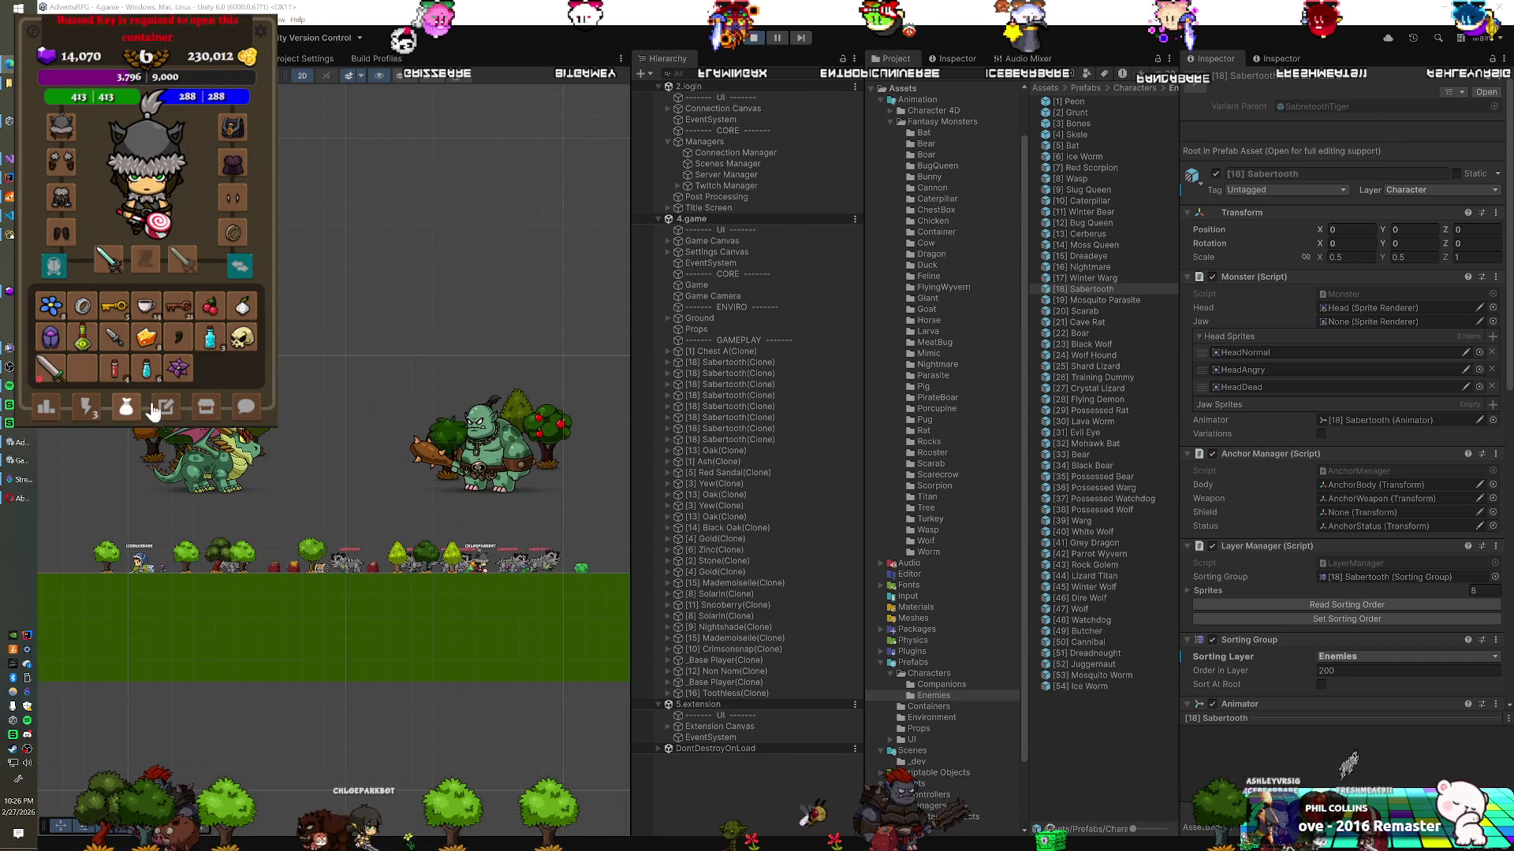
left_click(179, 306)
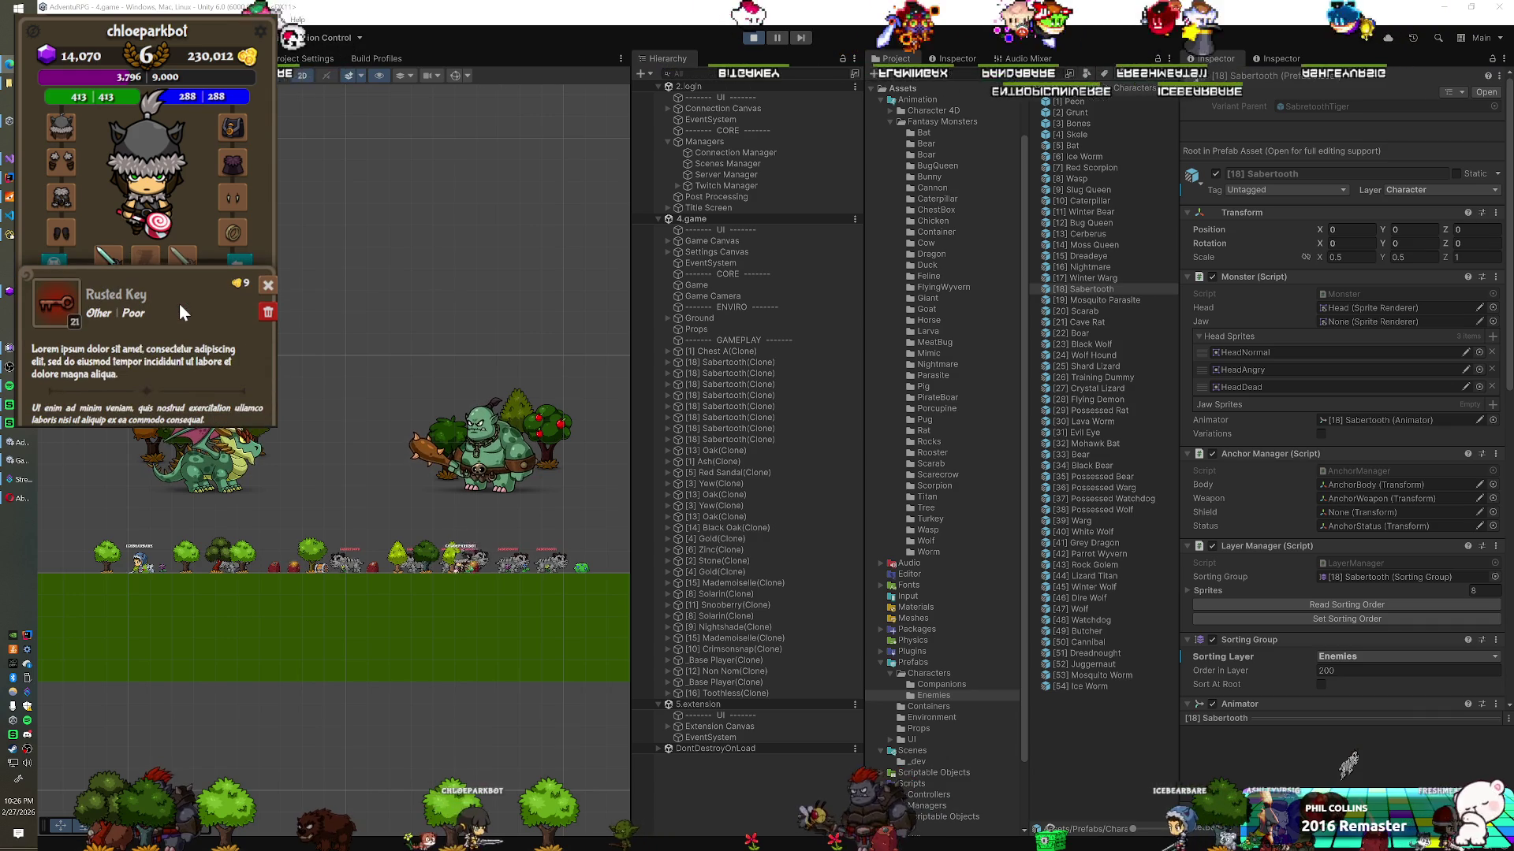
left_click(267, 285)
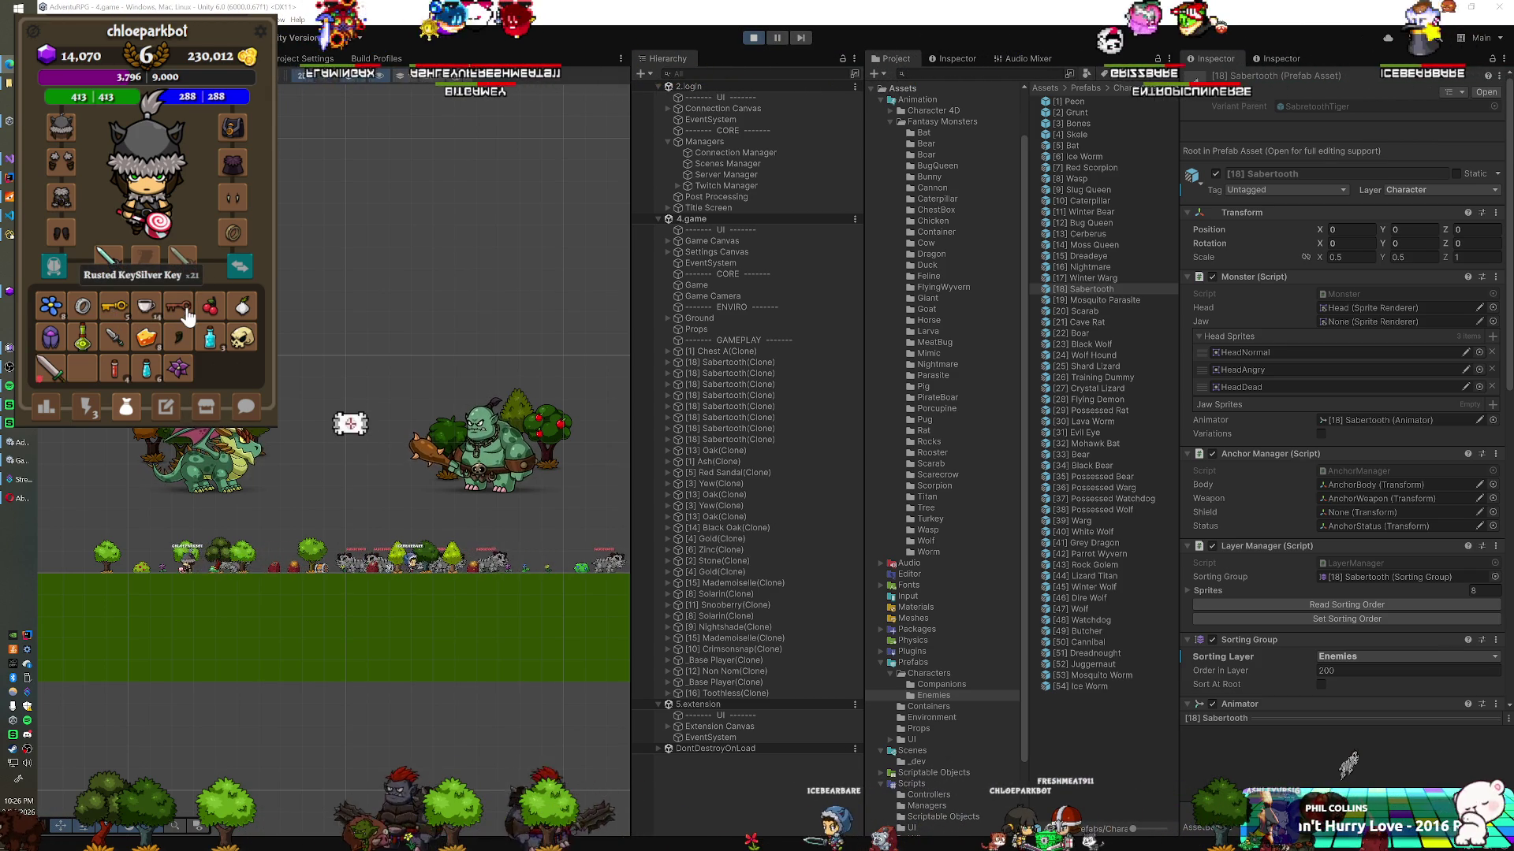
Step: Move the Rusted Key to a bottom-row slot and trash the Stinger item from the bag
mouse_move(181, 309)
left_mouse_down()
mouse_move(85, 370)
mouse_move(186, 314)
left_mouse_up()
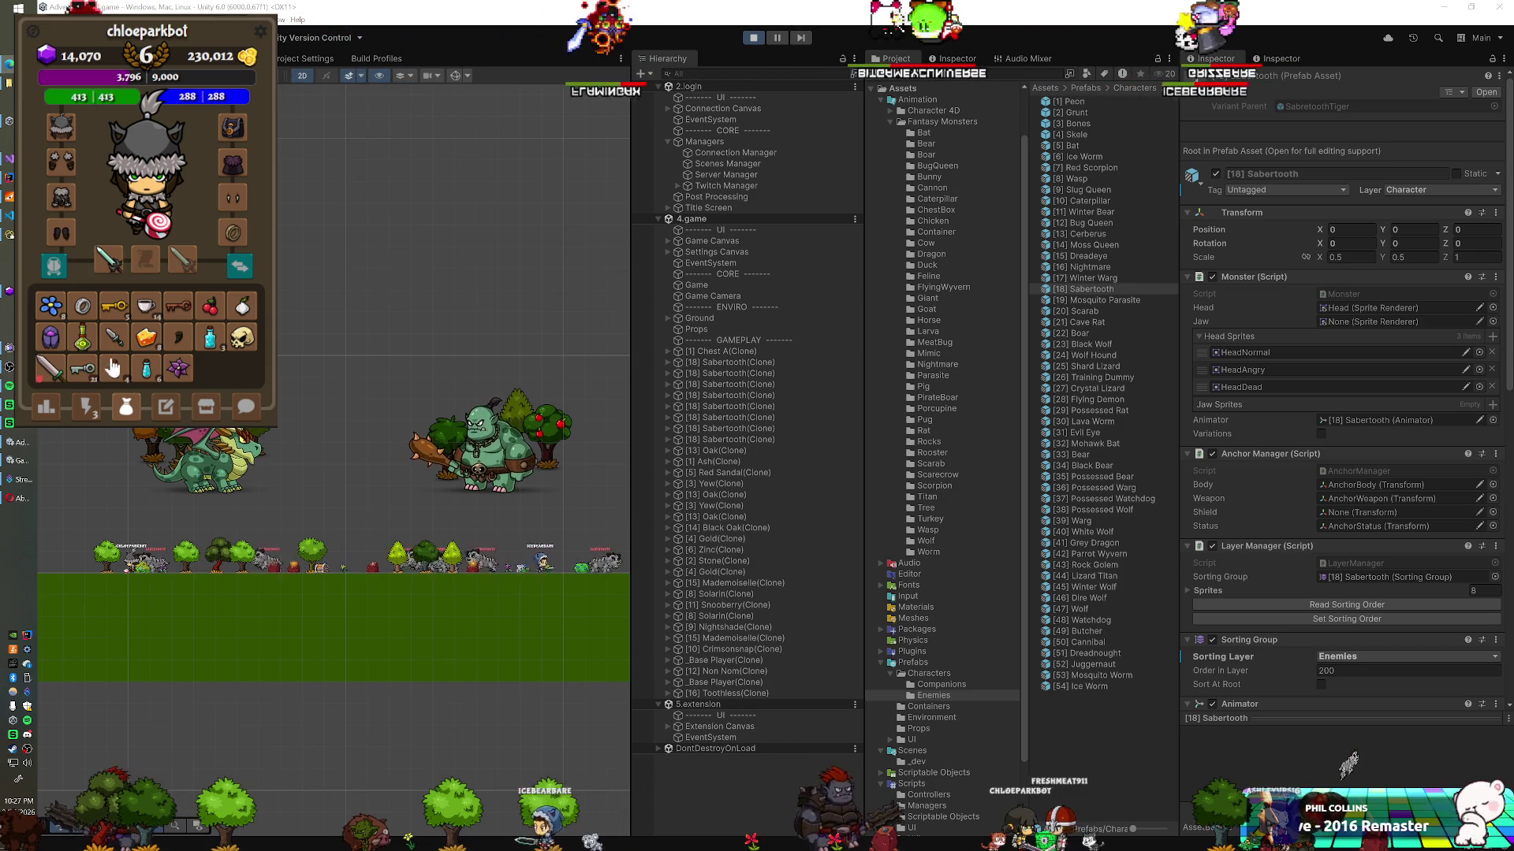
left_click(183, 306)
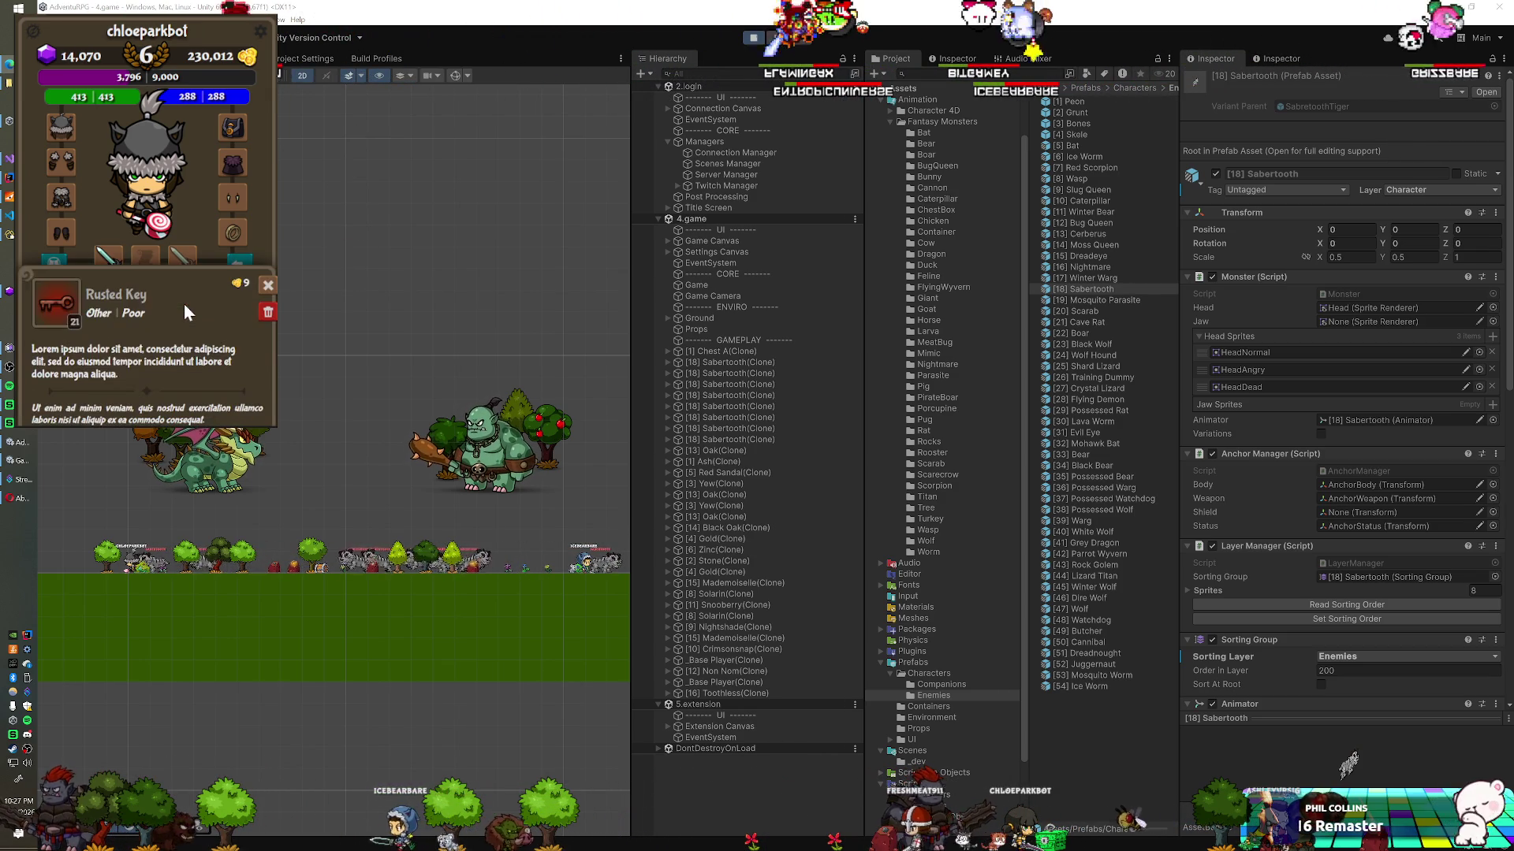
left_click(268, 286)
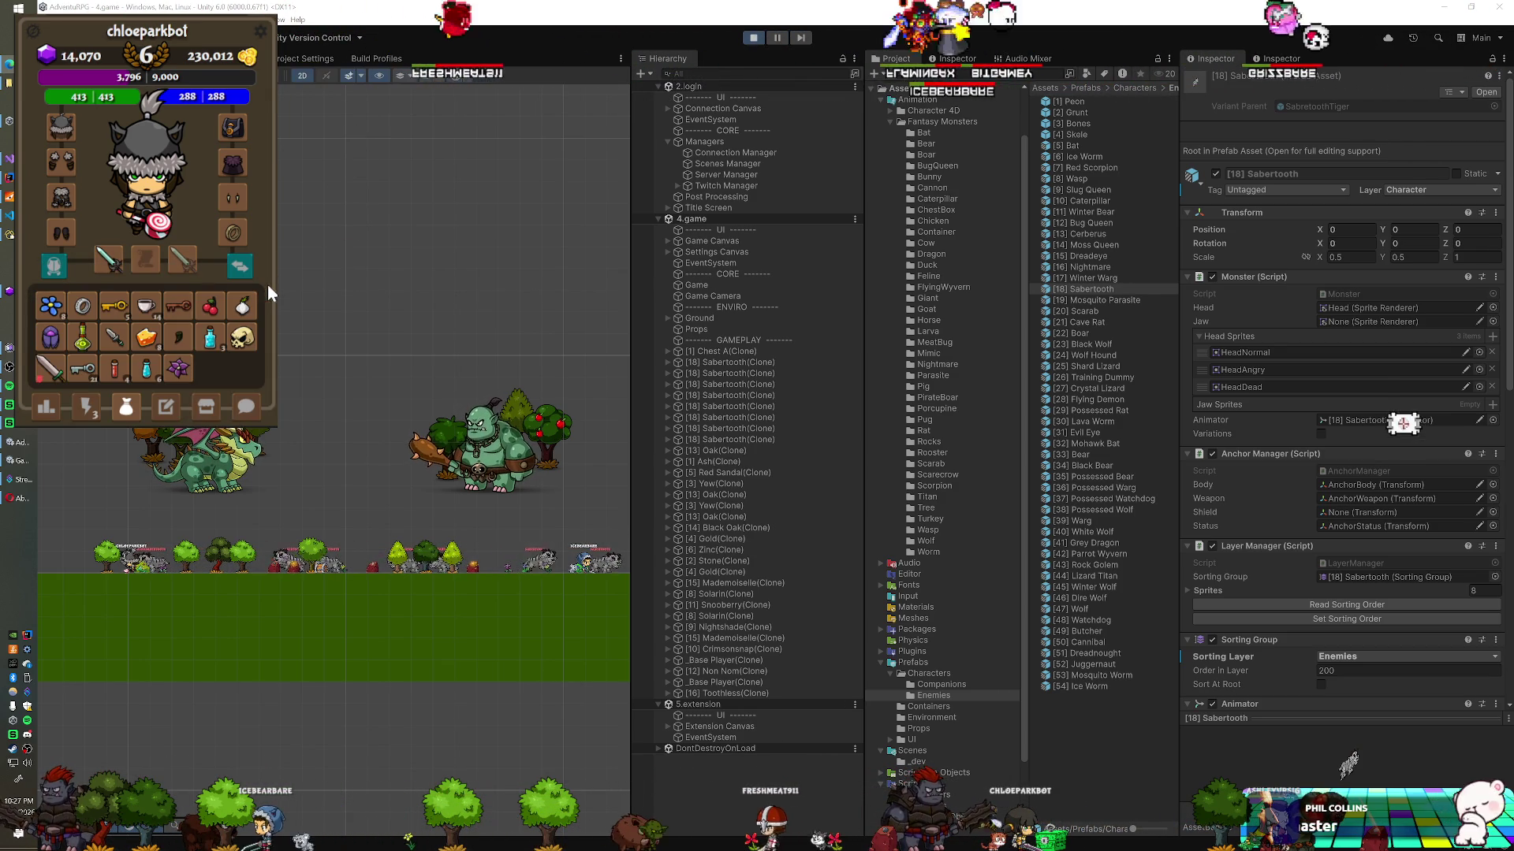
left_click(178, 337)
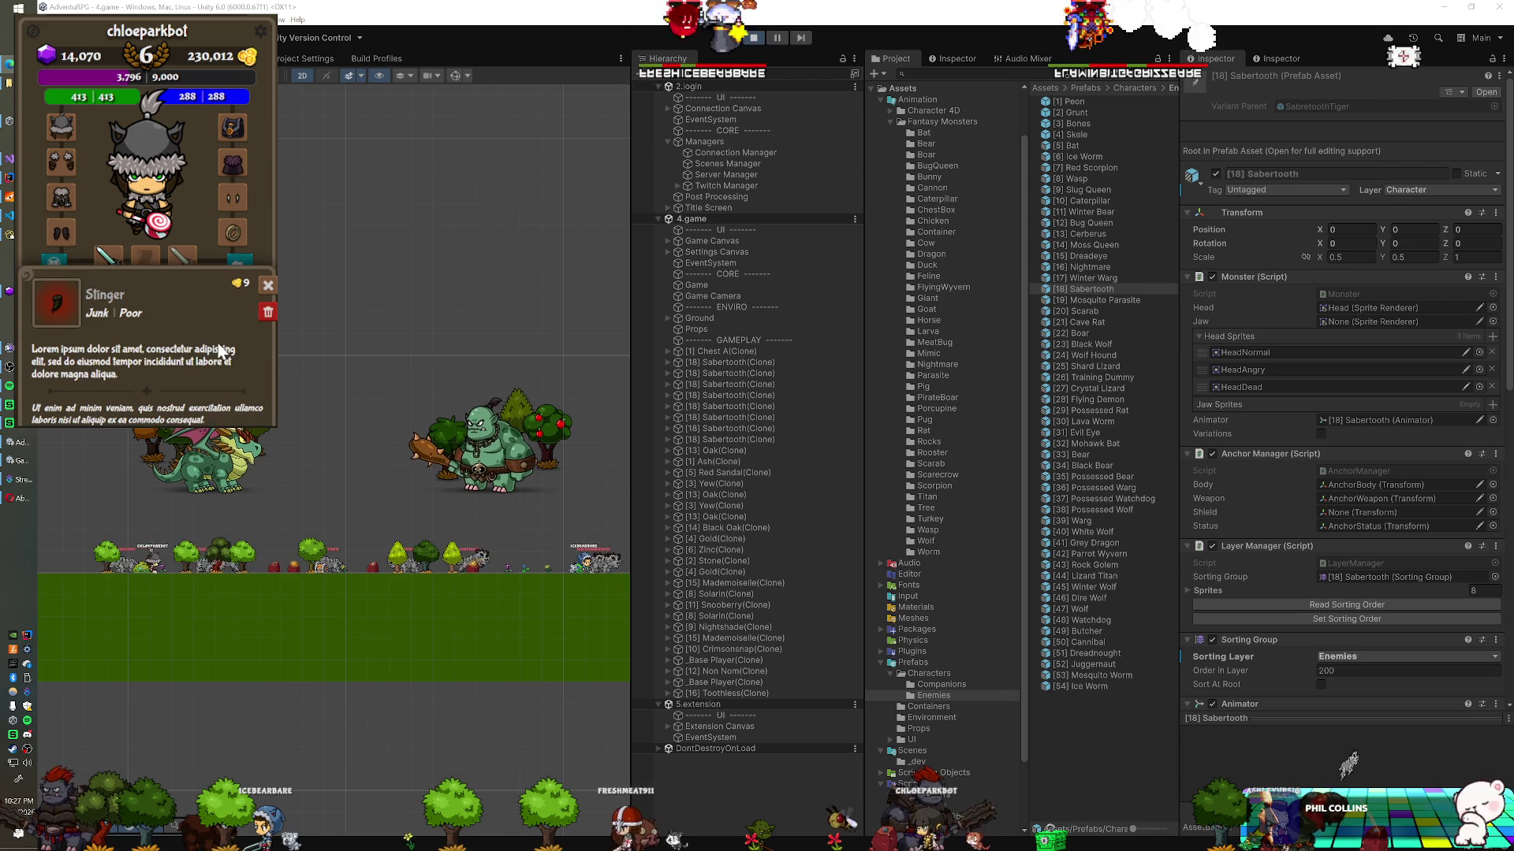
left_click(264, 309)
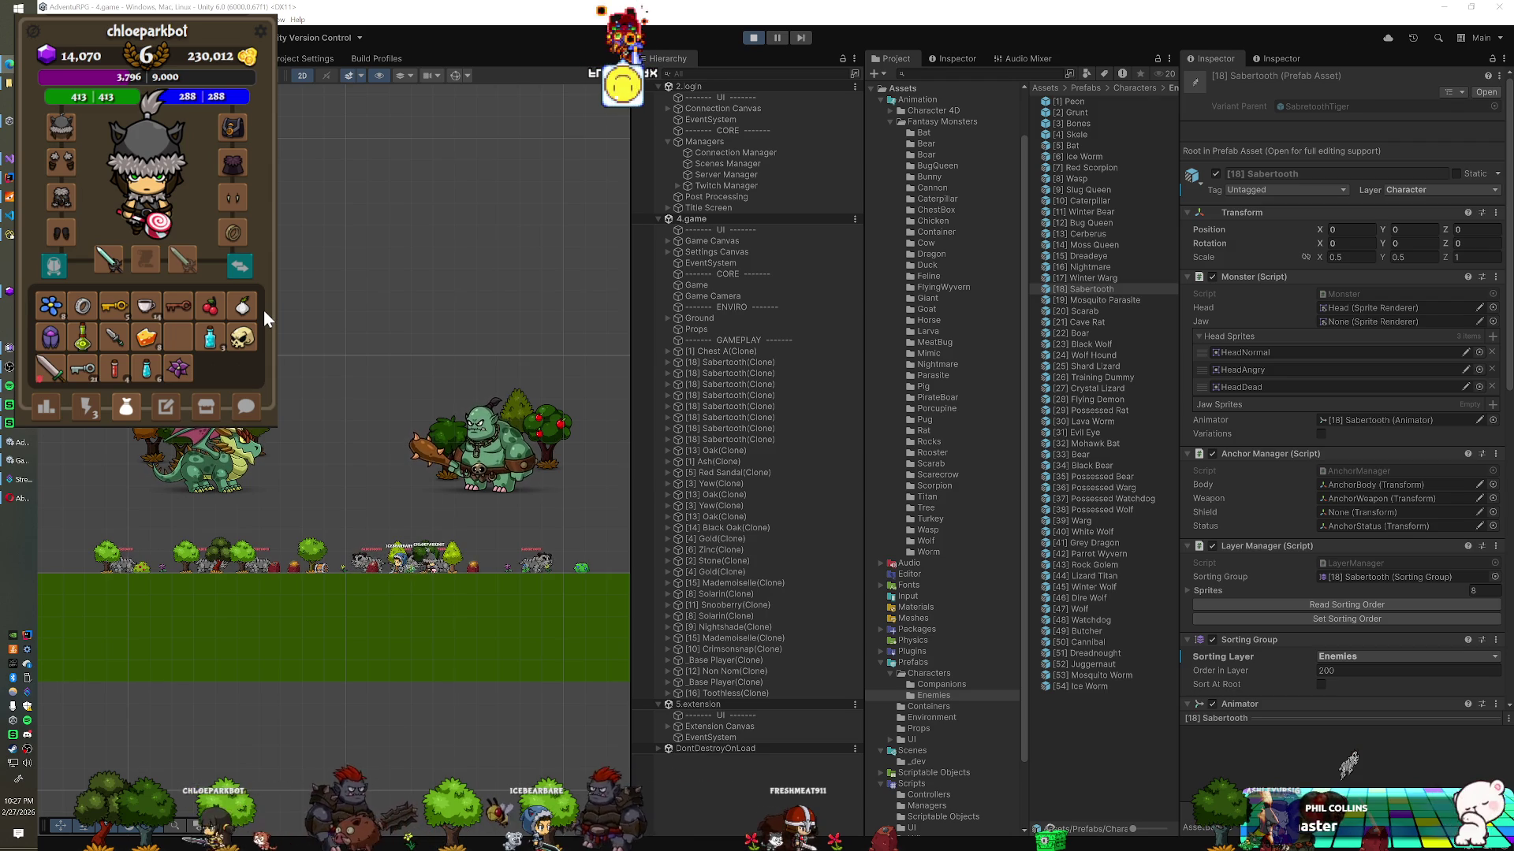
key("alt+Tab")
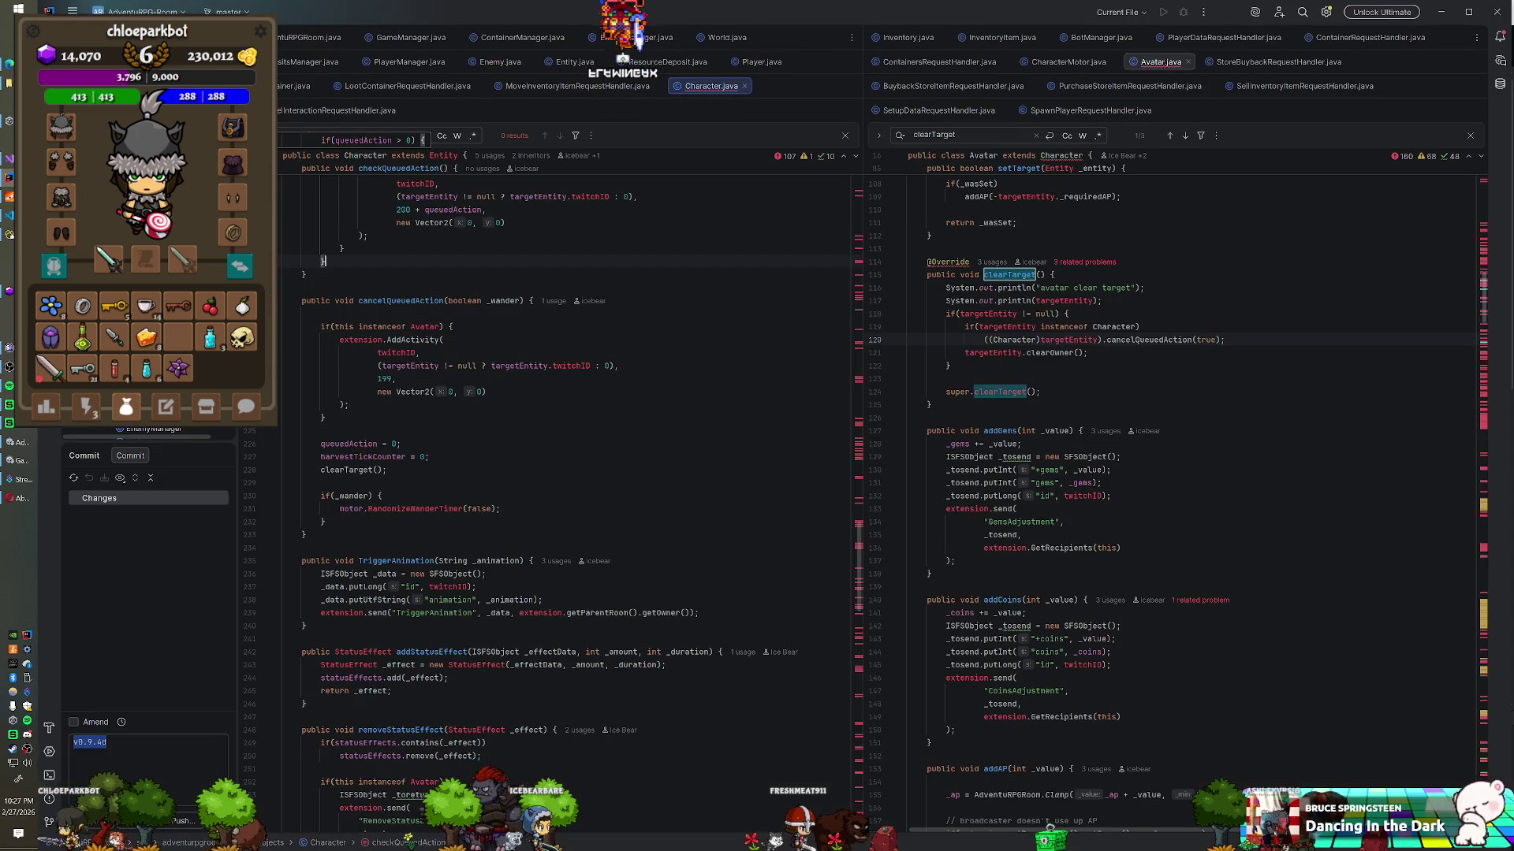
Step: Comment out the 'if(this instanceof Avatar) _dmg += 7.5;' boost in Character.java's takeDamage
type("clearOwner")
scroll(552, 473, "up", 20)
scroll(552, 473, "up", 8)
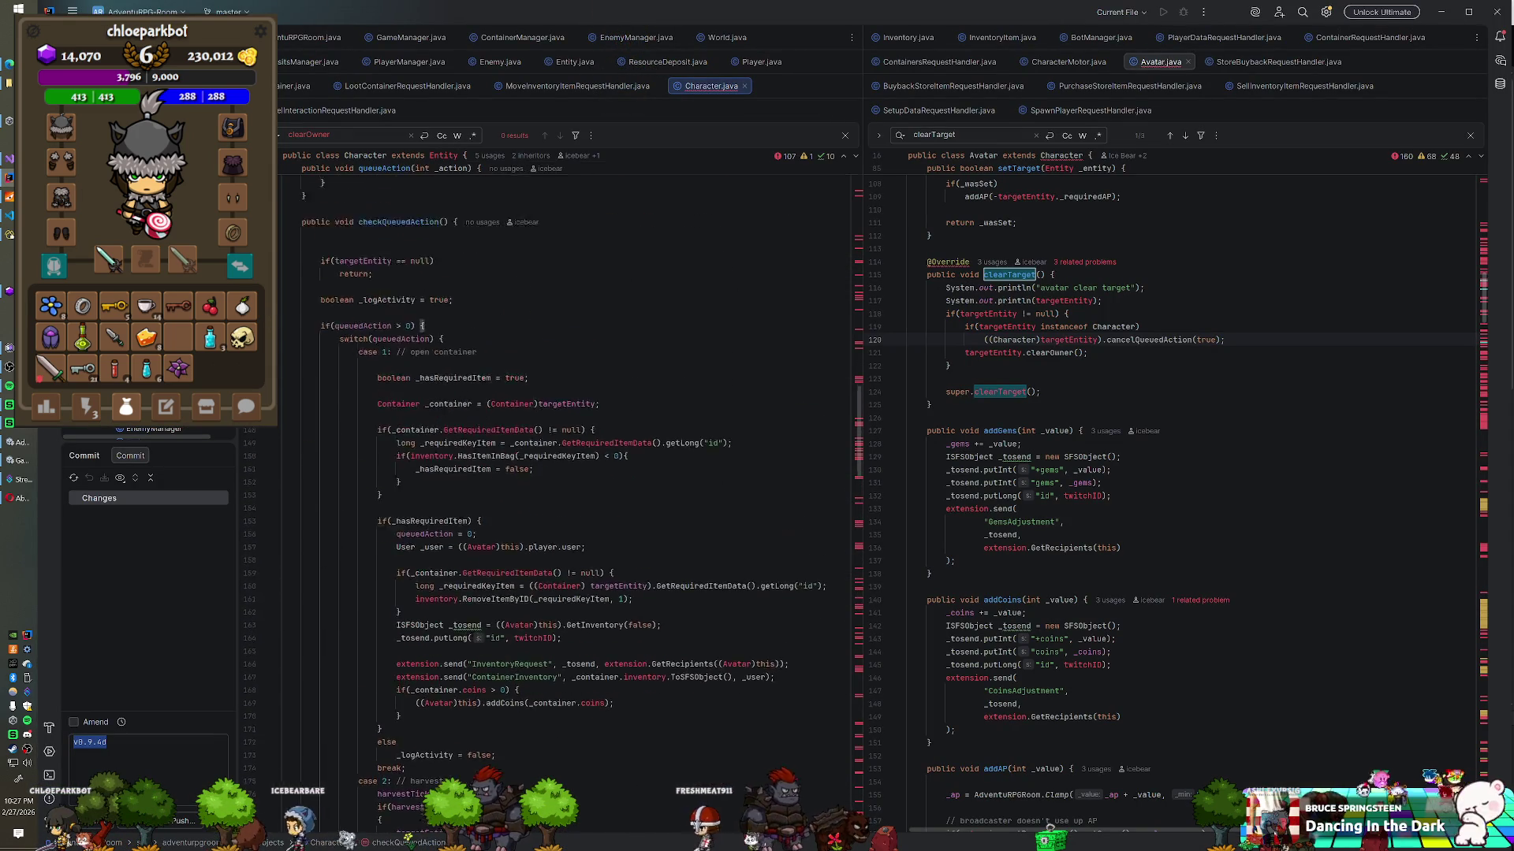
scroll(552, 473, "up", 9)
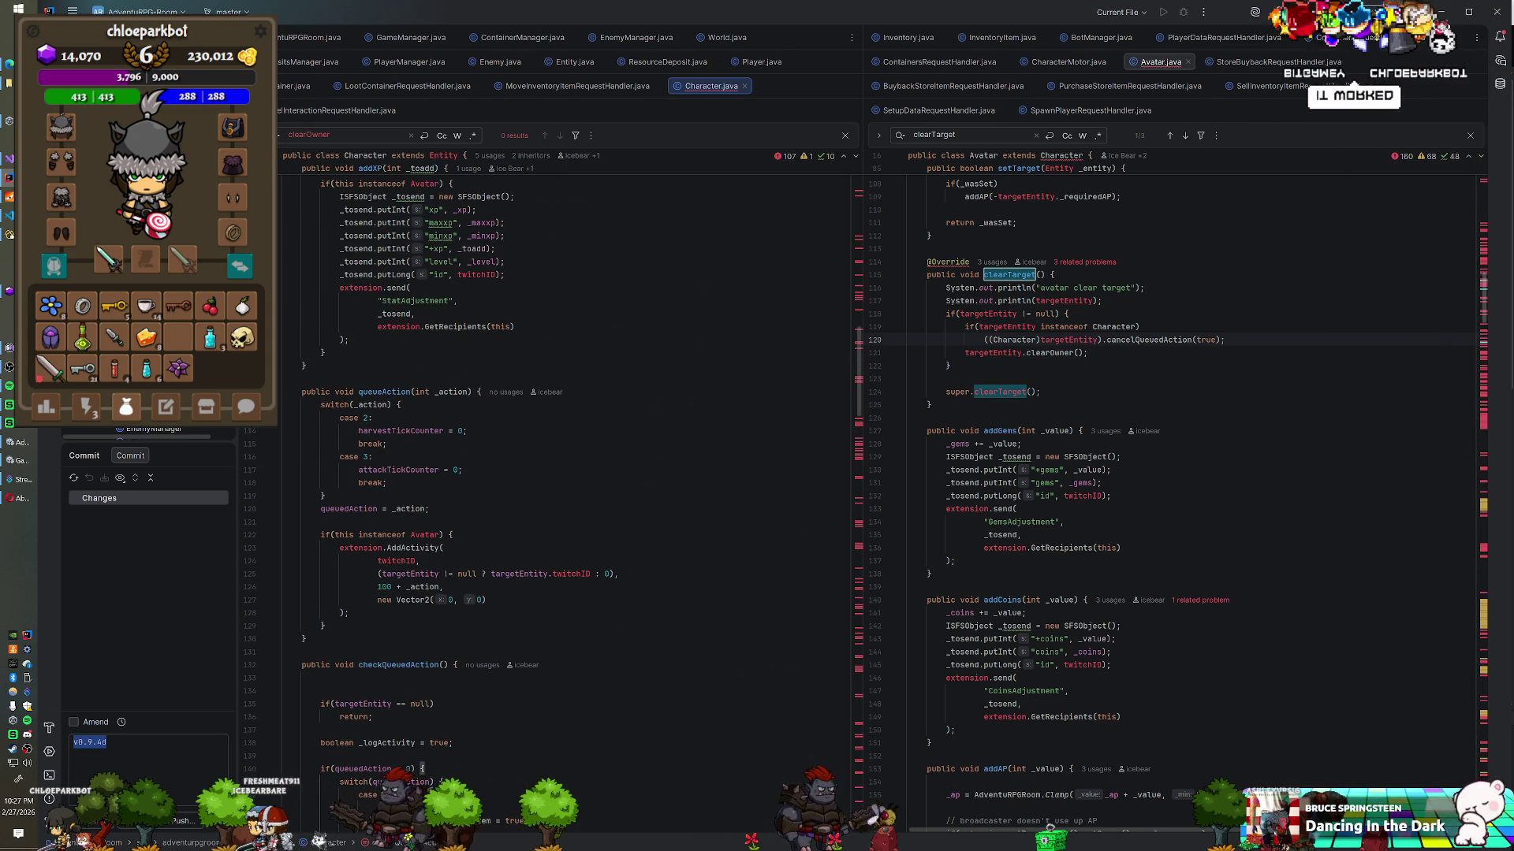
scroll(552, 473, "up", 12)
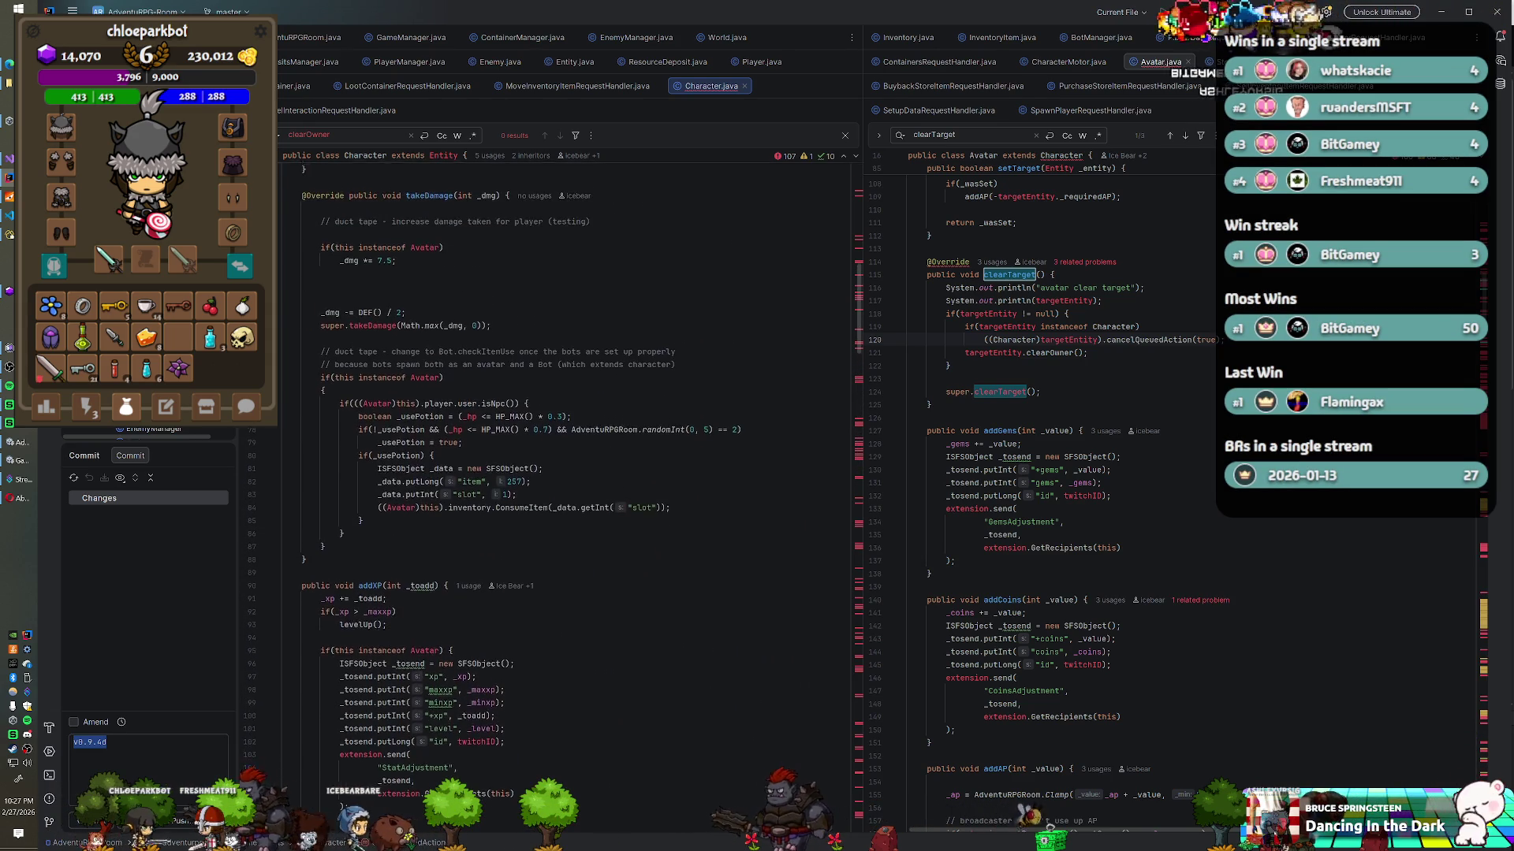
scroll(552, 473, "up", 2)
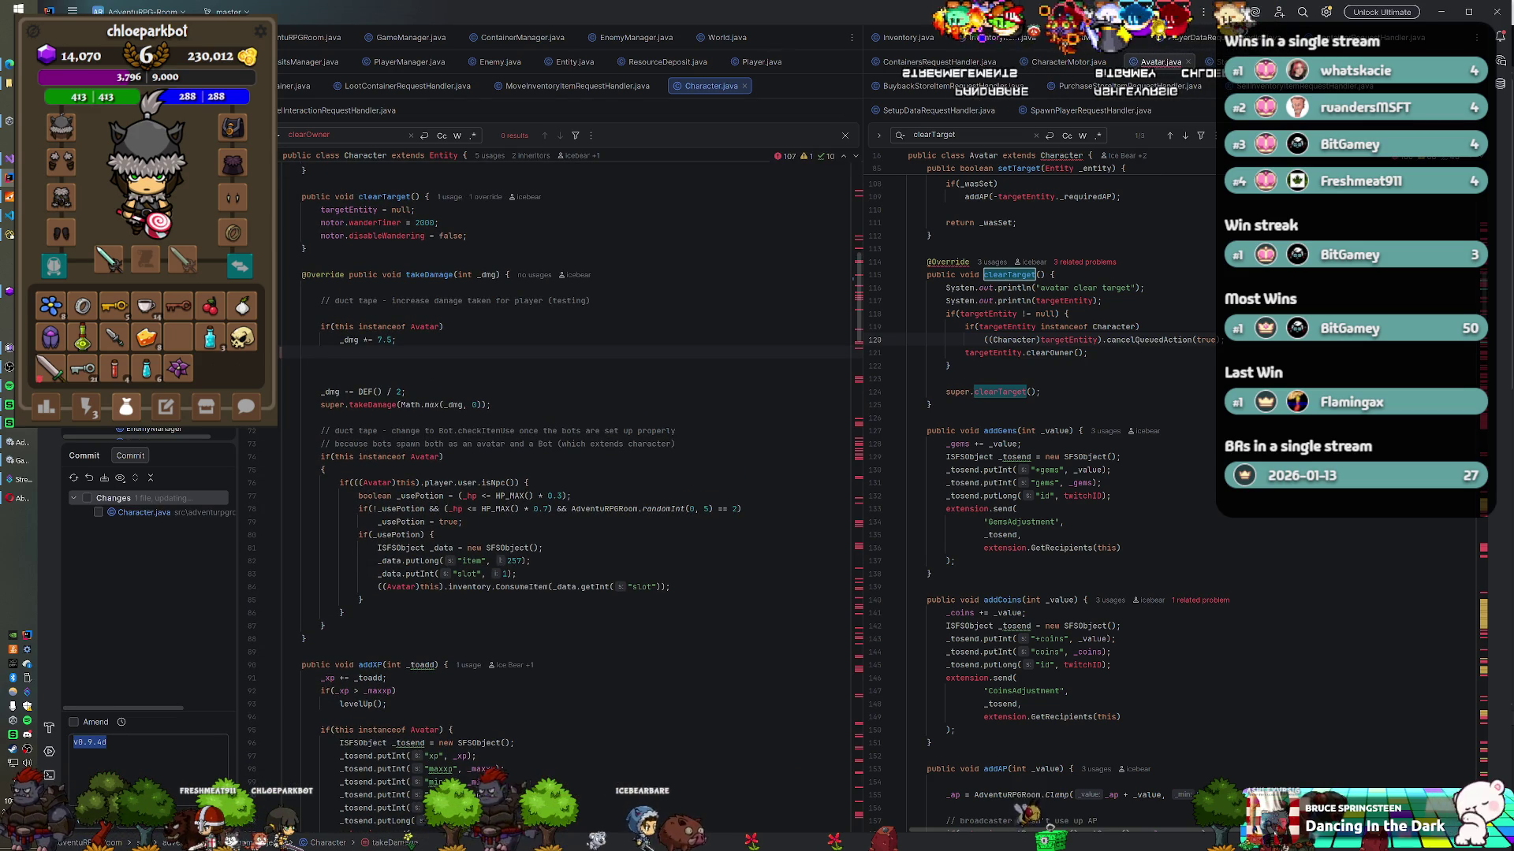
type("*/")
key("Return")
type("/*")
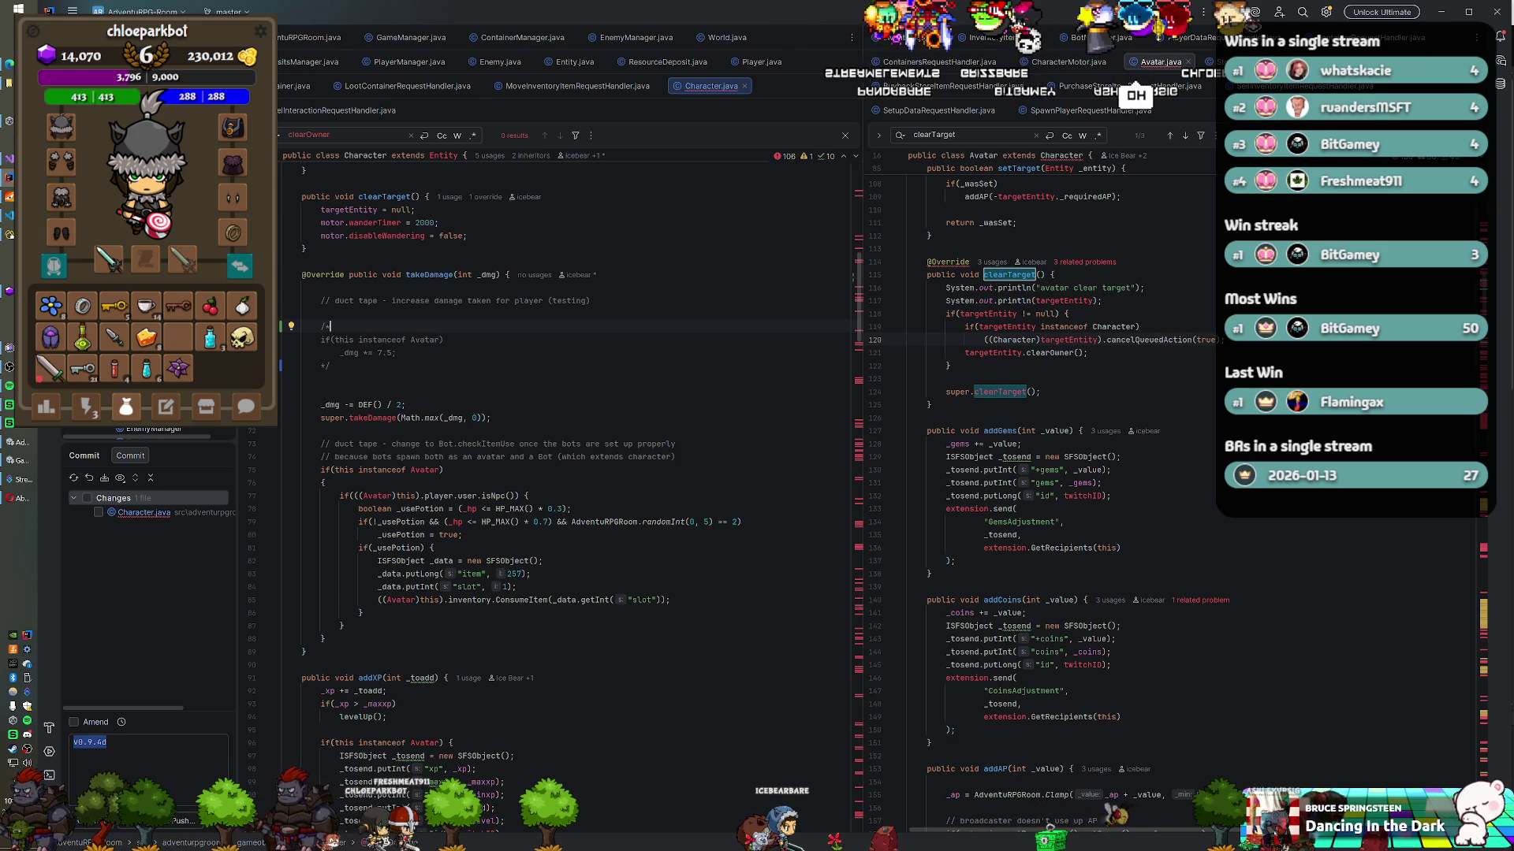
left_click(331, 365)
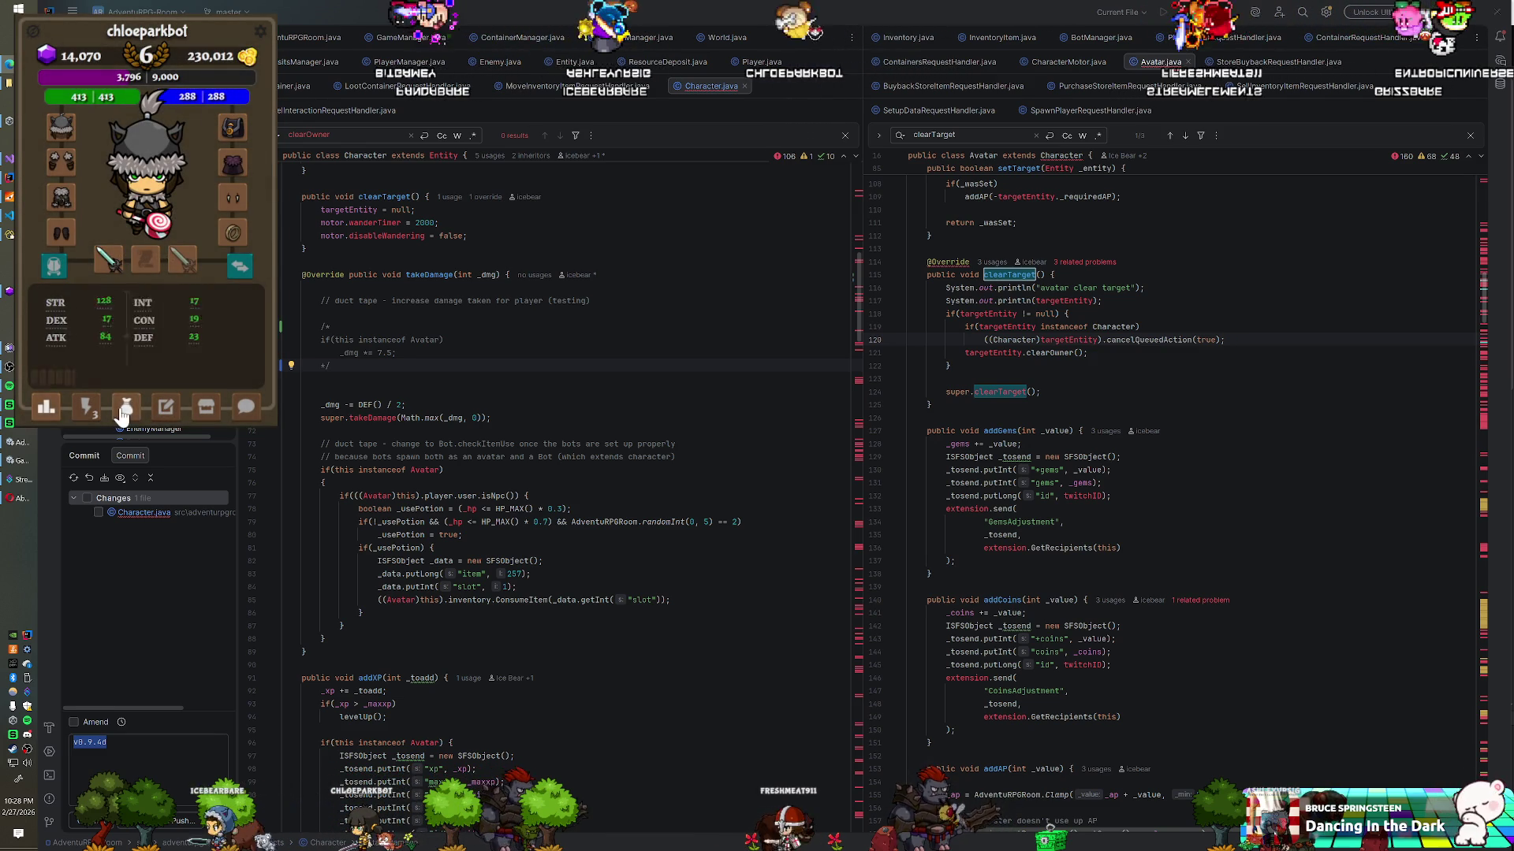
Step: In the game's bag, move the orange item and the stack of 14 cups to other slots
left_click(123, 410)
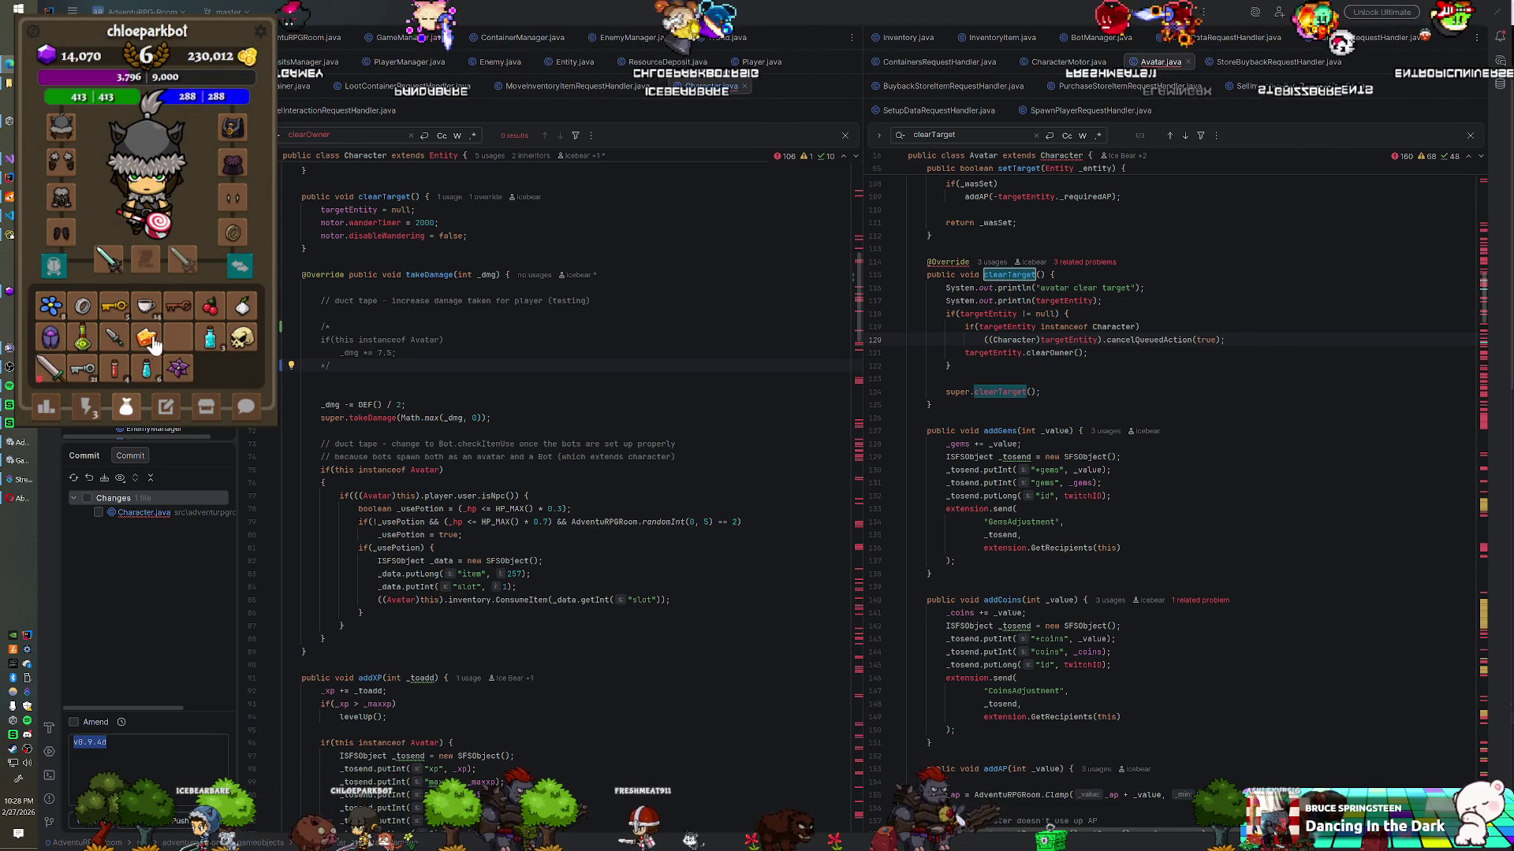
left_click_drag(150, 347, 170, 336)
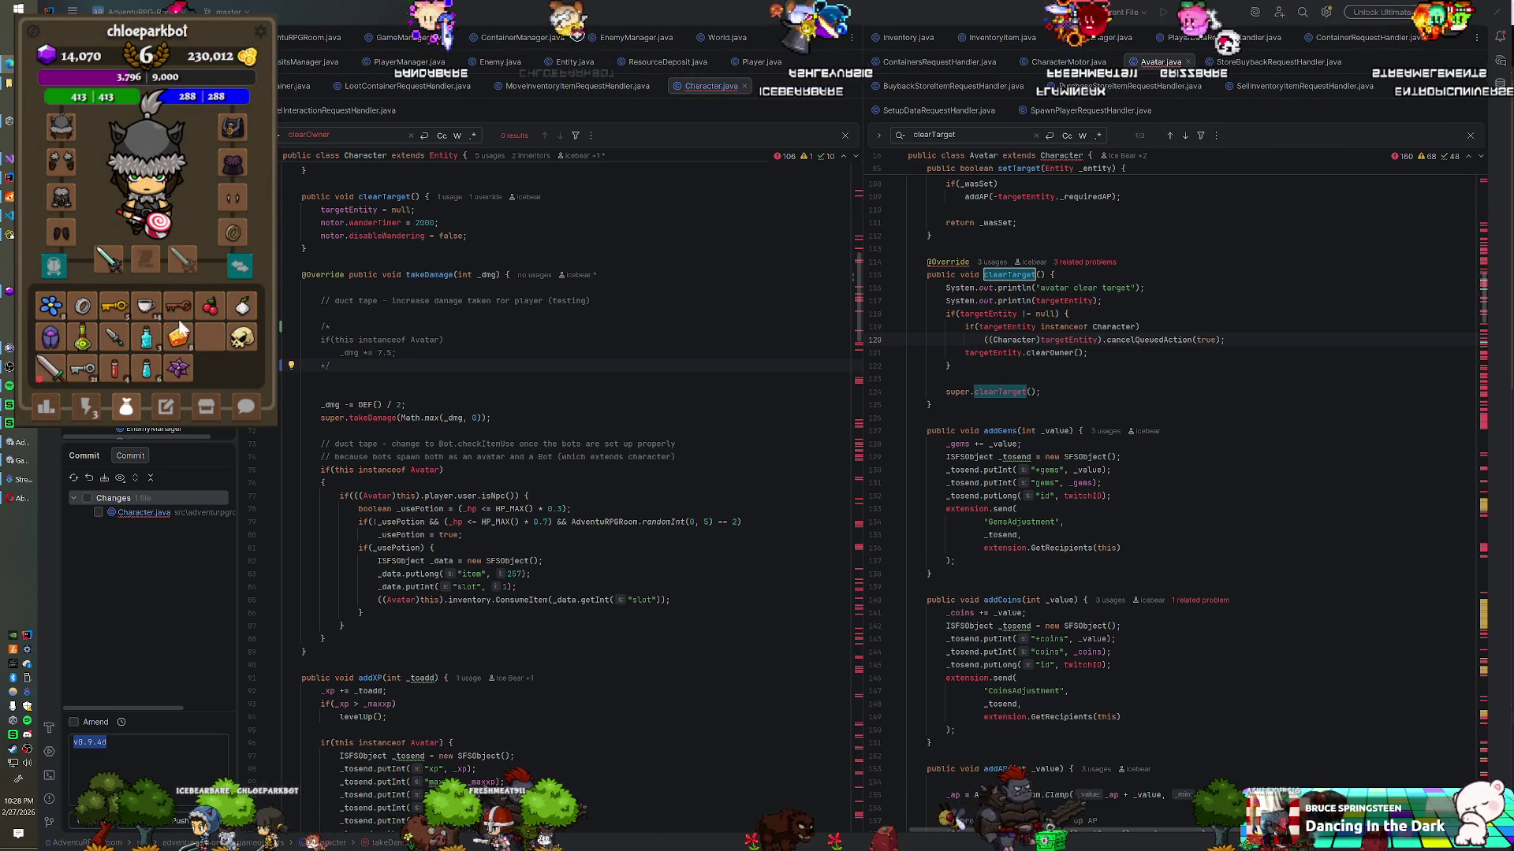
left_click_drag(162, 315, 186, 324)
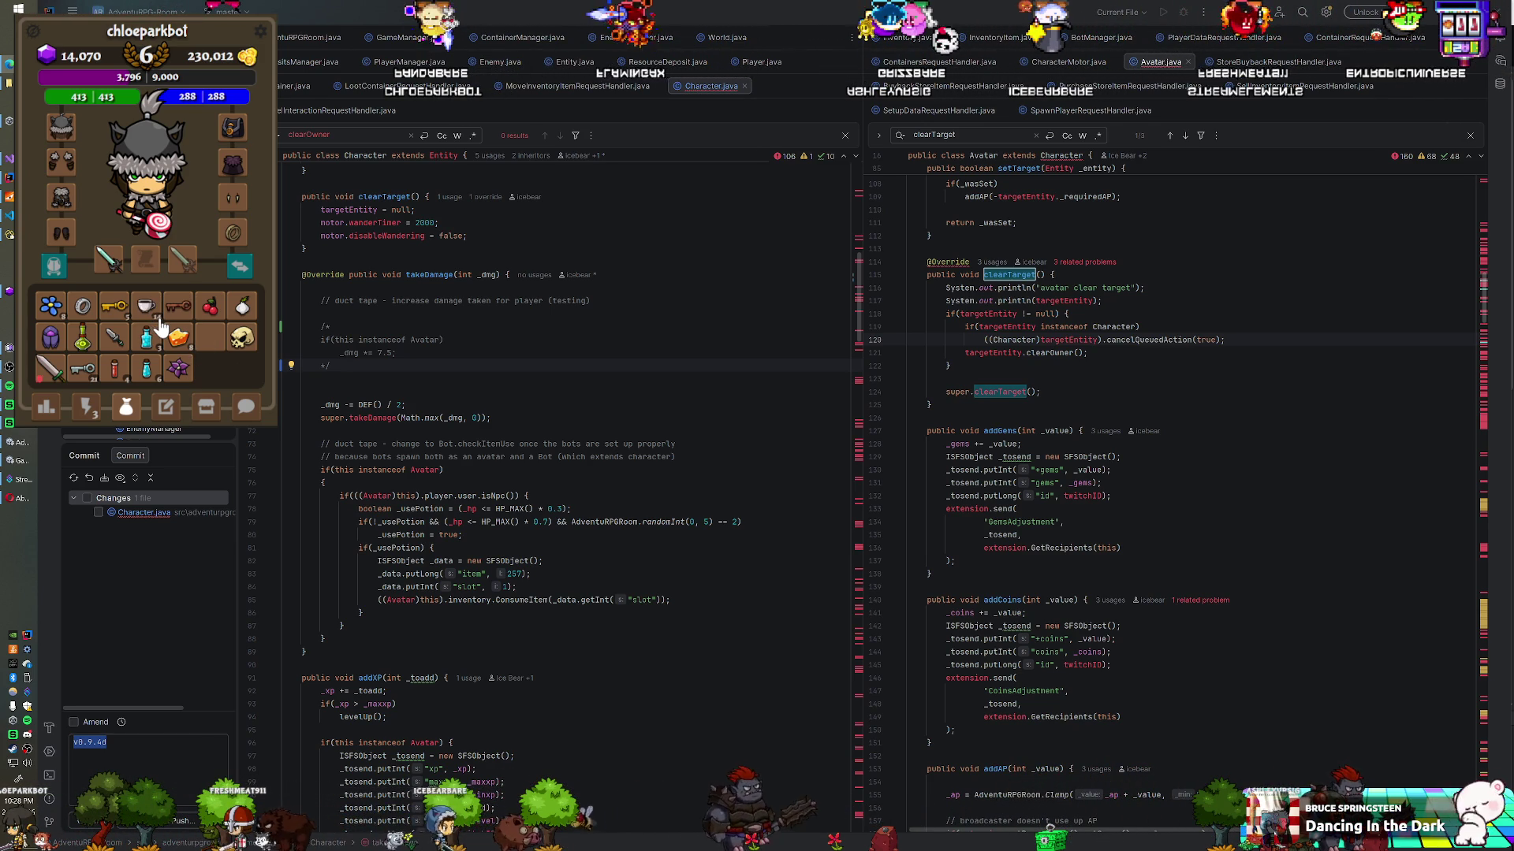
key("alt+Tab")
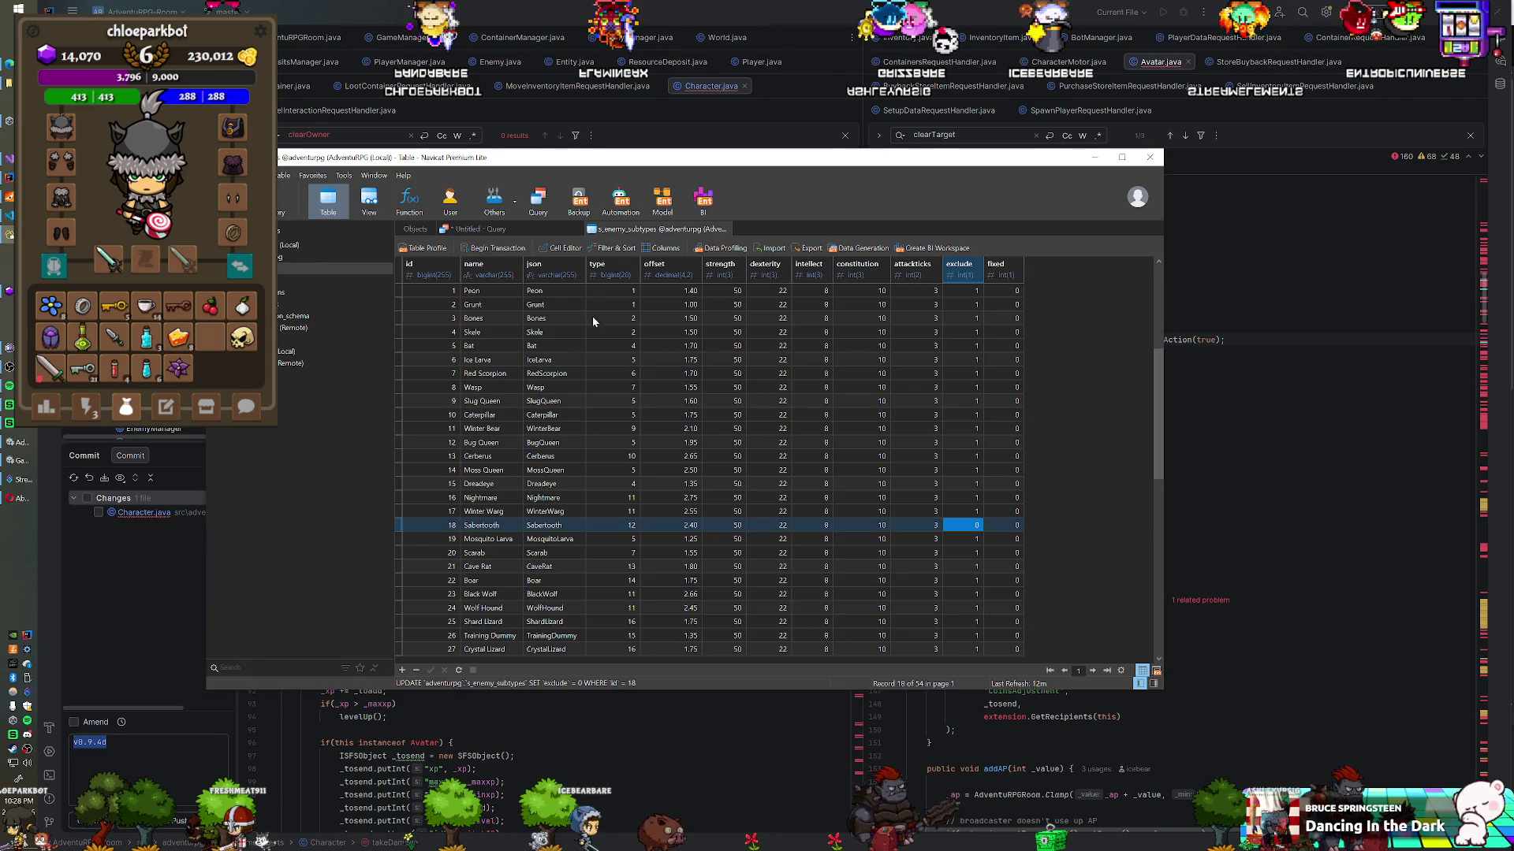
Step: Open the d_inventory table from Navicat's Objects list, showing its 49 item rows
left_click(416, 230)
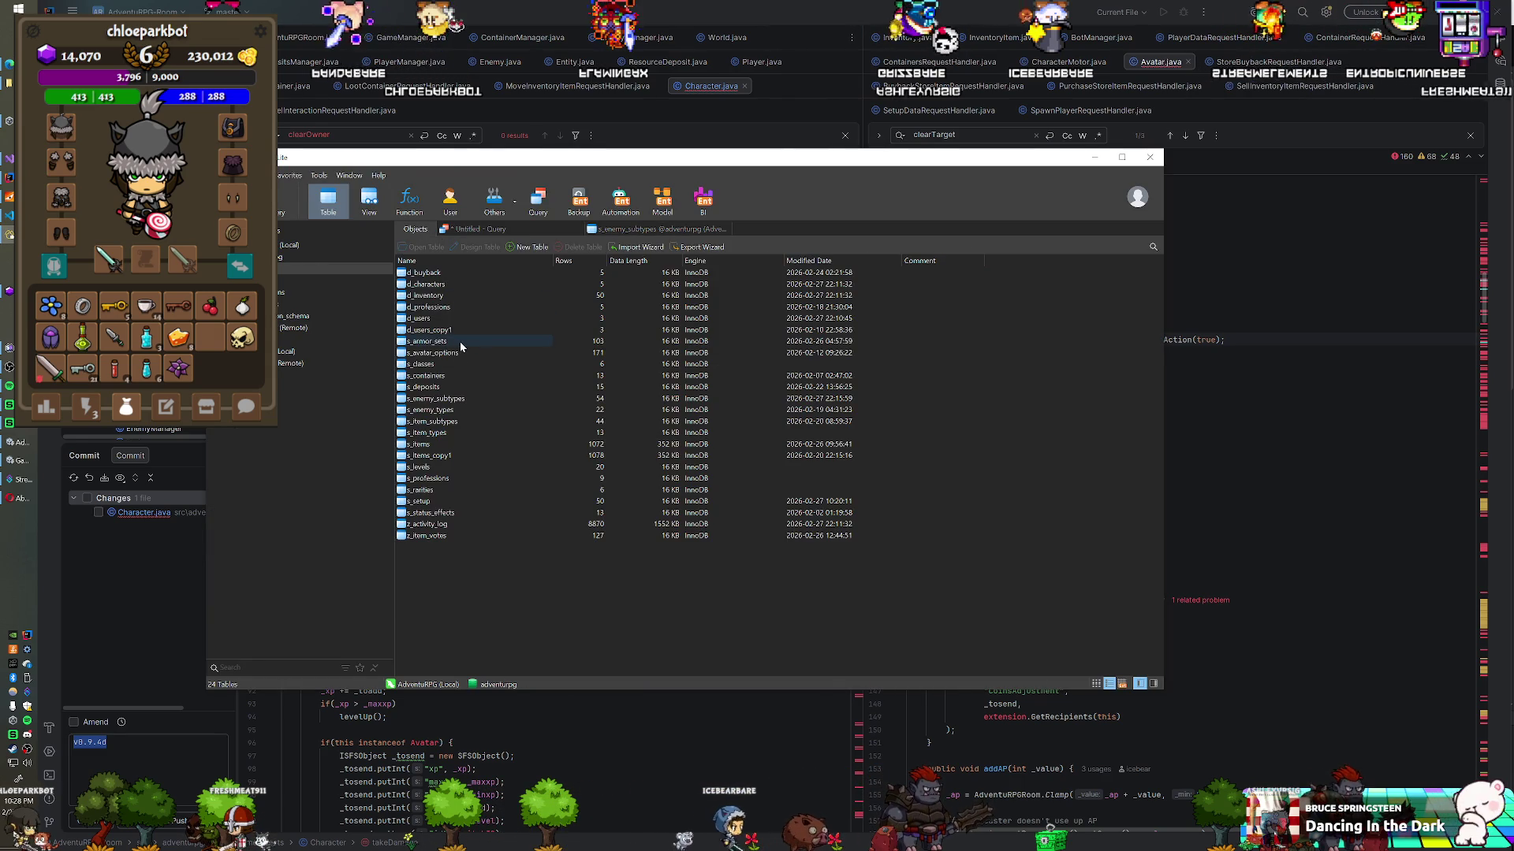
left_click(427, 295)
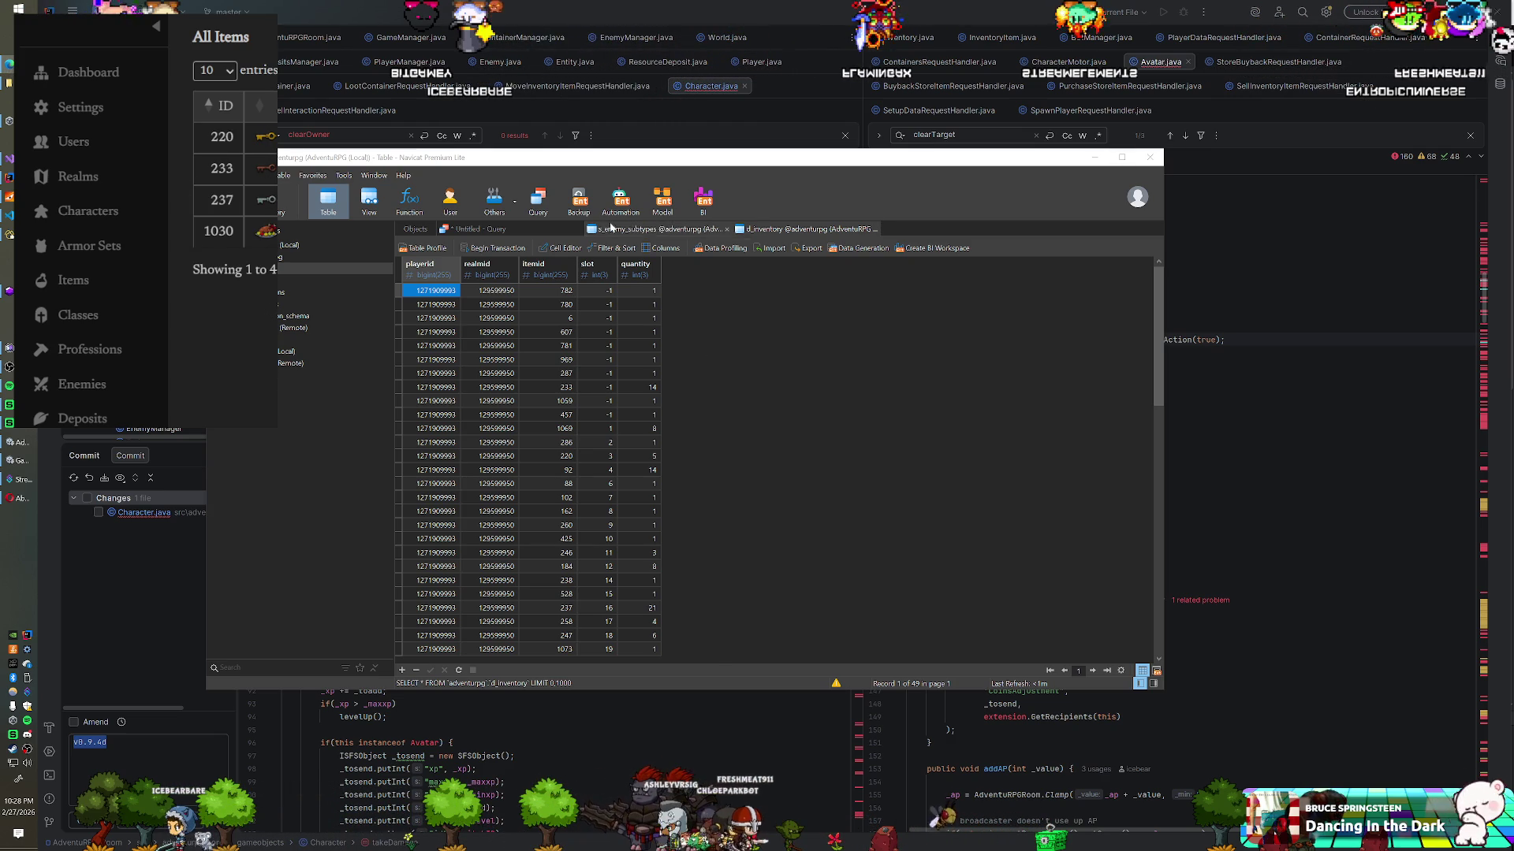
Step: Browse the d_inventory records to locate the itemid 233 row and refresh the data
key("Down")
key("Down")
key("Down")
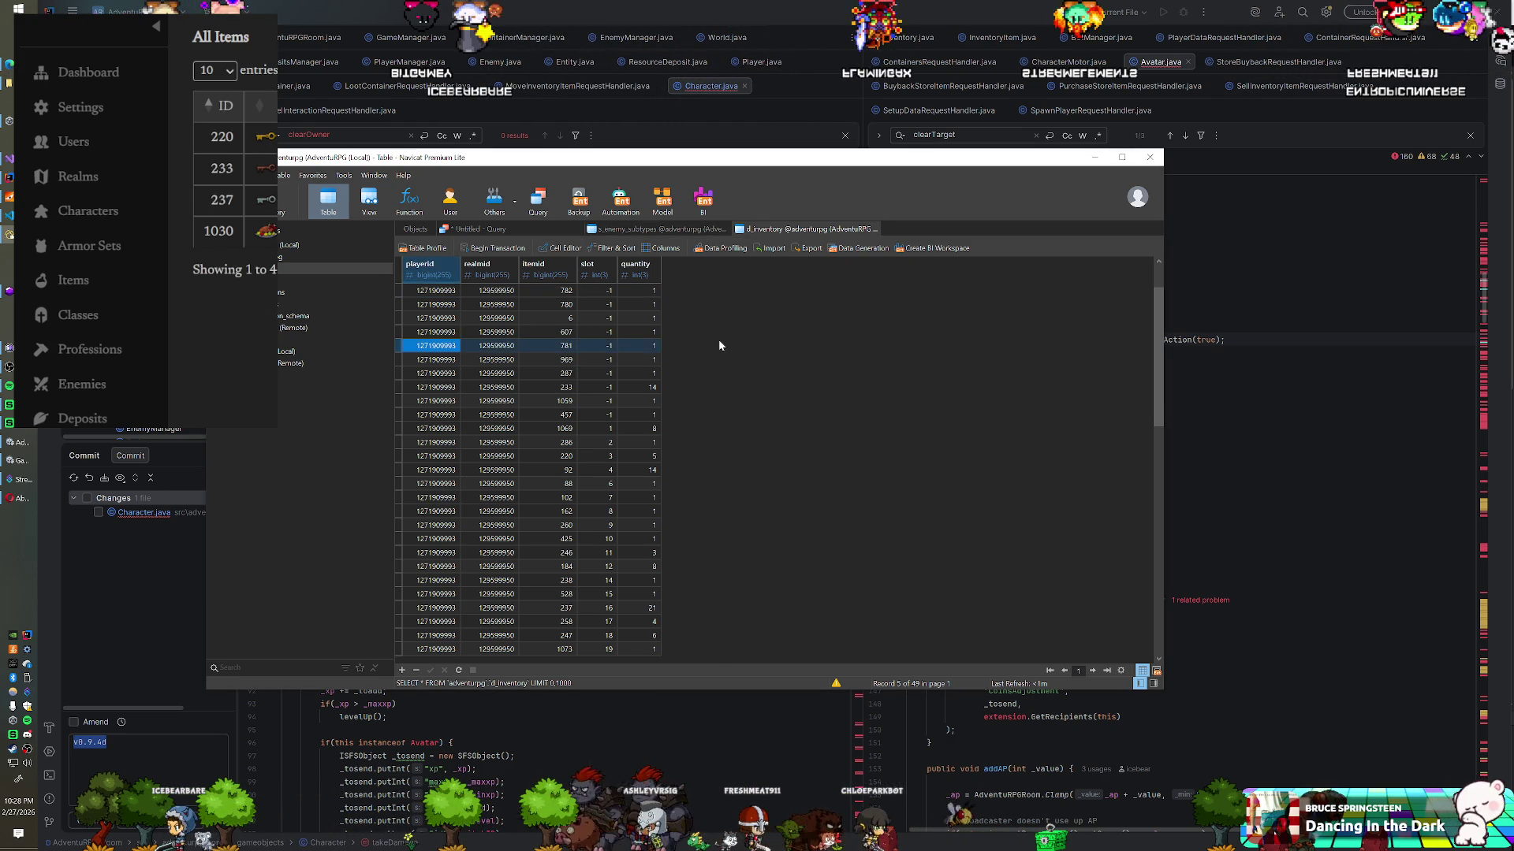
key("Down")
key("Down")
key("Down")
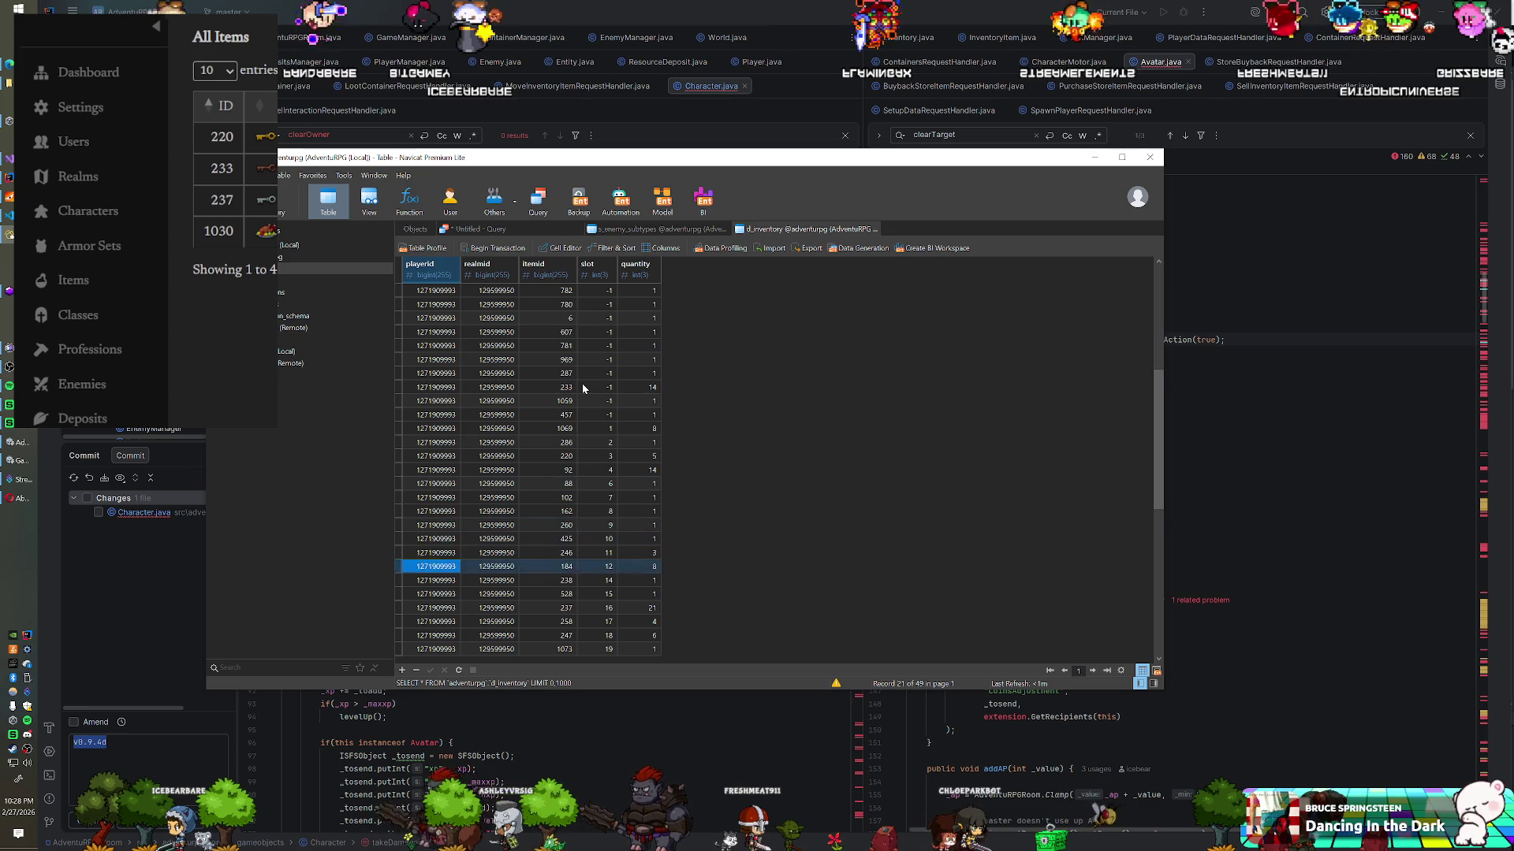
key("Down")
key("Down")
key("Down")
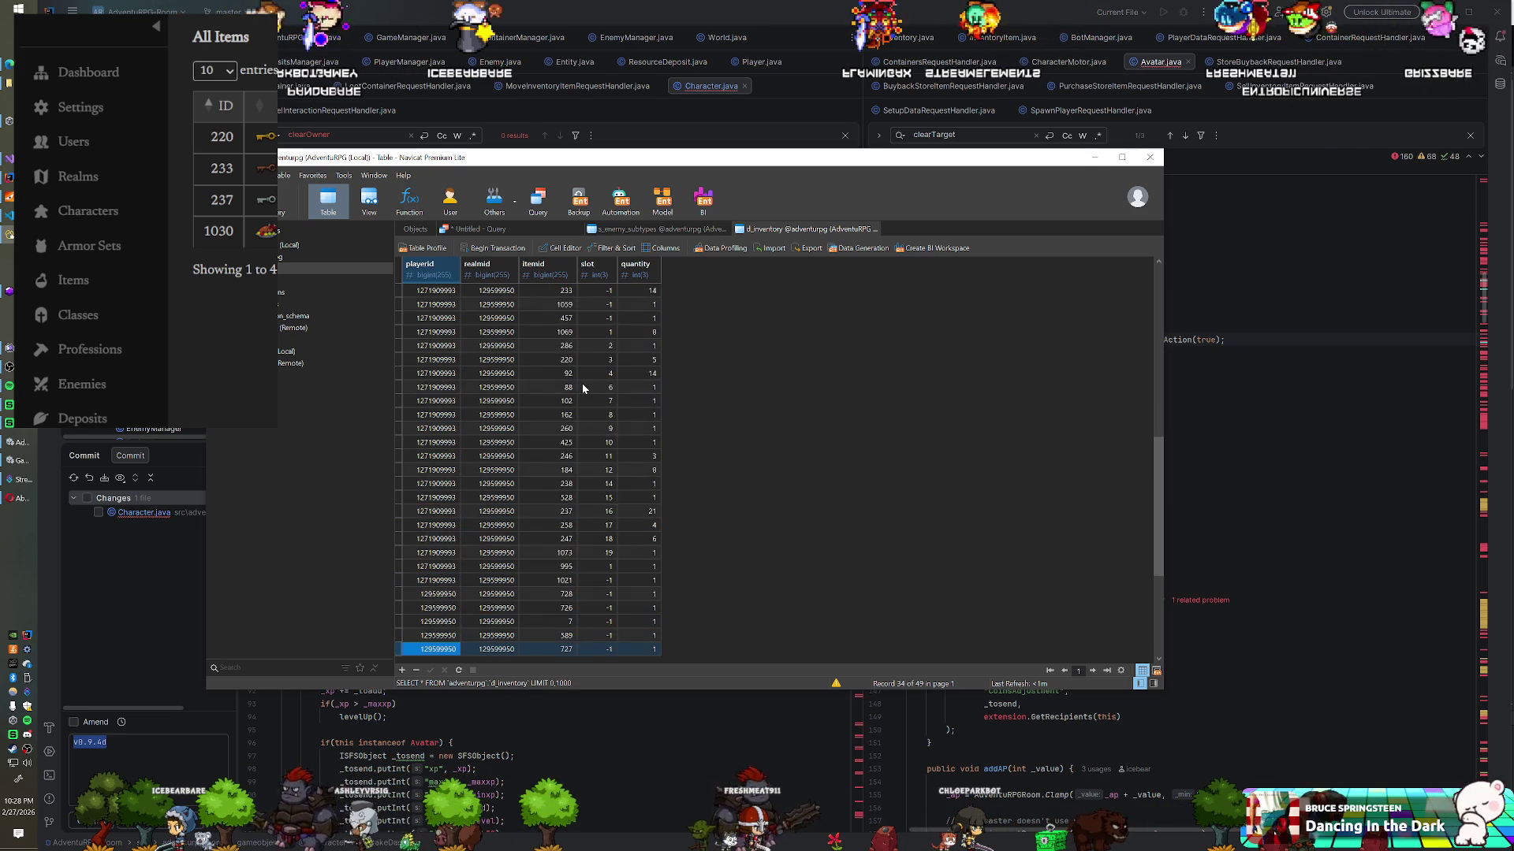
key("Down")
key("Down")
key("Down")
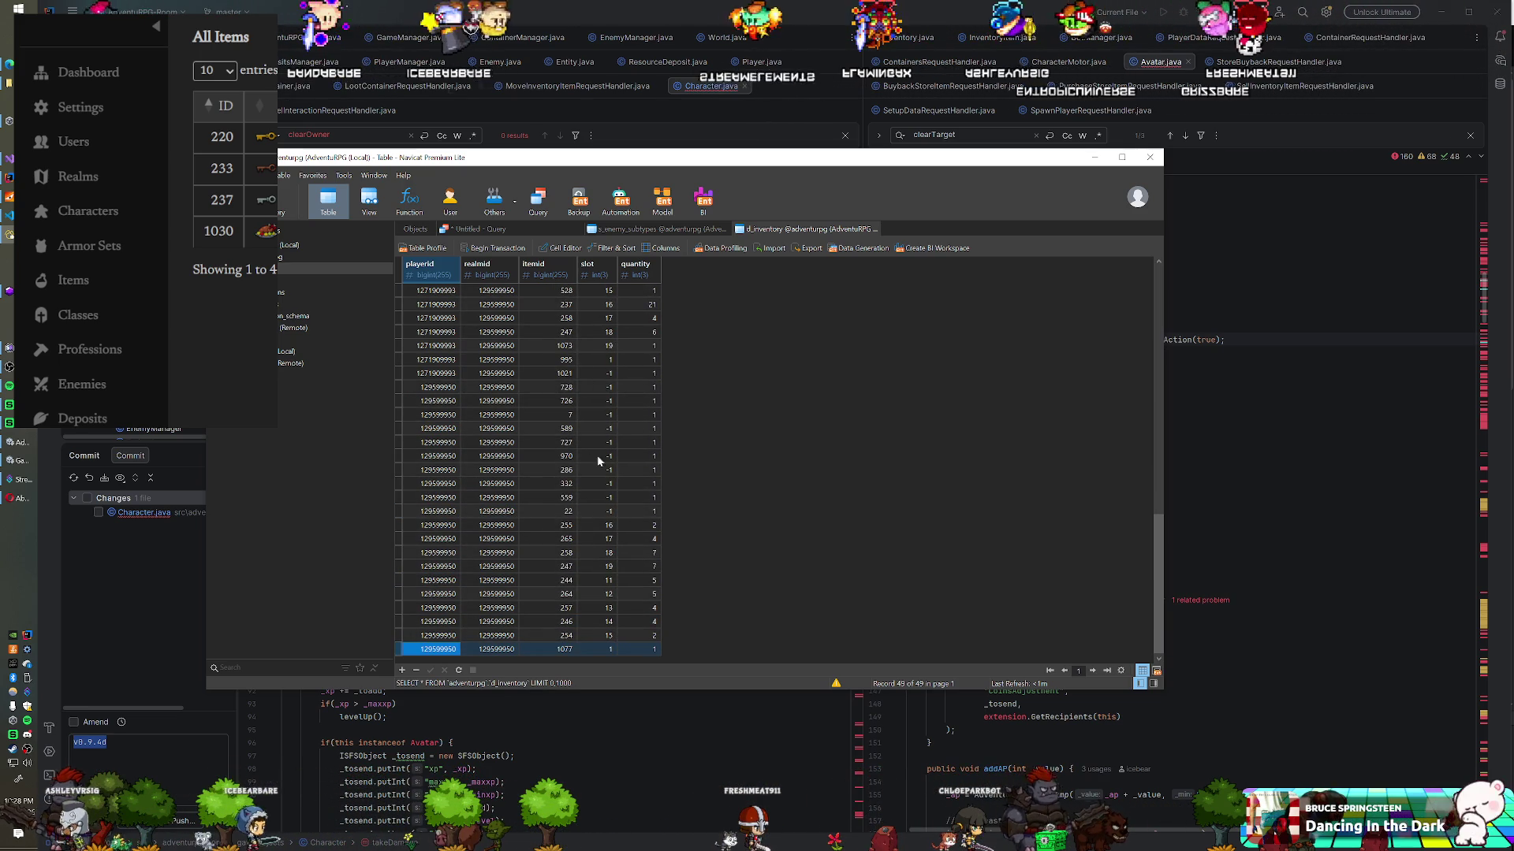
key("Up")
key("Up")
key("Up")
key("Up")
key("Up")
key("Up")
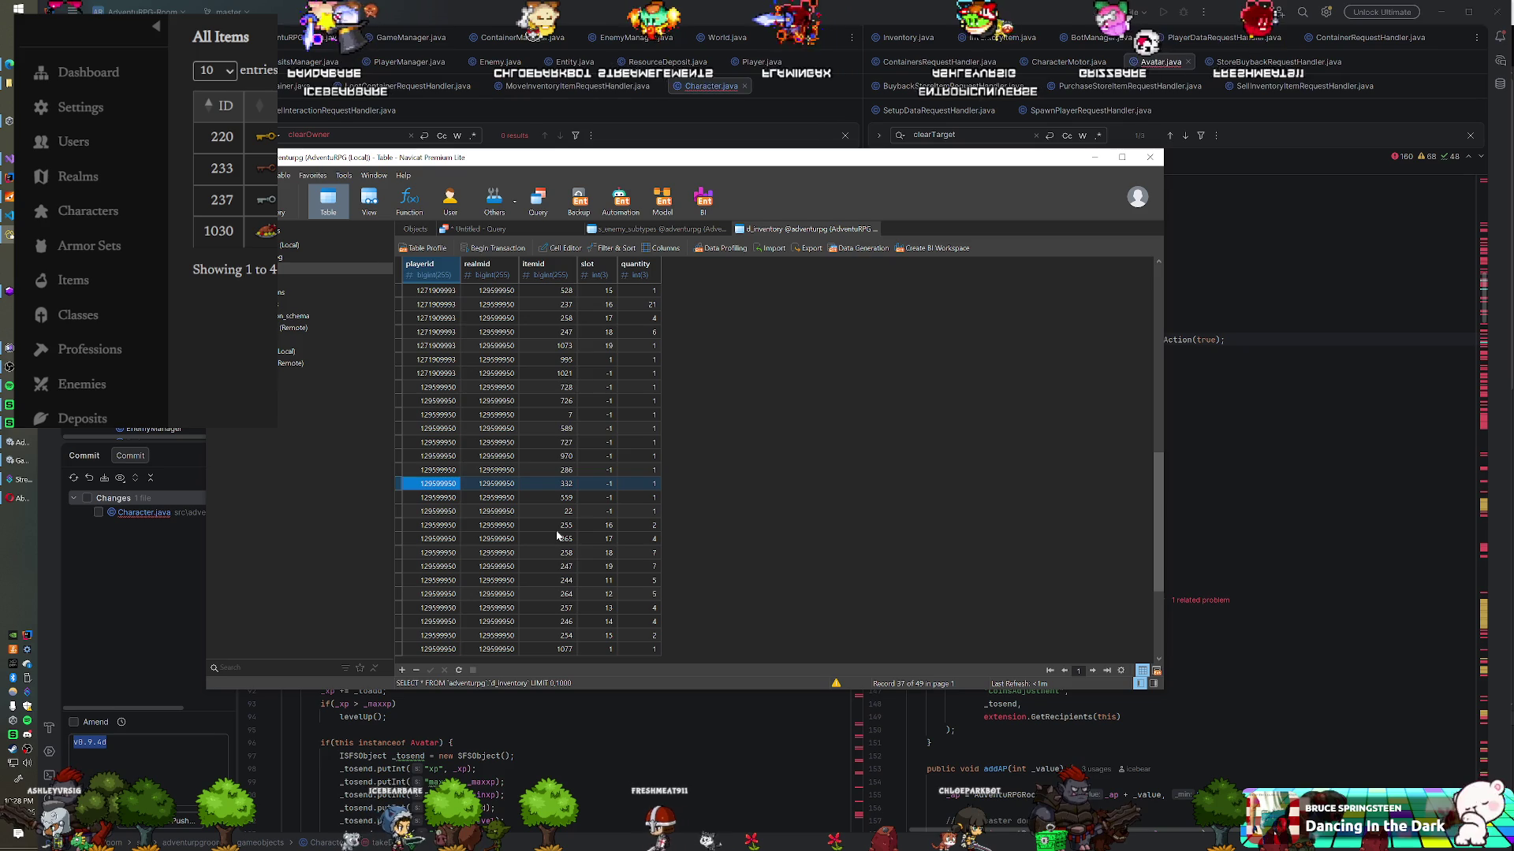
key("Up")
key("Up")
key("Up")
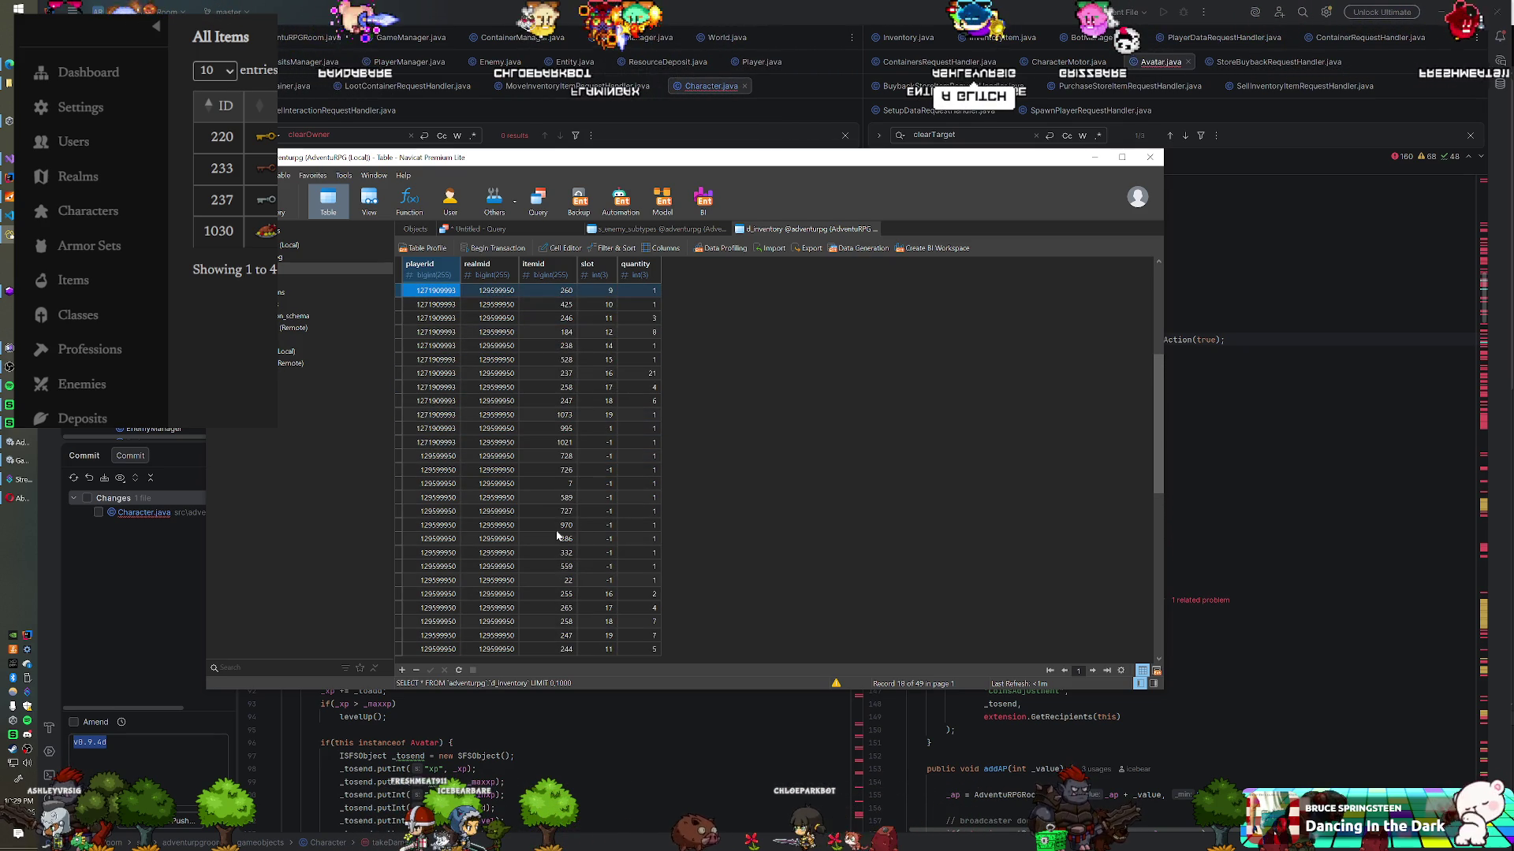
key("Up")
key("Up")
key("Up")
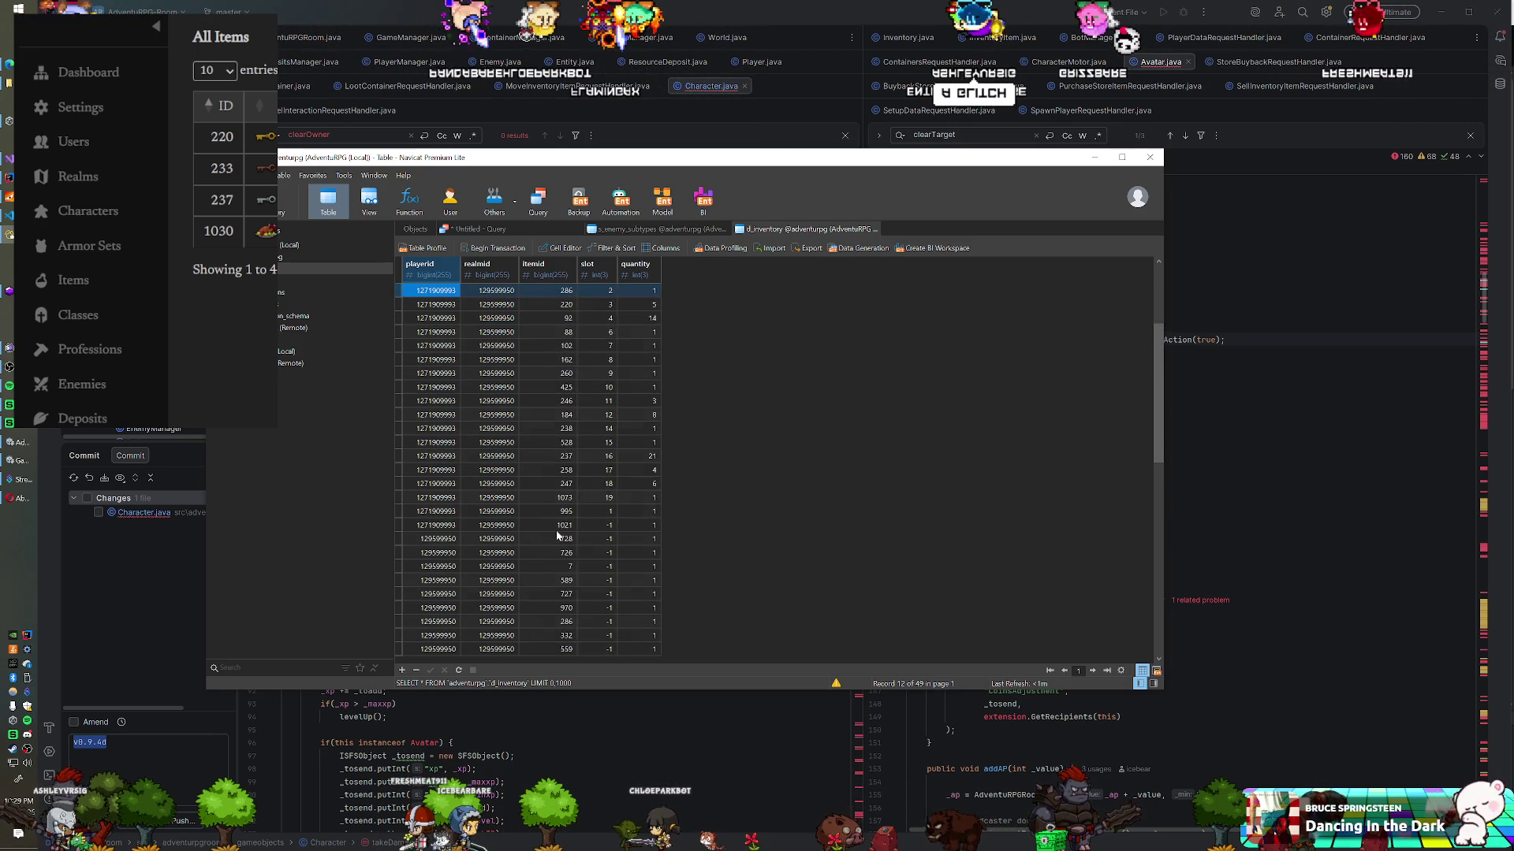
key("Up")
key("Up")
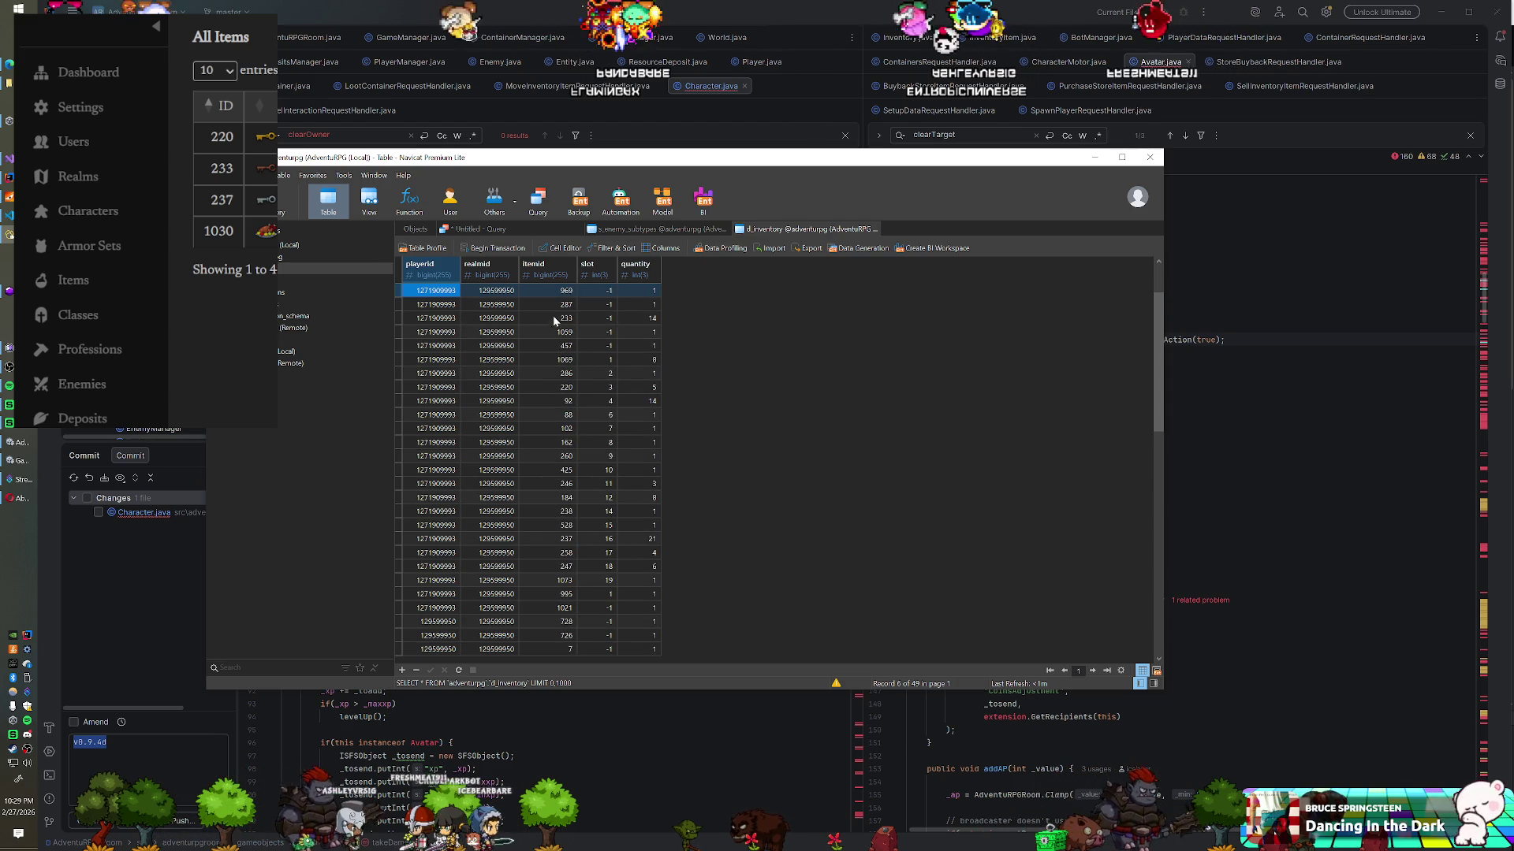
left_click(552, 316)
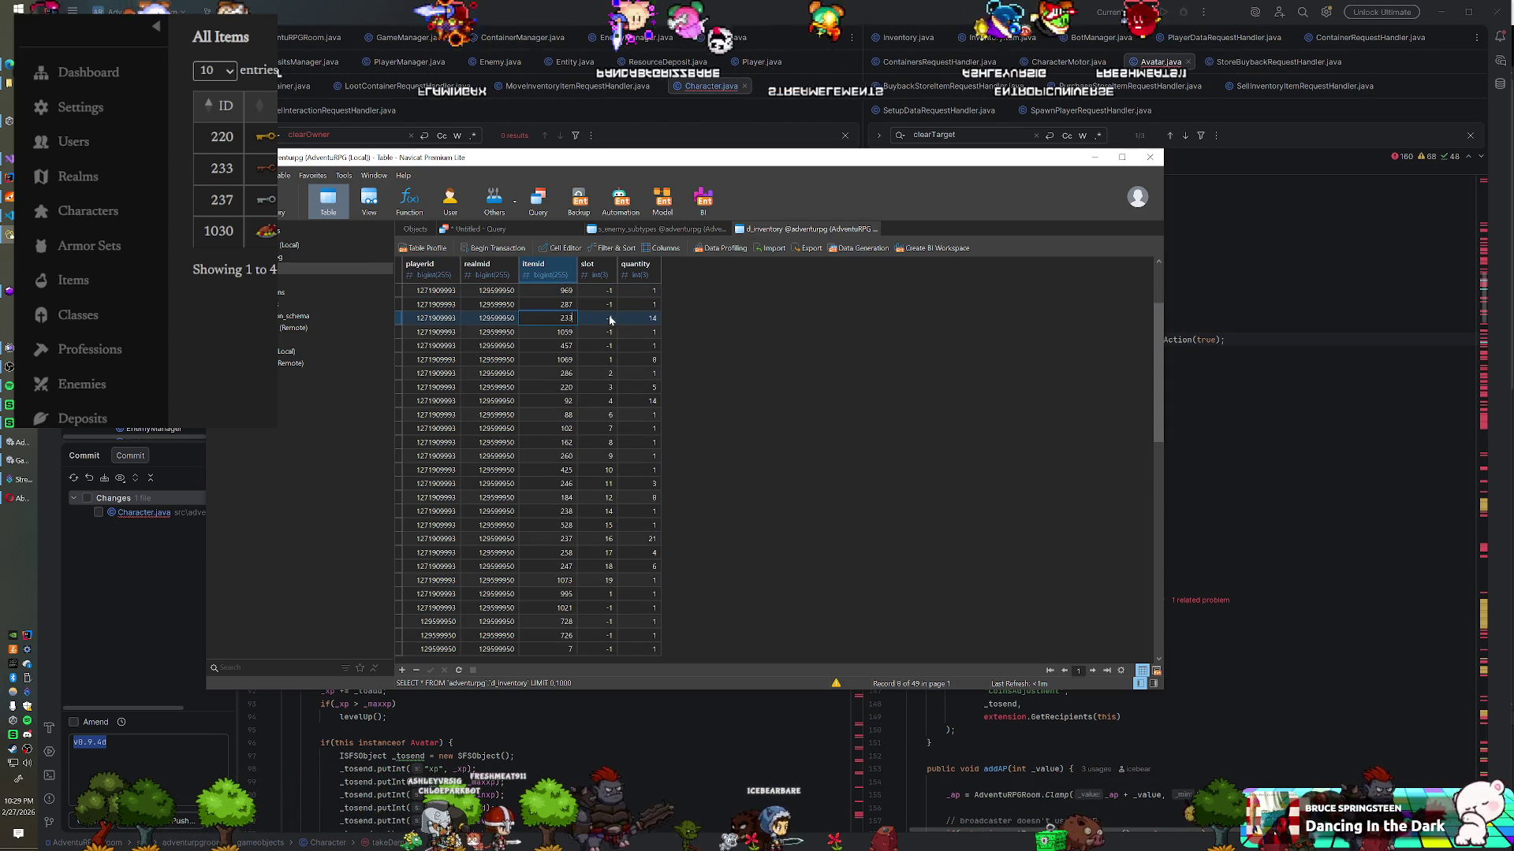
key("F2")
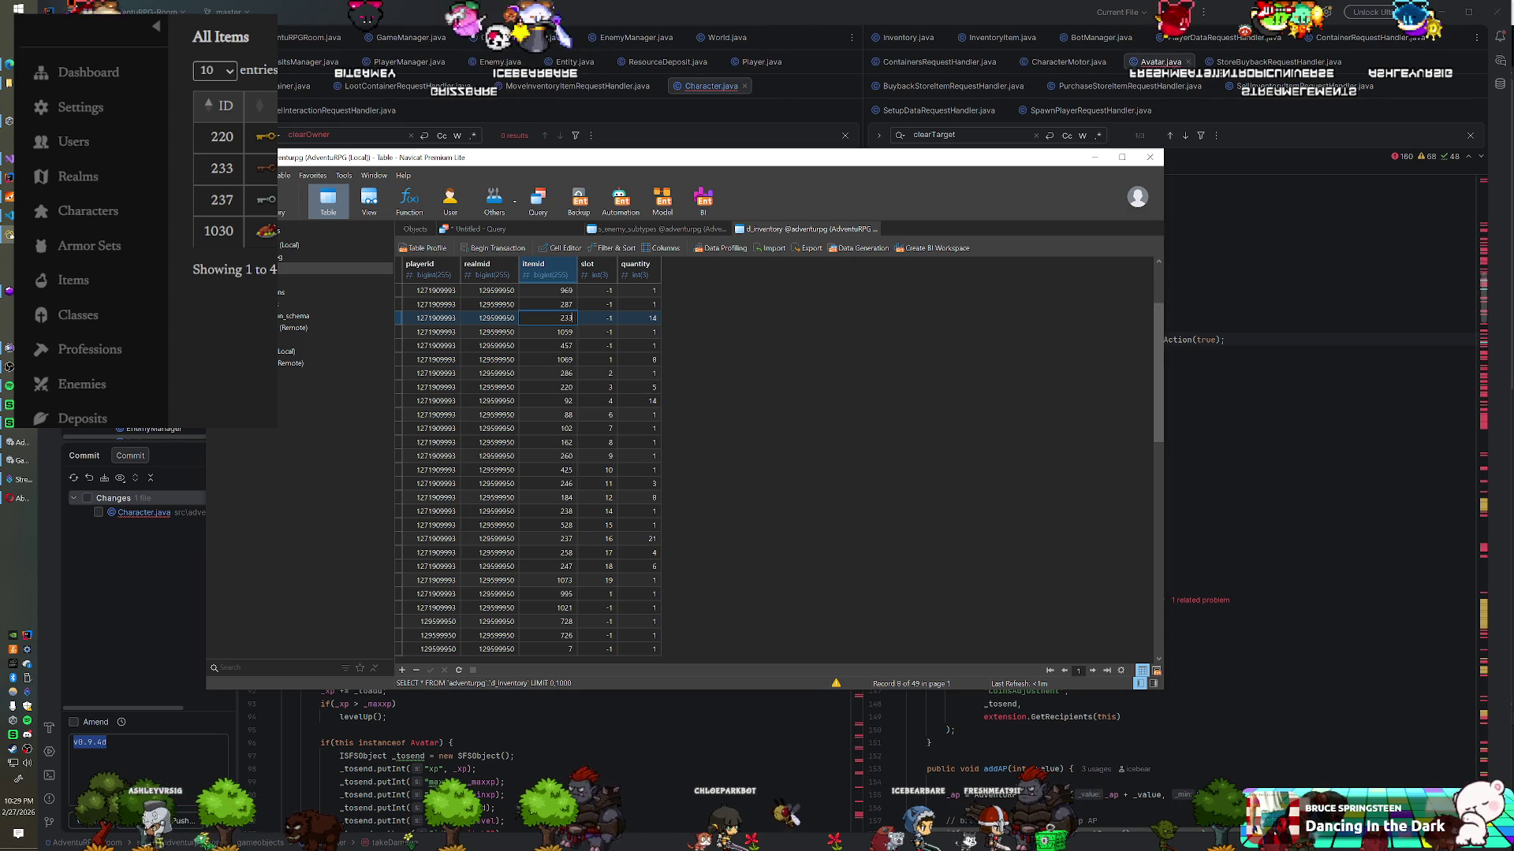
key("Return")
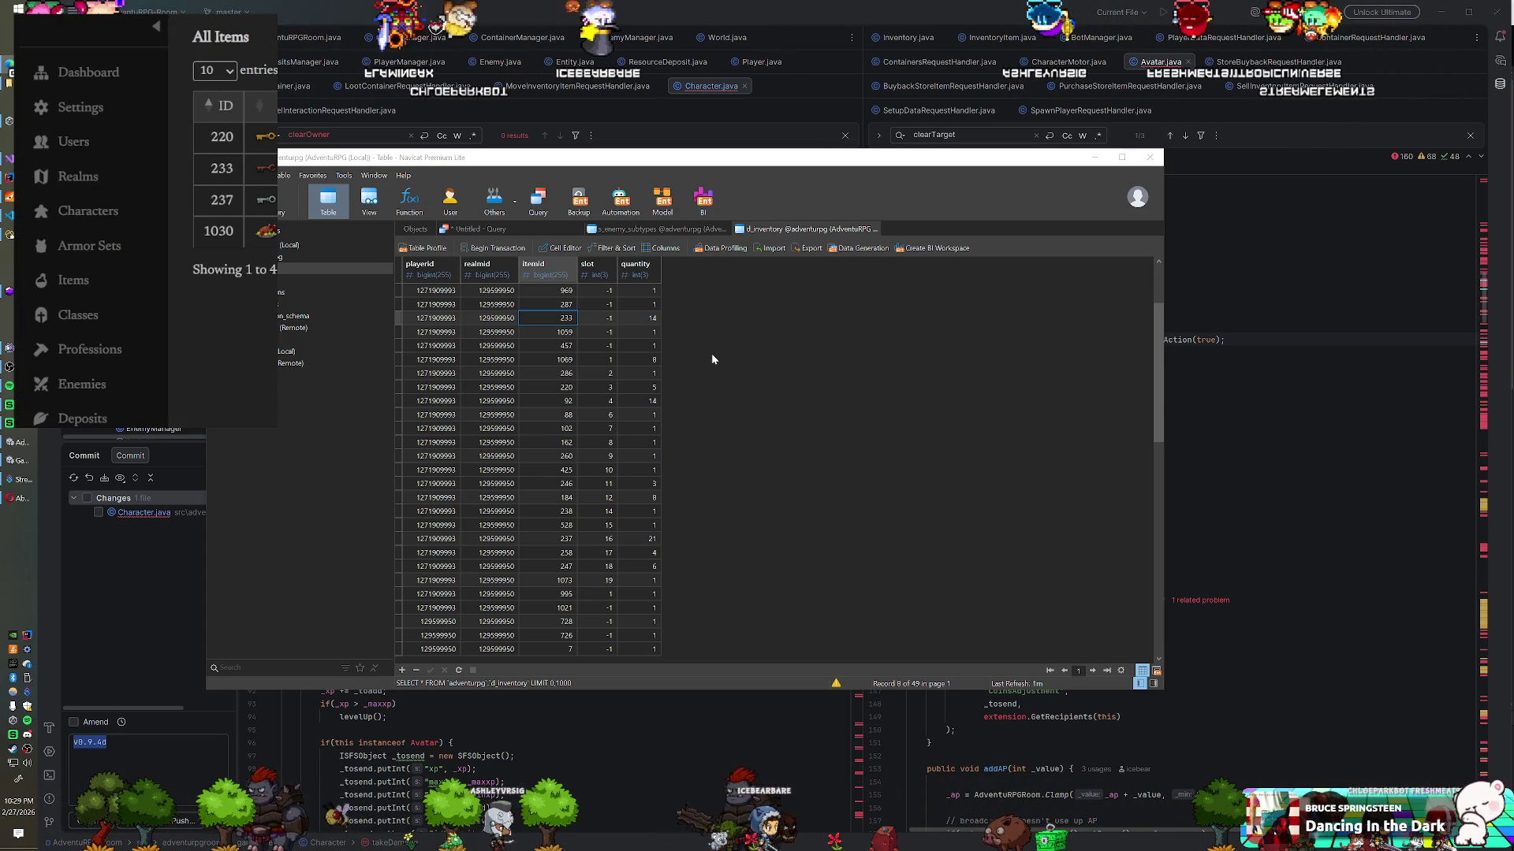
key("Down")
key("Down")
key("Down")
key("F5")
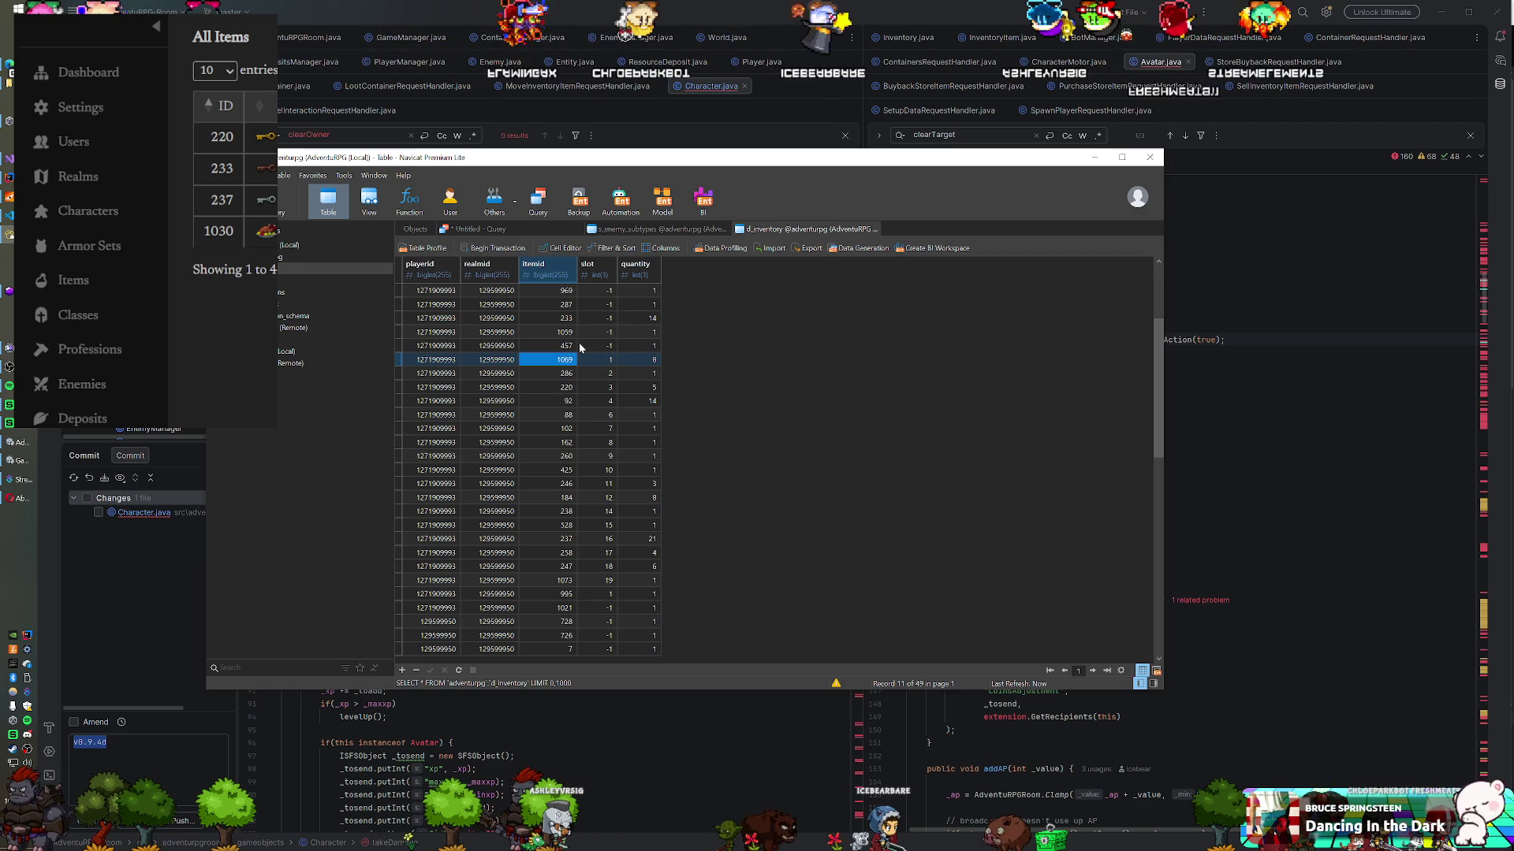
Step: Delete the itemid 233 row and confirm, leaving 48 inventory records
double_click(590, 318)
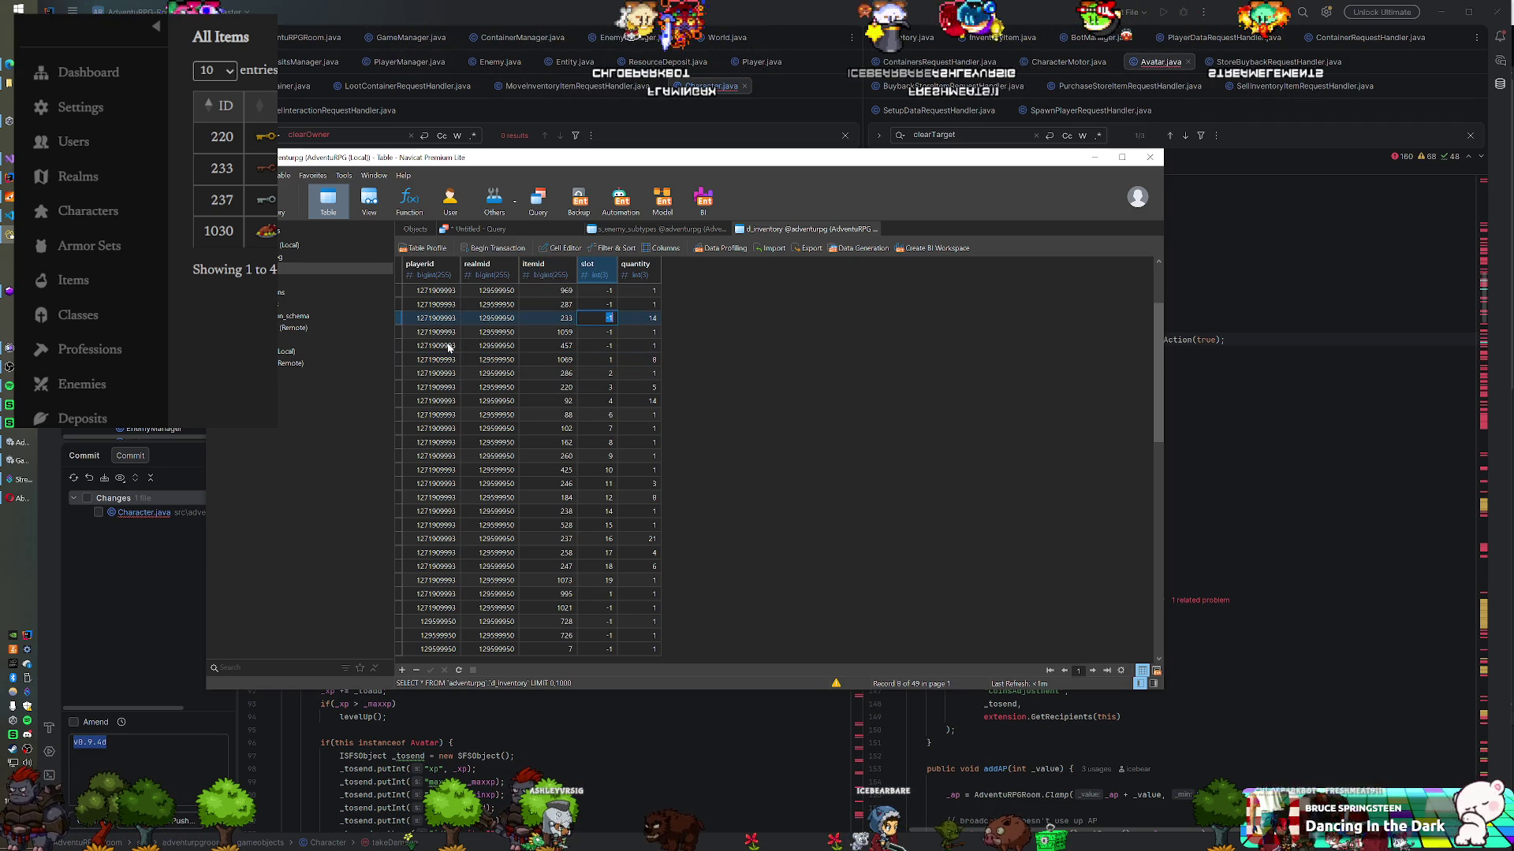
left_click(402, 317)
right_click(402, 317)
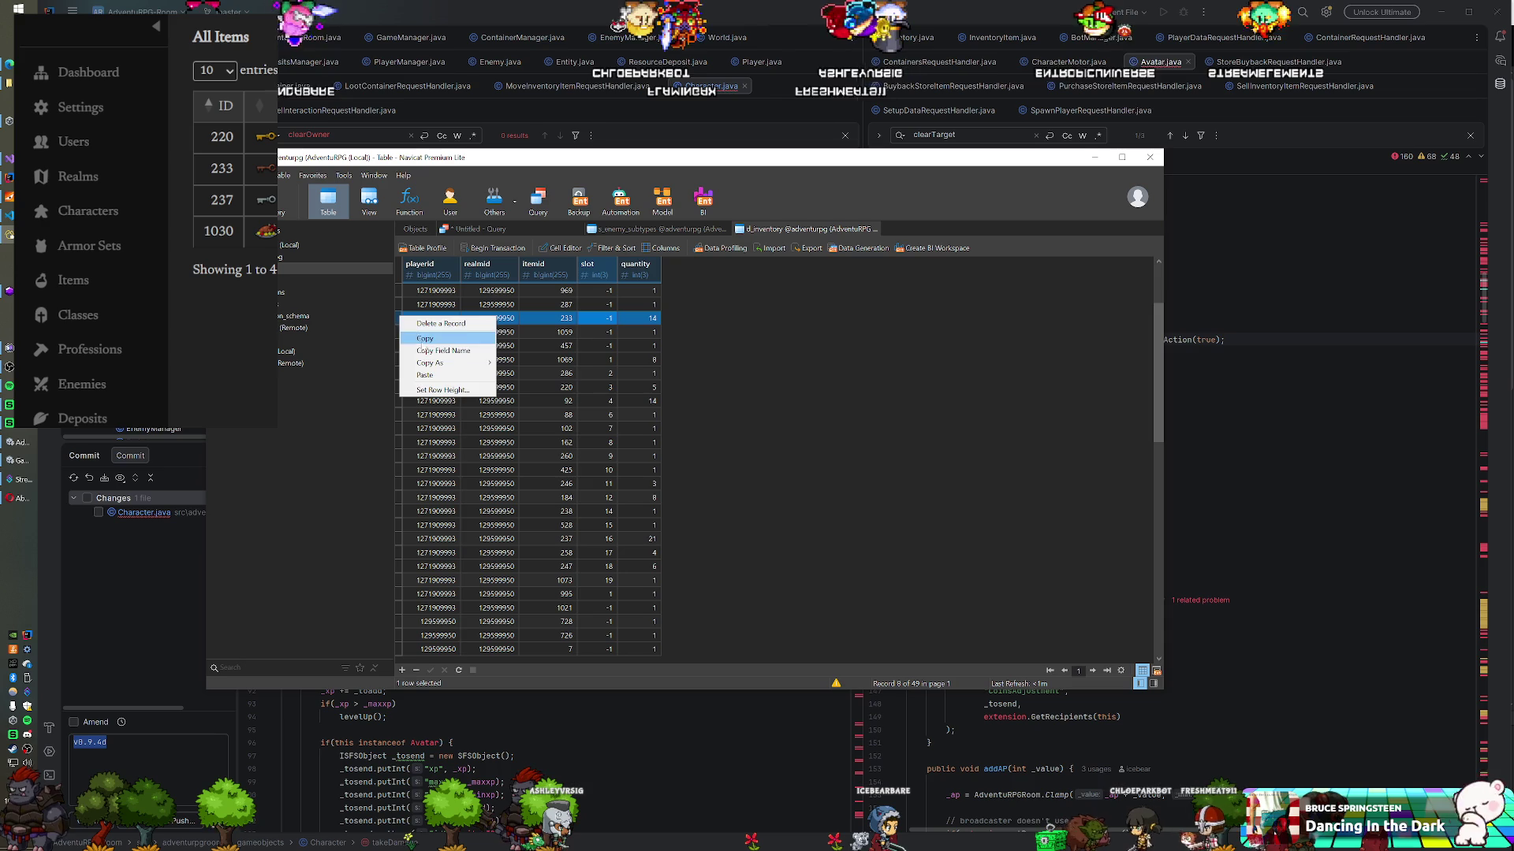
key("Escape")
key("Delete")
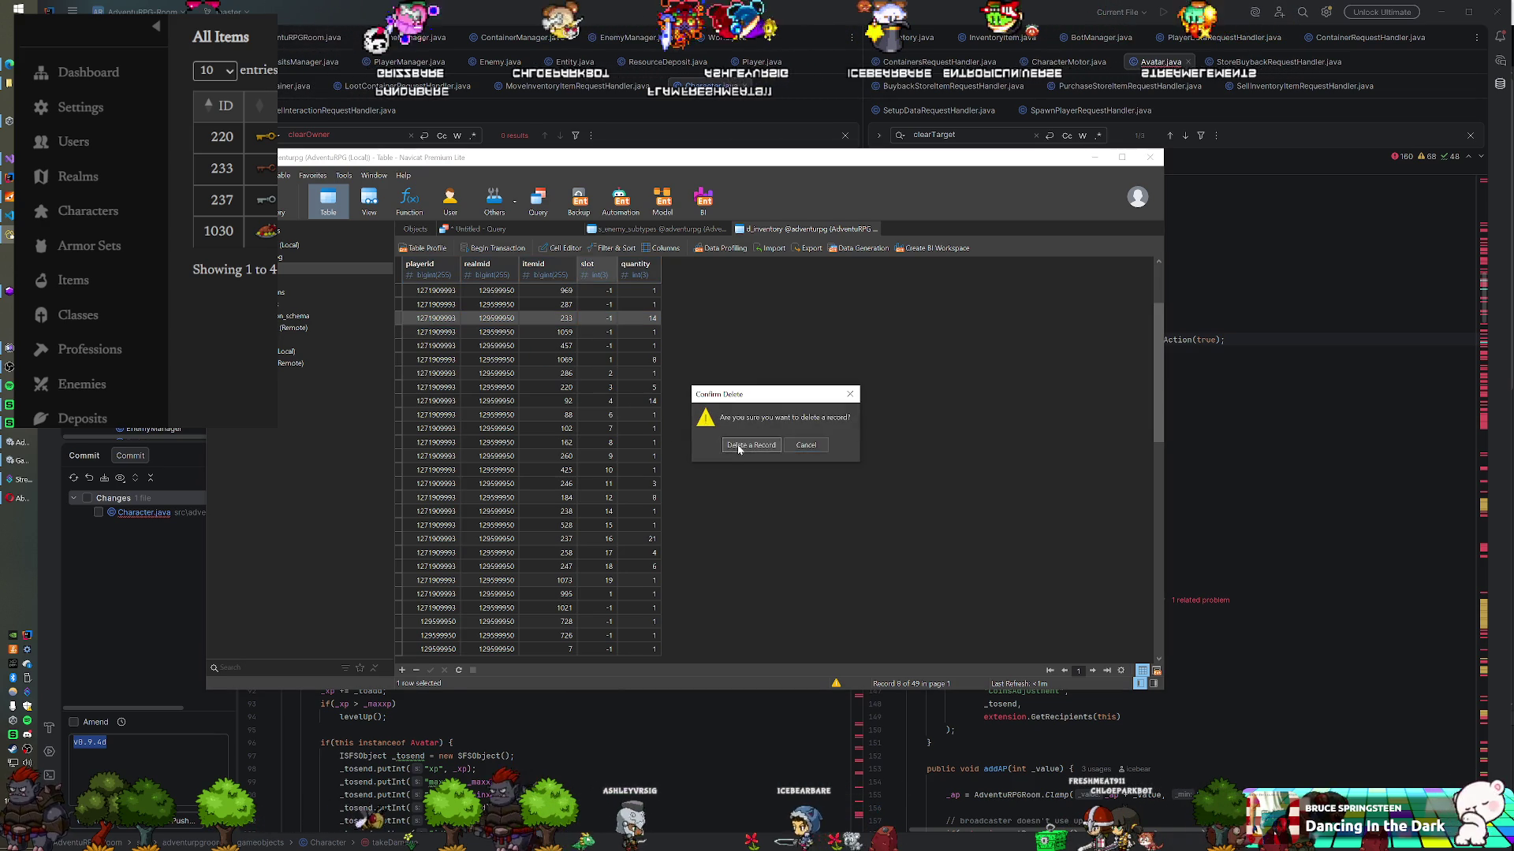
left_click(725, 442)
key("Down")
key("Down")
key("Down")
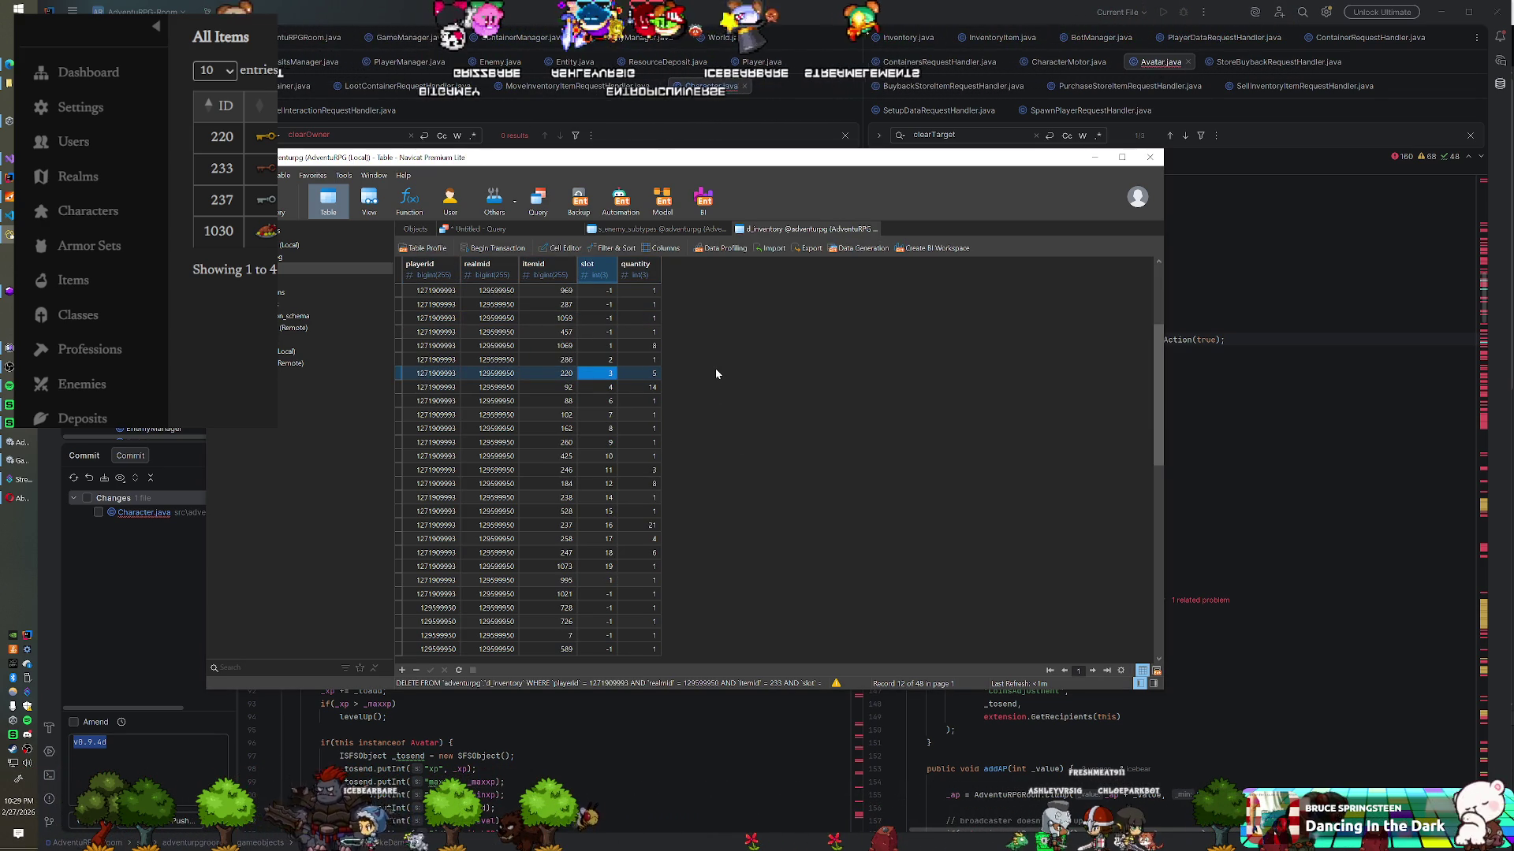
left_click(98, 214)
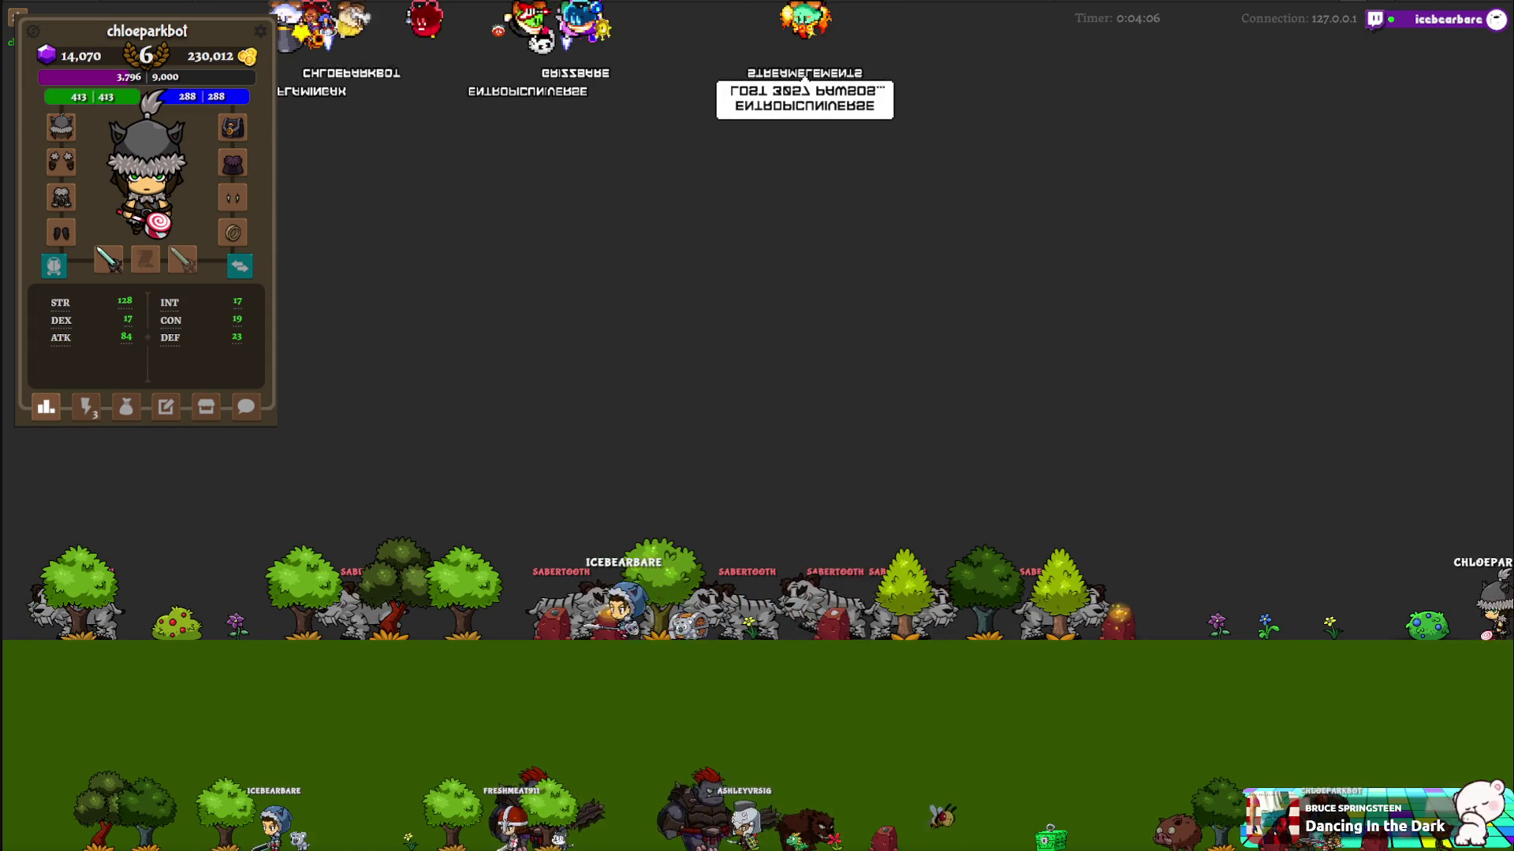
Step: Open the bag and drag the key stack onto the character portrait to equip it
left_click(126, 407)
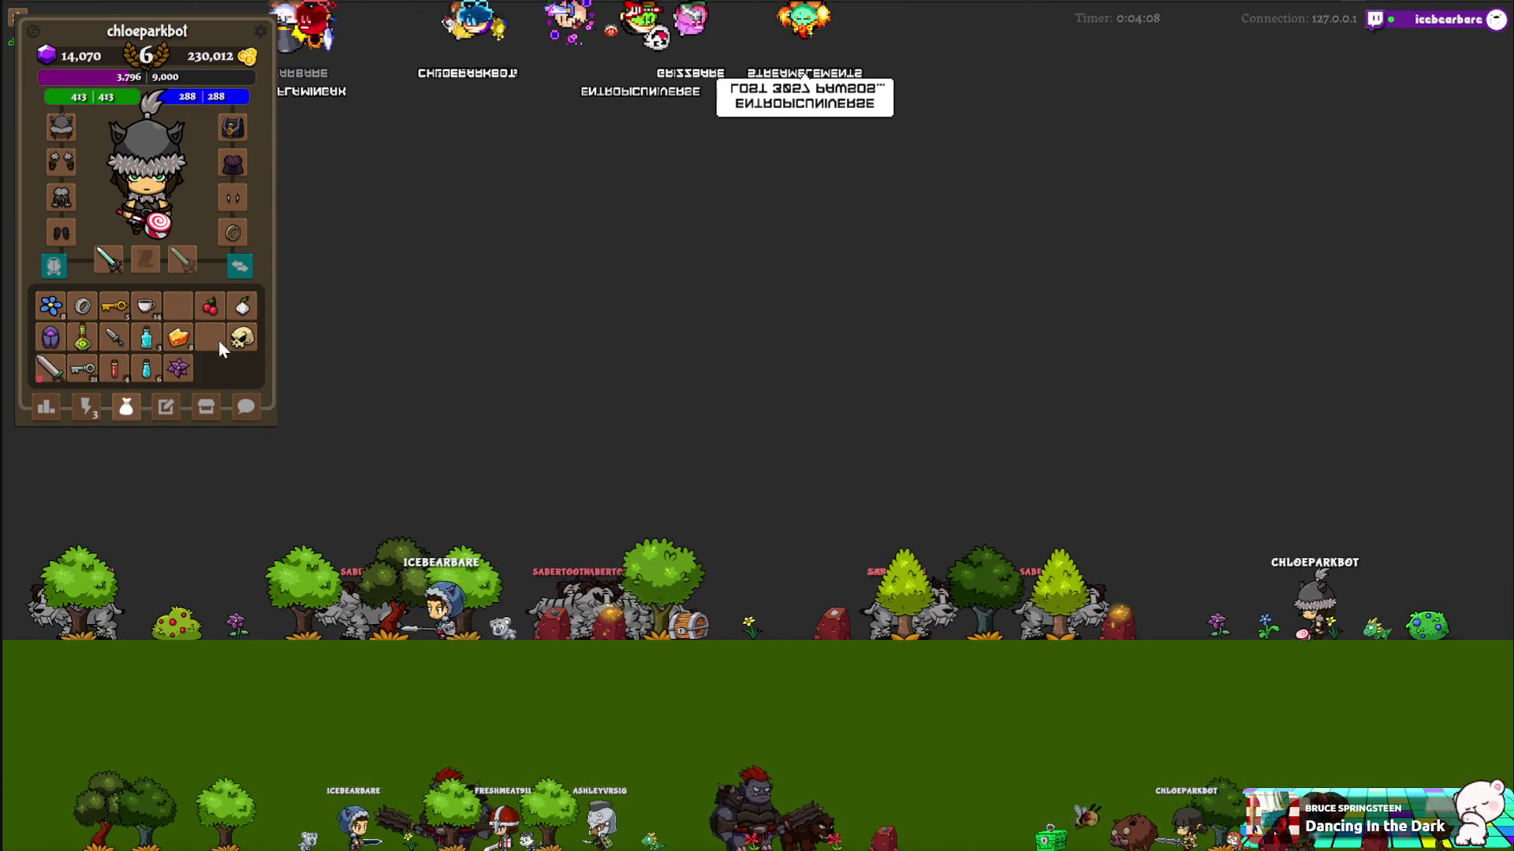
left_click_drag(114, 306, 145, 184)
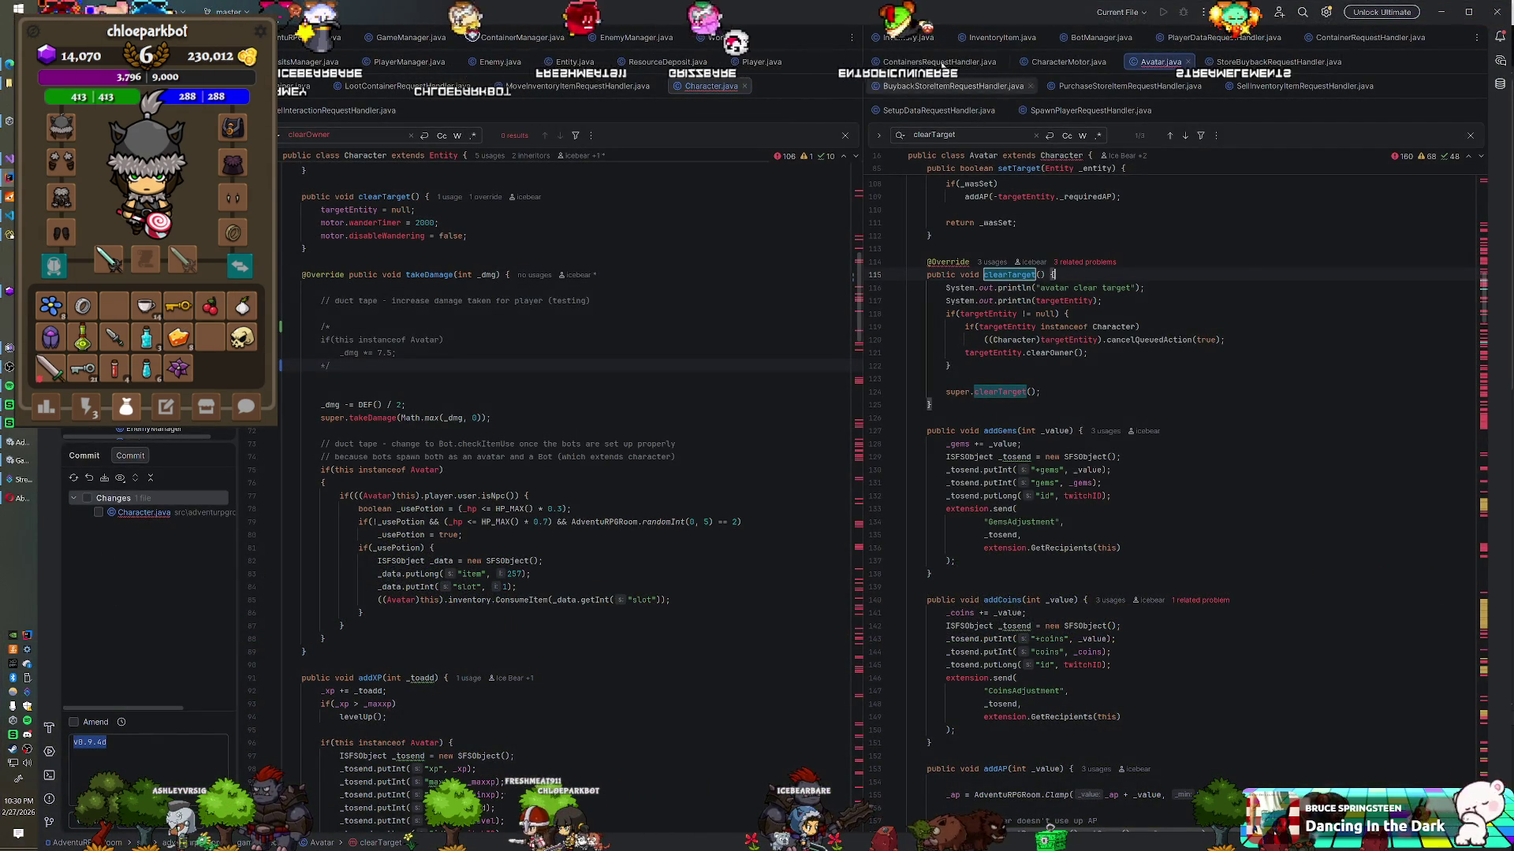
Step: Fold the Inventory constructor and the AddItem method in Inventory.java
left_click(922, 41)
scroll(1183, 473, "up", 3)
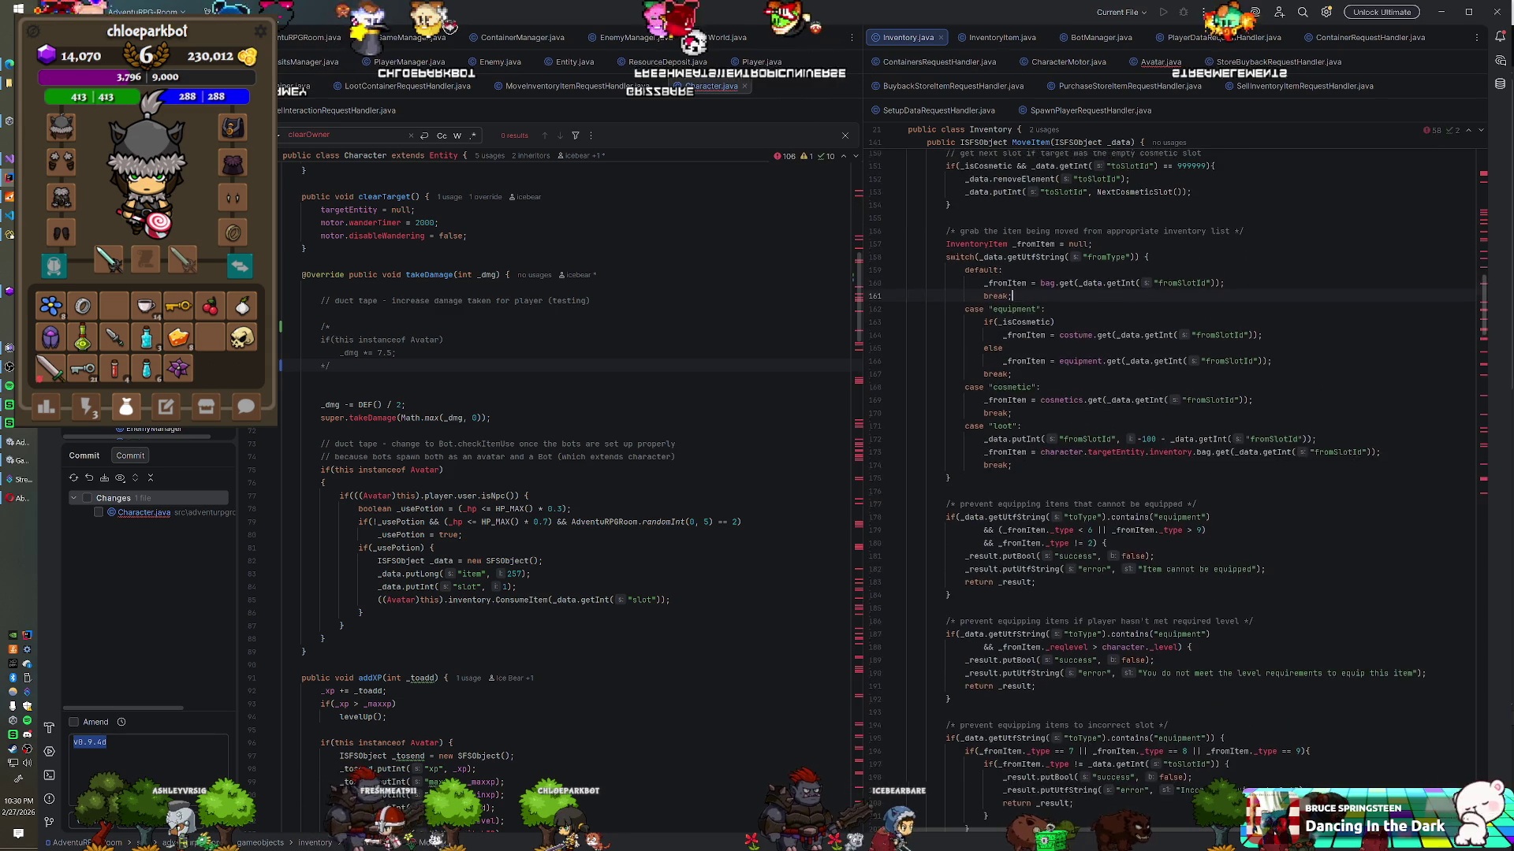
scroll(1183, 473, "up", 14)
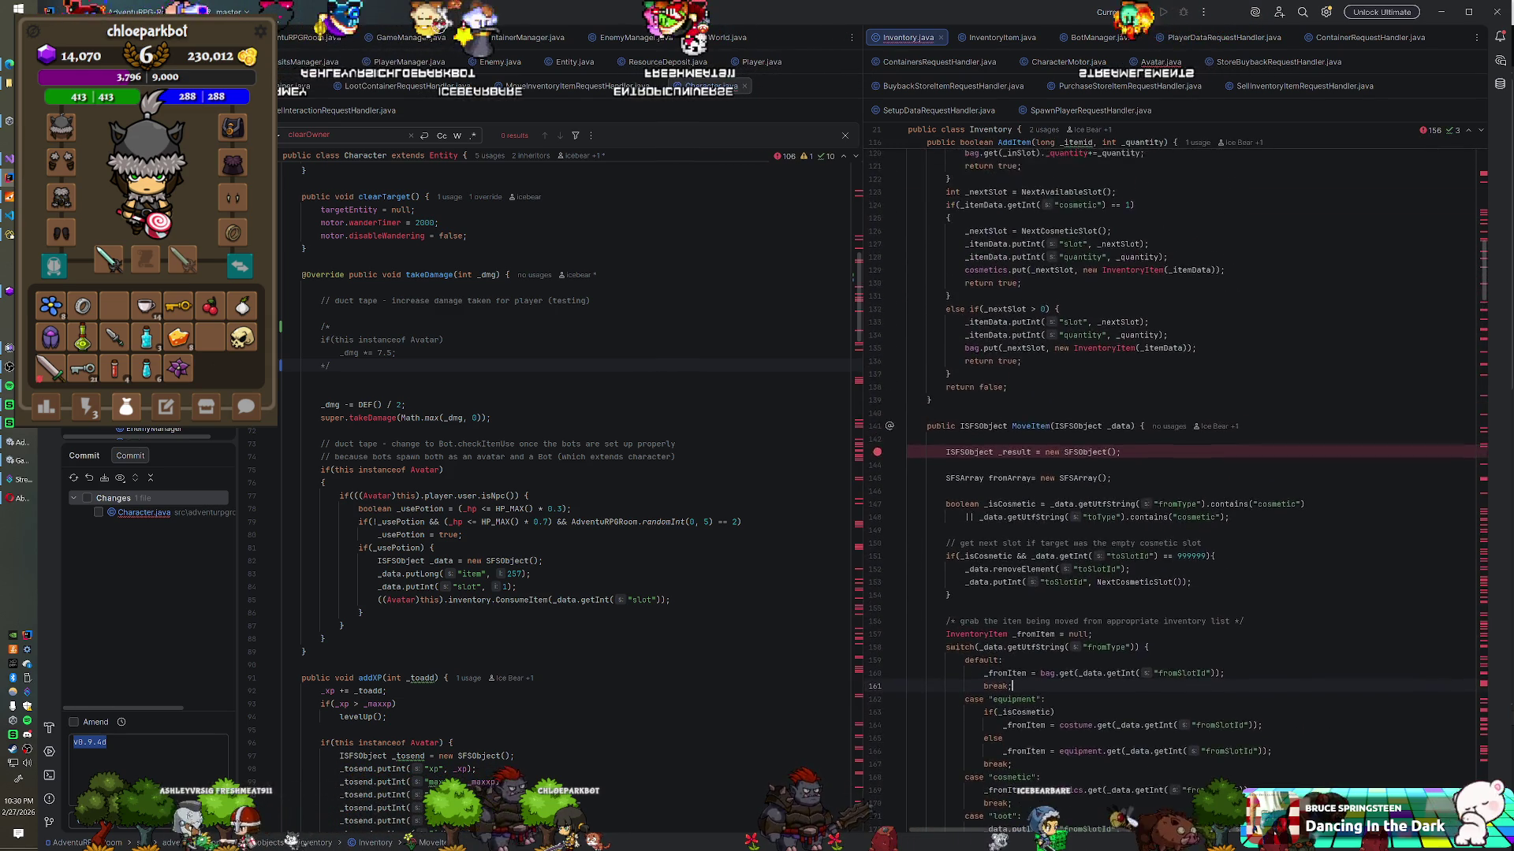
scroll(1183, 473, "up", 18)
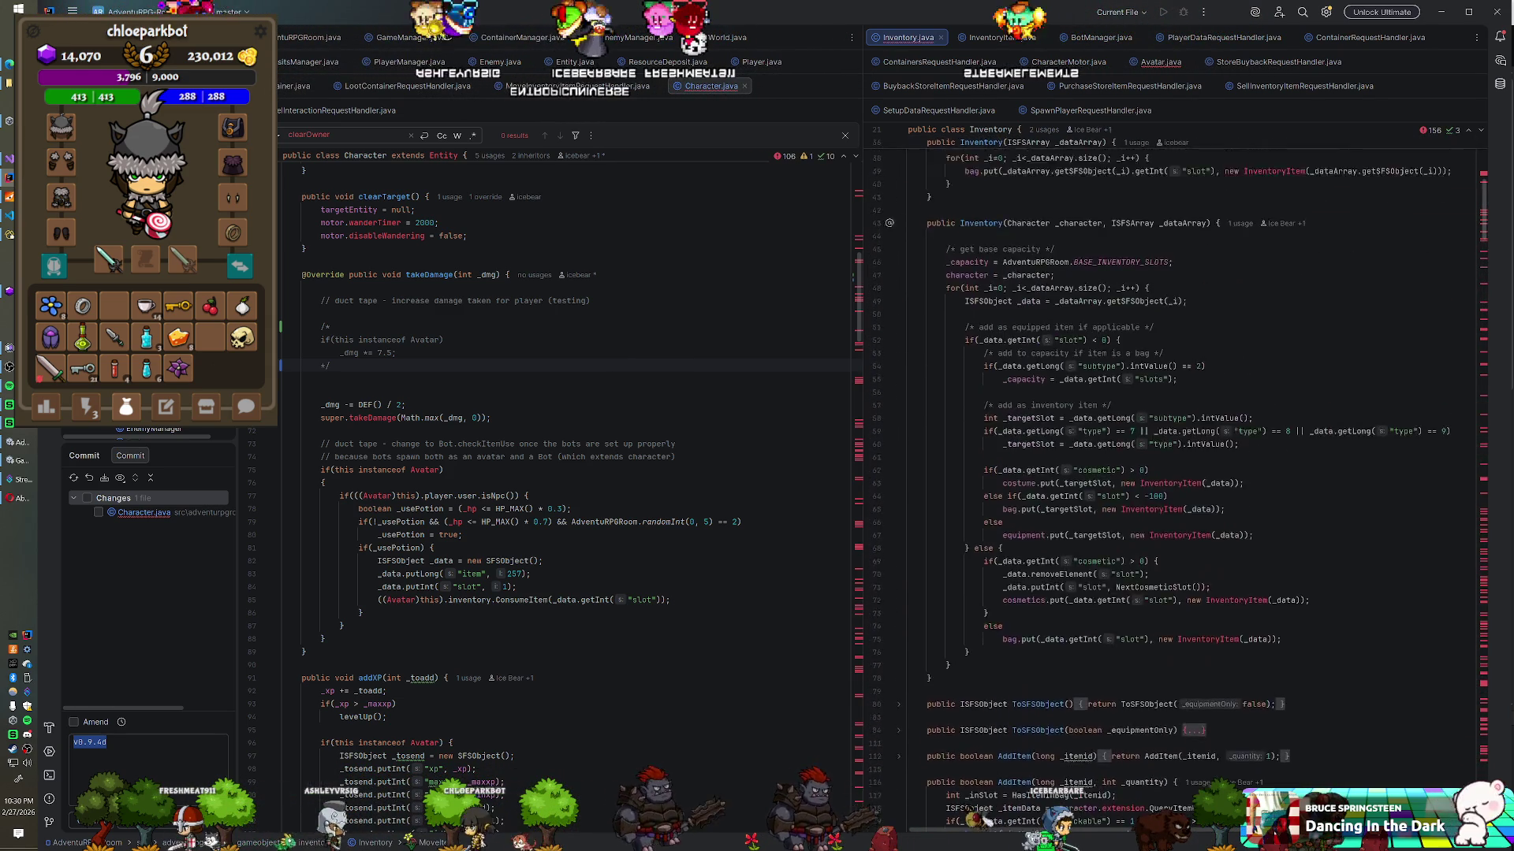
left_click(899, 440)
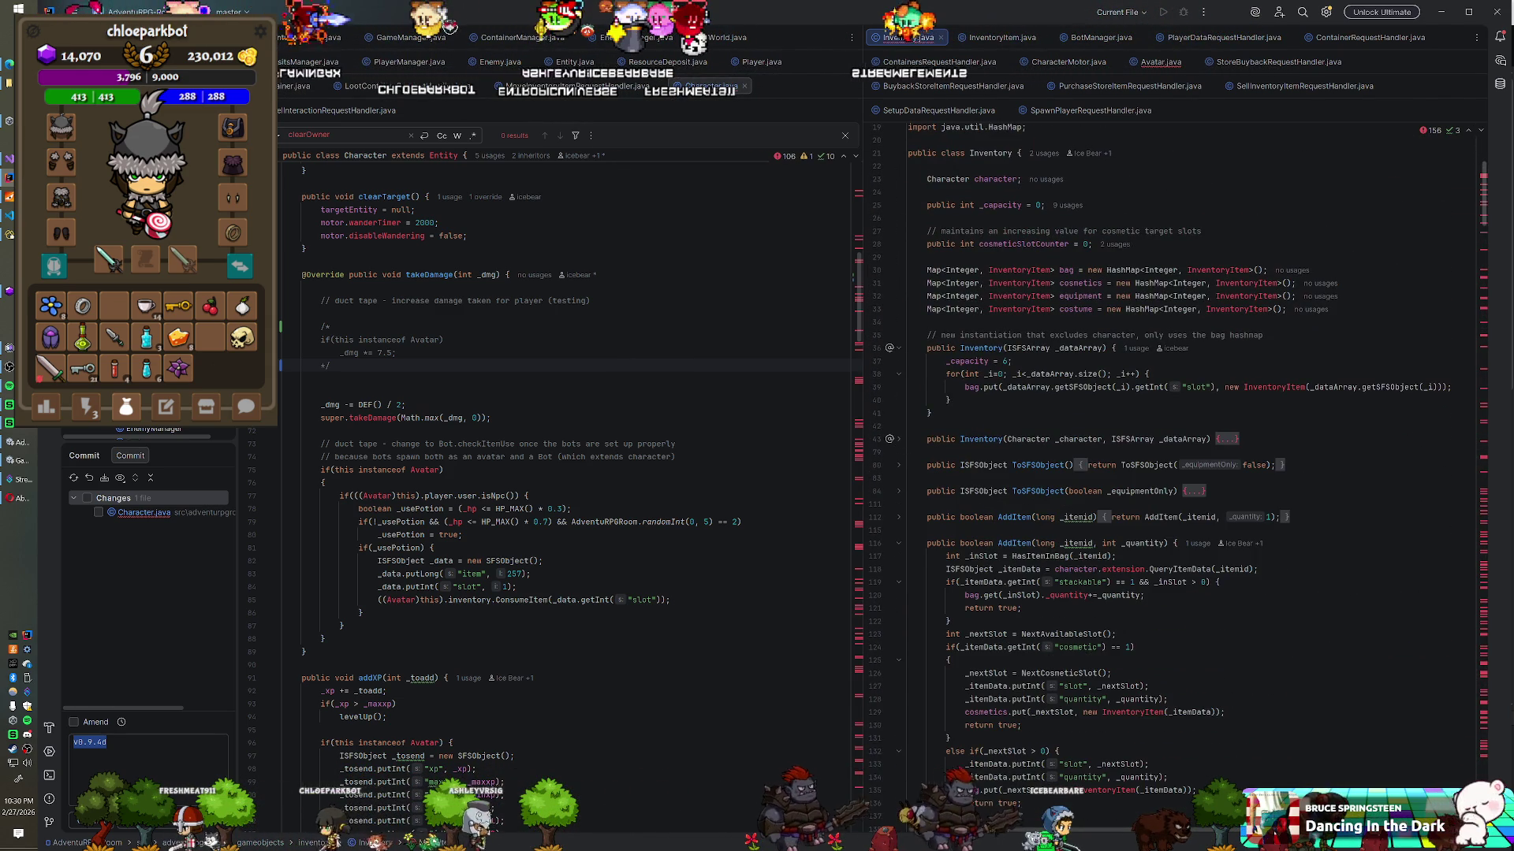
left_click(898, 544)
Step: Scroll down to MoveItem's equip checks, then bring the d_inventory table back in Navicat
scroll(1183, 473, "down", 4)
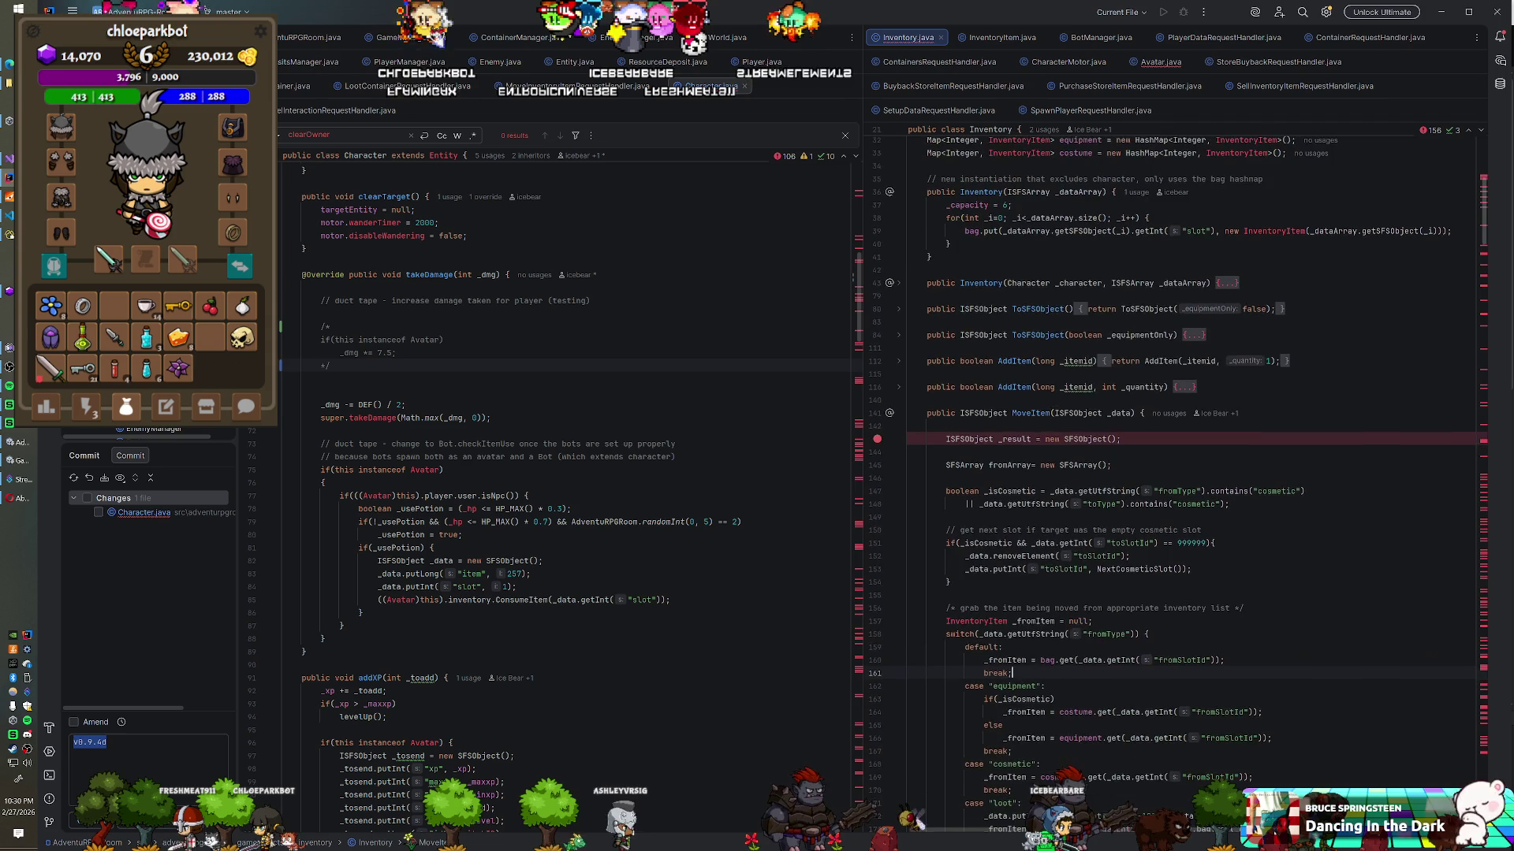
scroll(1183, 473, "down", 5)
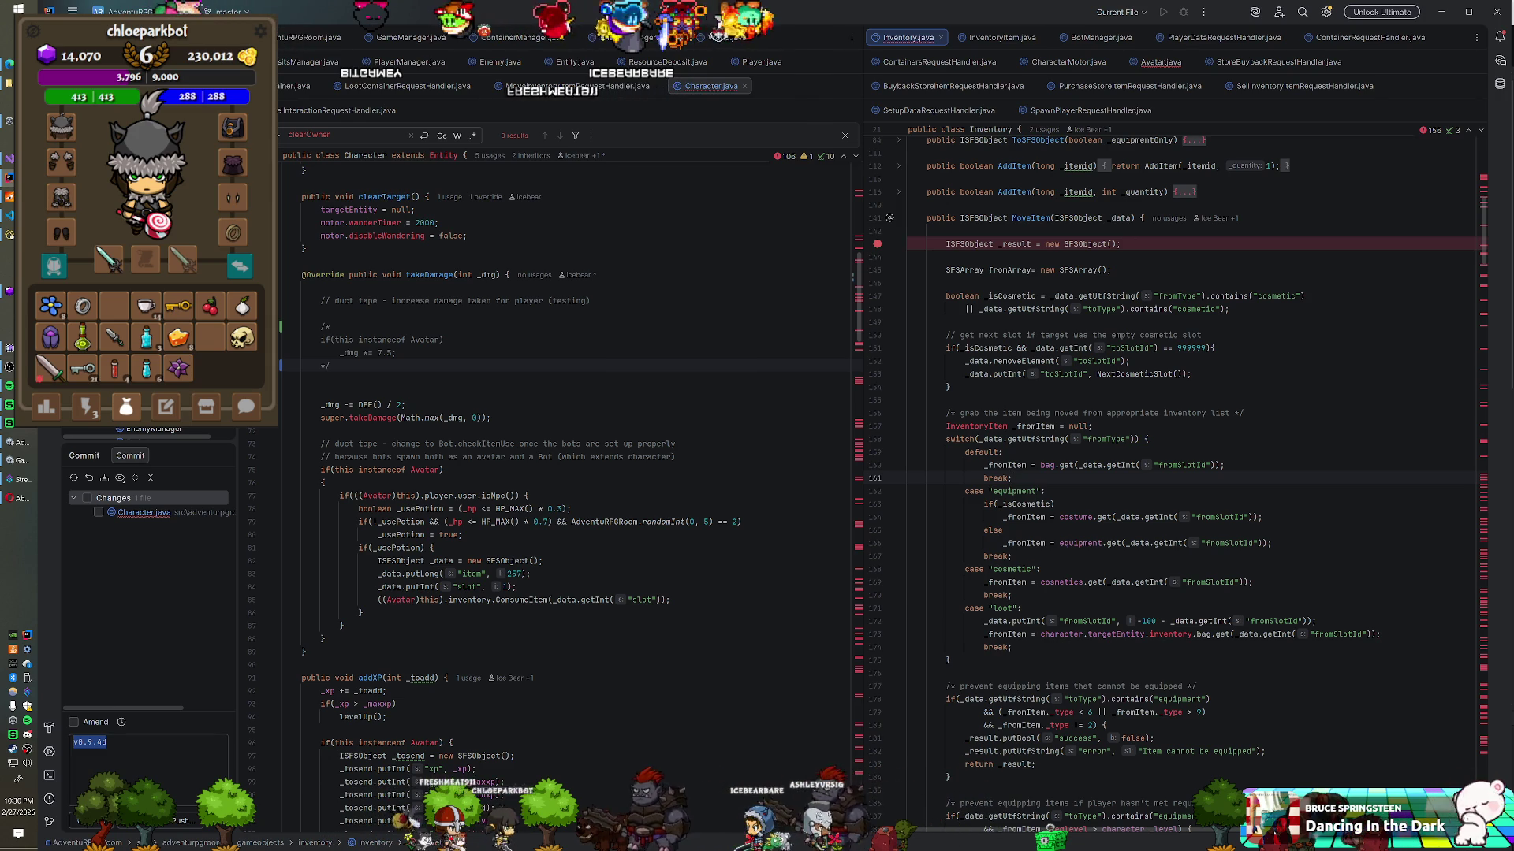
scroll(1182, 473, "down", 1)
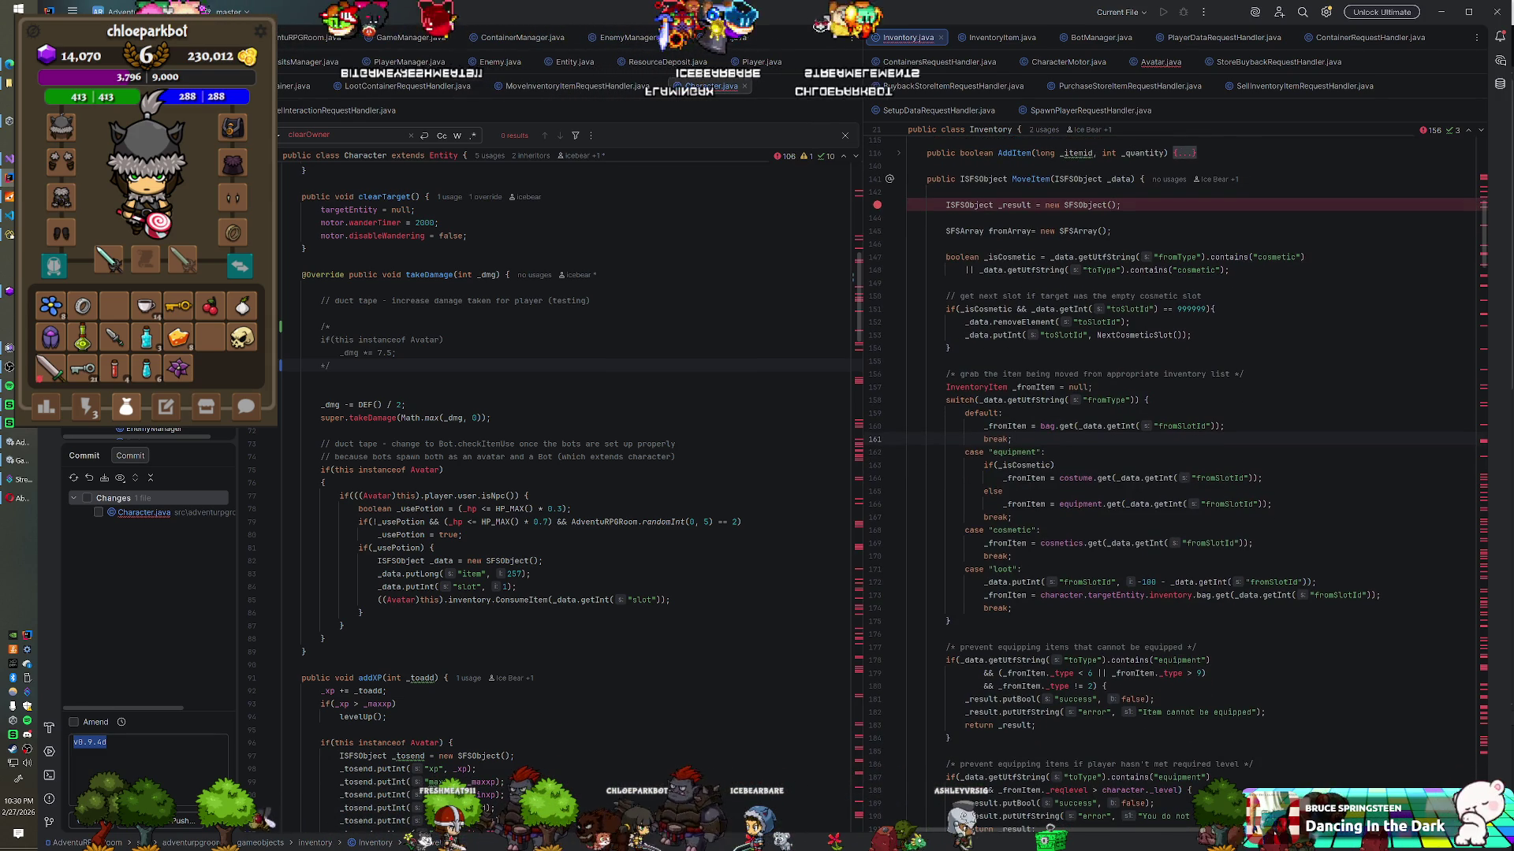
scroll(1182, 473, "down", 3)
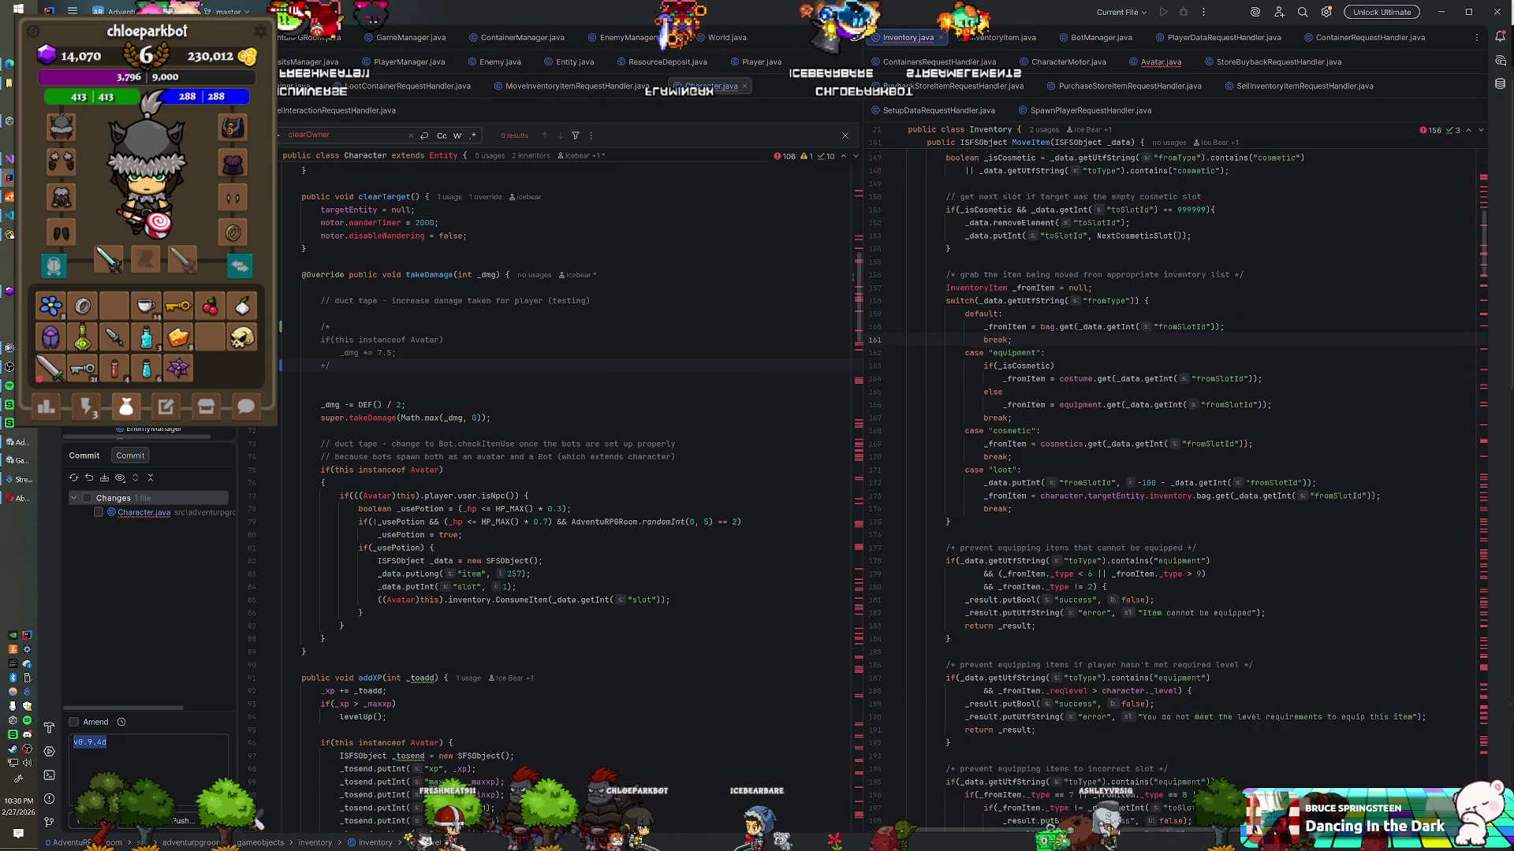
scroll(1183, 473, "down", 4)
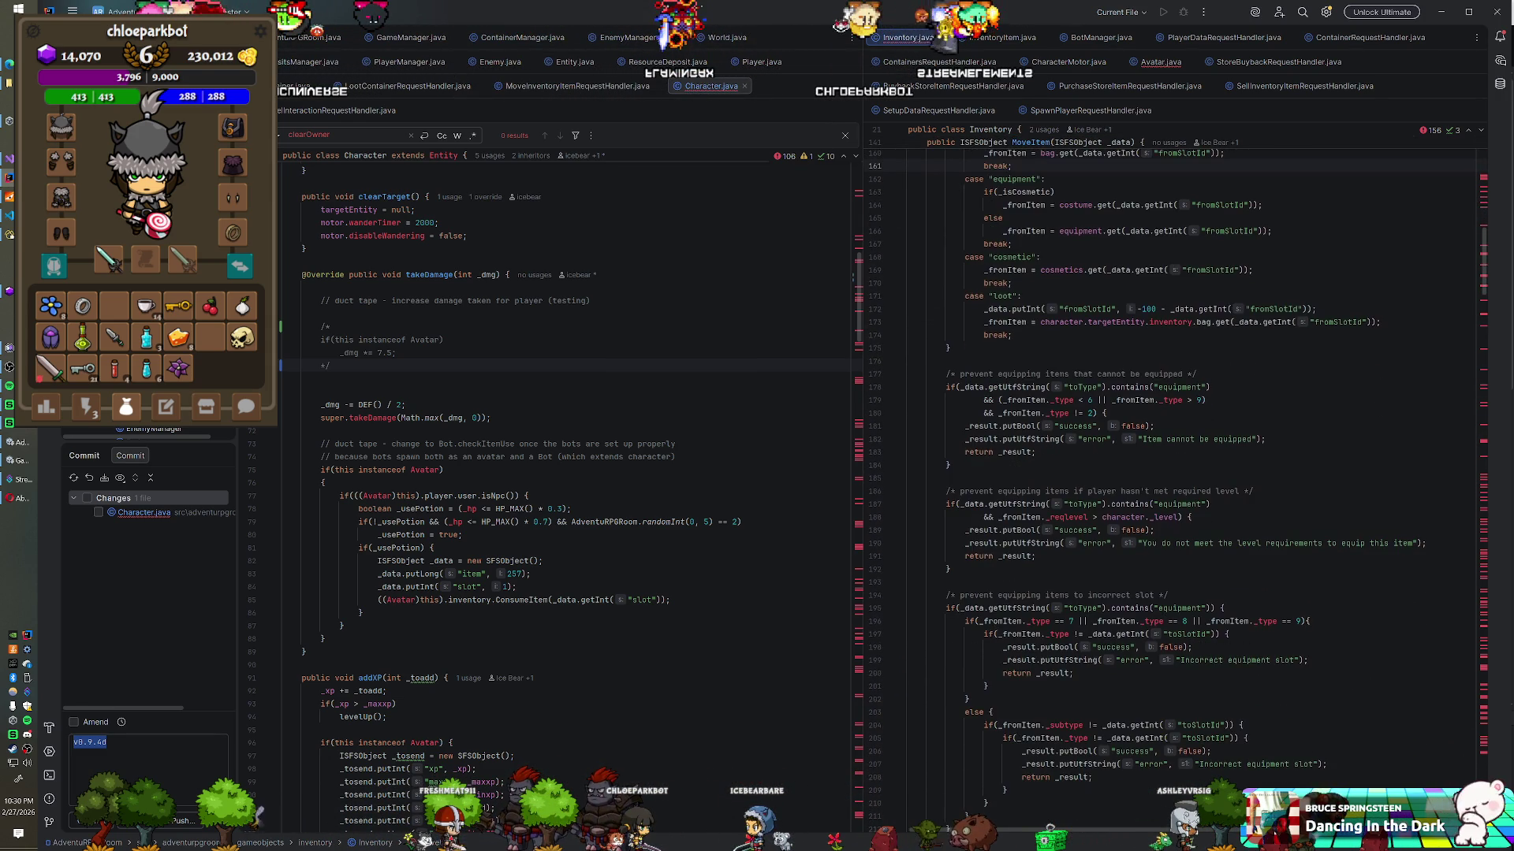
scroll(1182, 473, "down", 1)
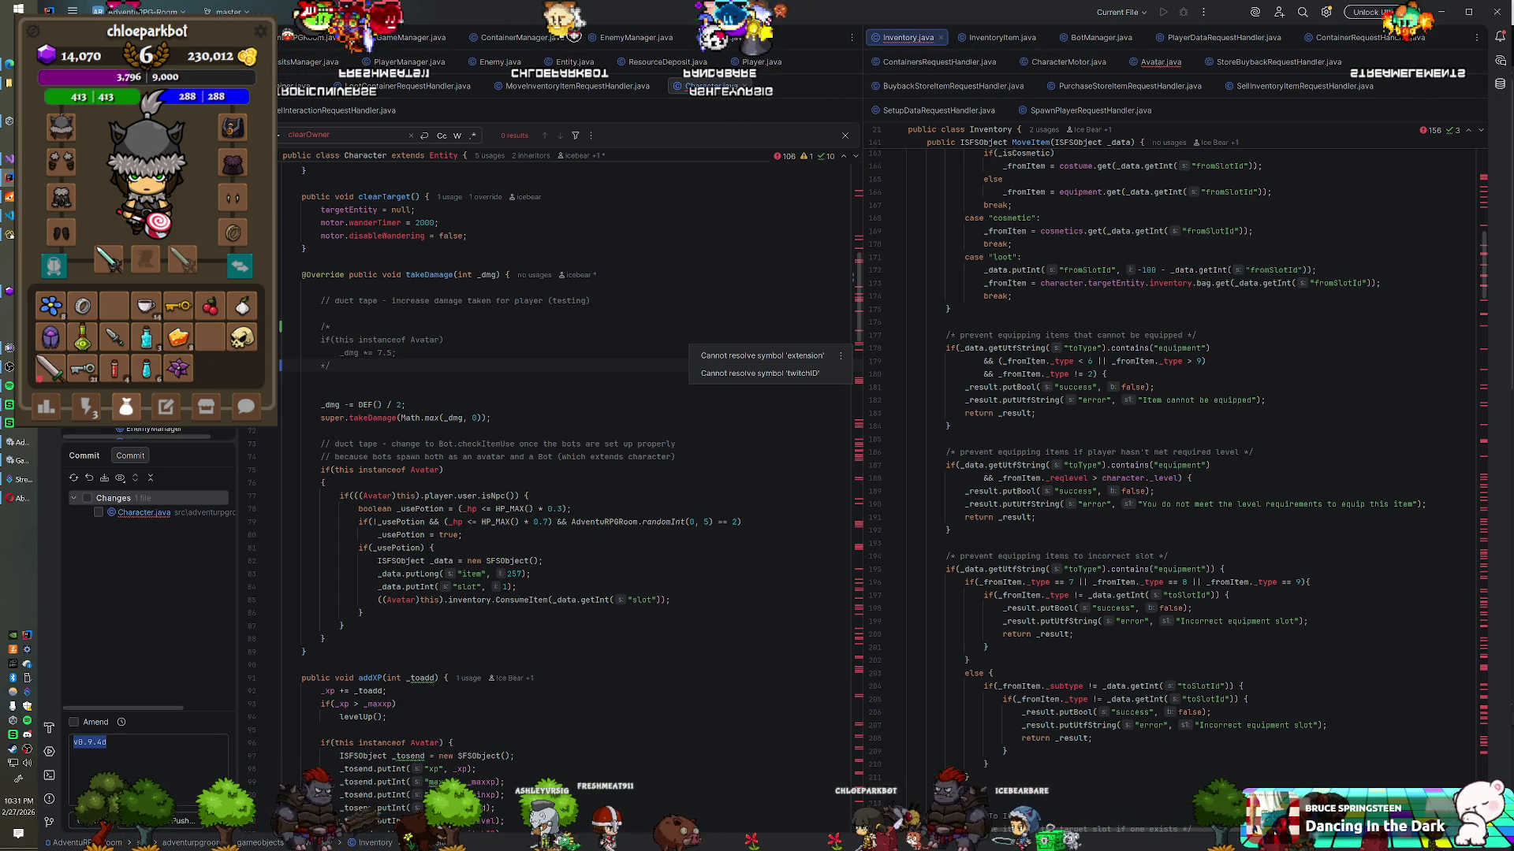
left_click(9, 236)
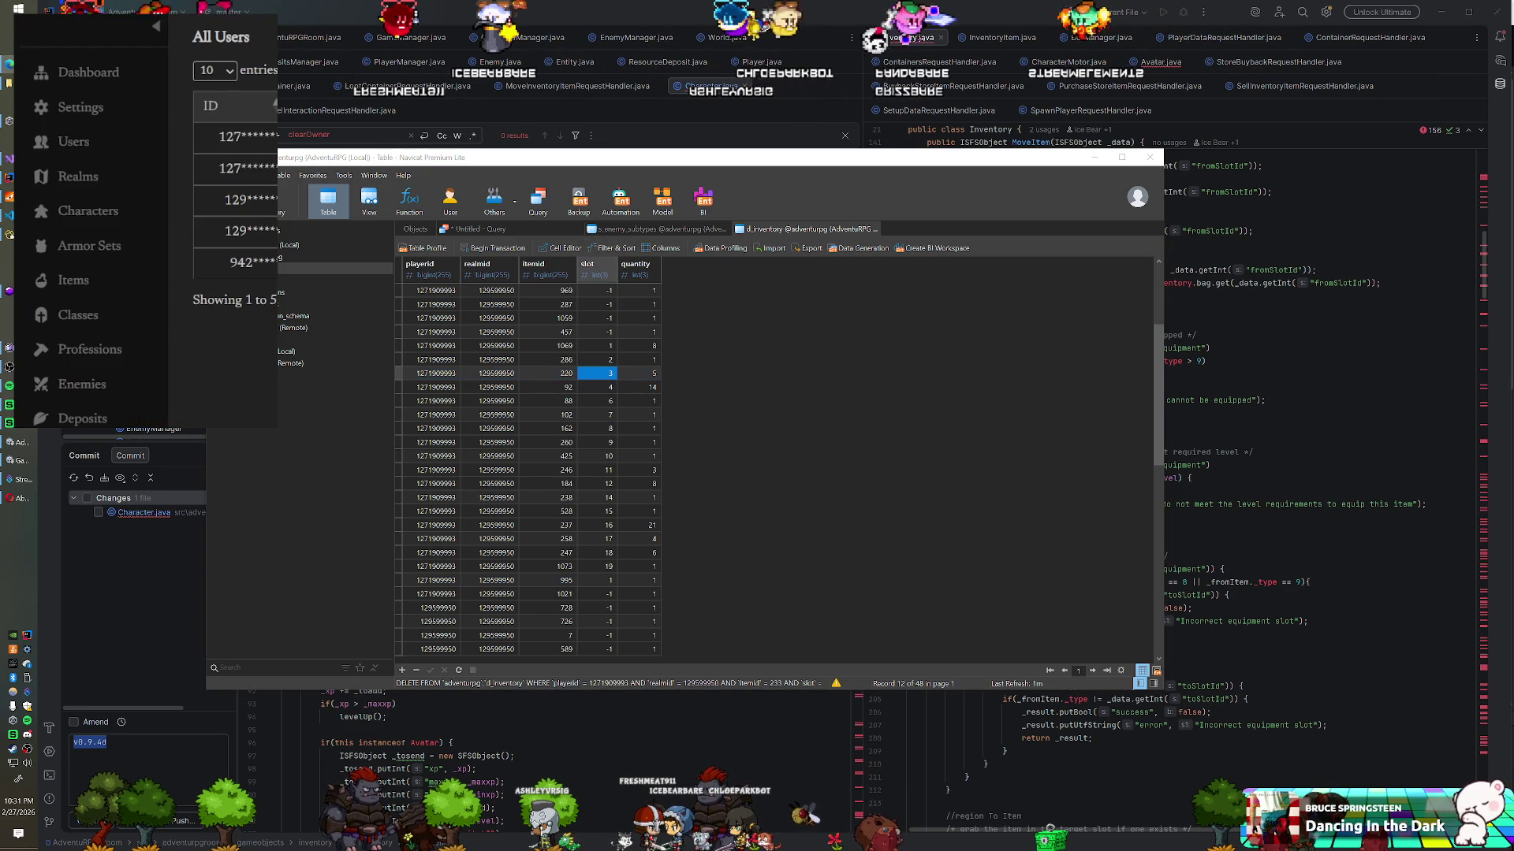
Step: Show the dashboard's All Items list and open s_item_subtypes to inspect subtype 5, Other
left_click(66, 282)
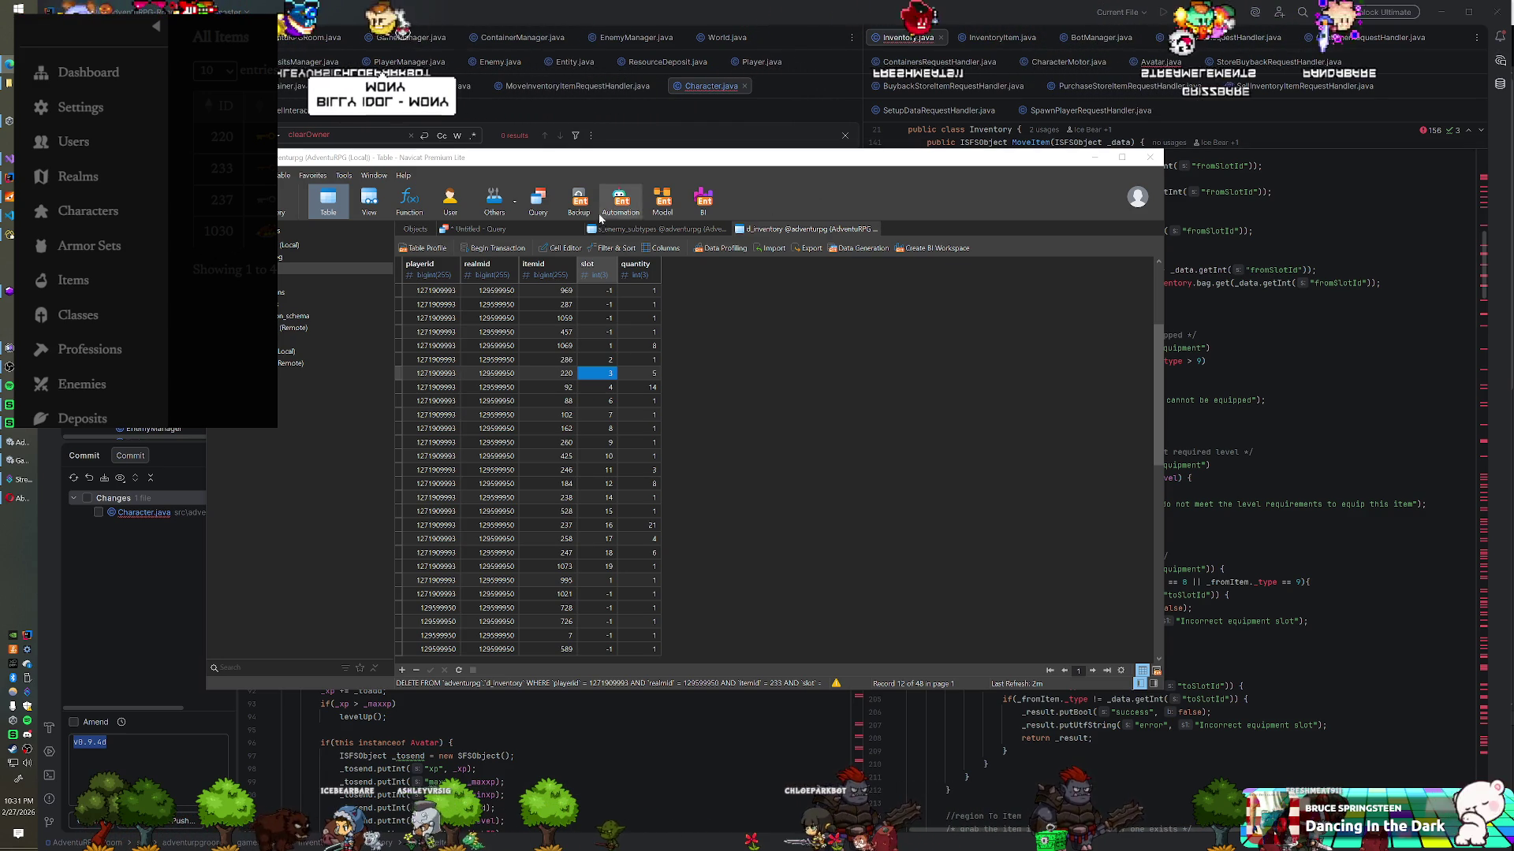
left_click(415, 228)
left_click(445, 422)
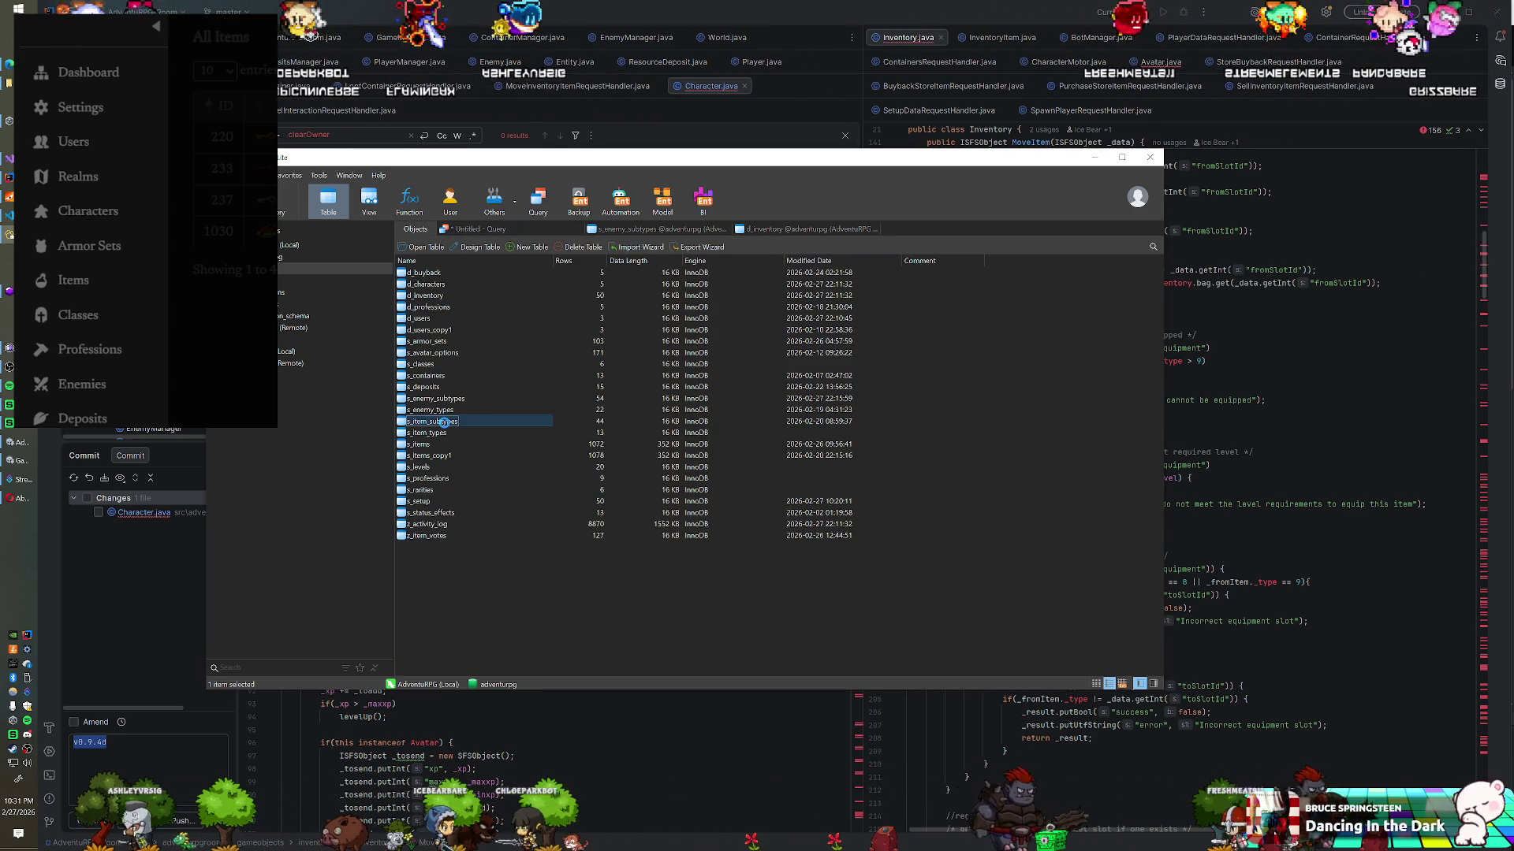
double_click(446, 422)
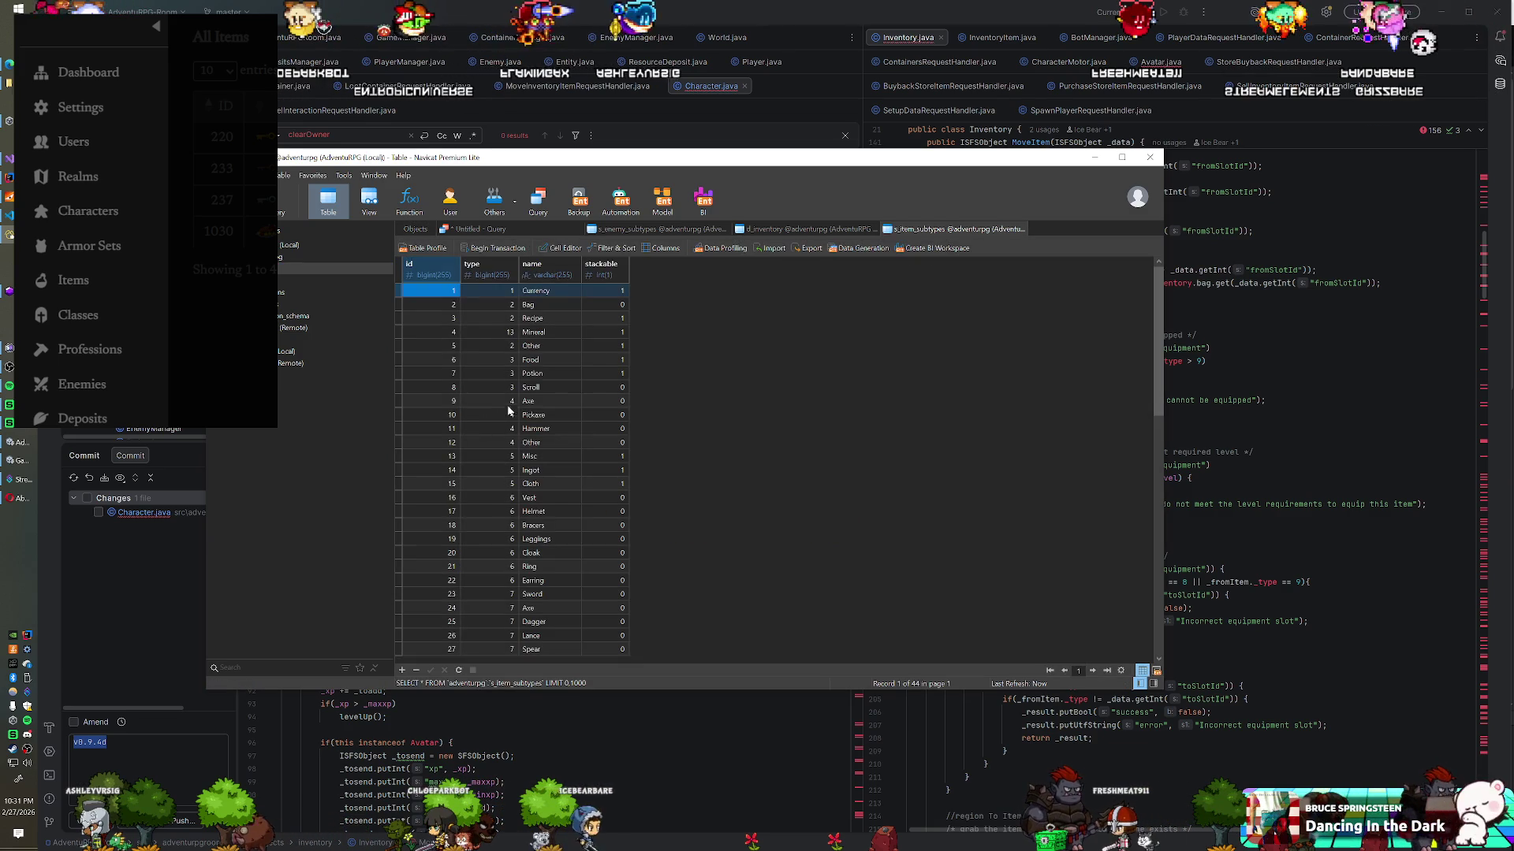
left_click(546, 345)
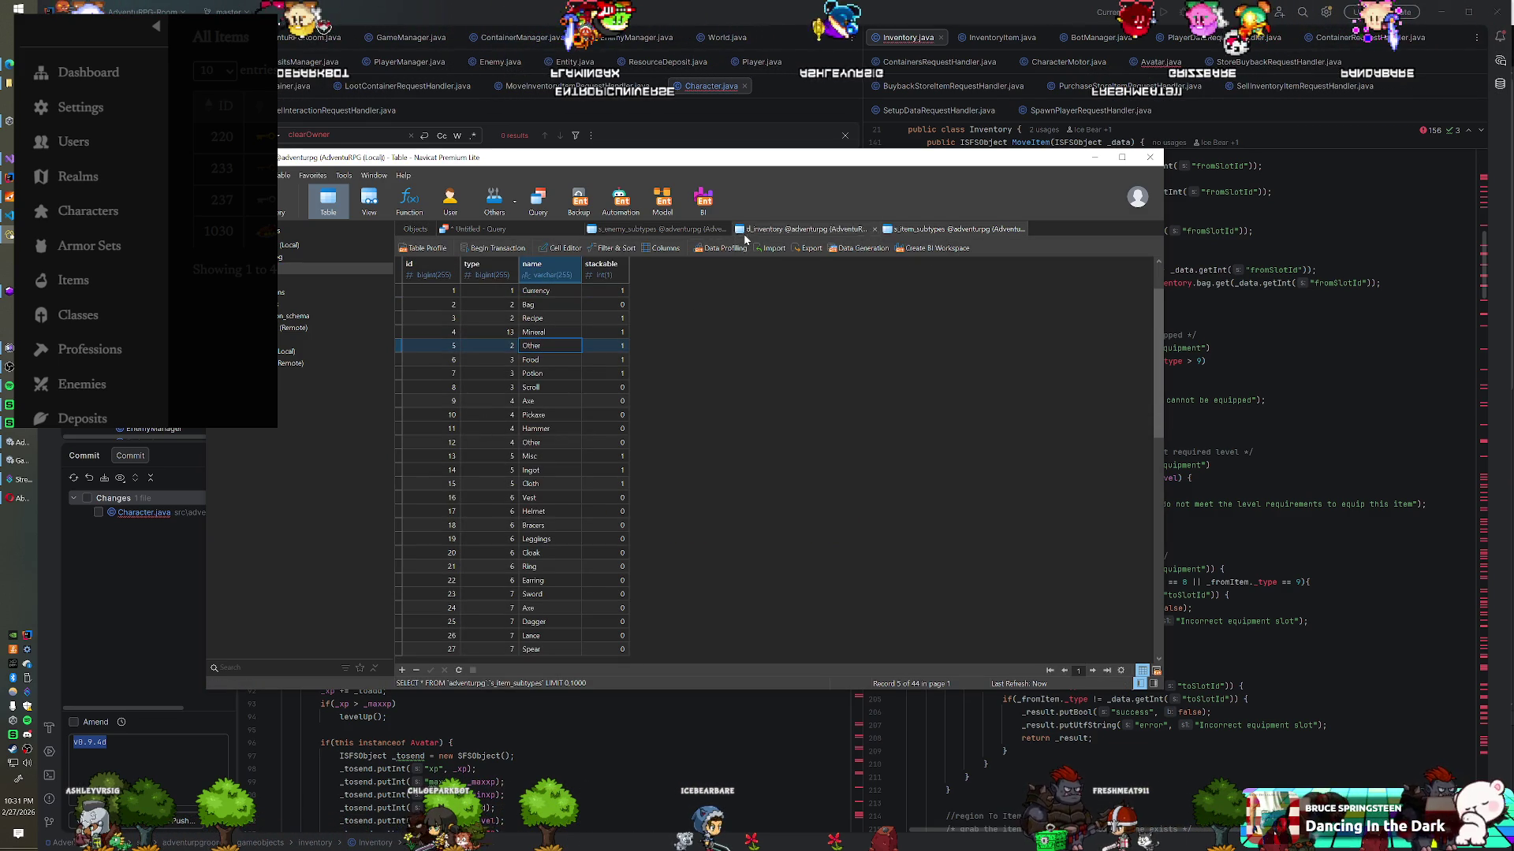
Step: Check an item's subtype value in s_items, then return to the d_inventory rows
left_click(408, 229)
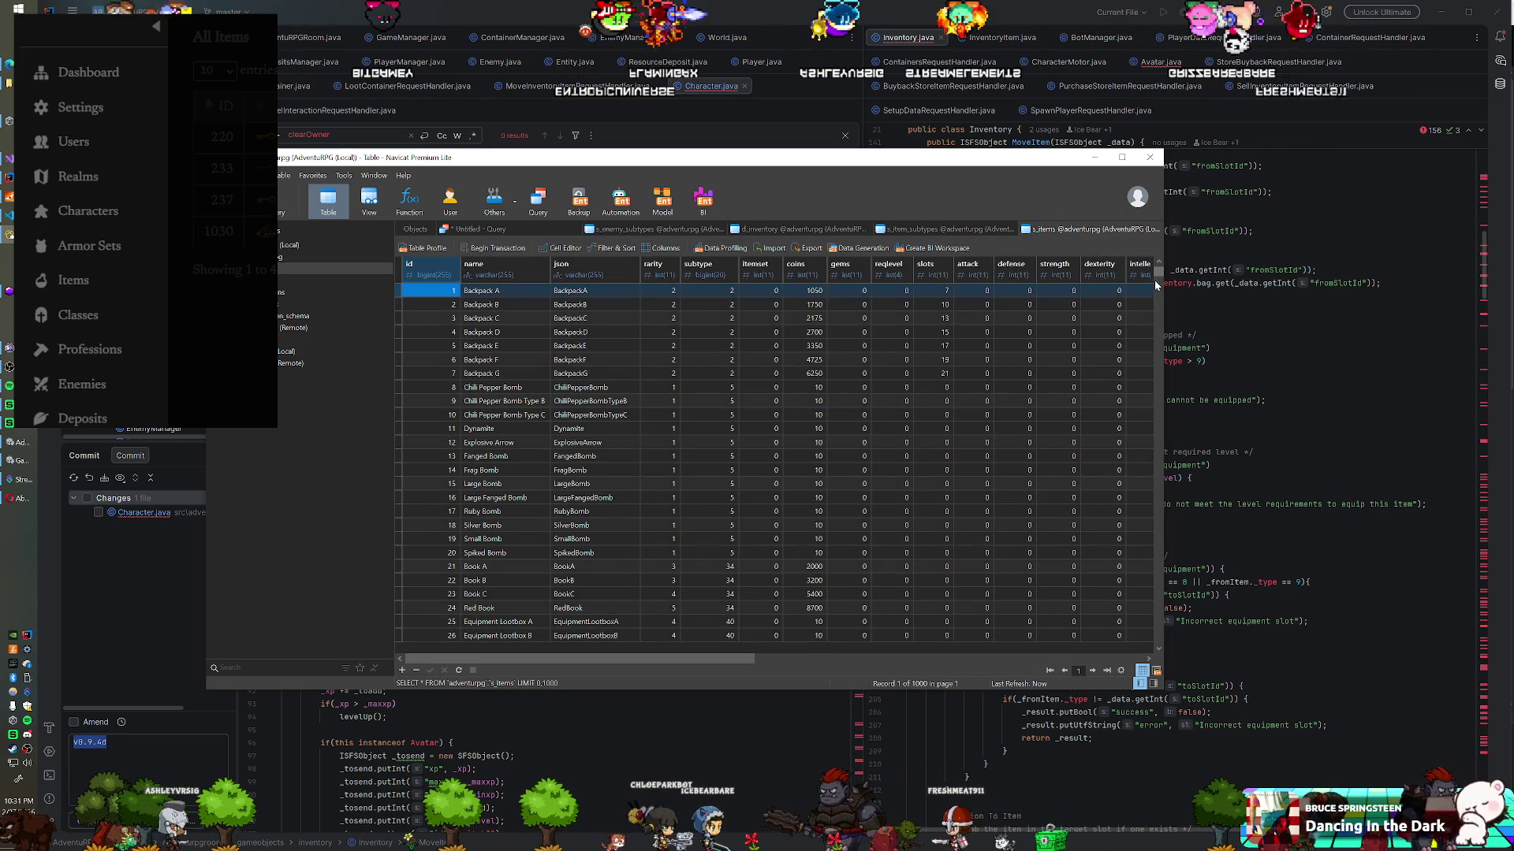
left_click_drag(1156, 287, 1159, 362)
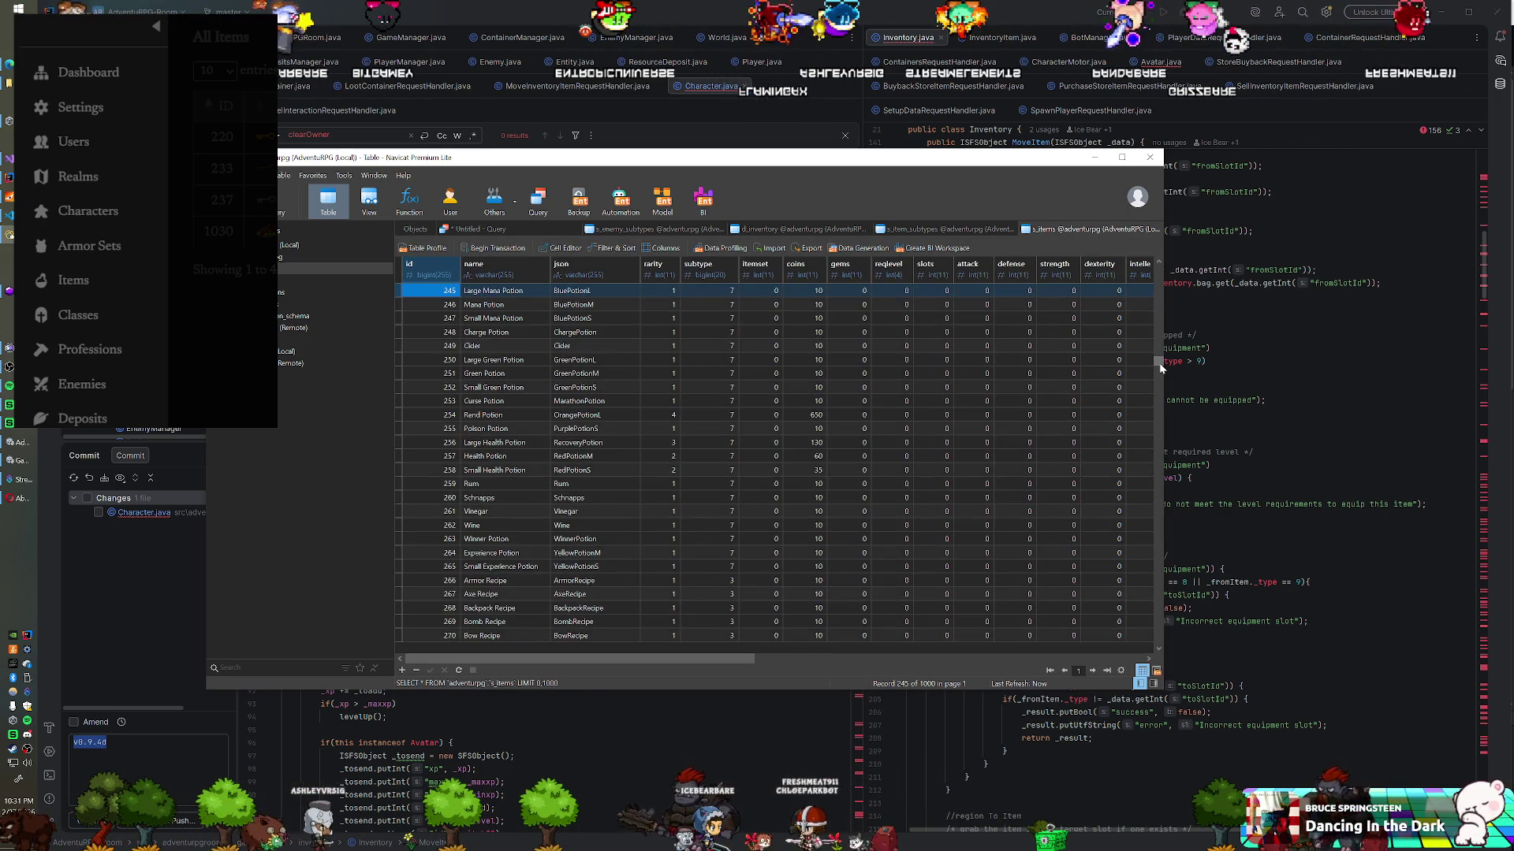
scroll(795, 457, "up", 7)
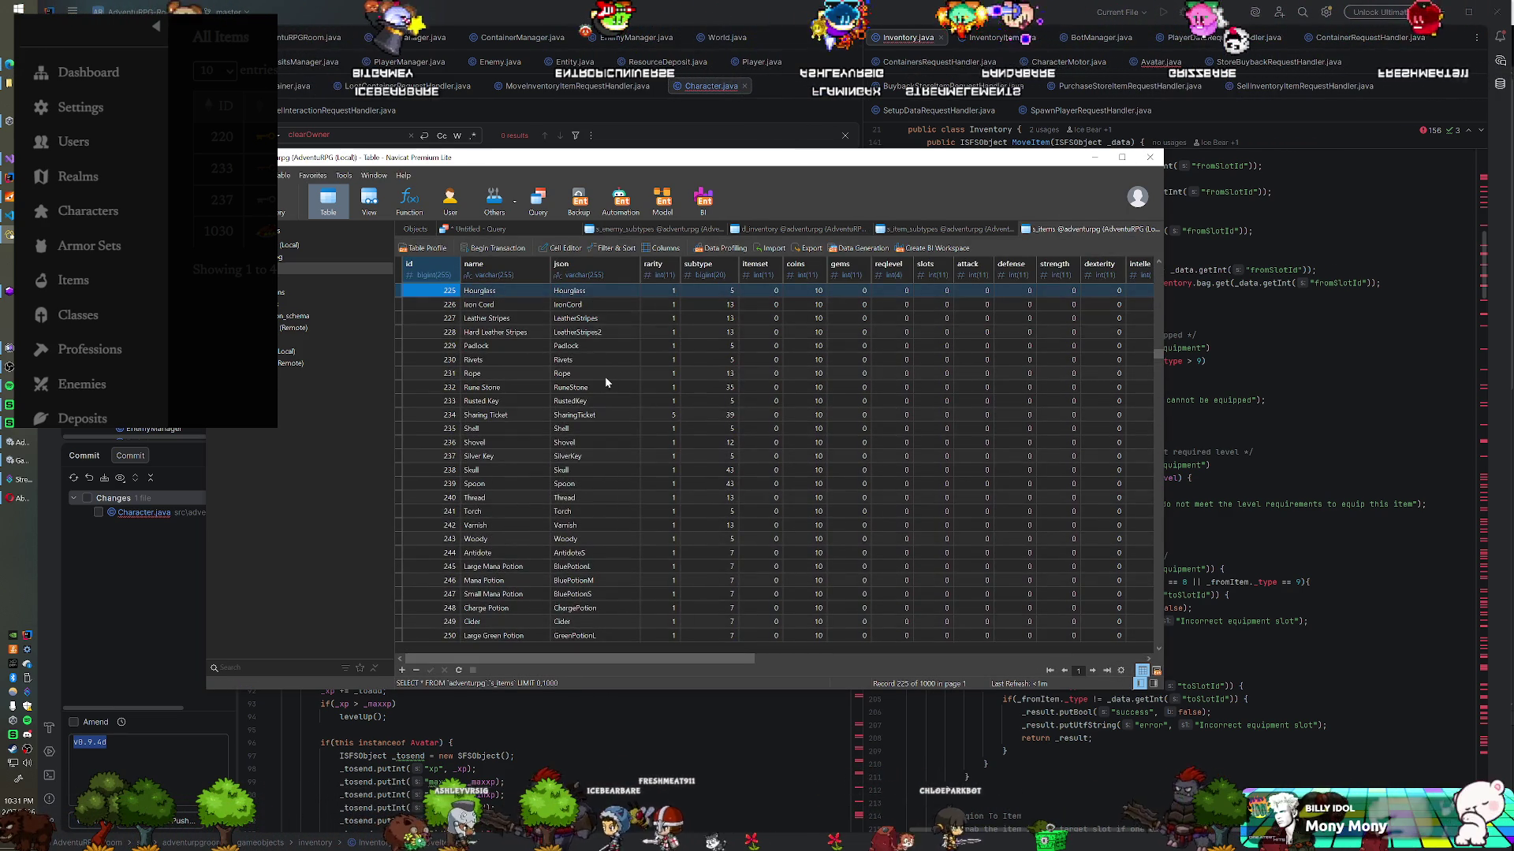
left_click(704, 396)
left_click(946, 229)
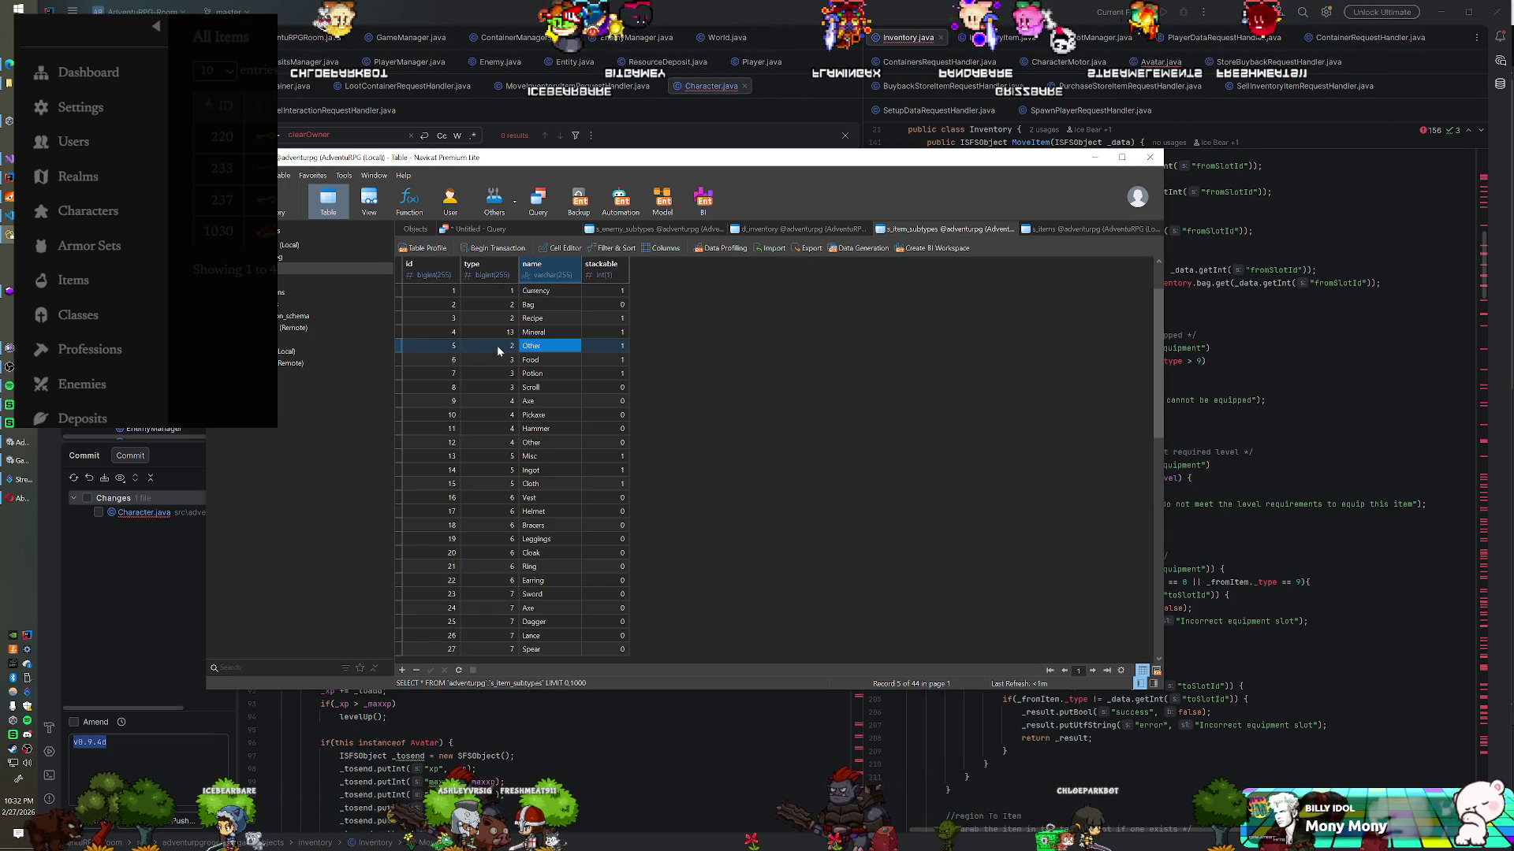
left_click(776, 230)
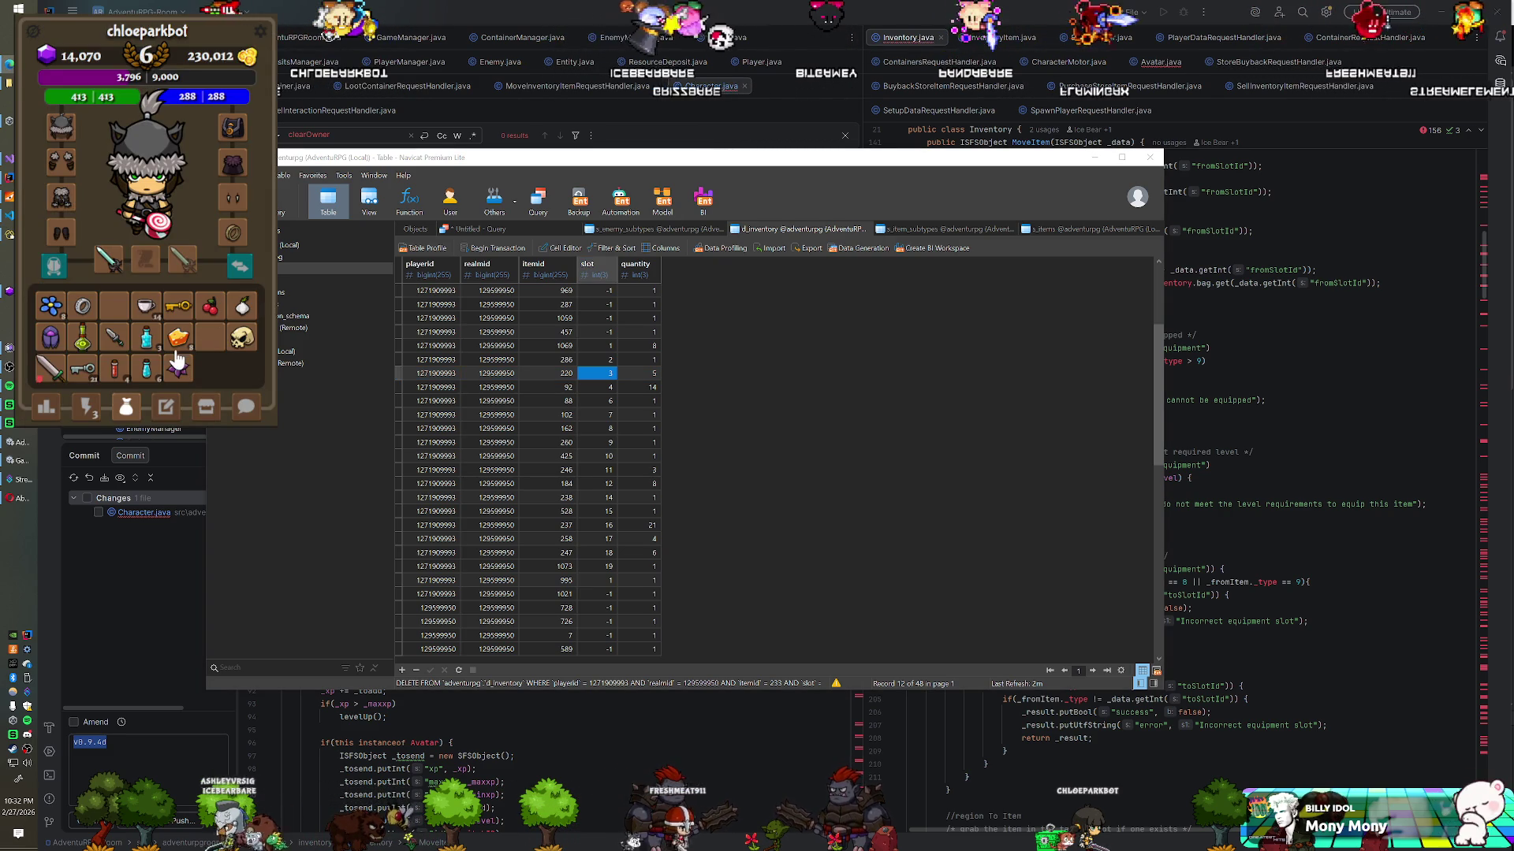
Step: Drag the orange bag item onto the character, see 'Item cannot be equipped', and return to IntelliJ
left_click_drag(177, 339, 155, 193)
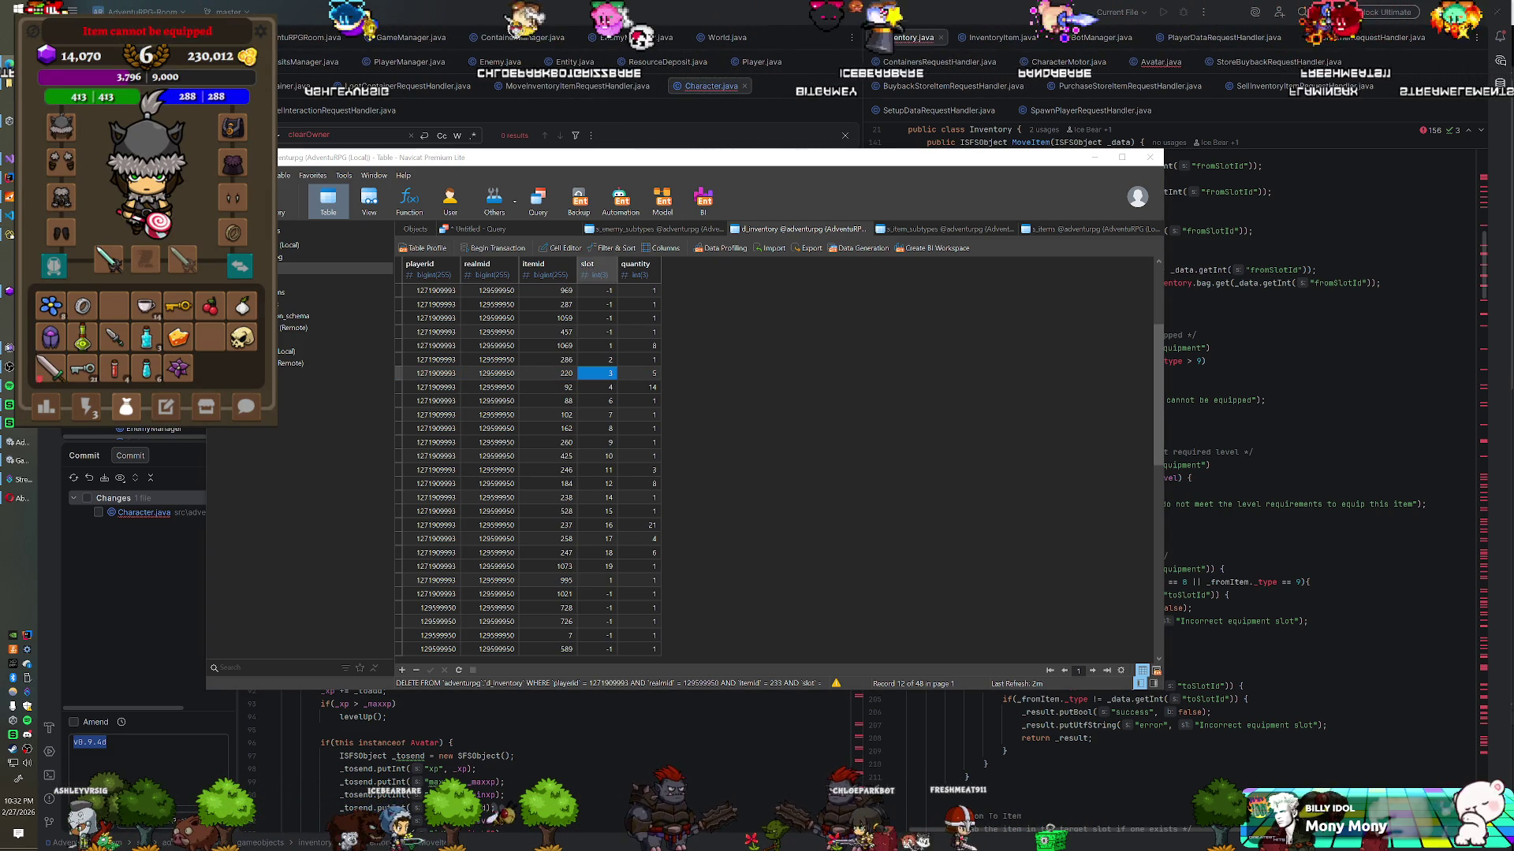
key("alt+Tab")
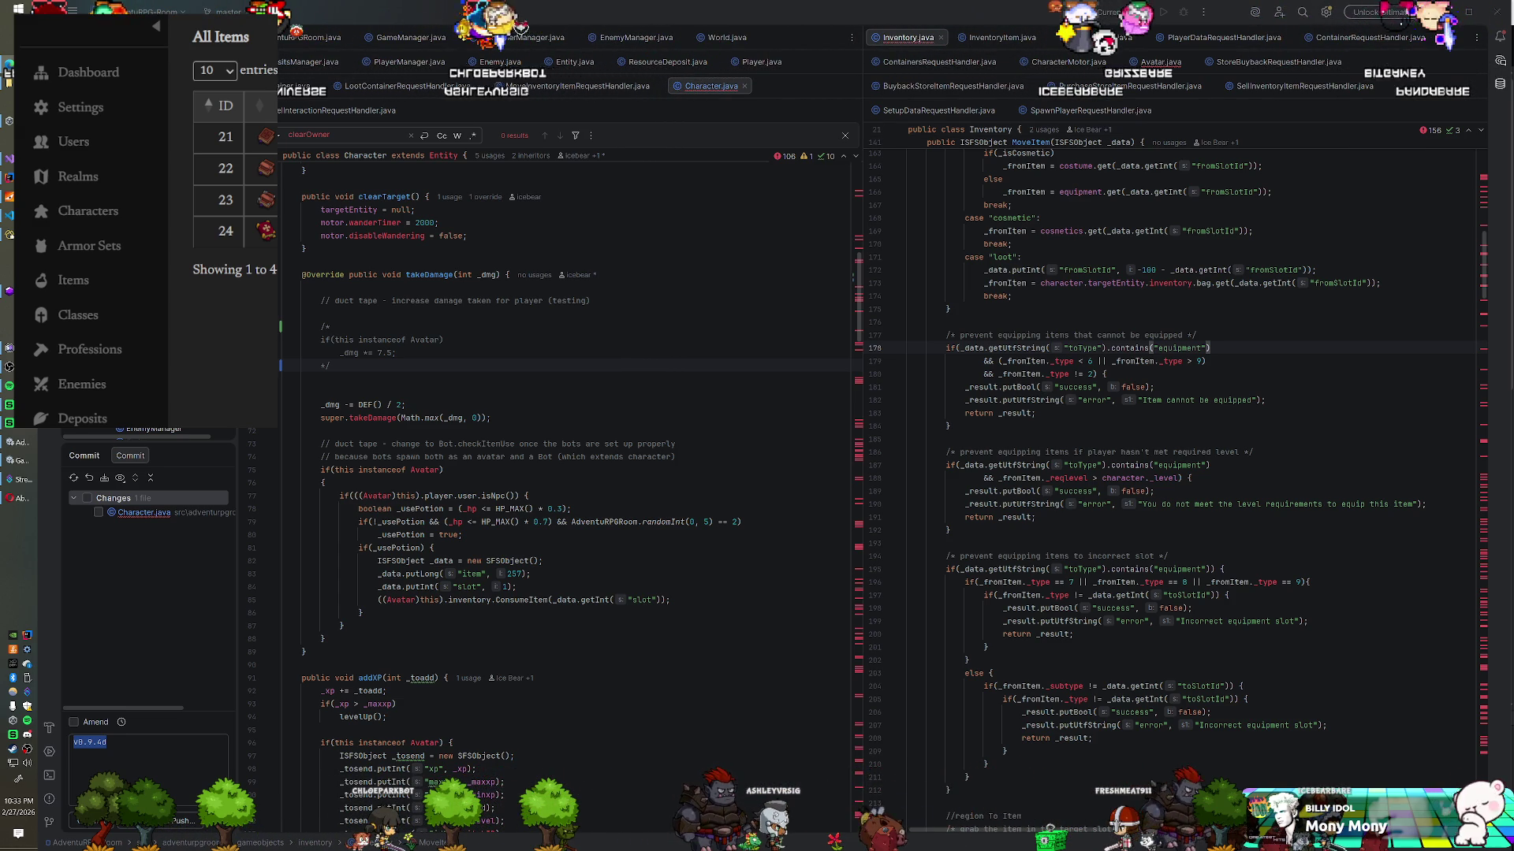
Step: Select the _fromItem._type != 2 condition in MoveItem's equip check, then switch to Navicat
left_click_drag(1096, 374, 1206, 361)
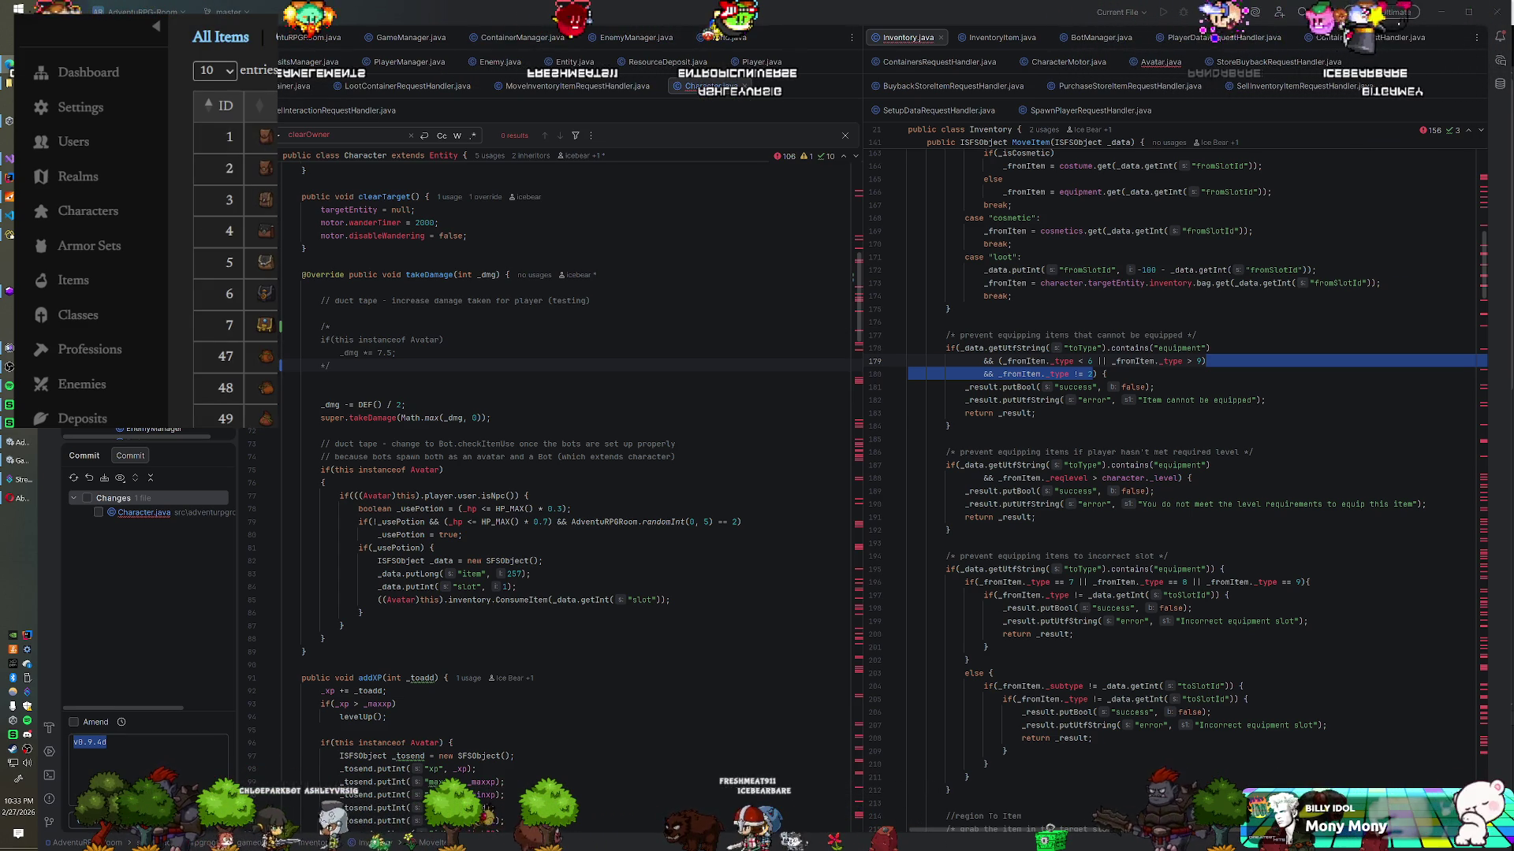
key("alt+Tab")
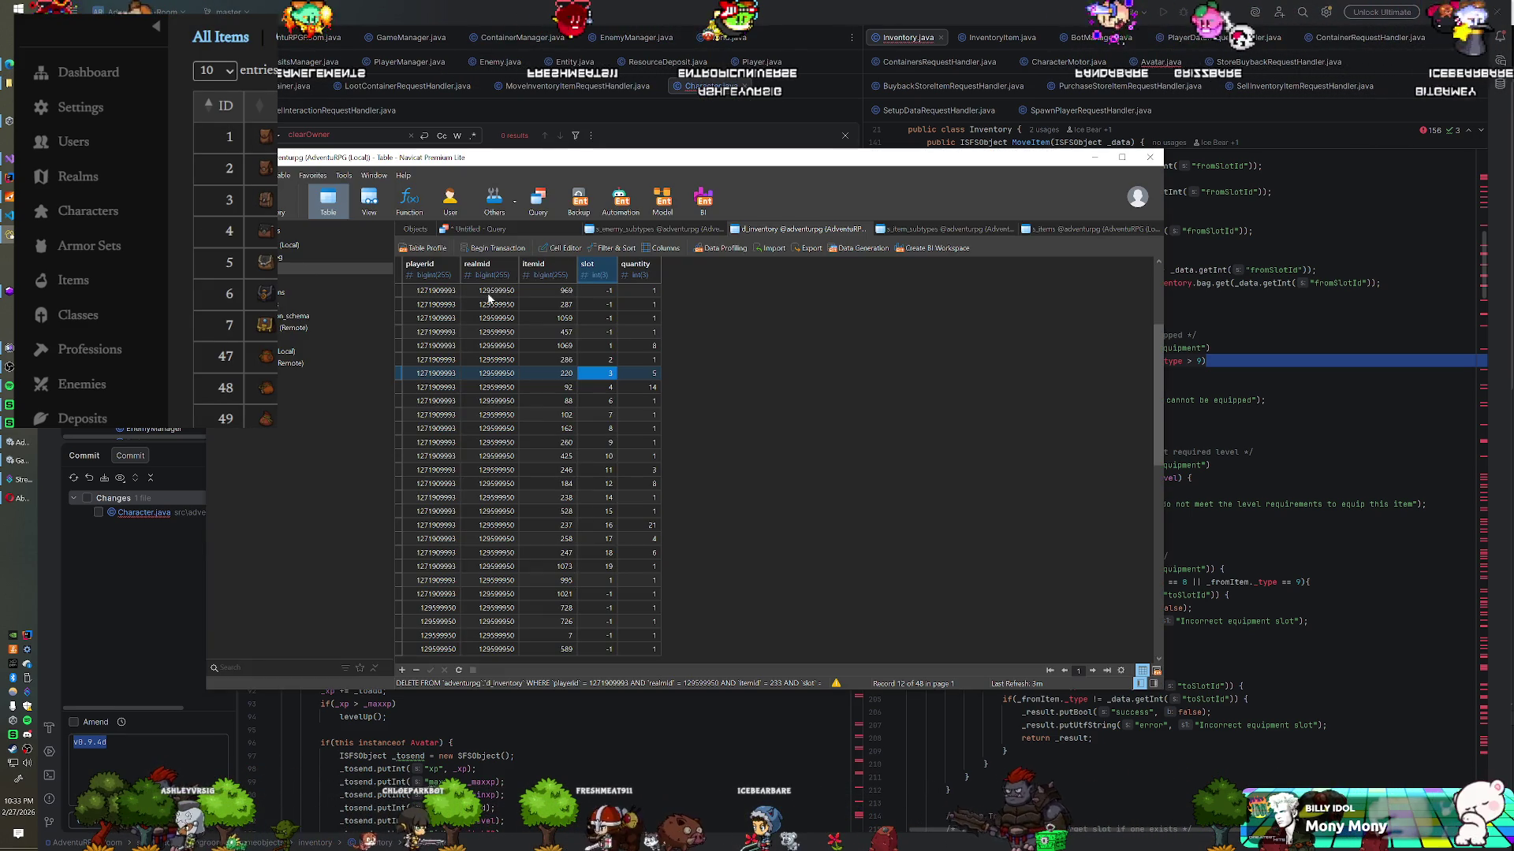
Step: Look up s_item_types to find type 2 is General, then return to Inventory.java in IntelliJ
left_click(414, 230)
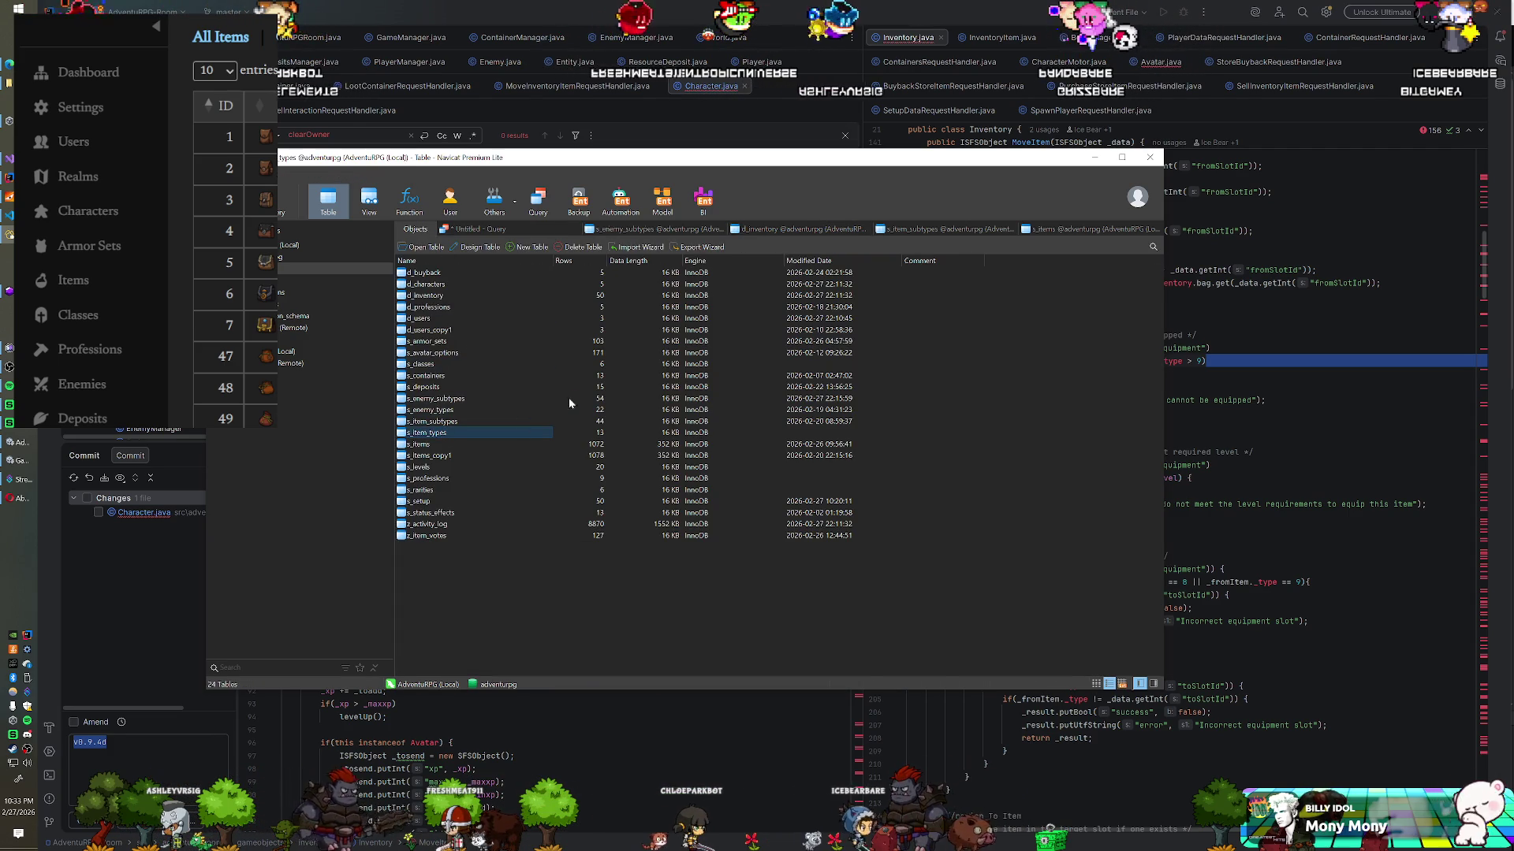
left_click(489, 304)
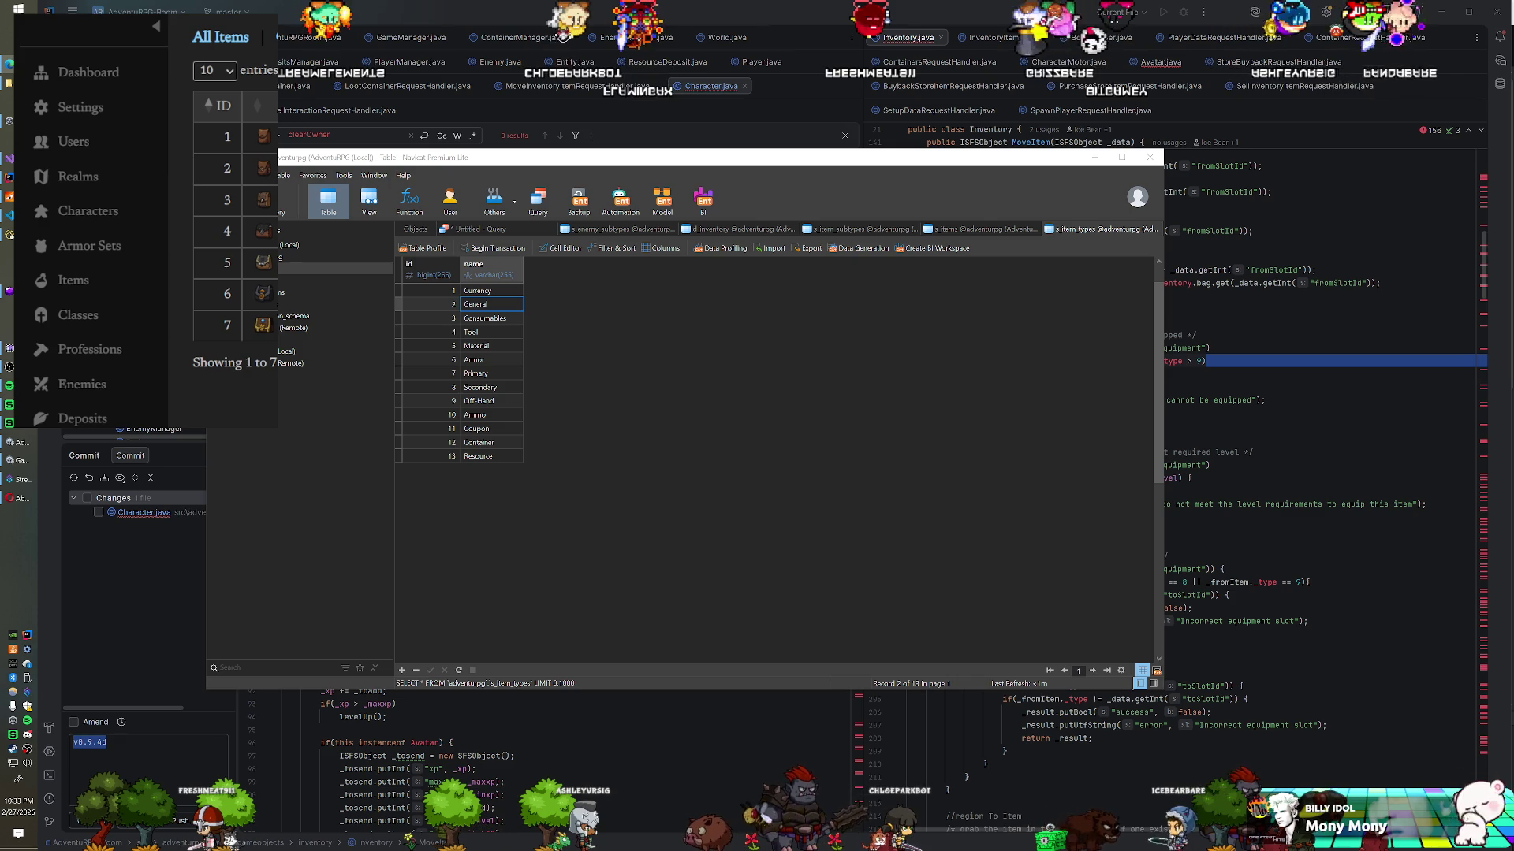
key("alt+Tab")
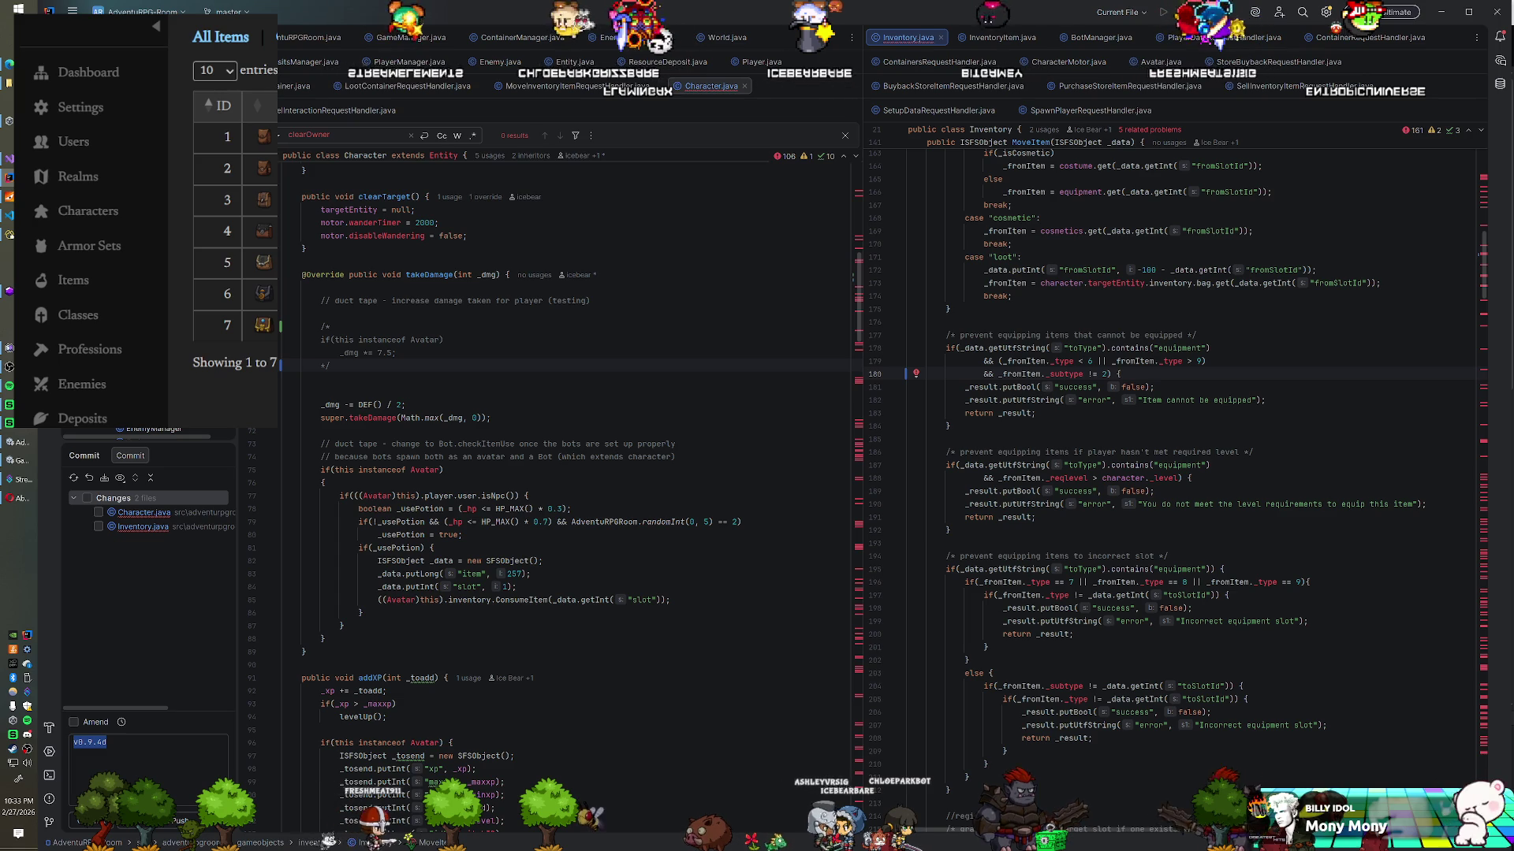
Step: Recompile the changed code, close the SmartFoxServer console, and switch to the Unity editor
right_click(149, 271)
left_click(237, 358)
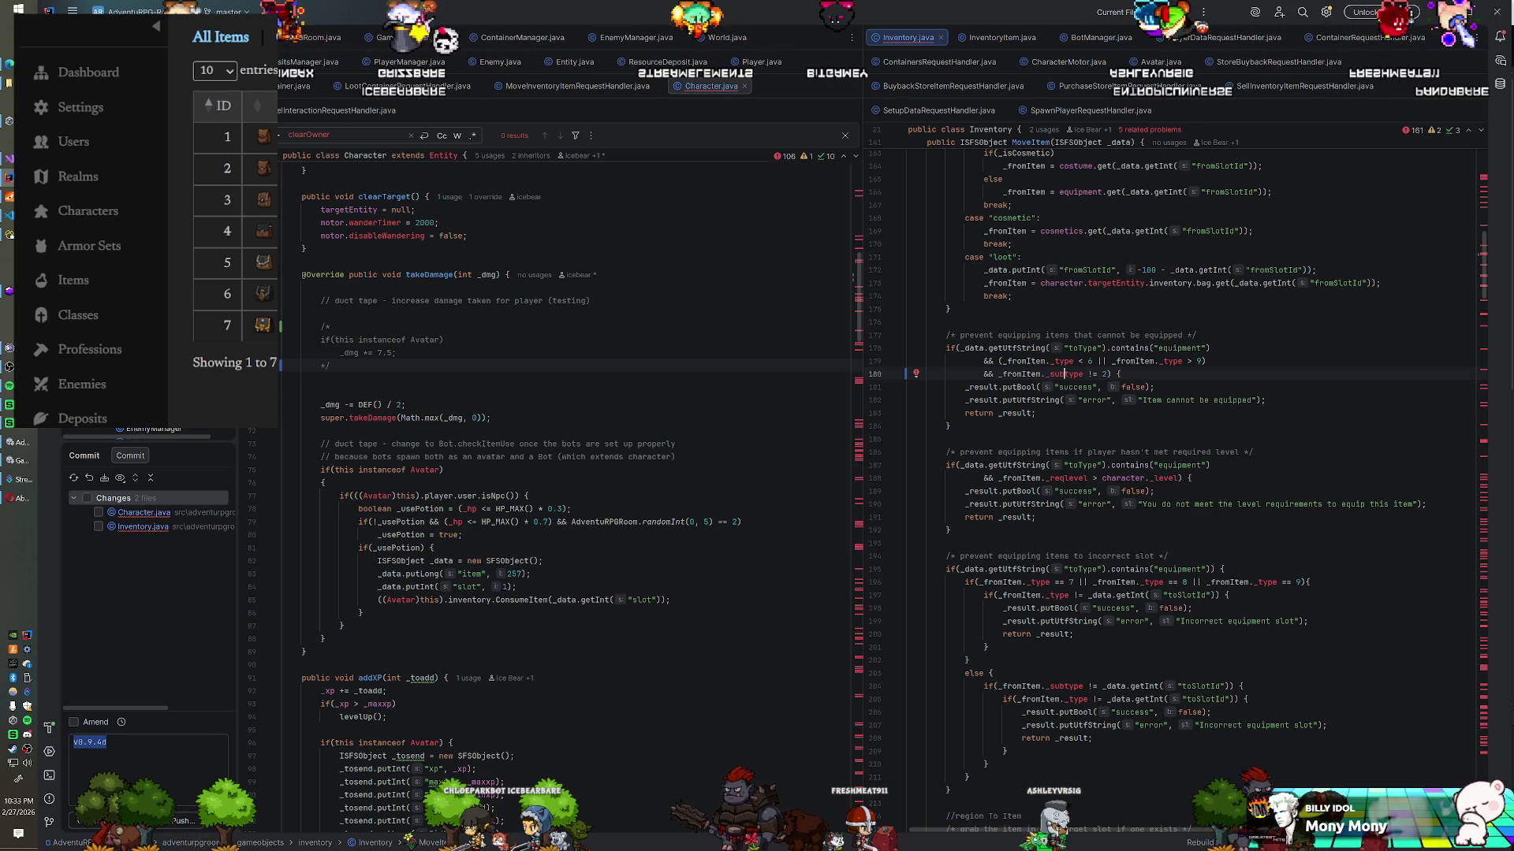
key("alt+Tab")
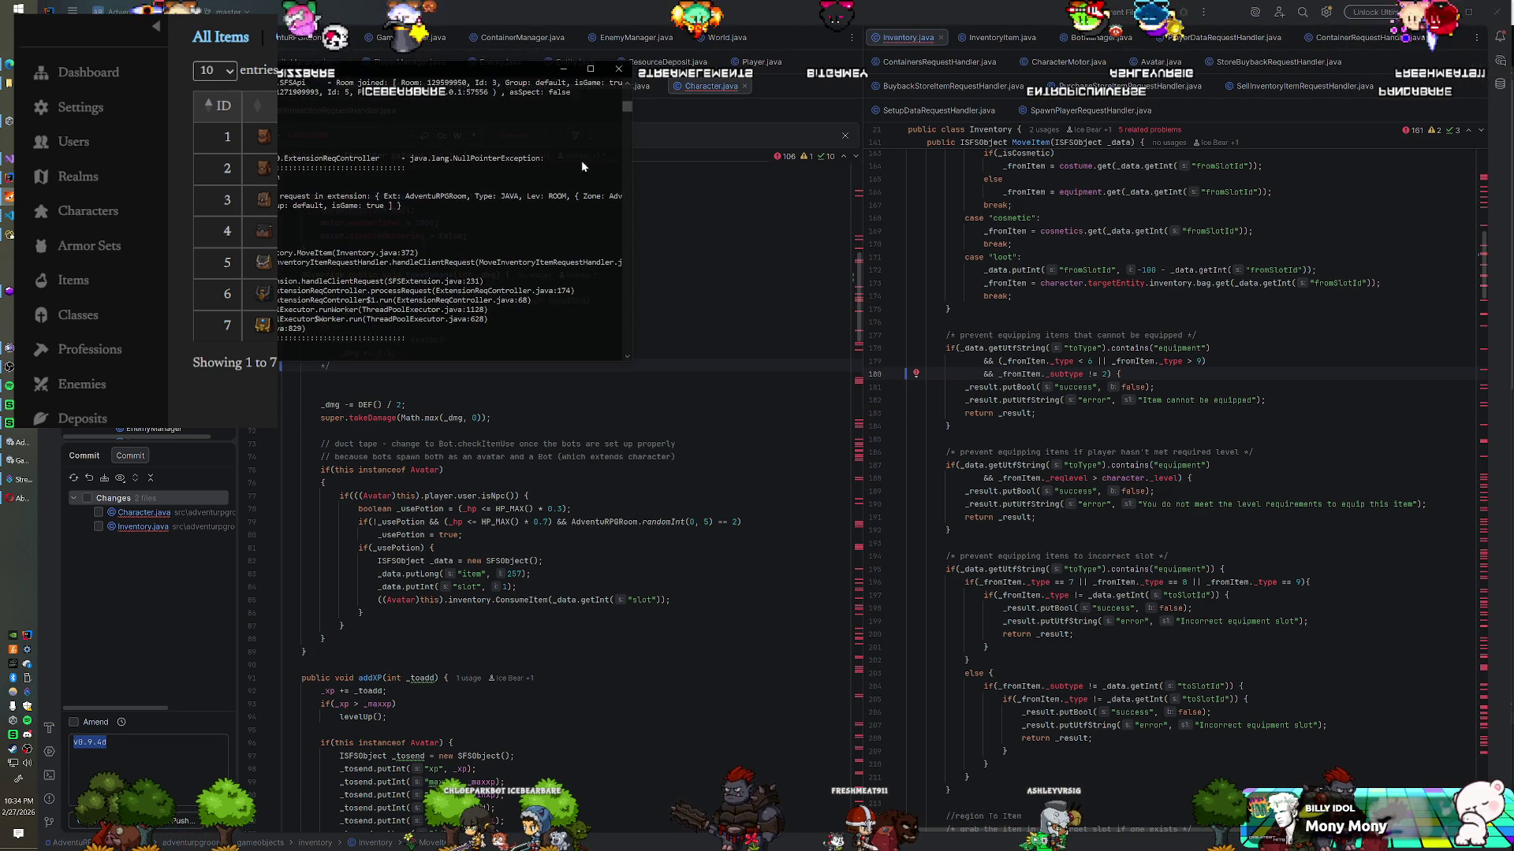
left_click(619, 69)
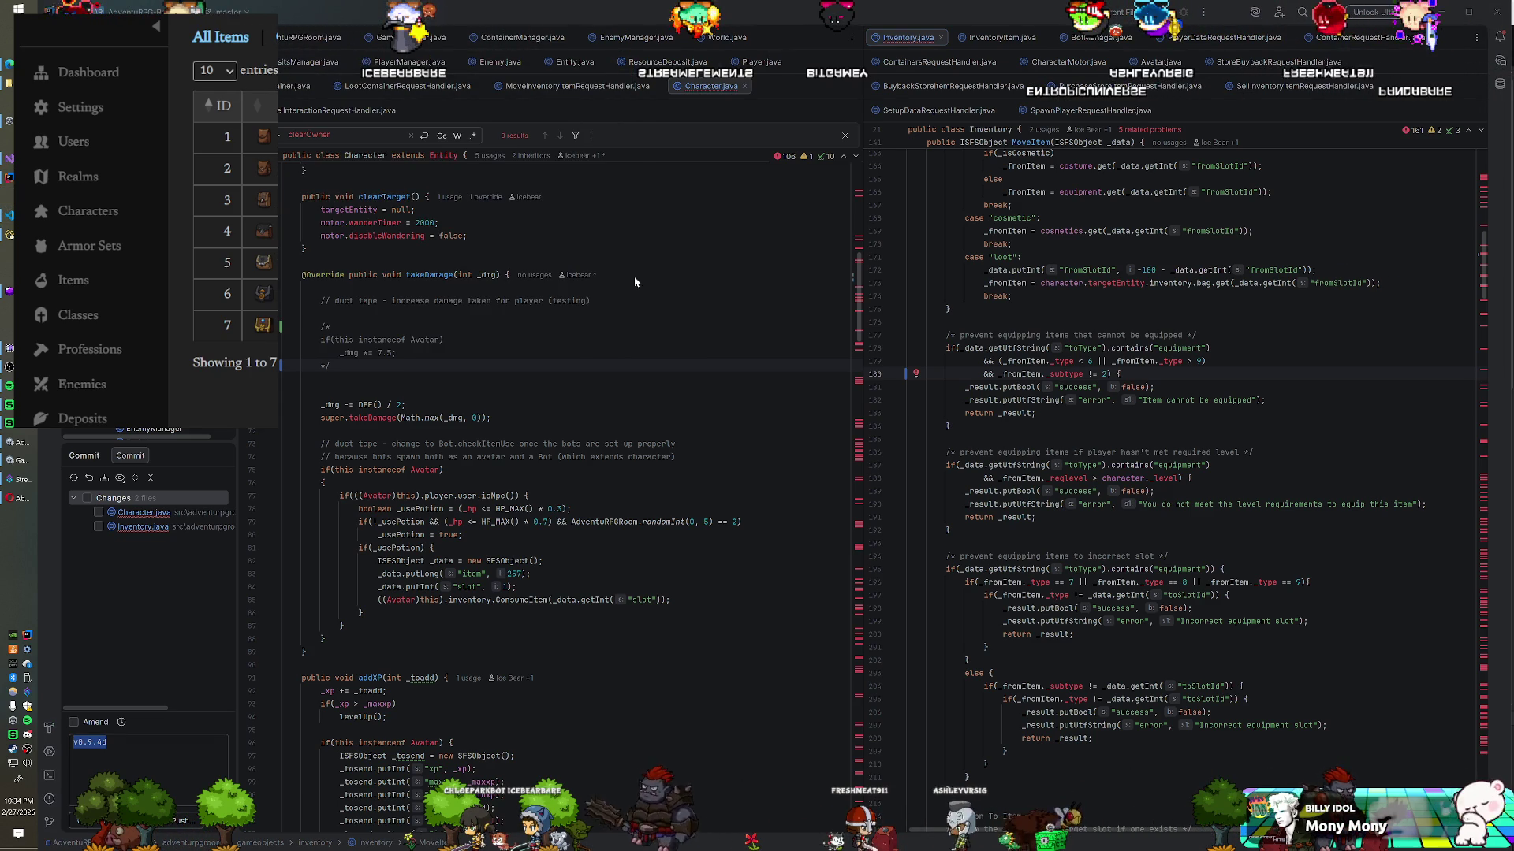
key("alt+Tab")
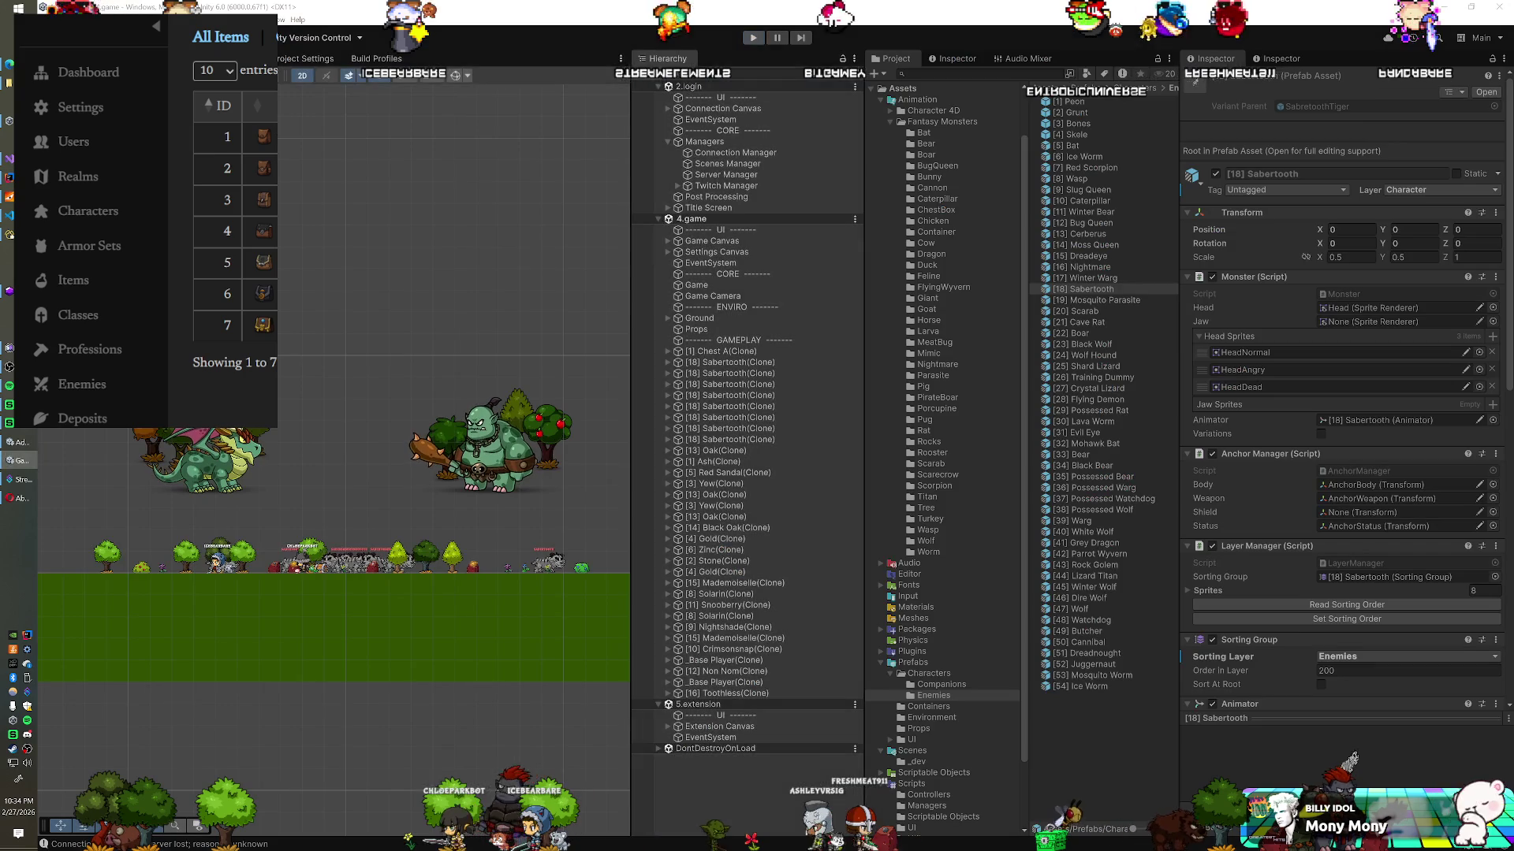
Step: Start play mode, refresh Navicat's d_inventory rows twice, and edit the slot of row itemid 457
key("ctrl+p")
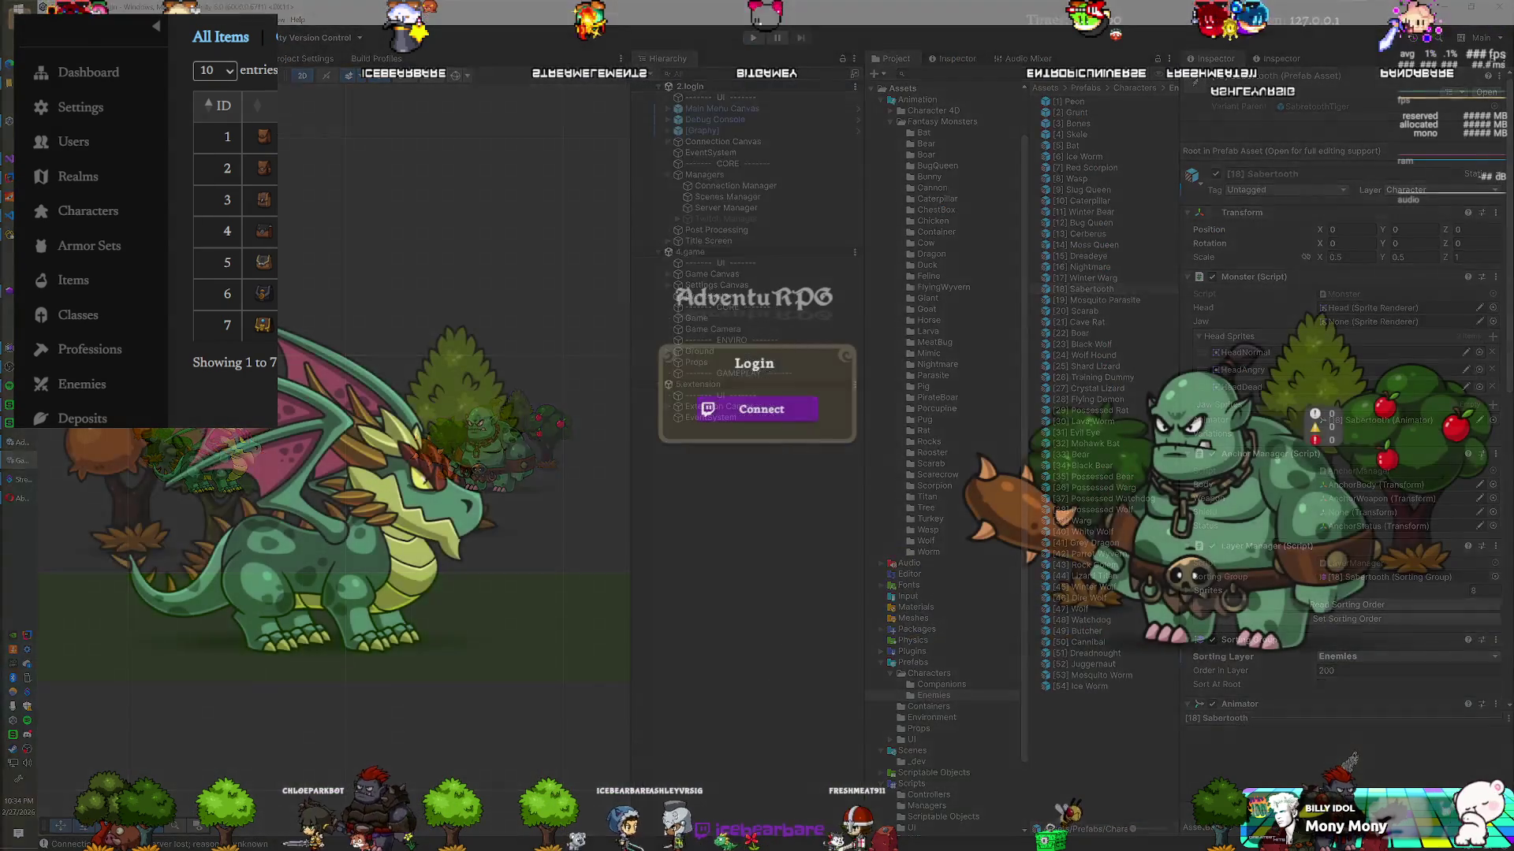
key("alt+Tab")
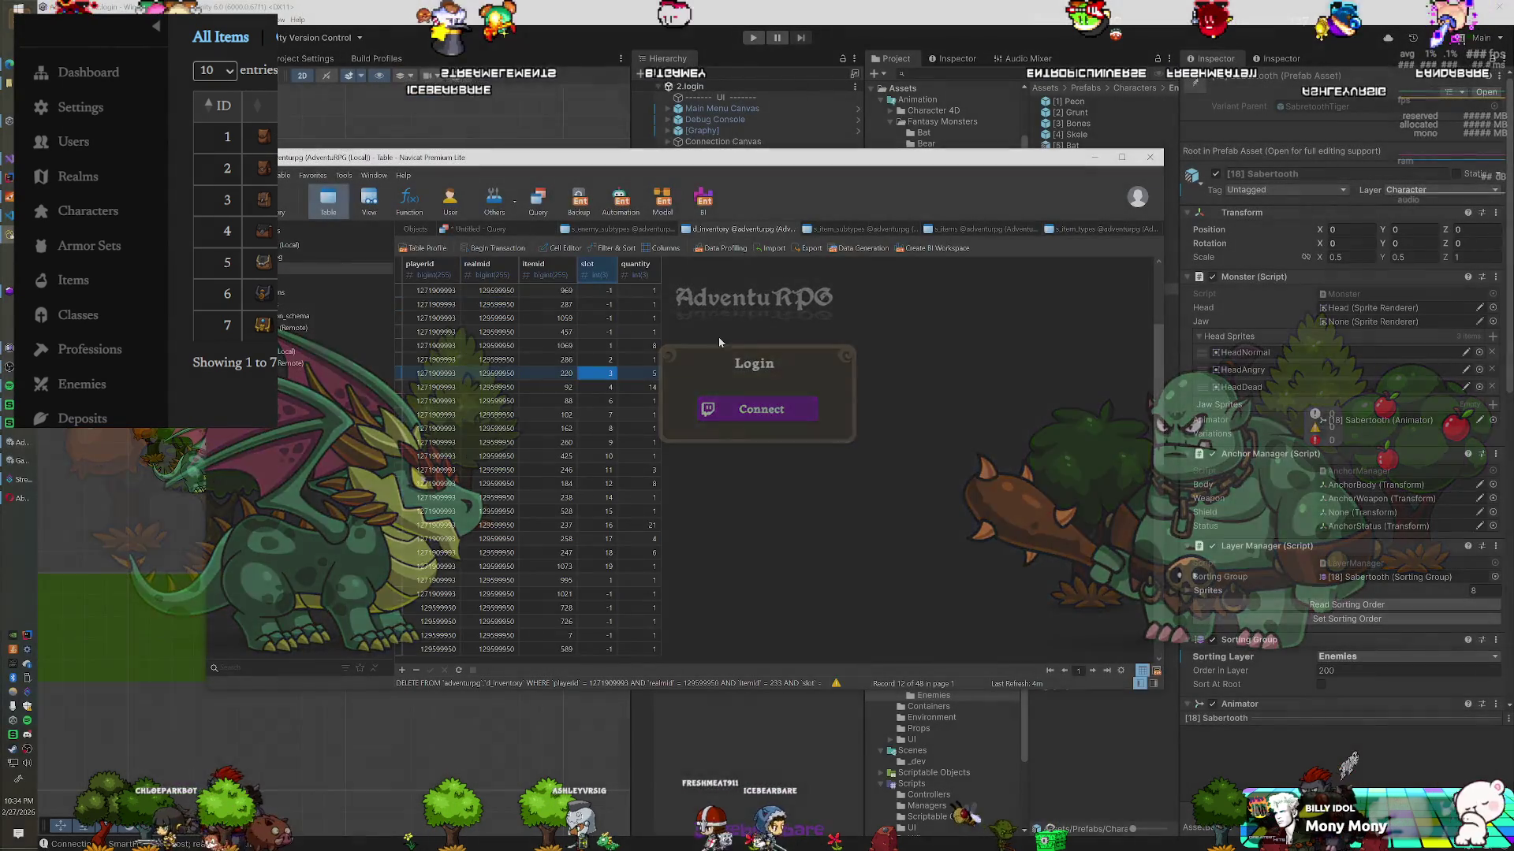
key("F5")
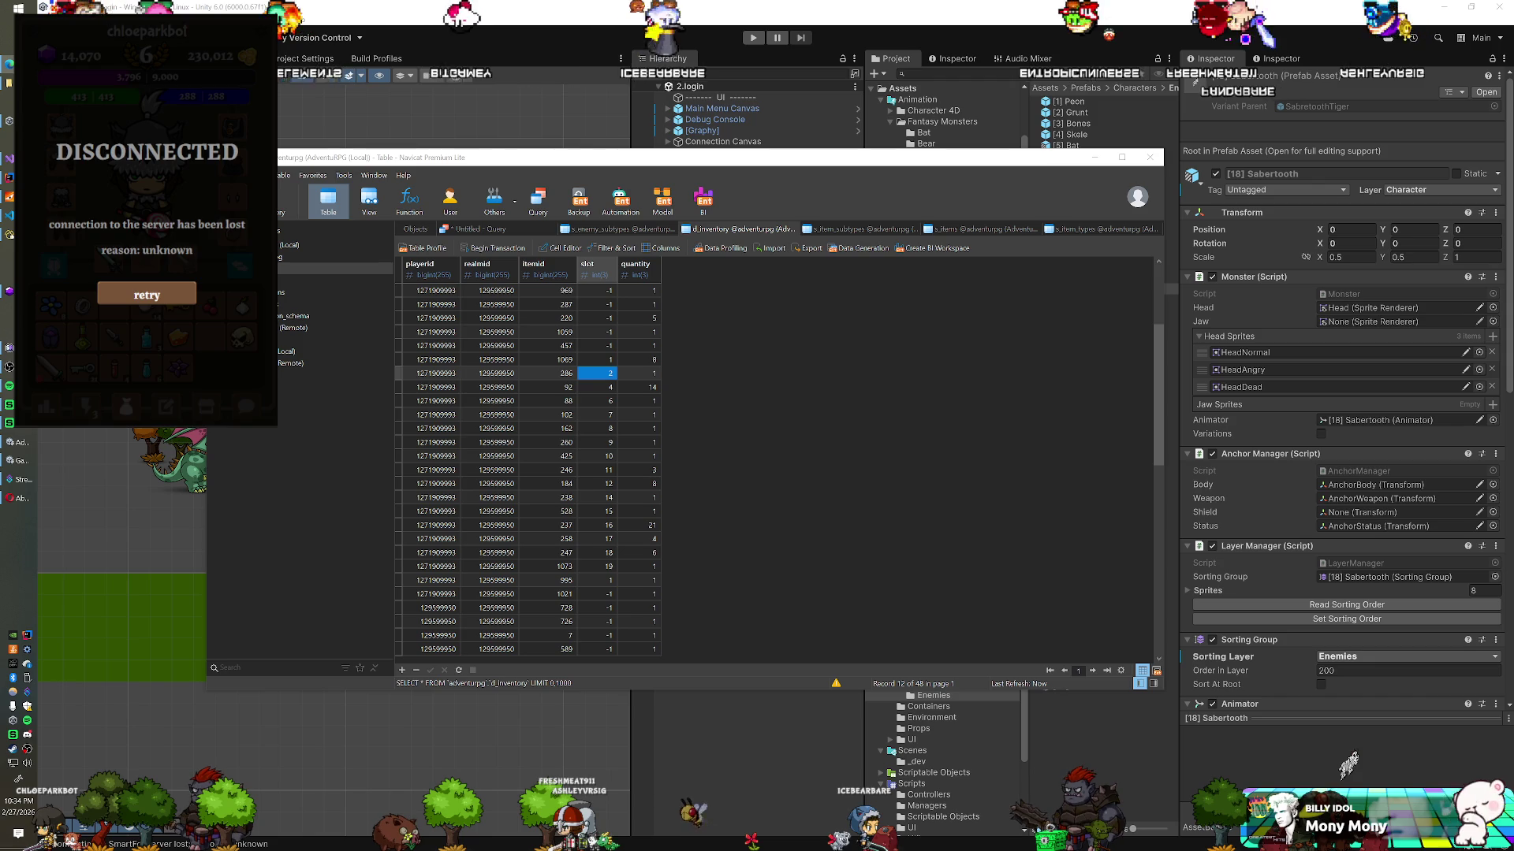
key("F5")
key("F5")
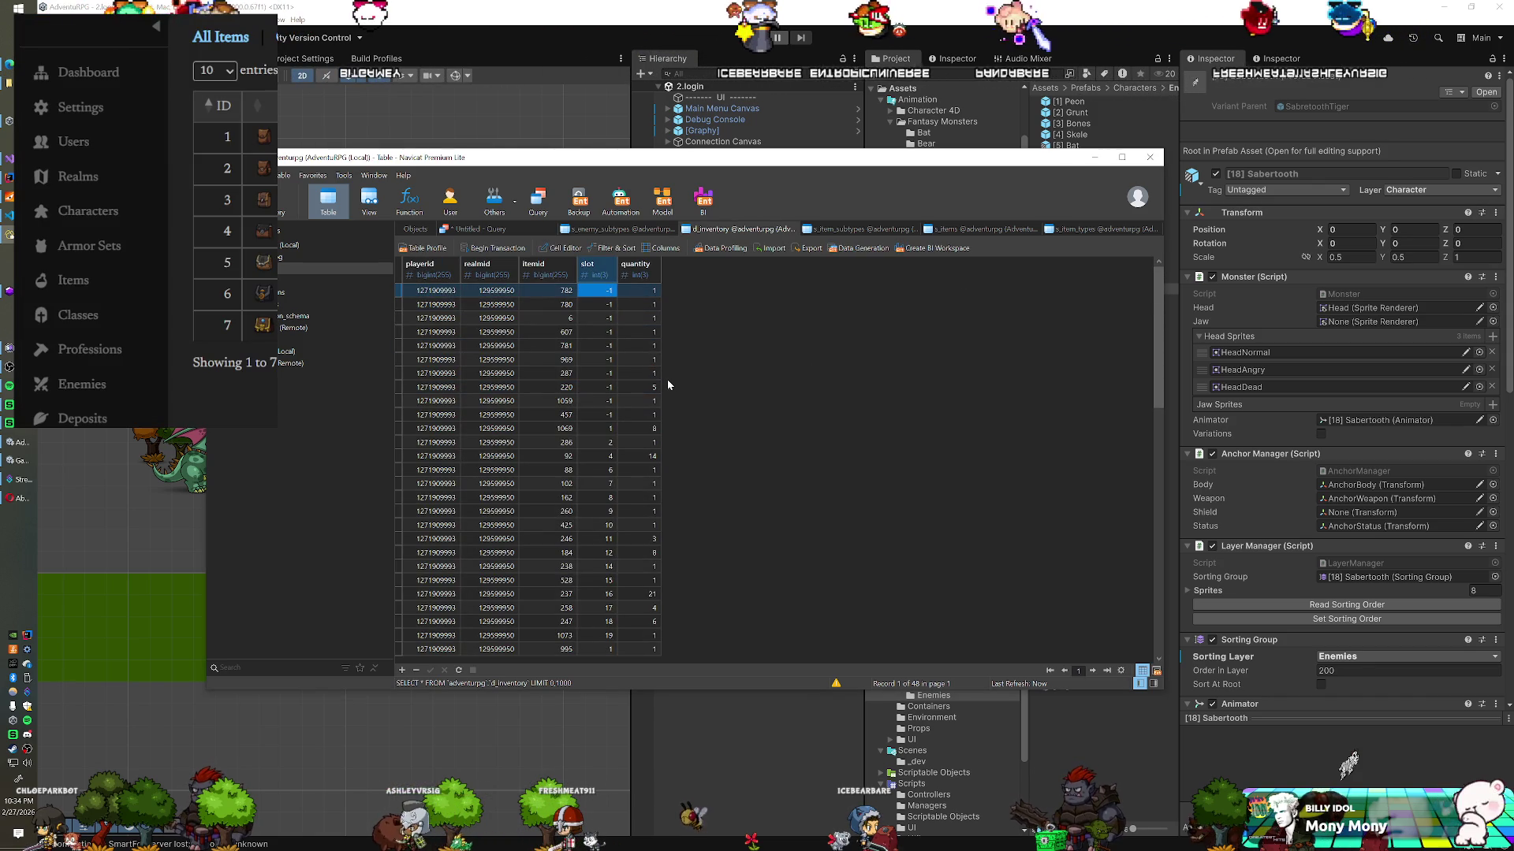
double_click(593, 414)
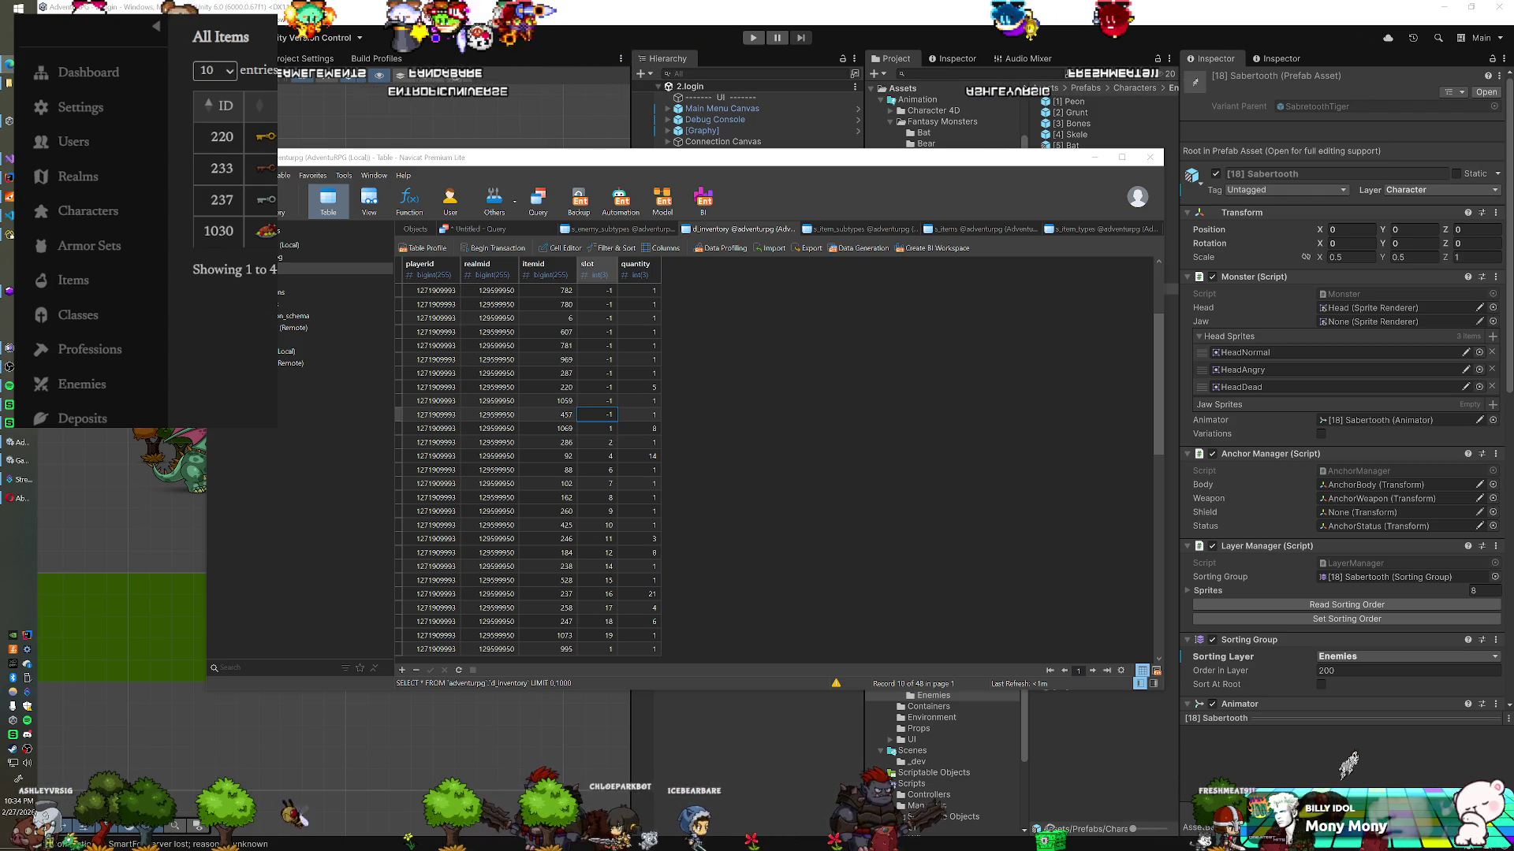
Step: Delete the itemid 220 record from the d_inventory table
left_click(548, 346)
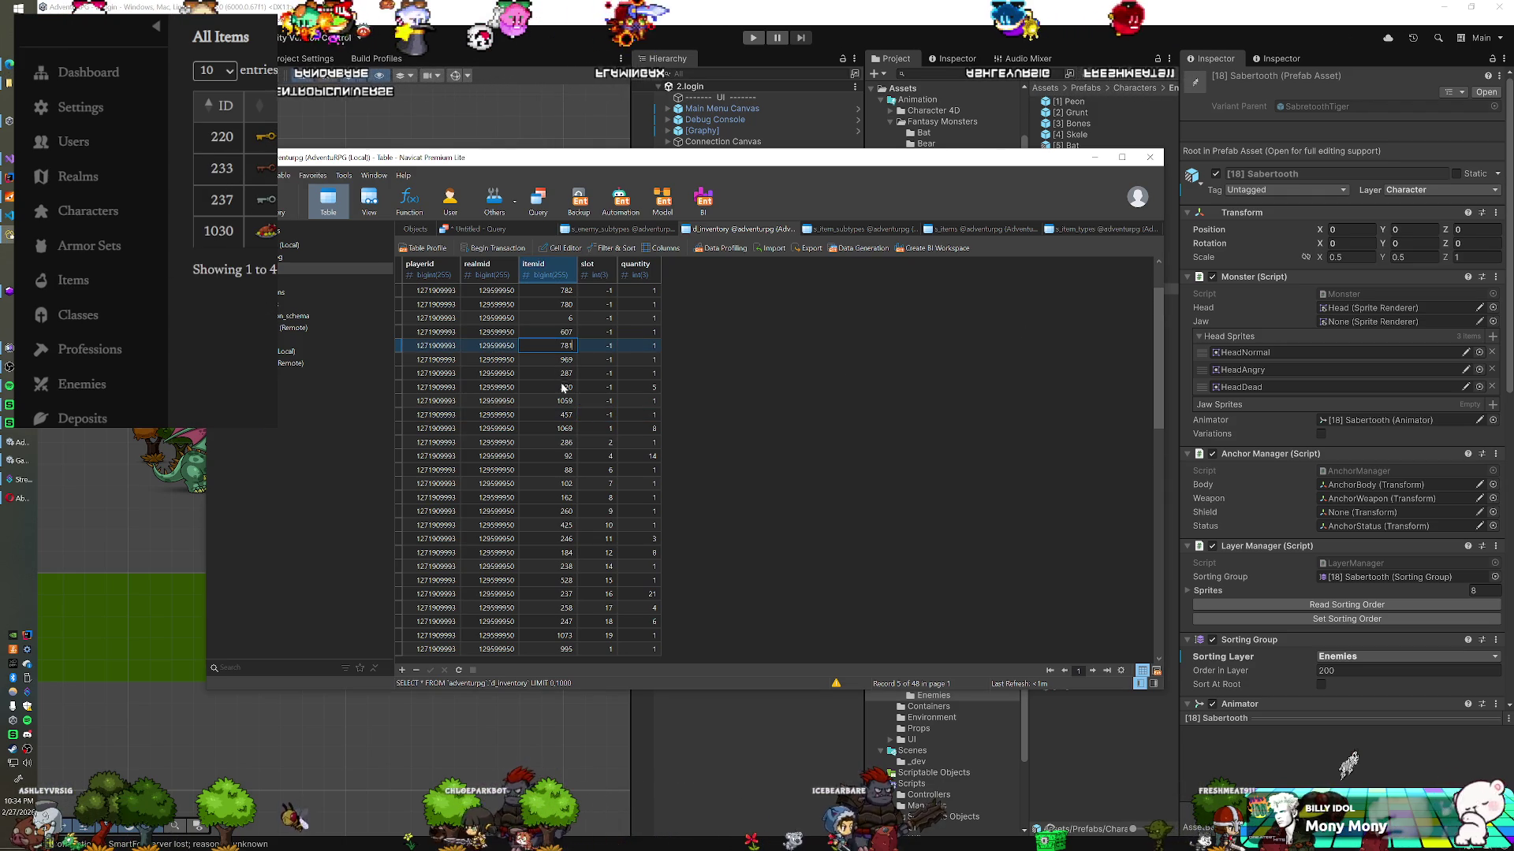
left_click(597, 387)
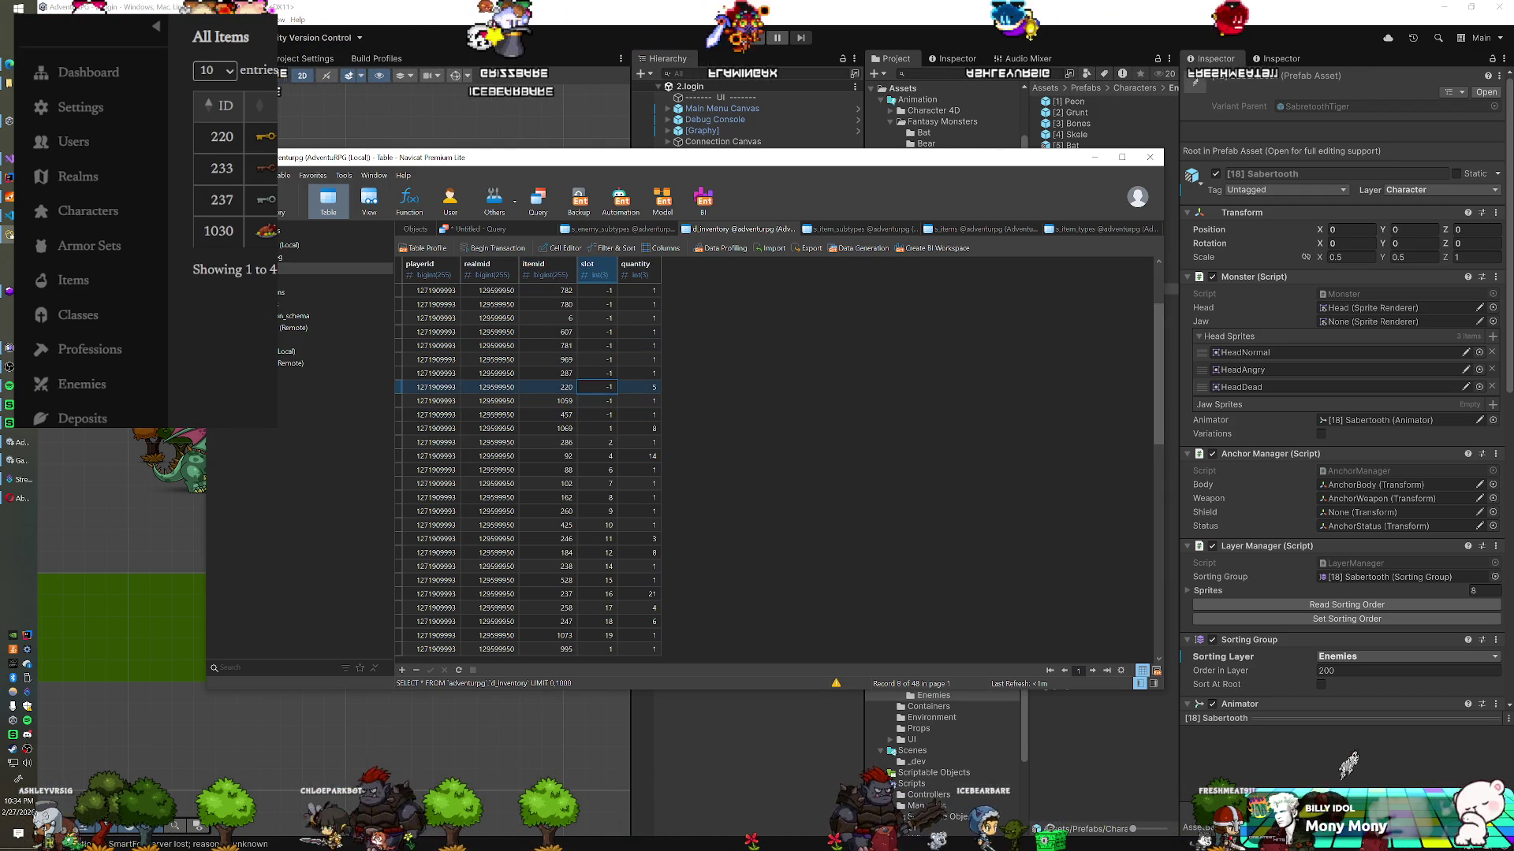
right_click(398, 387)
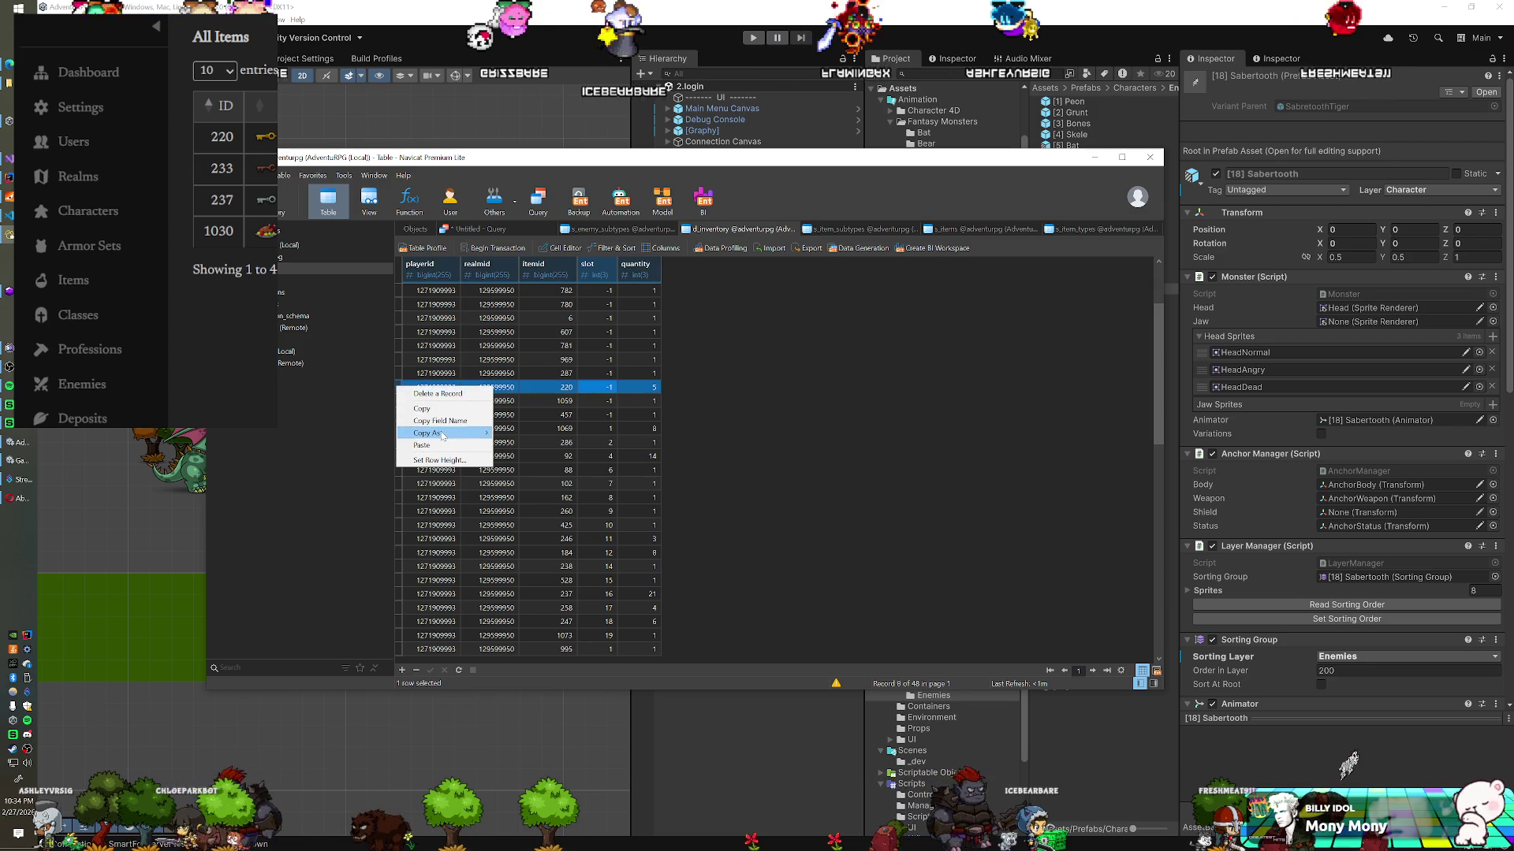
left_click(438, 393)
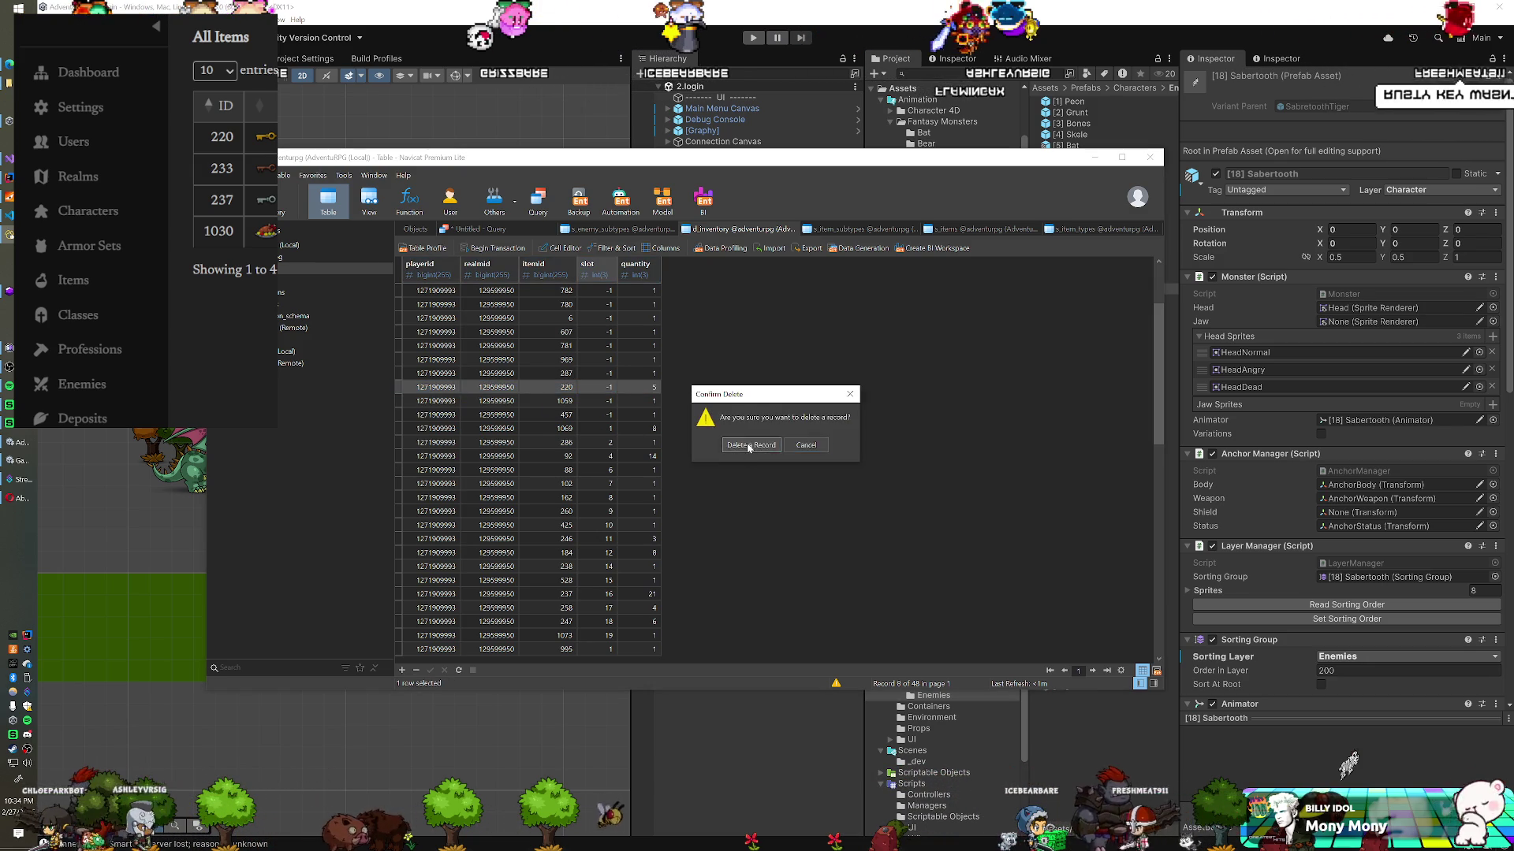
left_click(738, 441)
Step: Step through the remaining rows and relaunch the SmartFoxServer console
key("Down")
key("Down")
key("Down")
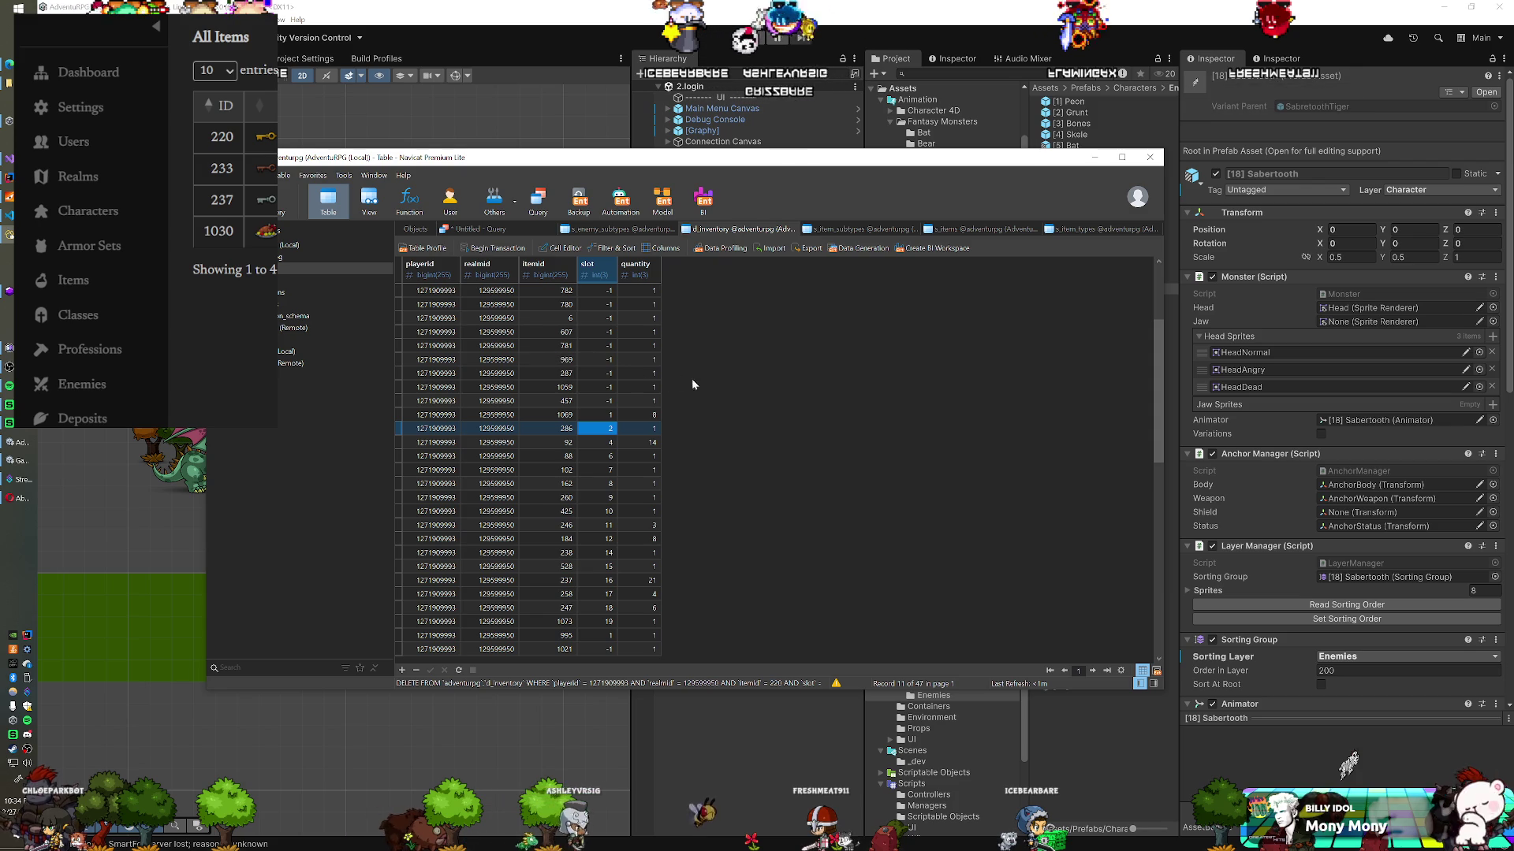
key("Up")
key("Up")
key("Up")
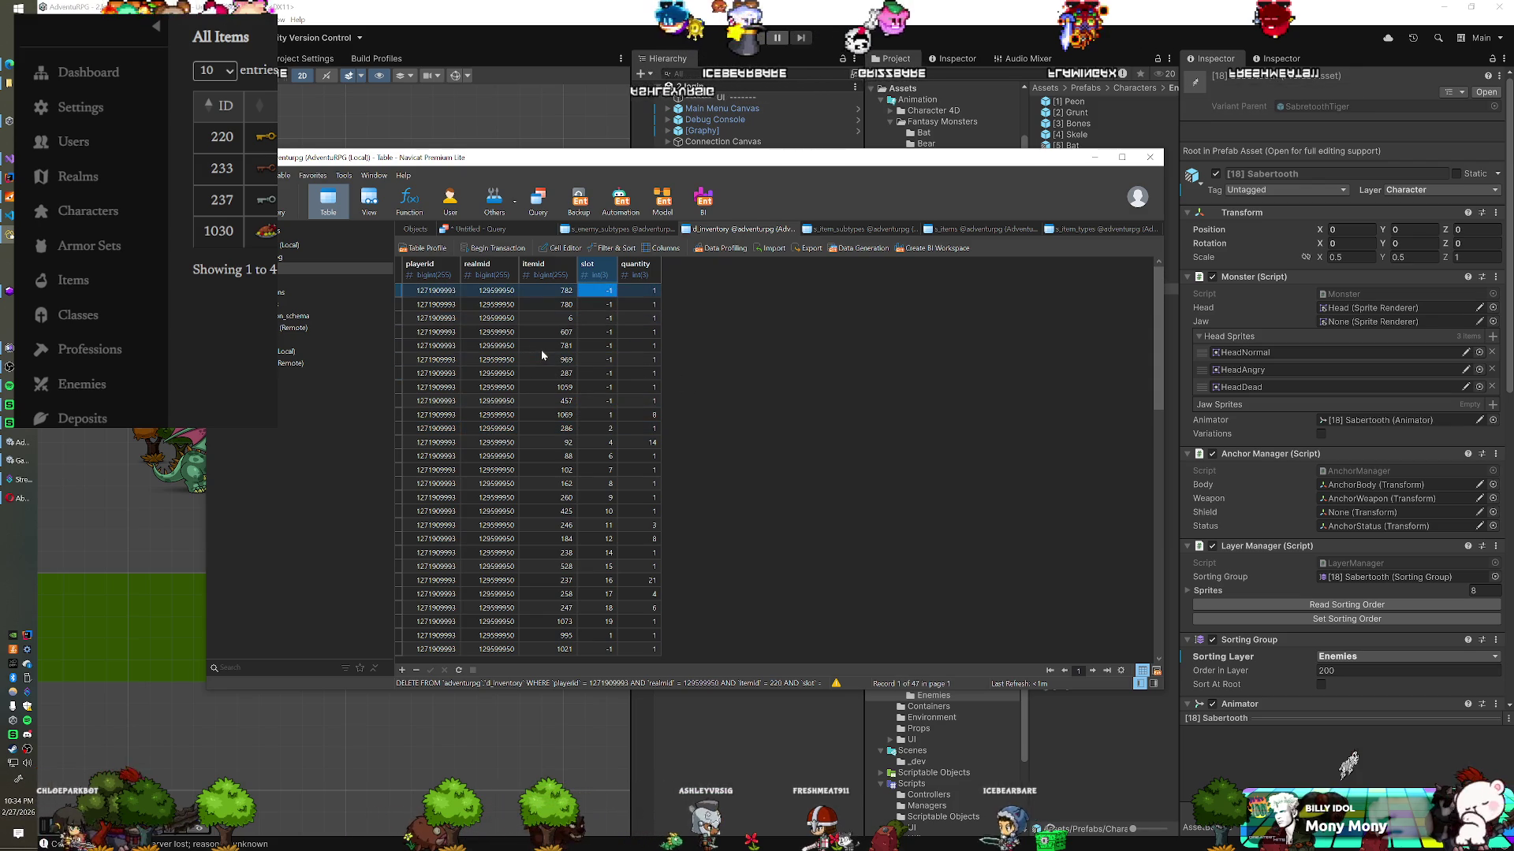
key("Down")
key("Down")
key("Down")
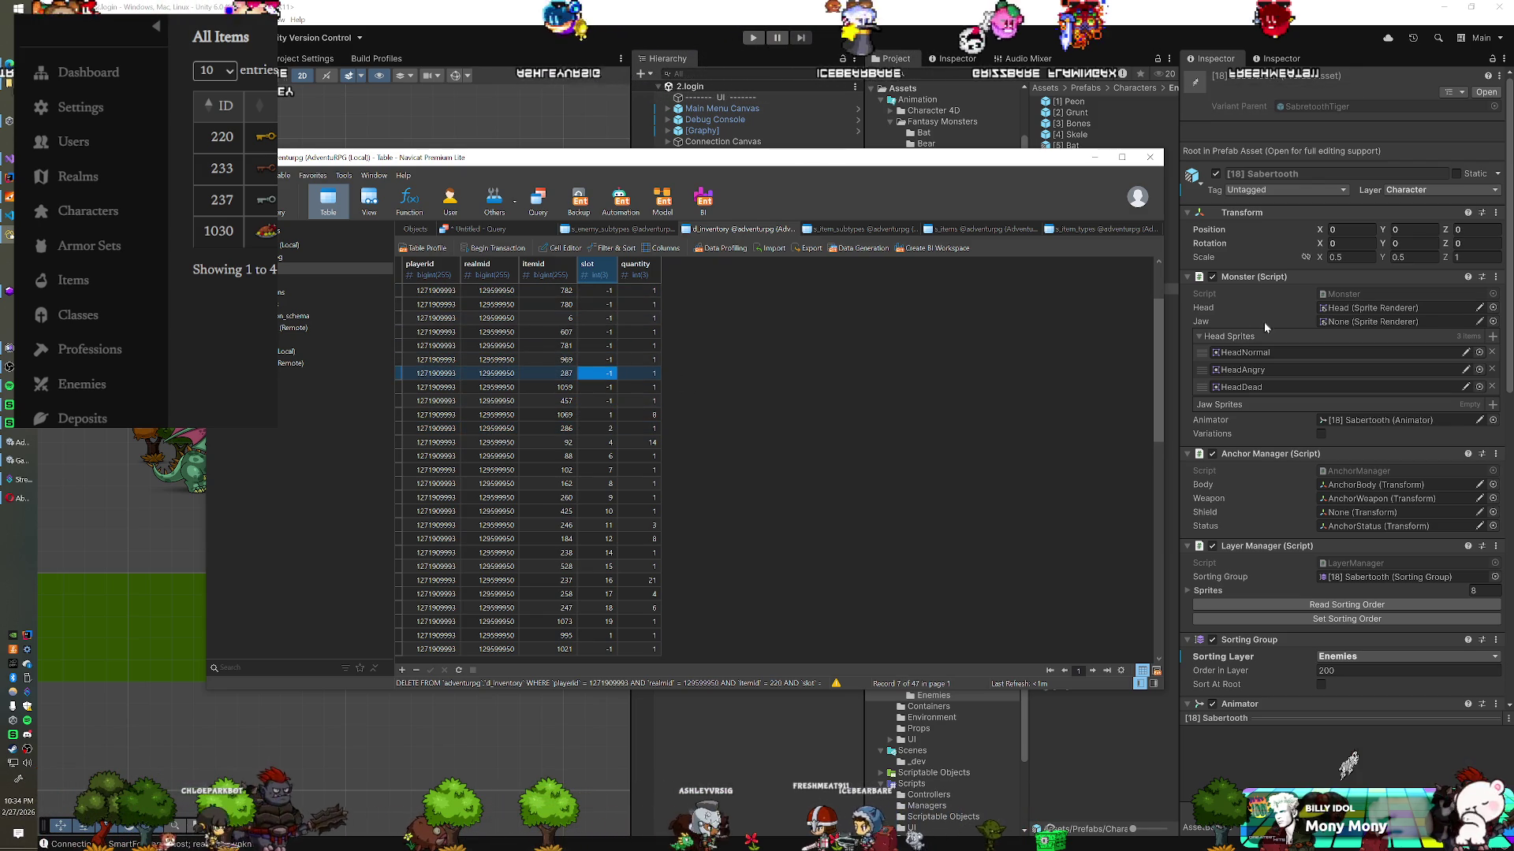
left_click(78, 211)
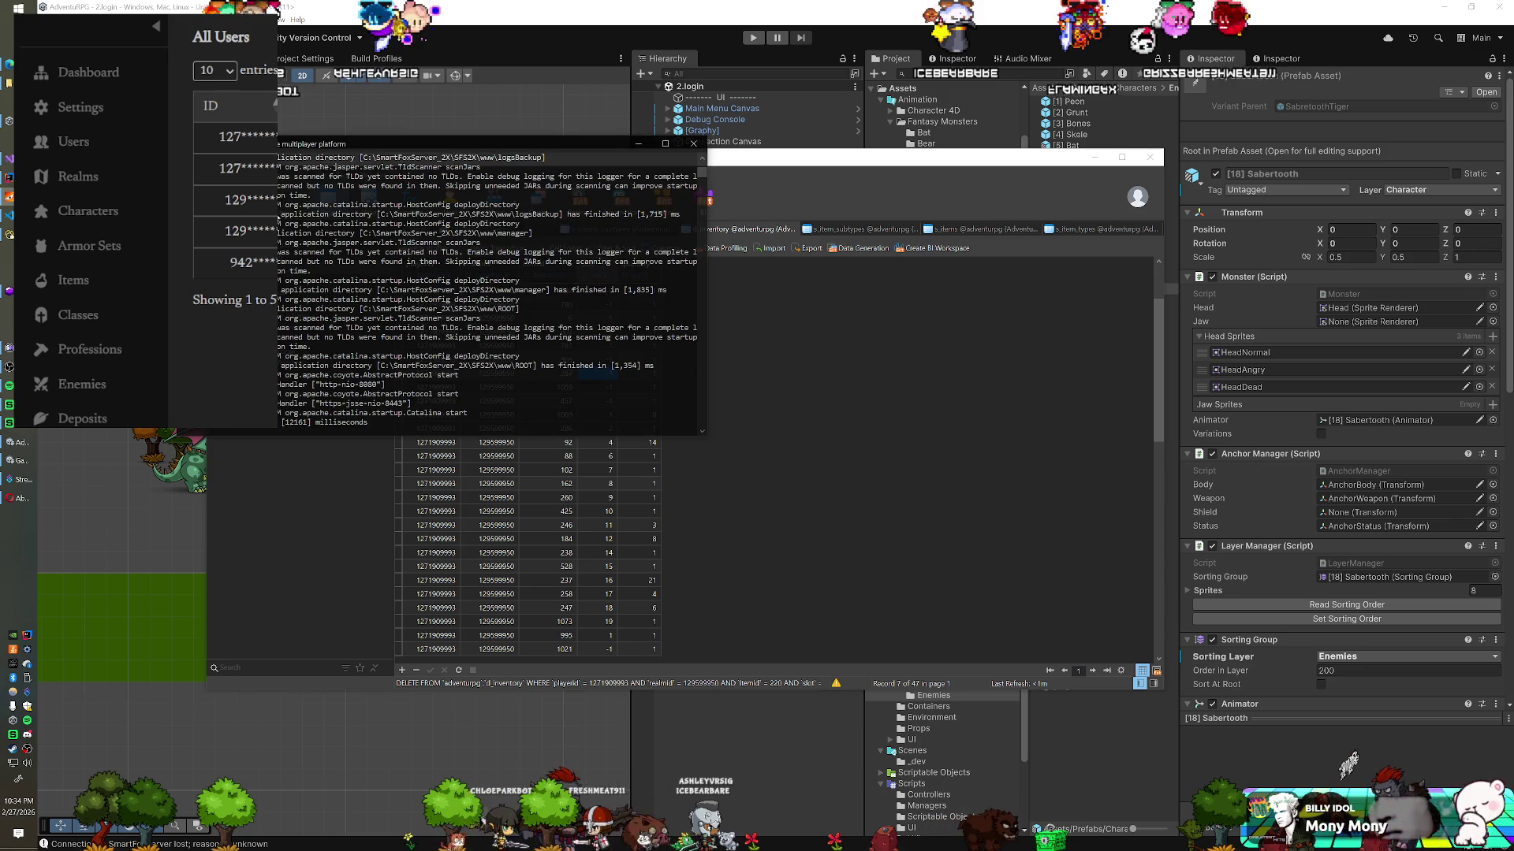
Step: Minimize the started SmartFoxServer console and restart the game in Unity play mode
left_click(663, 147)
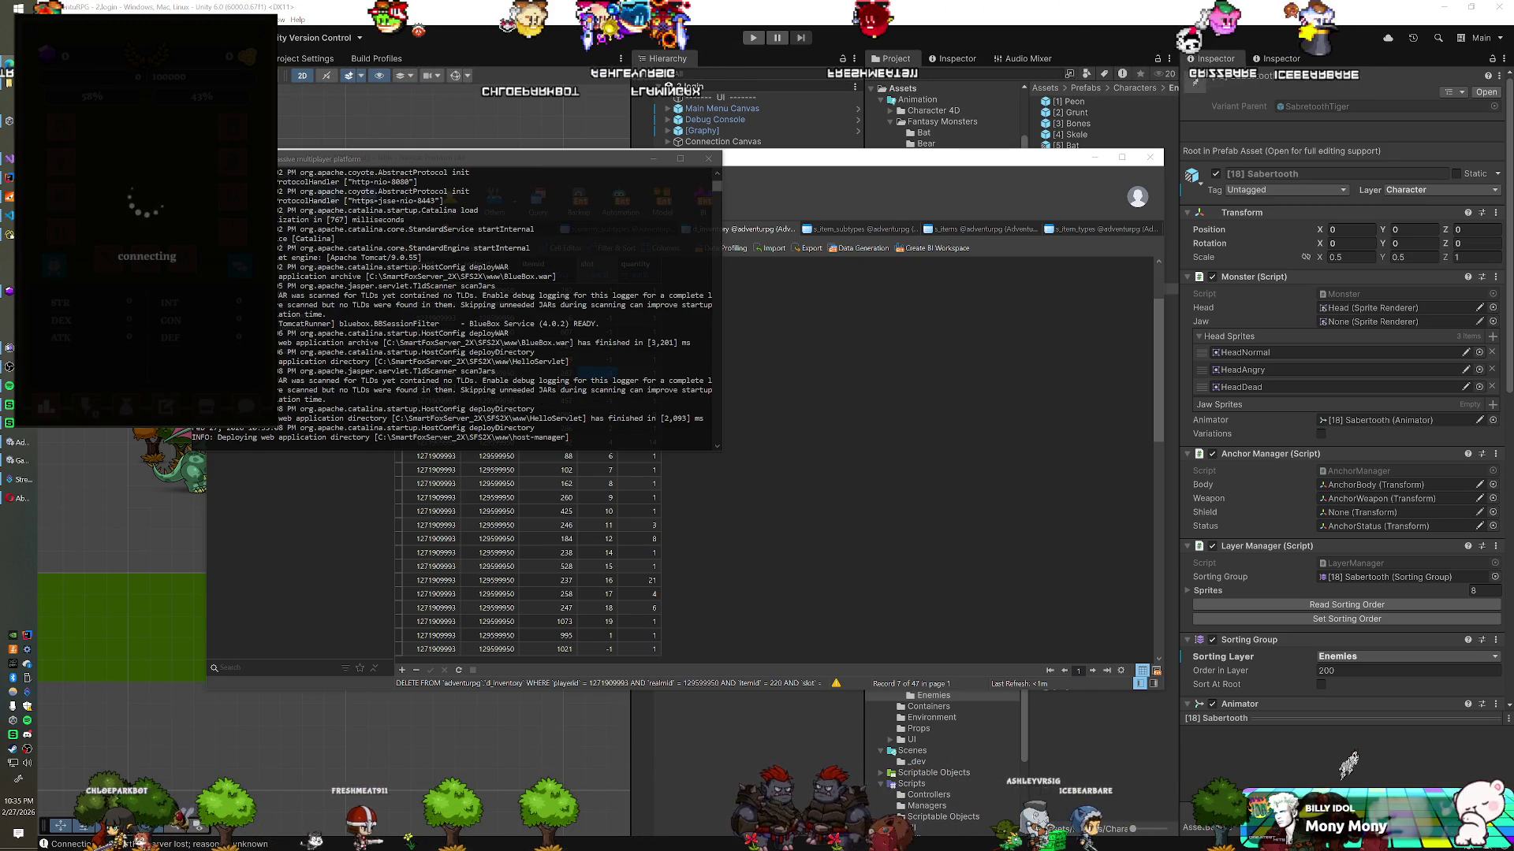
key("alt+Tab")
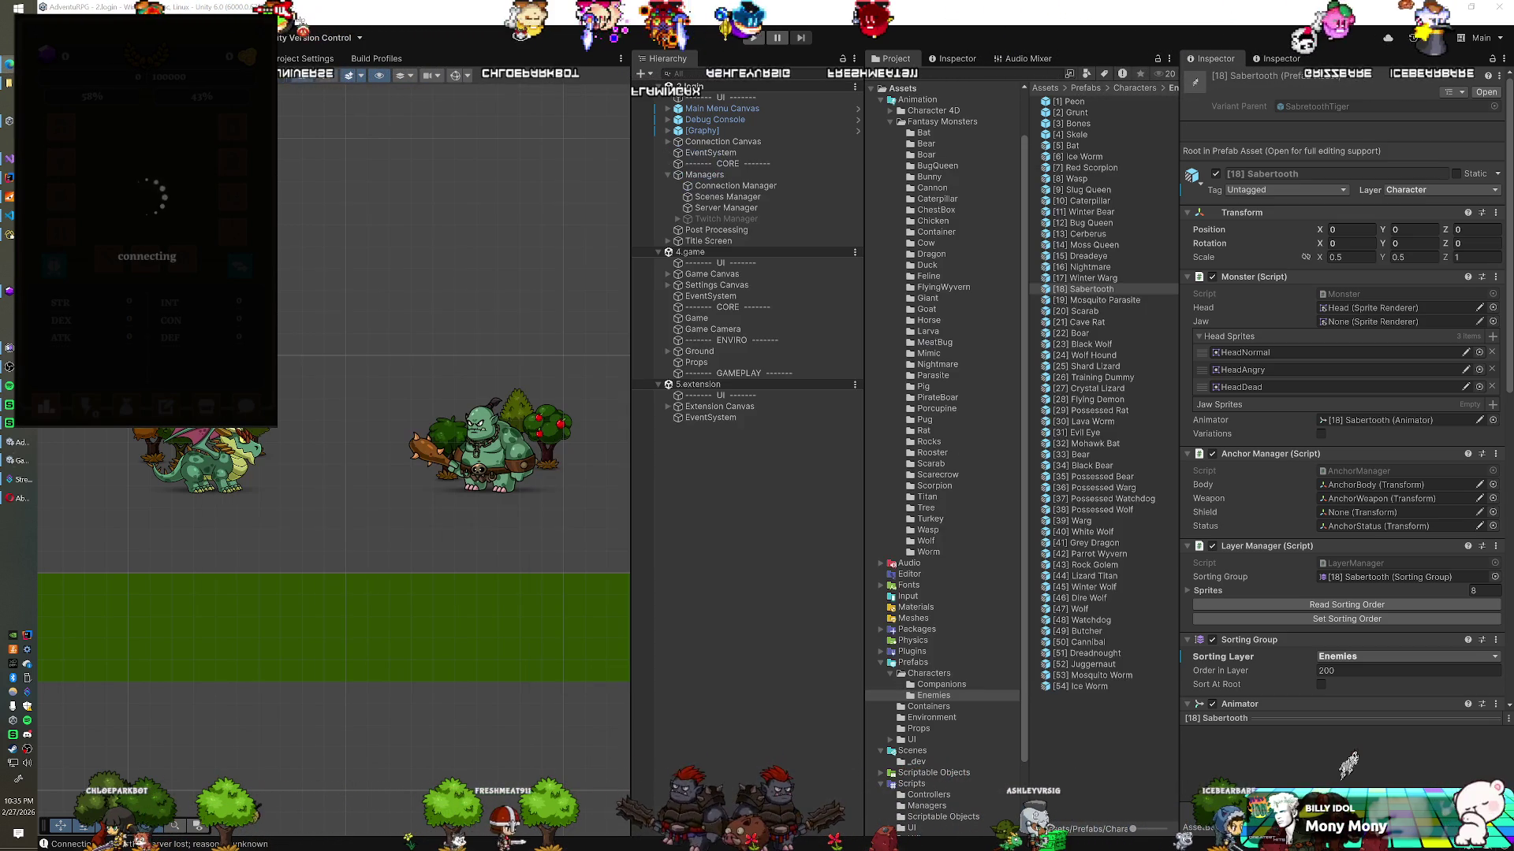
key("ctrl+p")
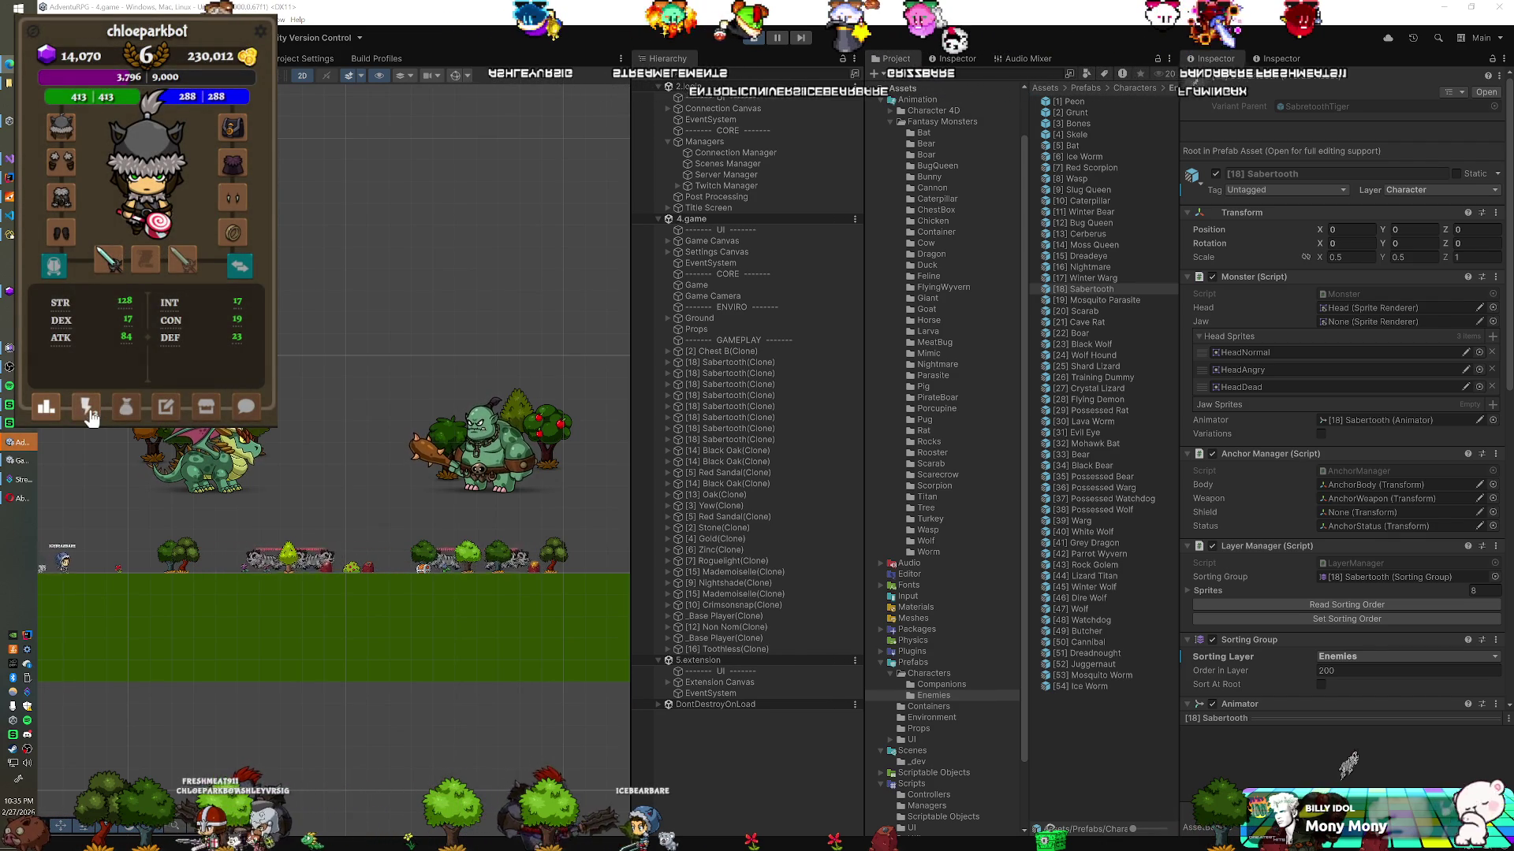
Step: Open the bag and try equipping the key, then try unequipping the equipped bag
left_click(124, 405)
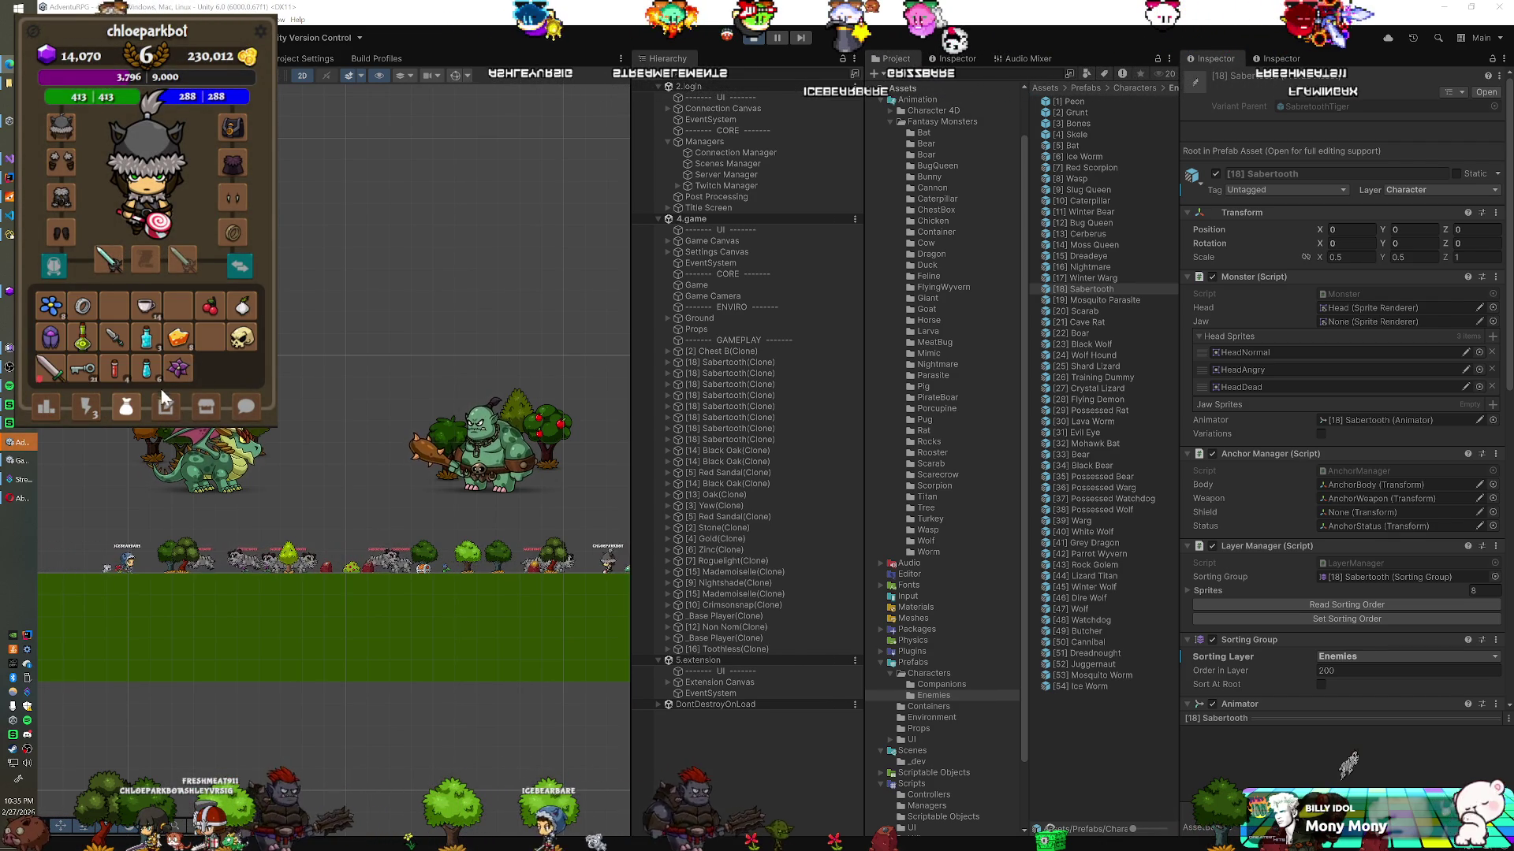
left_click_drag(82, 374, 158, 207)
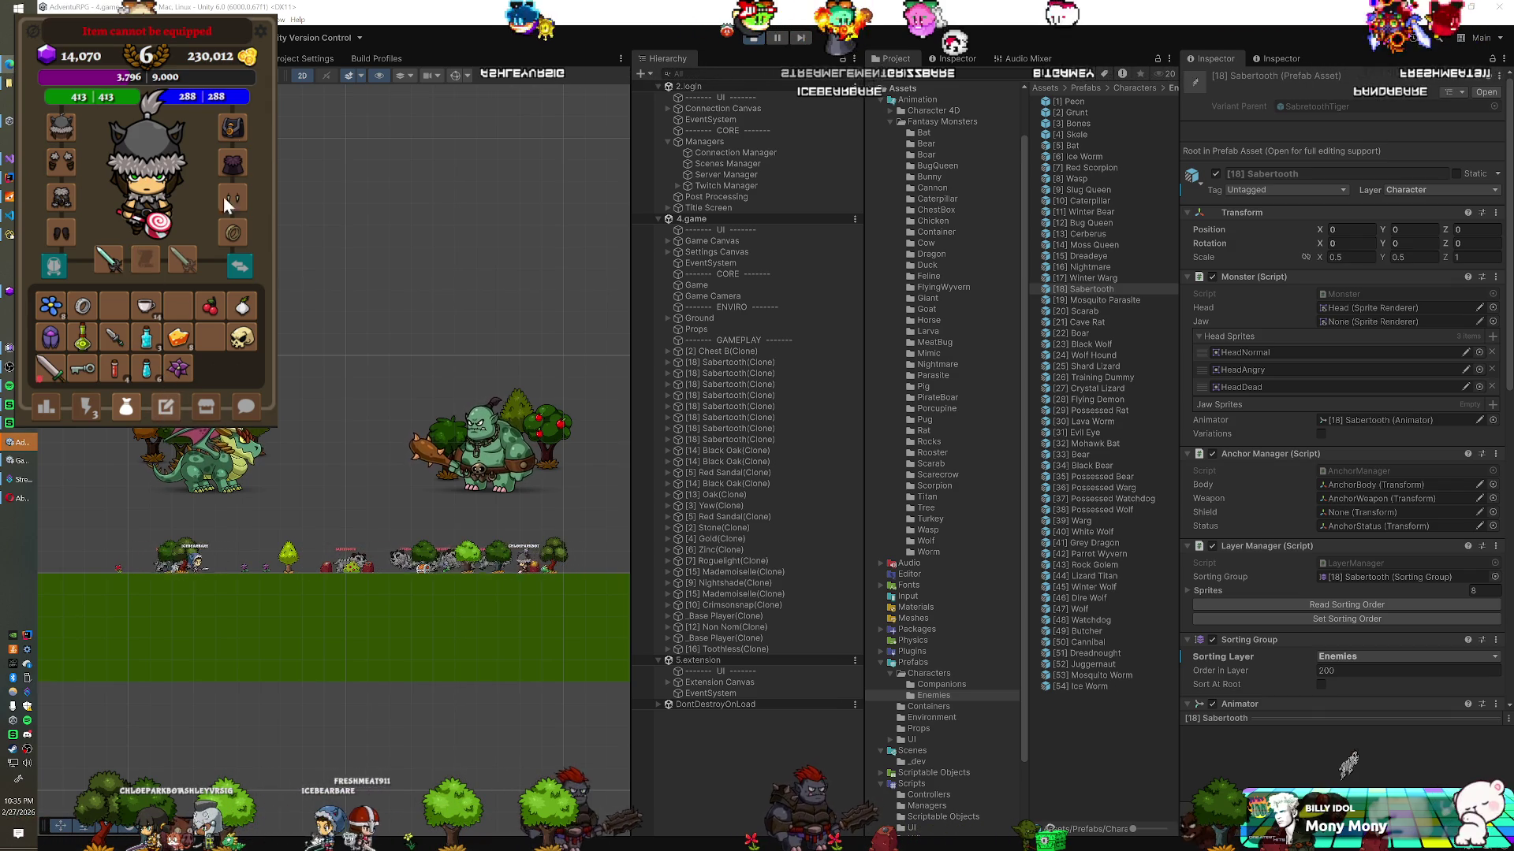
left_click(235, 128)
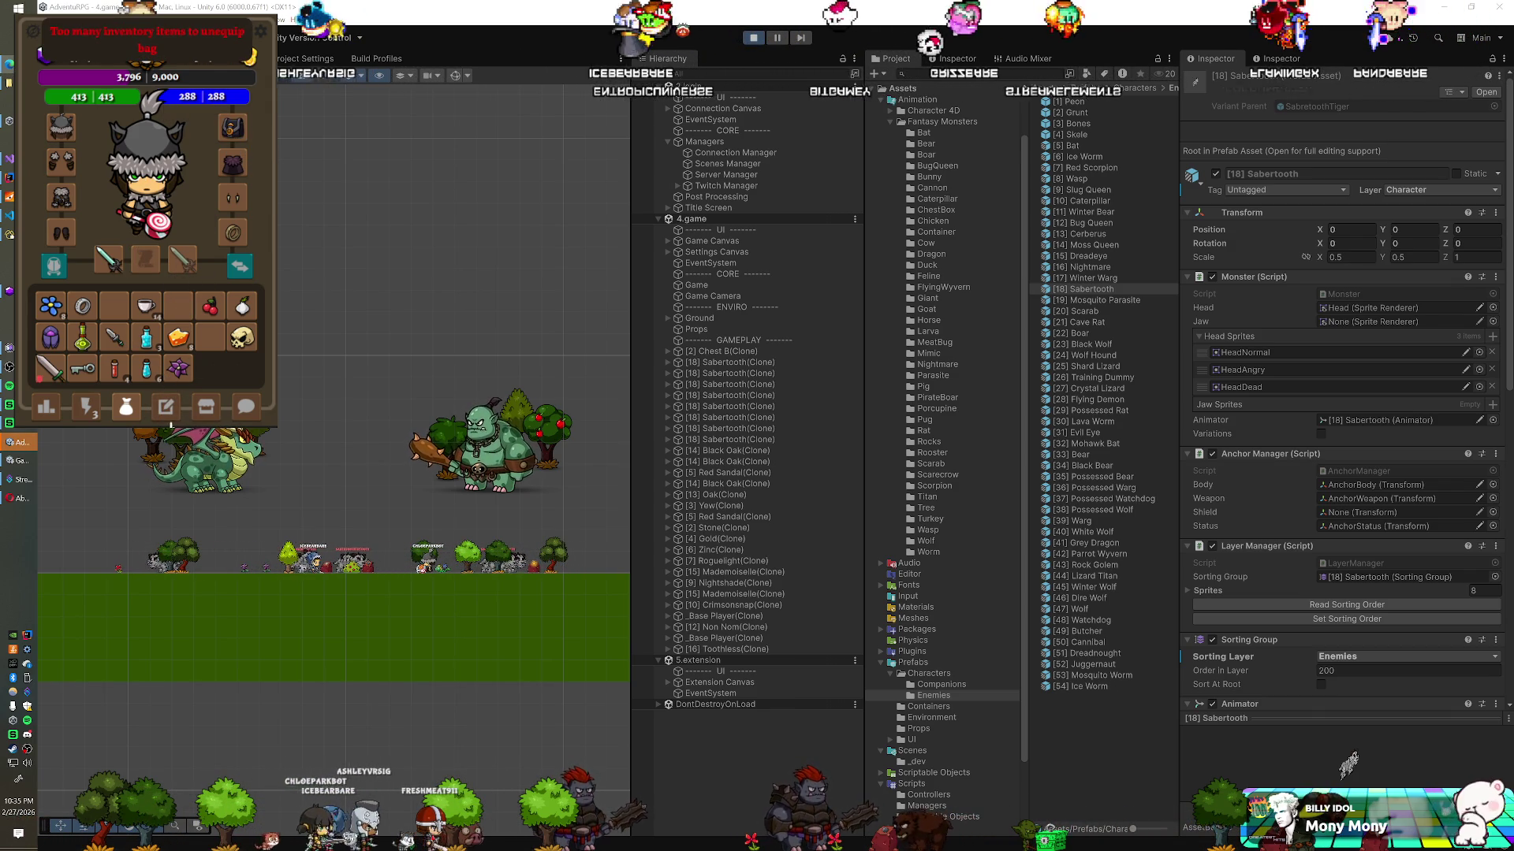
Step: Browse the shop's backpacks, try equipping another bag item, then stop play mode
left_click(205, 409)
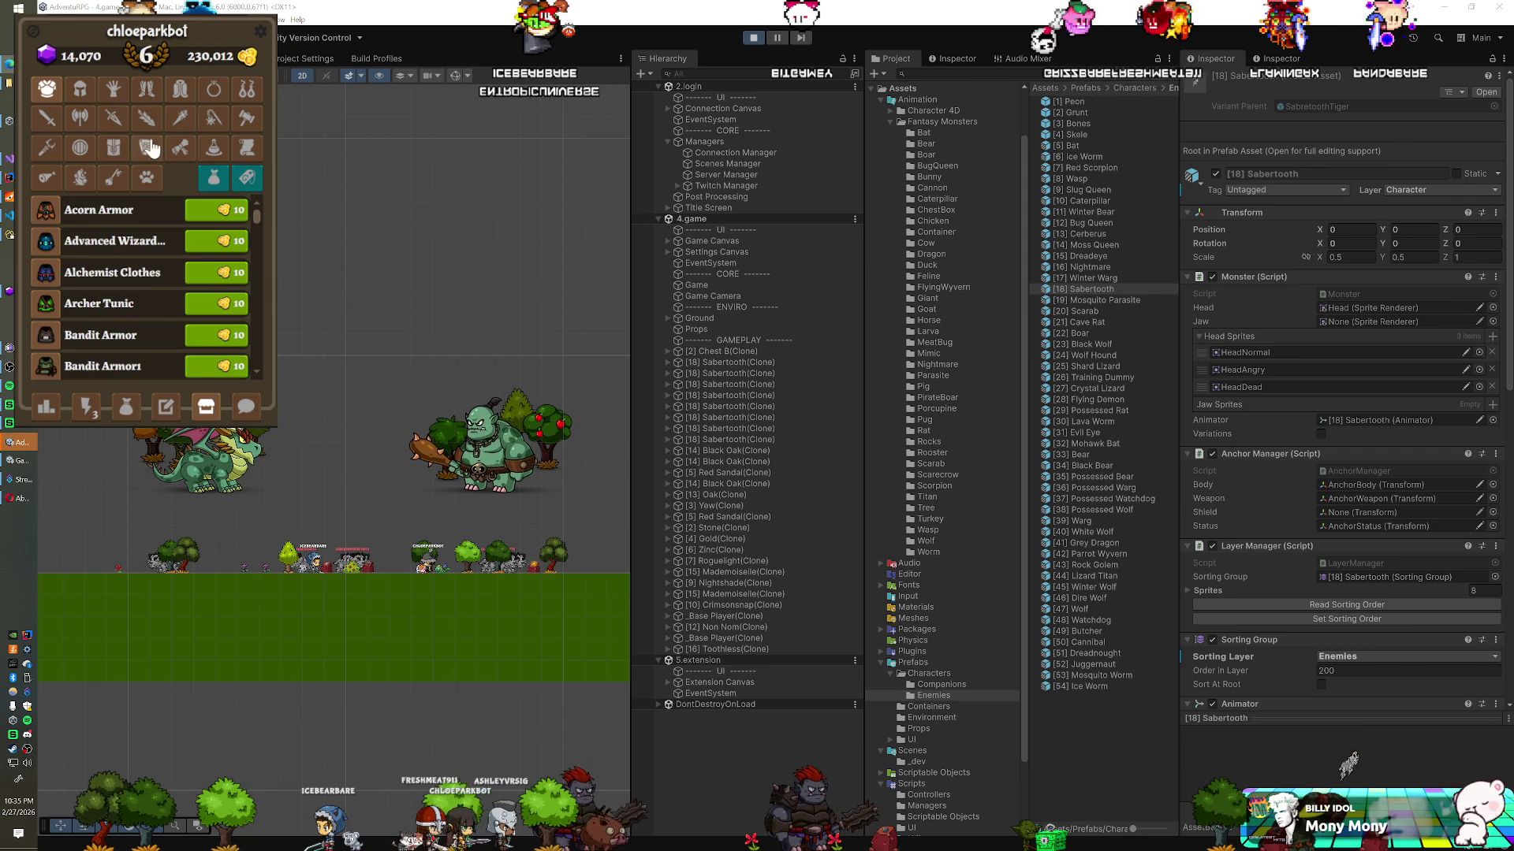
left_click(114, 149)
scroll(196, 331, "down", 2)
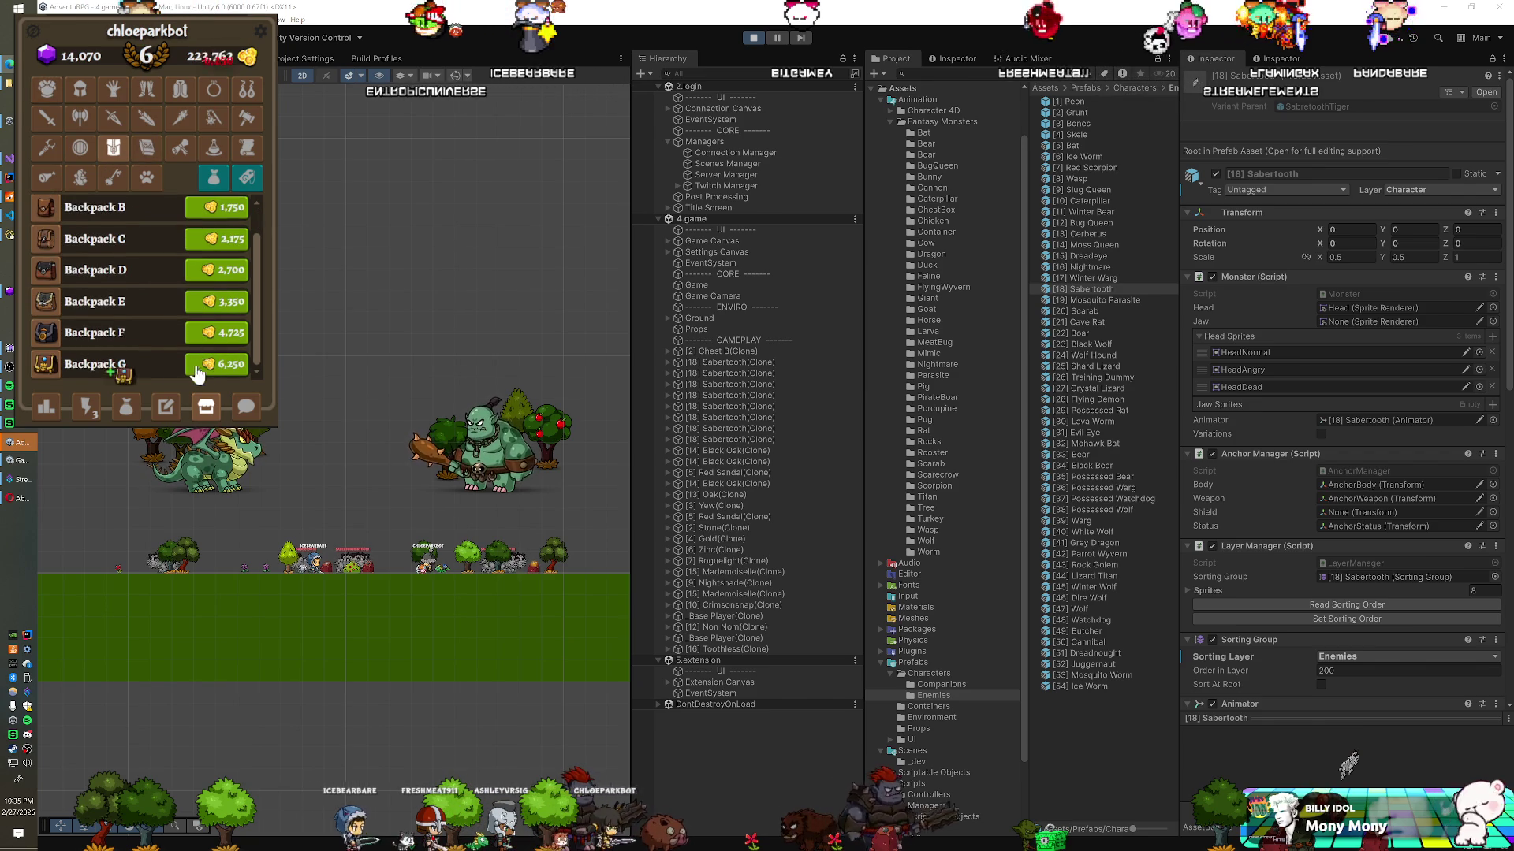
left_click(124, 410)
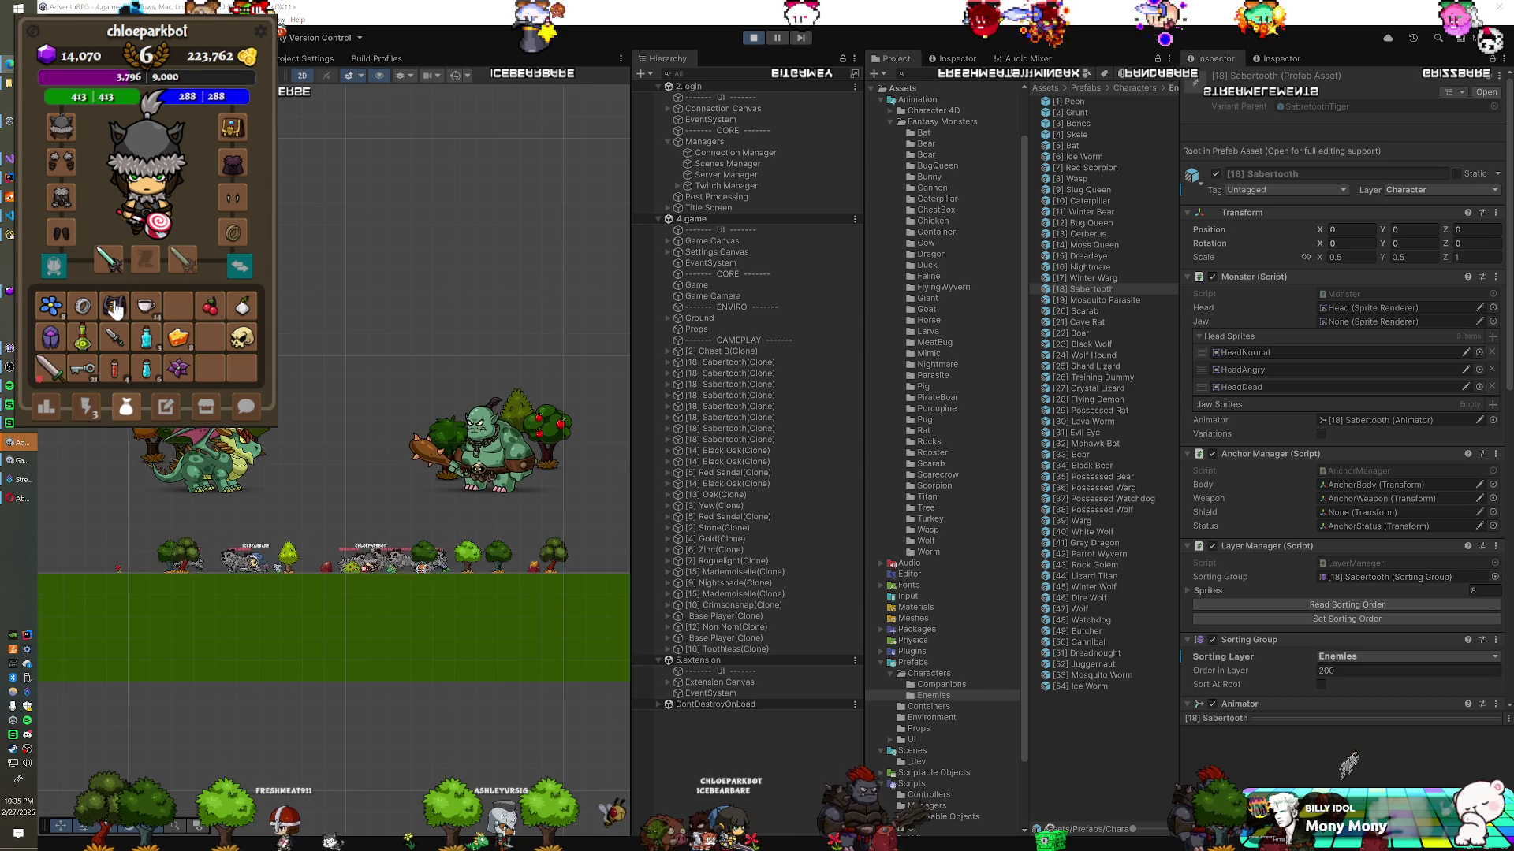
left_click_drag(116, 310, 167, 218)
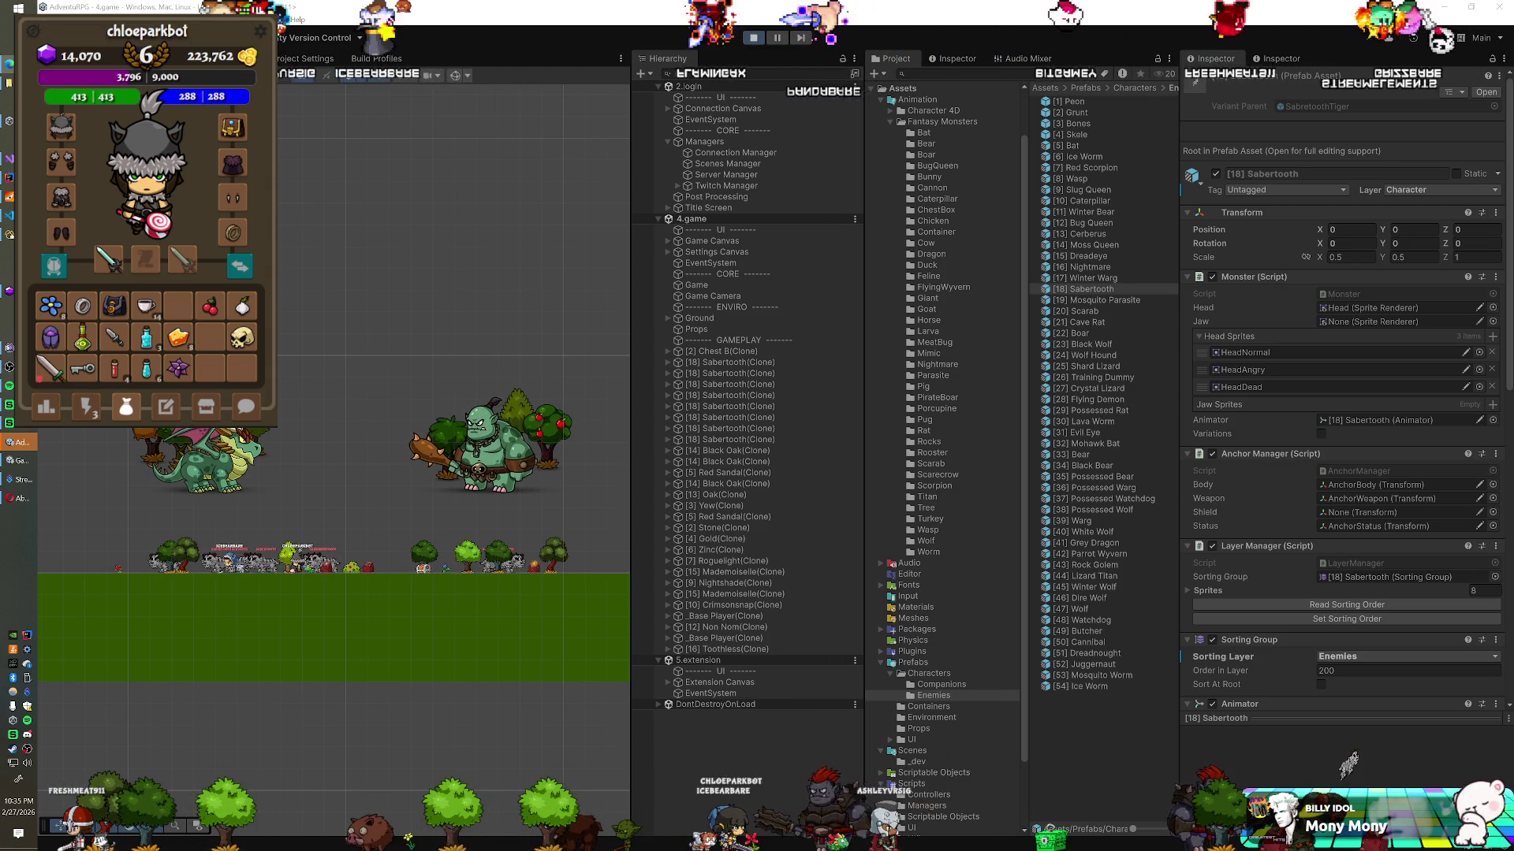
key("ctrl+p")
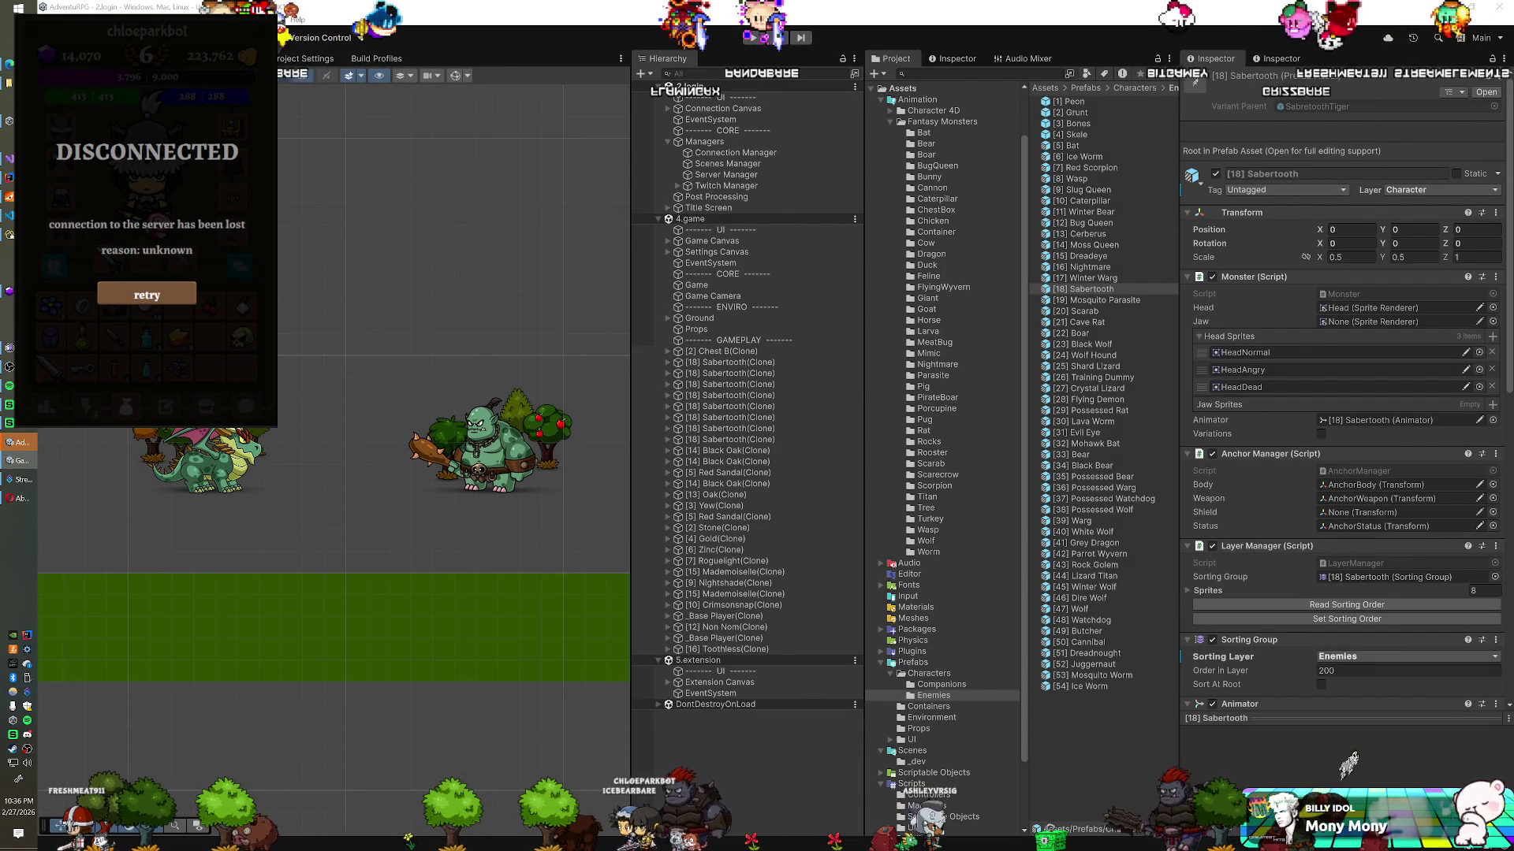
Step: Push the commit of the four changed files, including Character.java and Inventory.java, to origin master
key("alt+Tab")
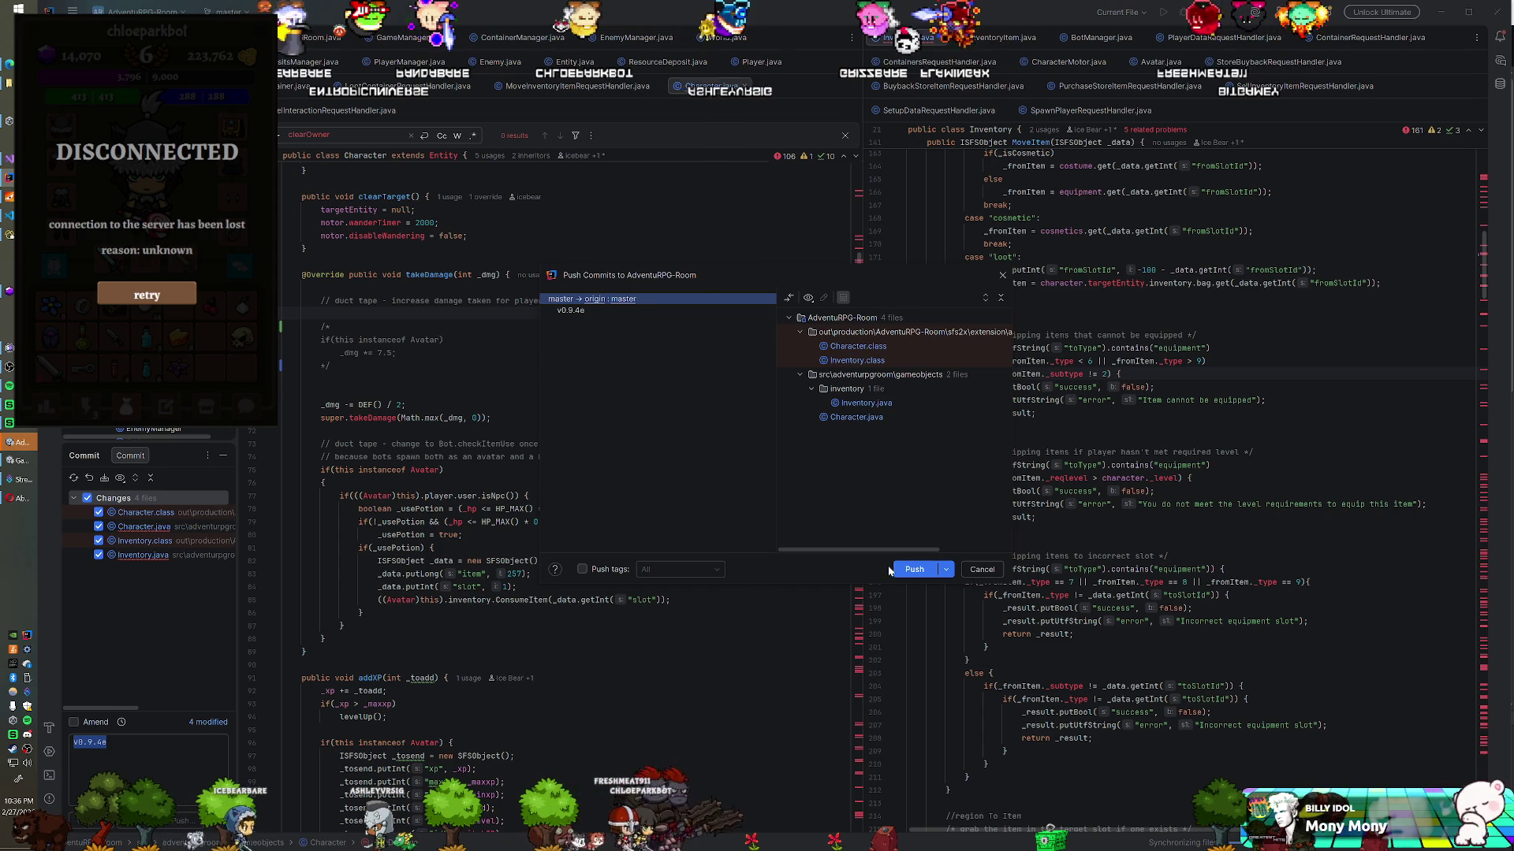
left_click(904, 570)
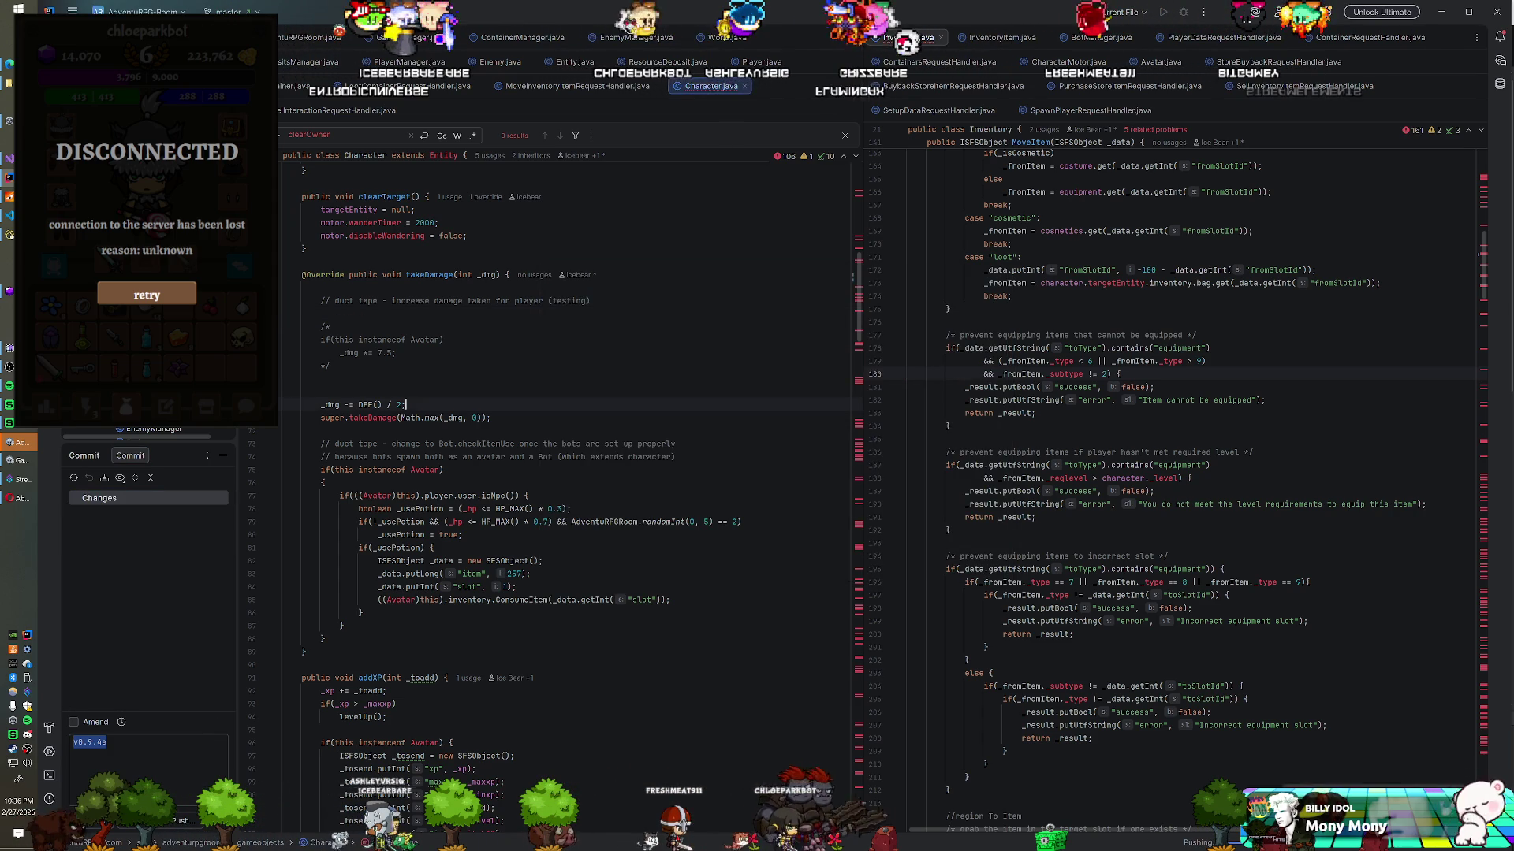